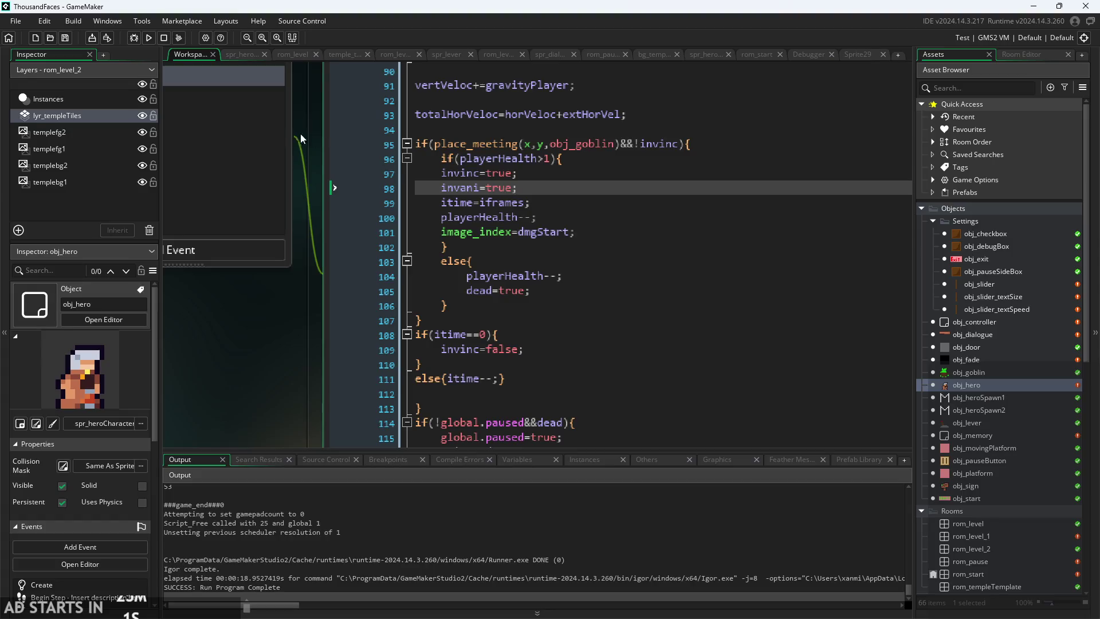
- Playtest the game, running at and attacking the goblin, then quit to the editor
key(F5)
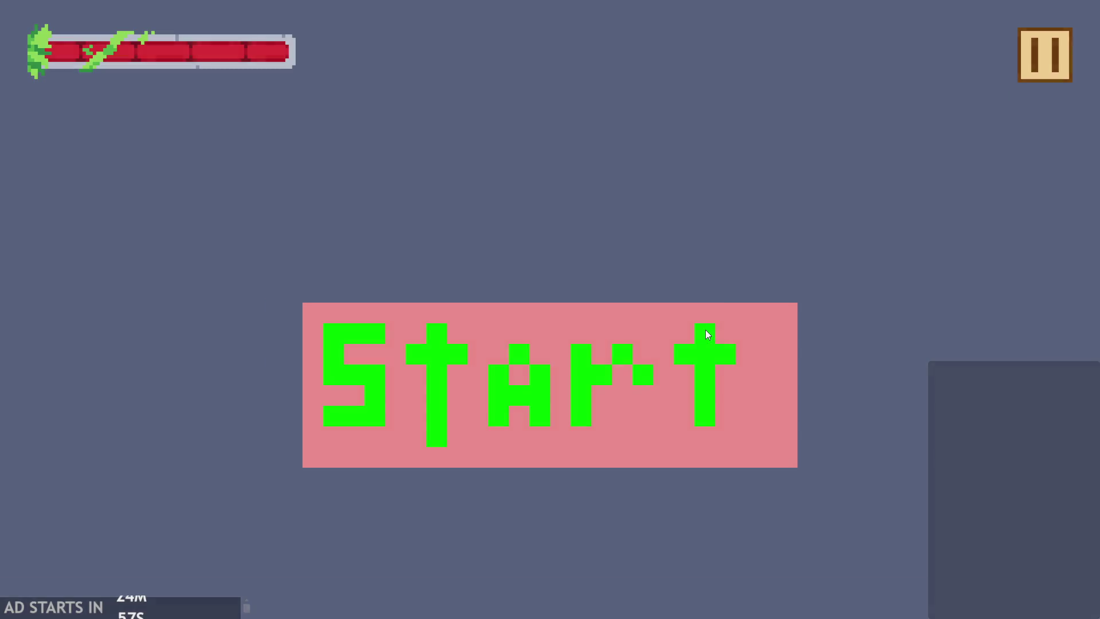
click(706, 329)
key(Right)
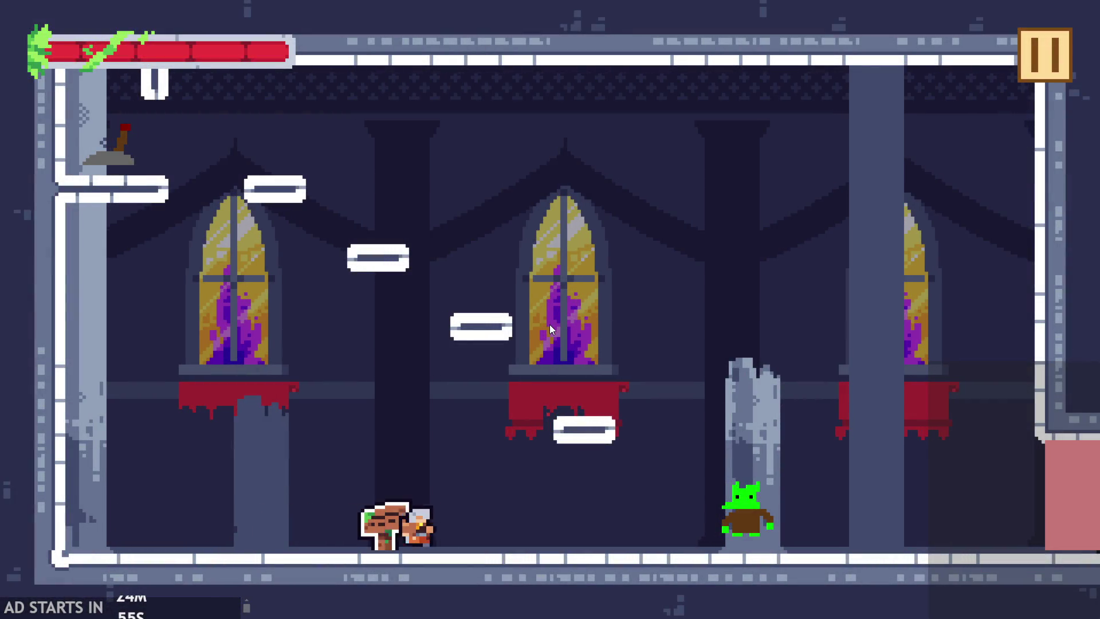
key(x)
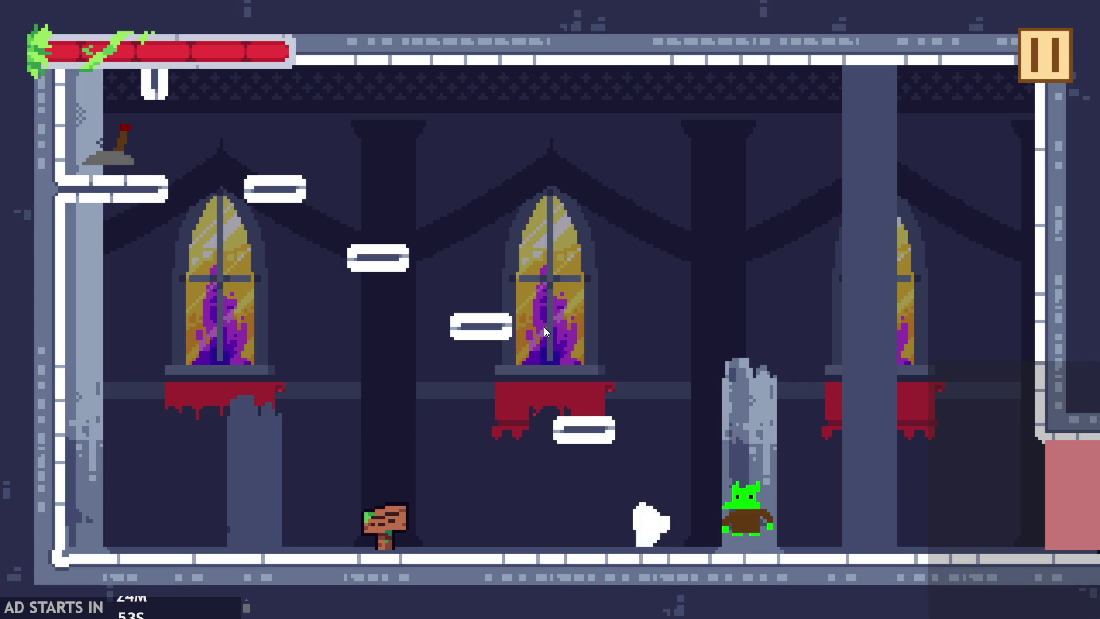
key(Right)
key(x)
key(Right)
key(x)
key(Right)
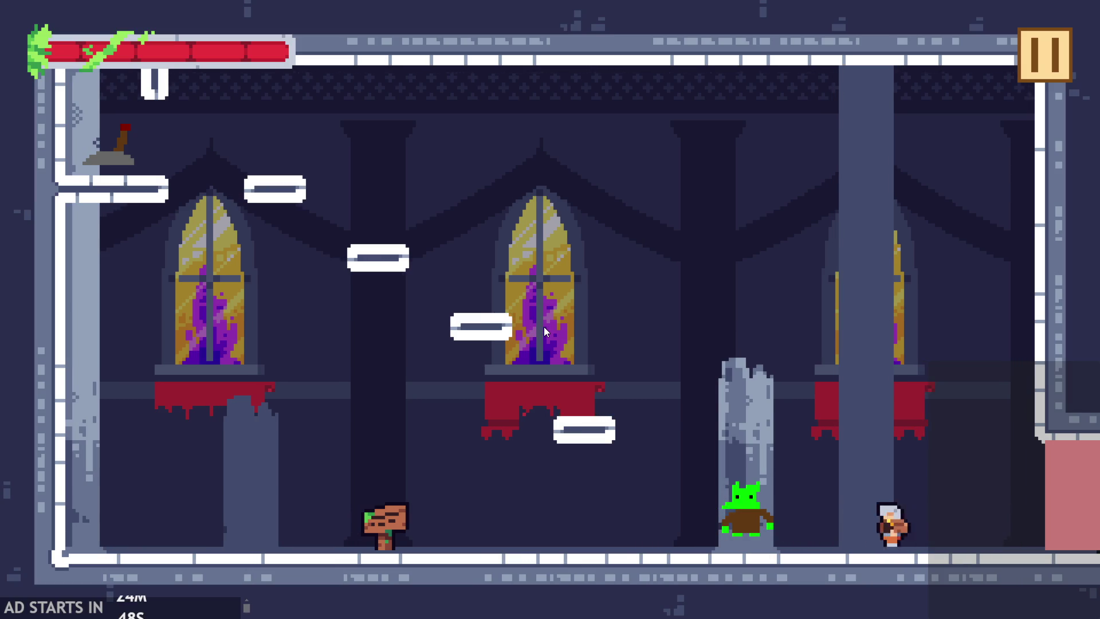
key(Left)
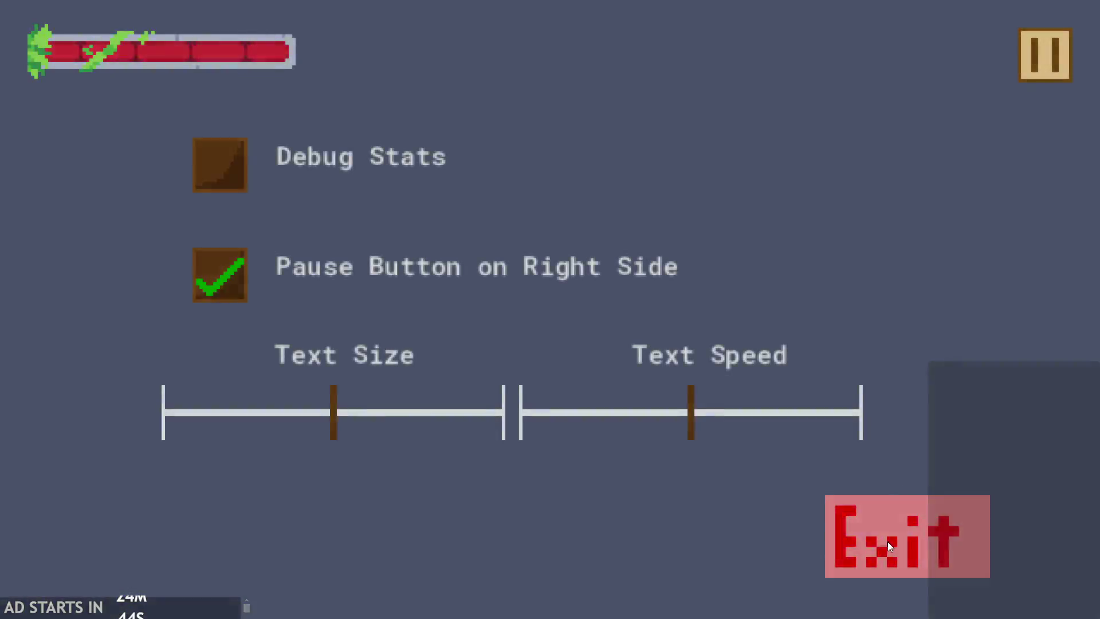
click(889, 541)
- Insert a new line after line 101 beginning with horVeloc via autocomplete
click(564, 207)
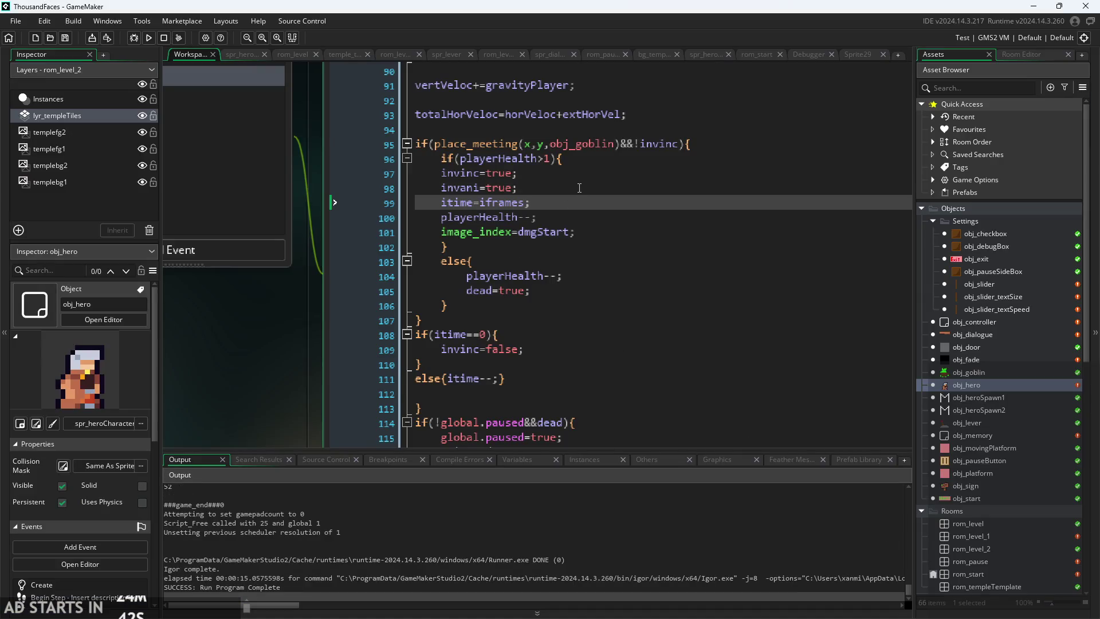
click(603, 229)
key(Return)
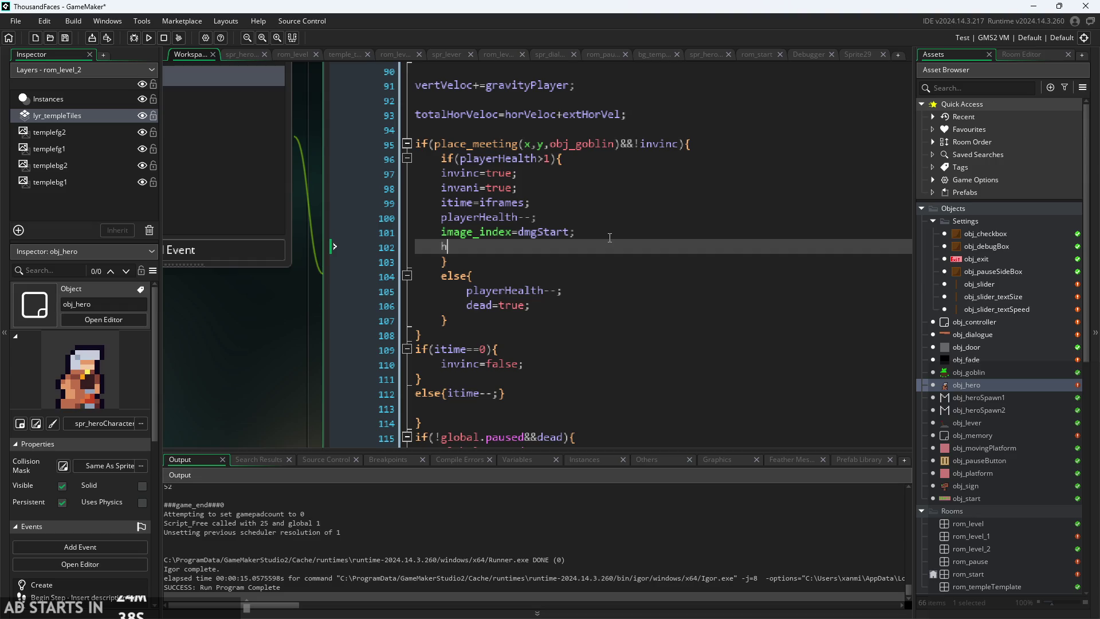
text(or)
key(Return)
- Complete the line as horVeloc=-1*sign(image_xscale);
text(sig)
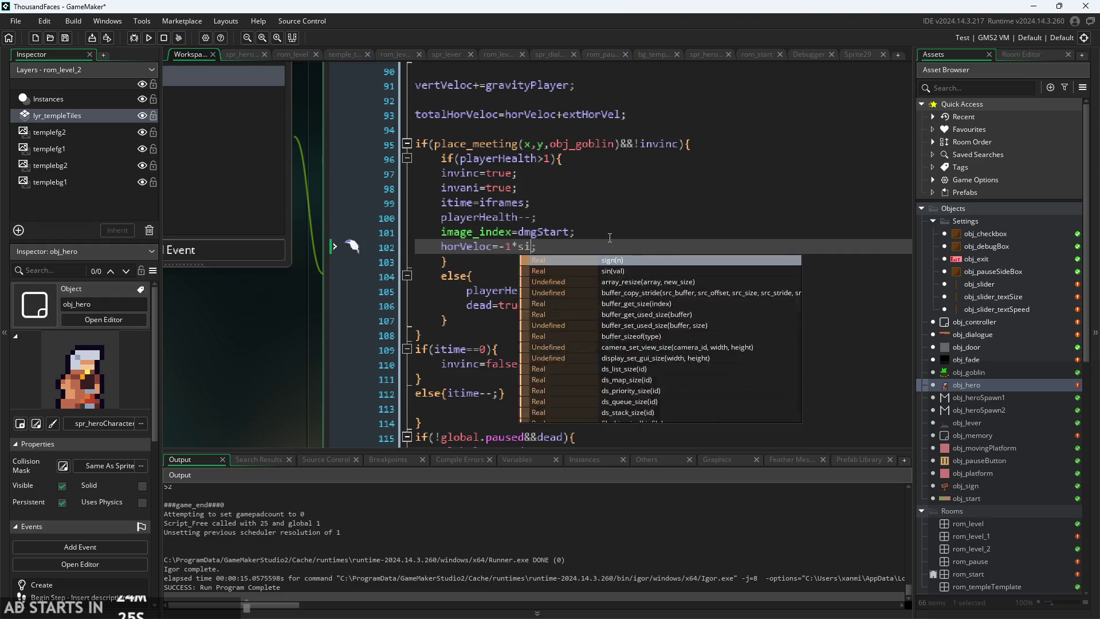
key(BackSpace)
key(BackSpace)
key(BackSpace)
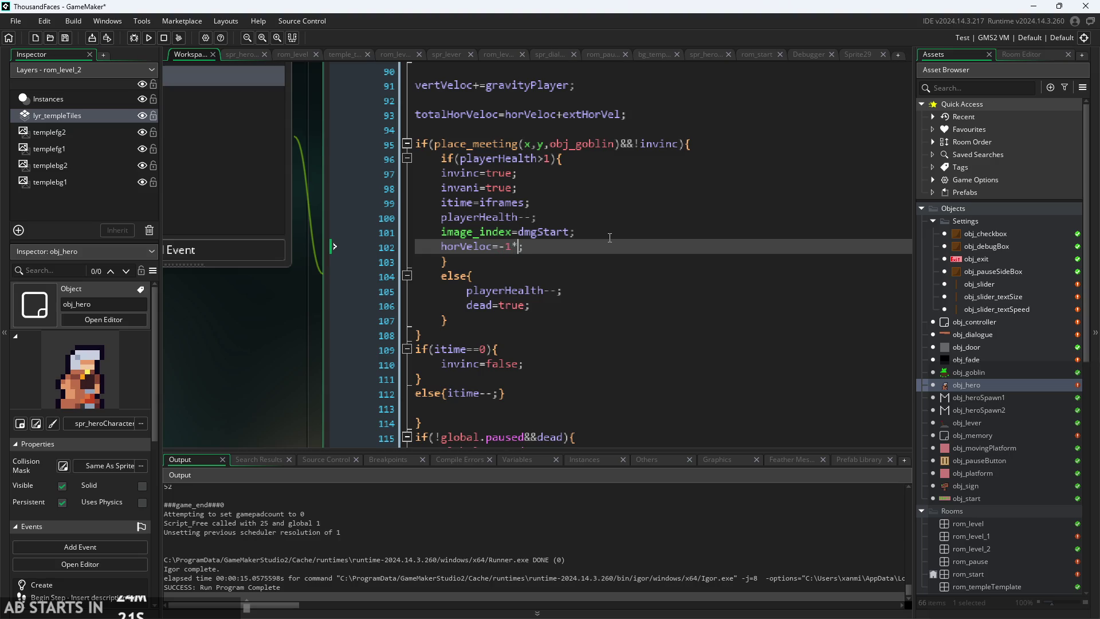
text(sign)
key(Return)
text(x)
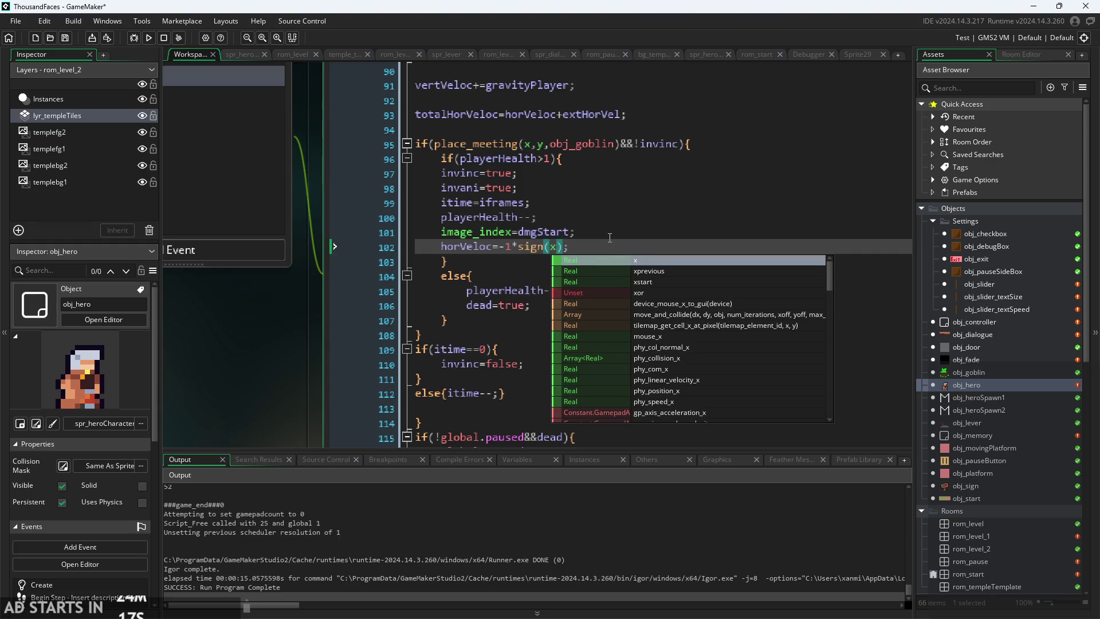
key(BackSpace)
text(image)
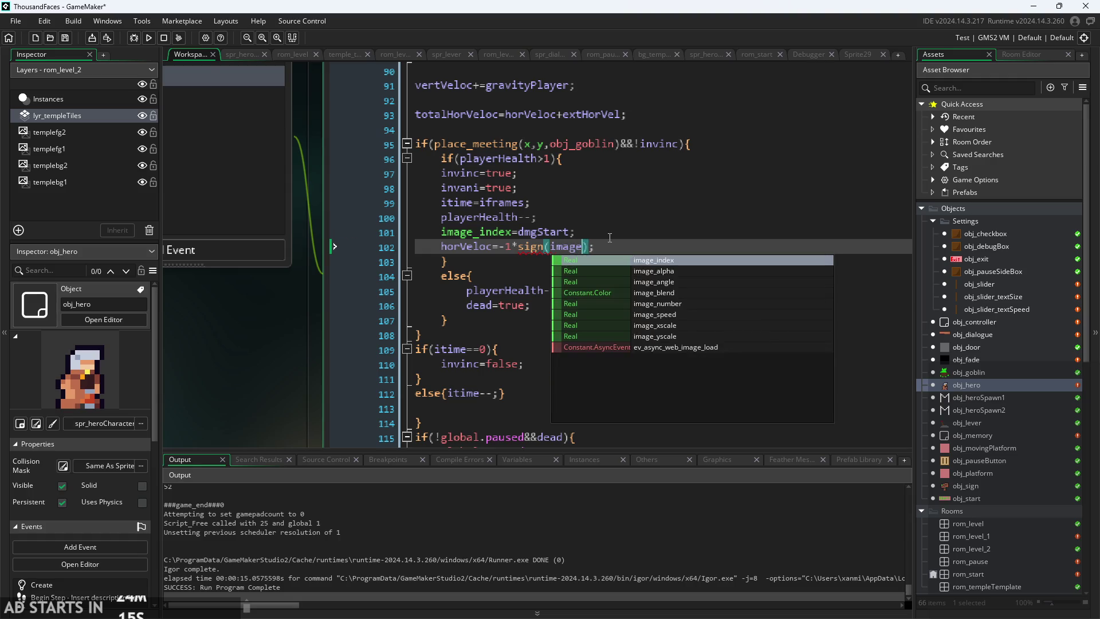
key(Down)
key(Down)
key(Down)
key(Return)
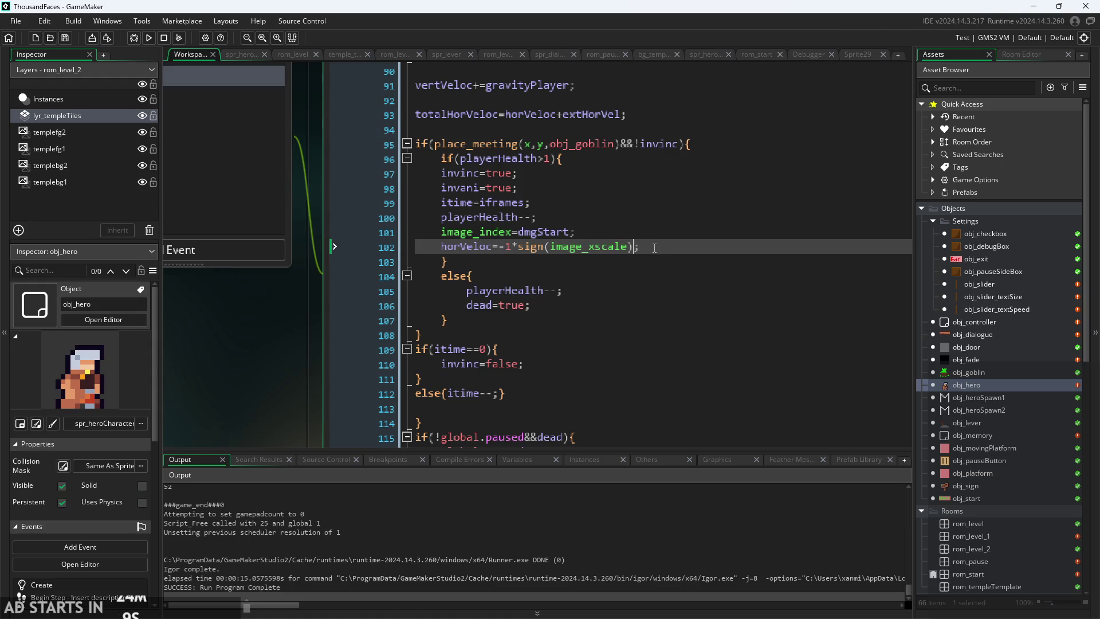
- Run the game and send the hero into the goblin to test the knockback
click(149, 38)
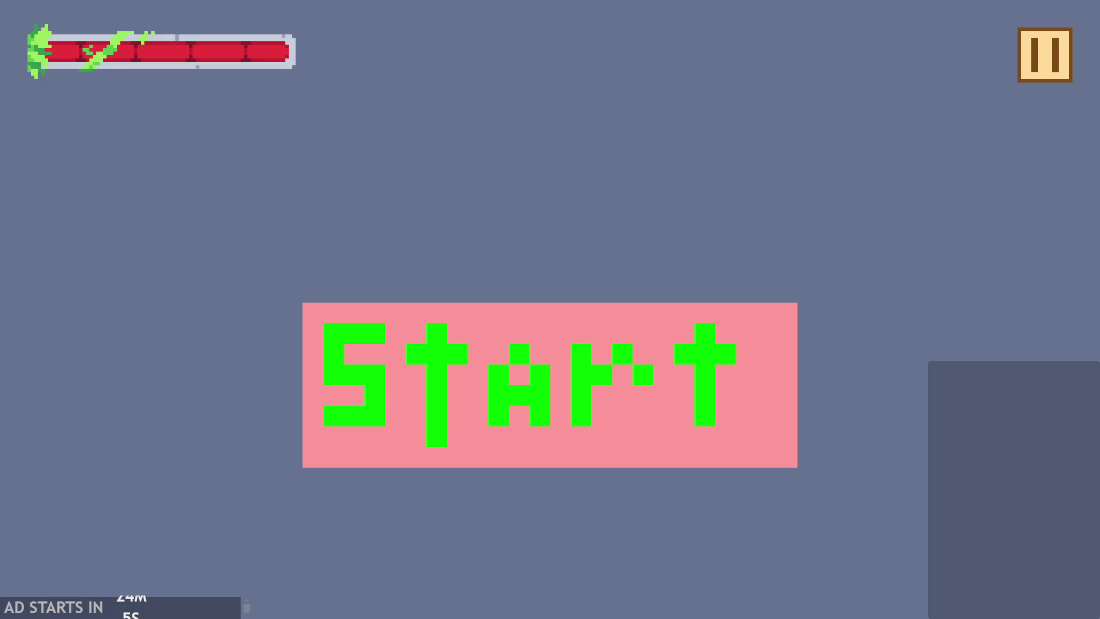
click(608, 397)
key(Right)
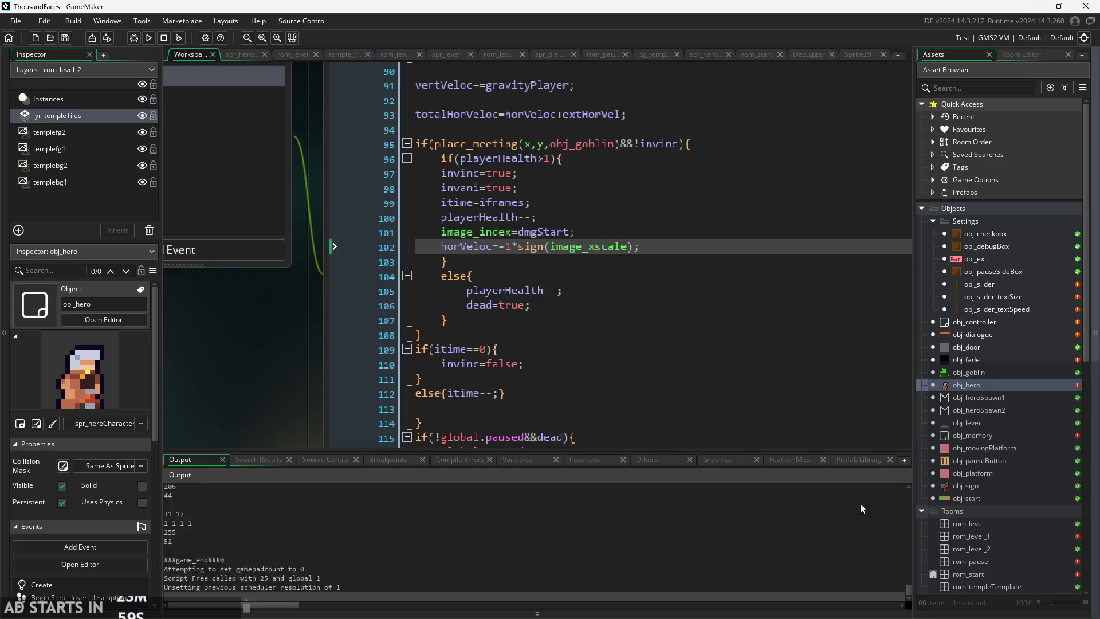
- Change the knockback to -3, add vertVeloc=-2*sign(image_yscale), and relaunch the level
text(3)
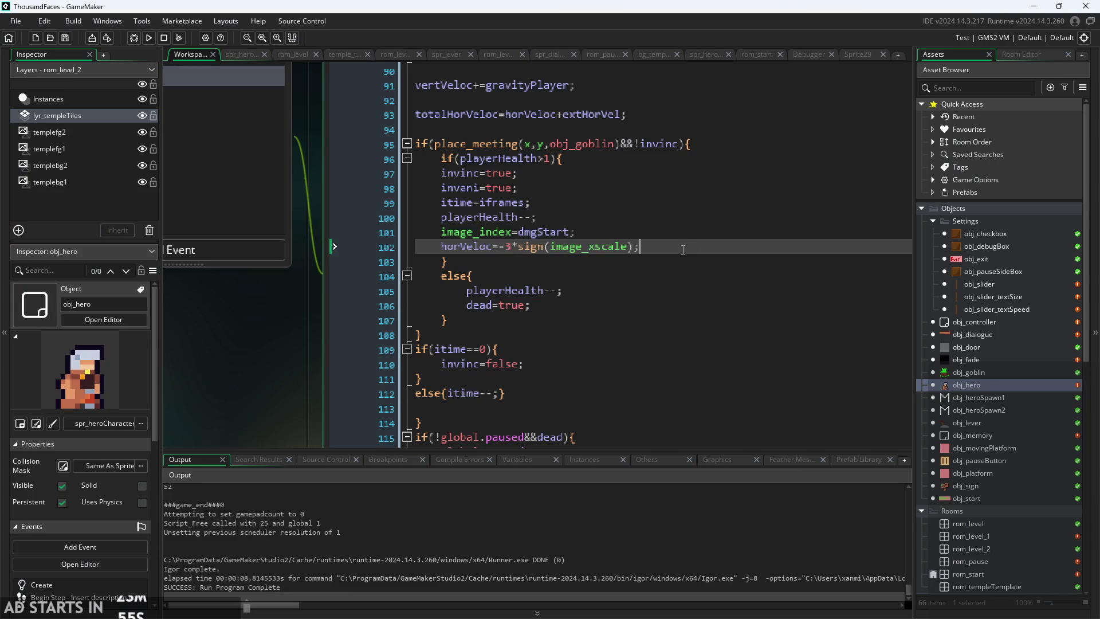
key(Return)
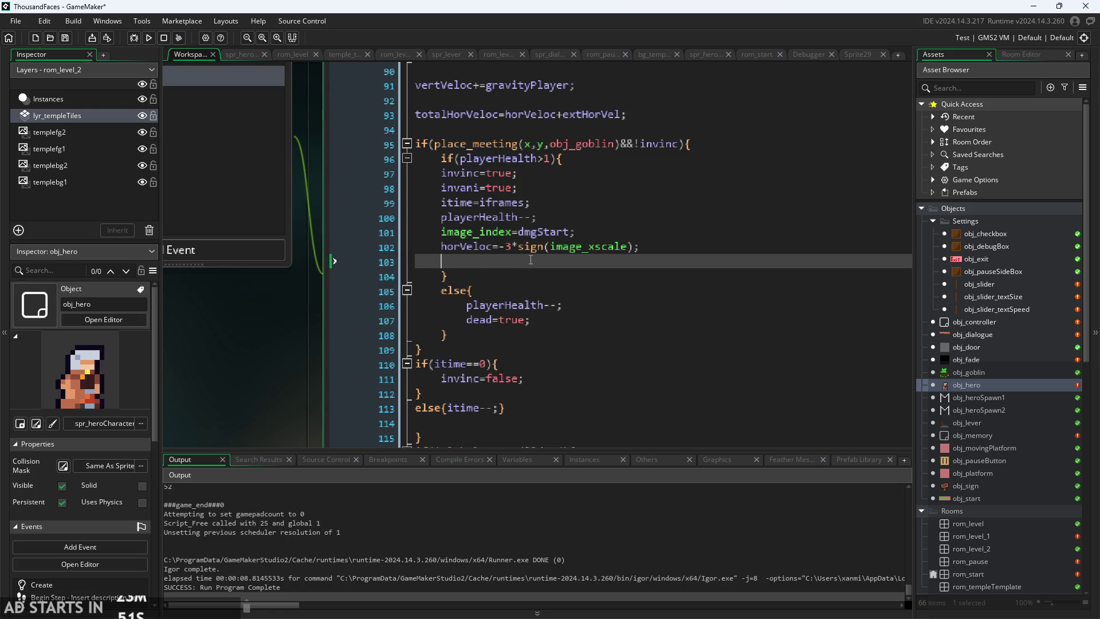
text(vertVeloc=-2*sign)
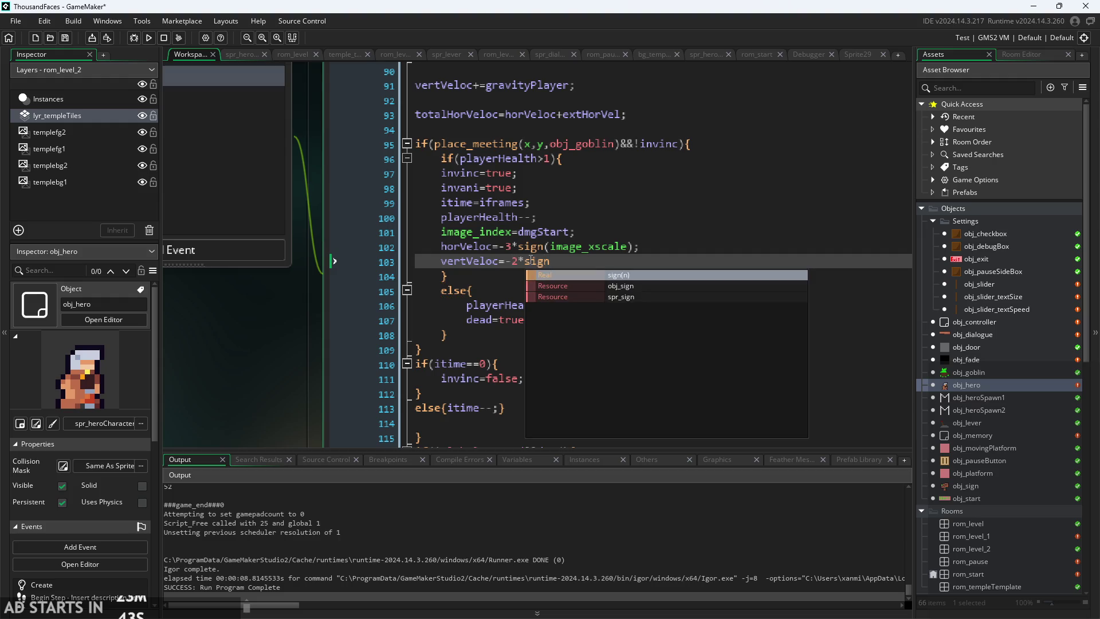
text((image)
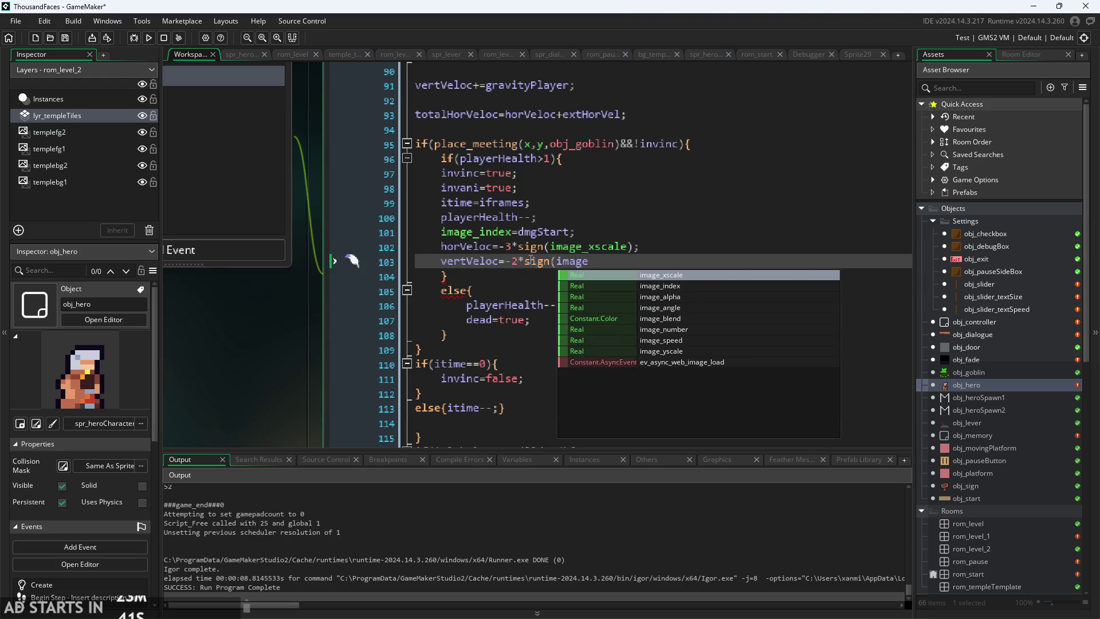
text(_y)
key(Return)
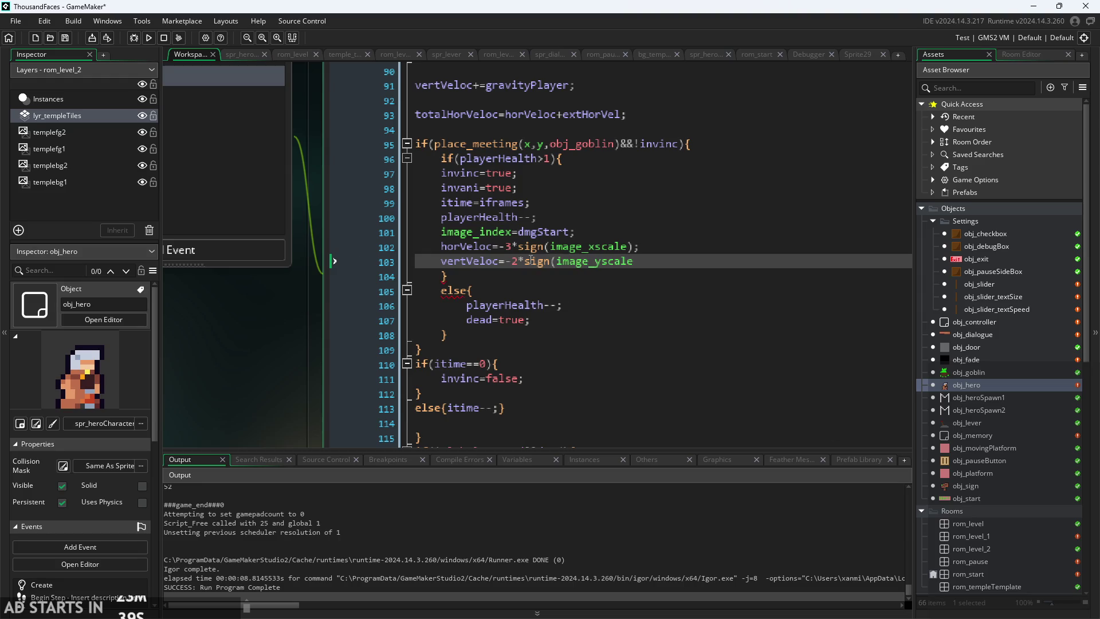
click(150, 40)
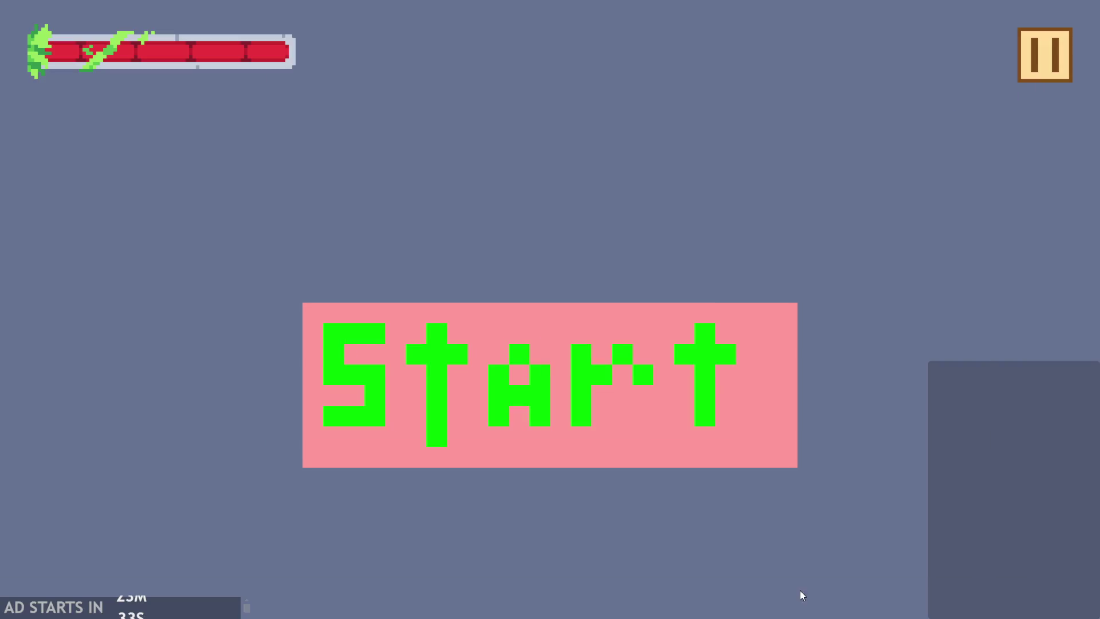
click(596, 426)
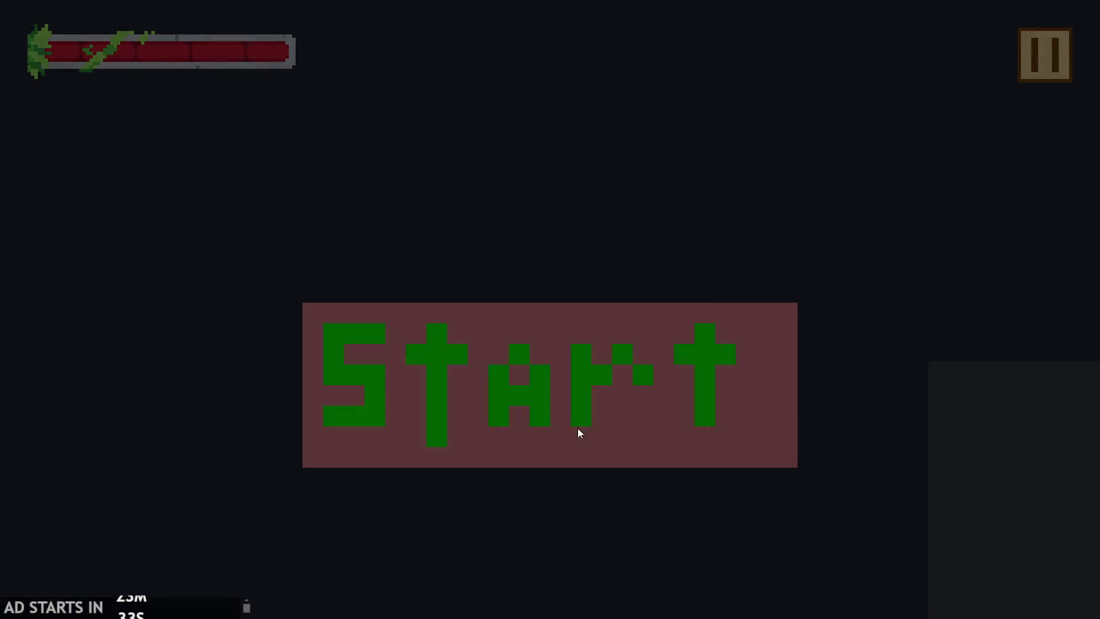
- Run and jump the hero into the goblin repeatedly to watch it bounce off
key(Right)
key(Up)
key(Up)
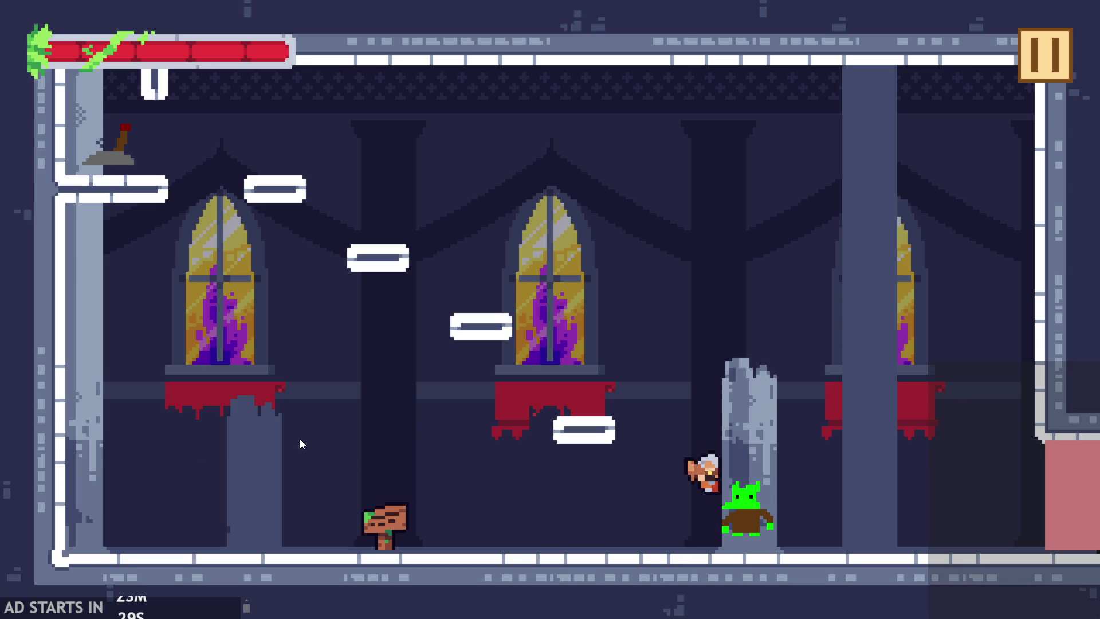
key(Right)
key(Up)
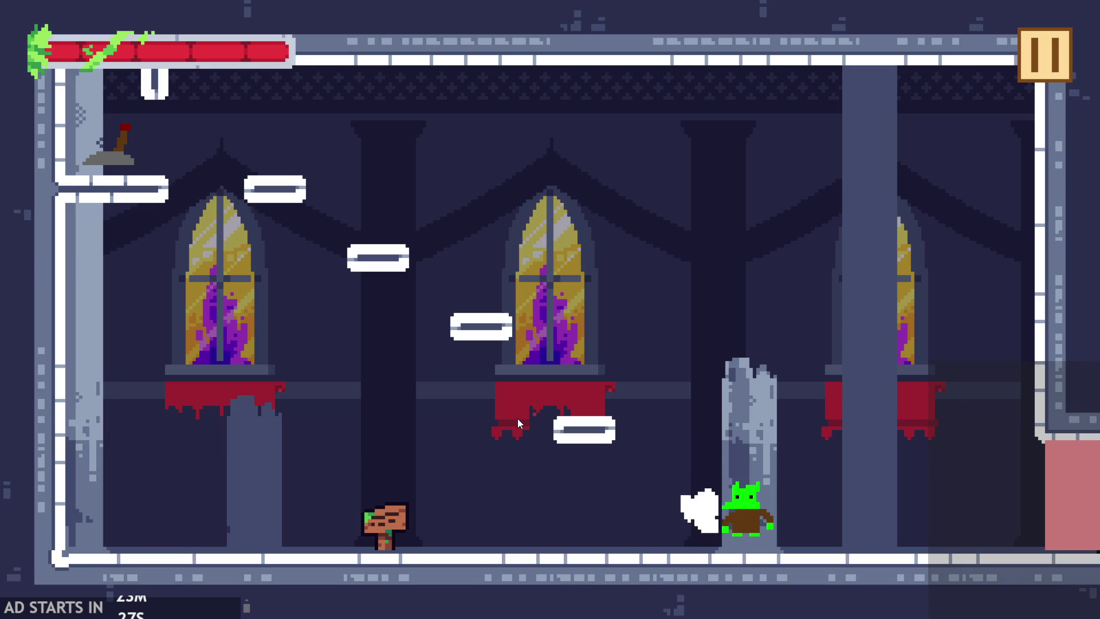
key(Right)
key(Up)
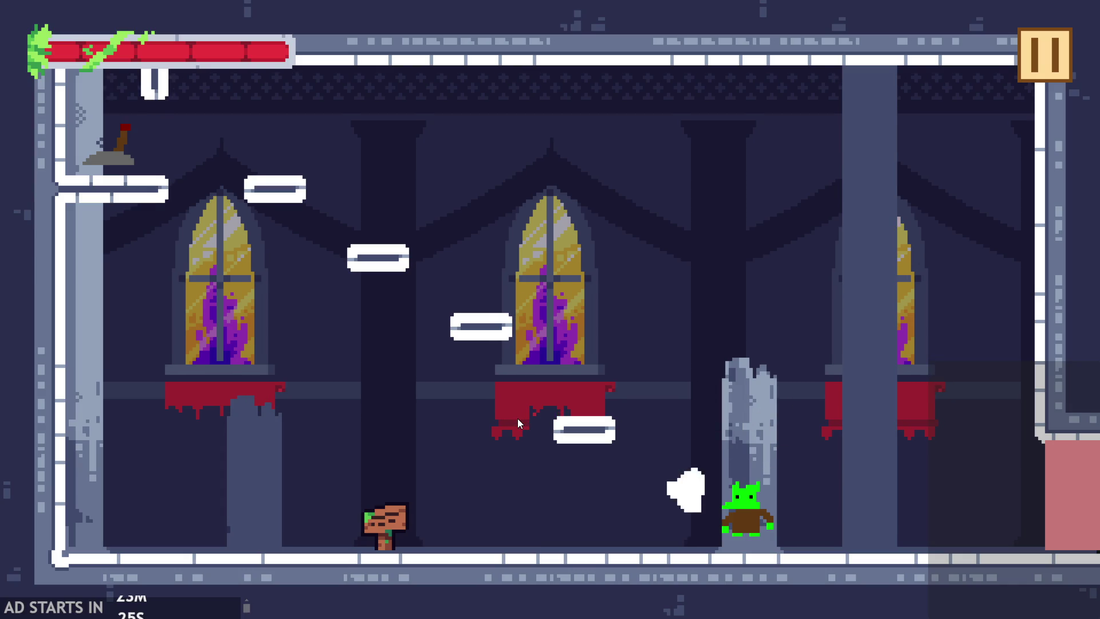
key(Right)
key(Up)
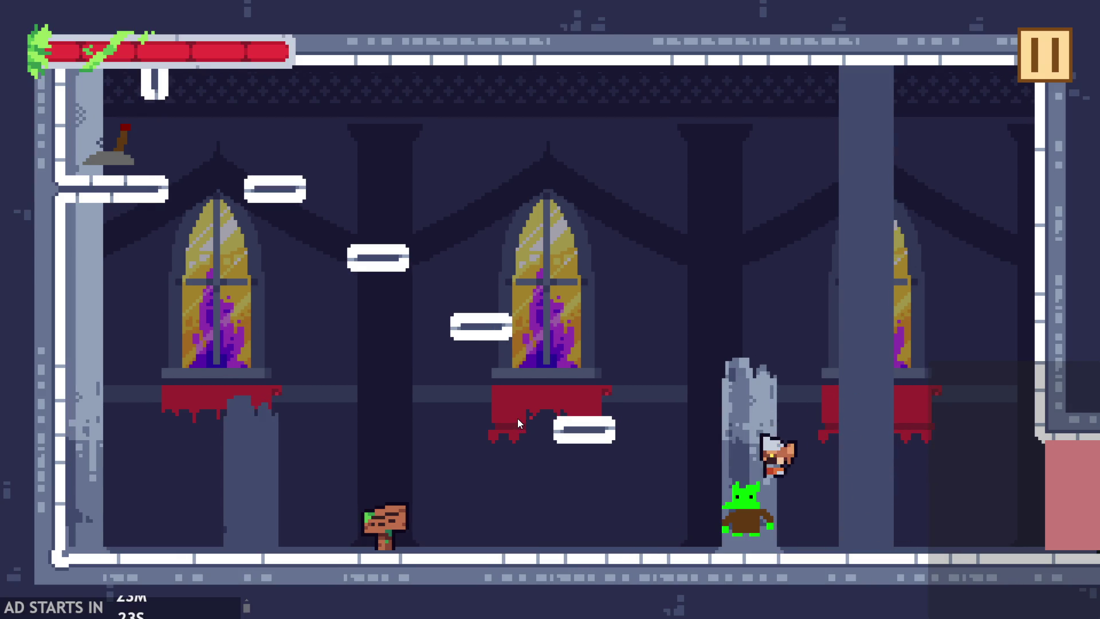
key(Left)
key(Up)
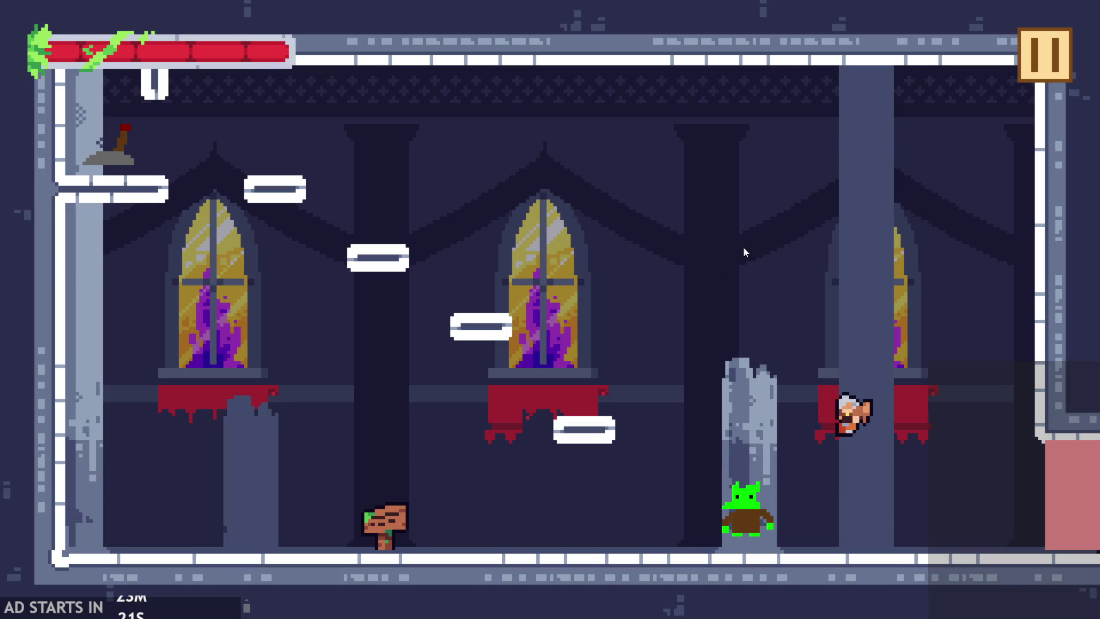
- Exit the game and place the caret in the vertVeloc multiplier on line 103
click(1043, 53)
click(842, 550)
click(519, 262)
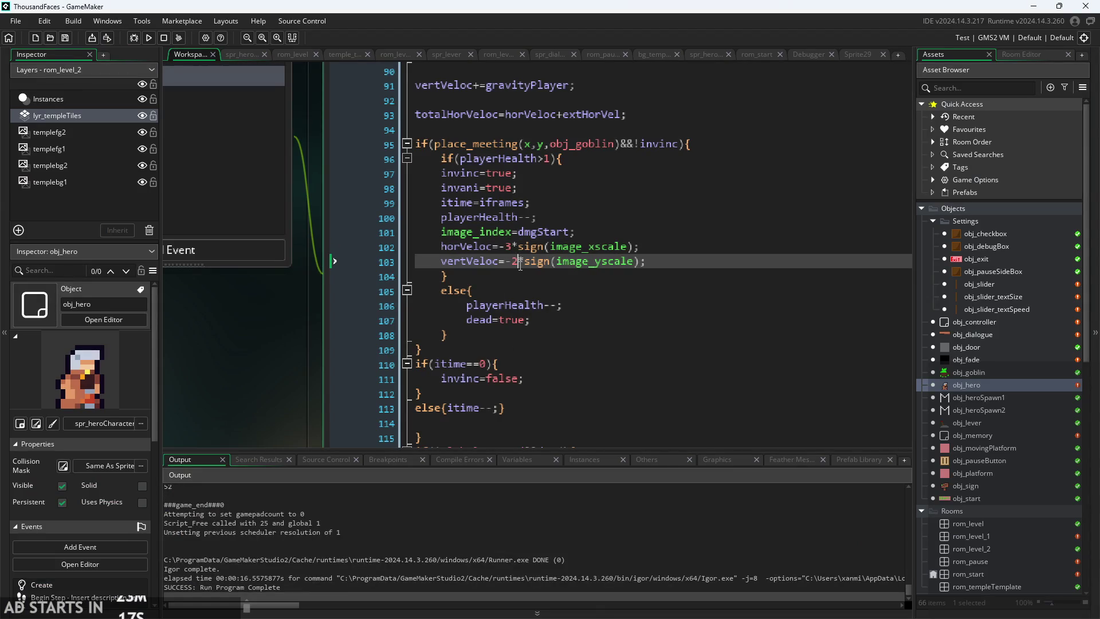
- Soften the knockback to horVeloc -2 and vertVeloc -1.5, then run the game
text(5)
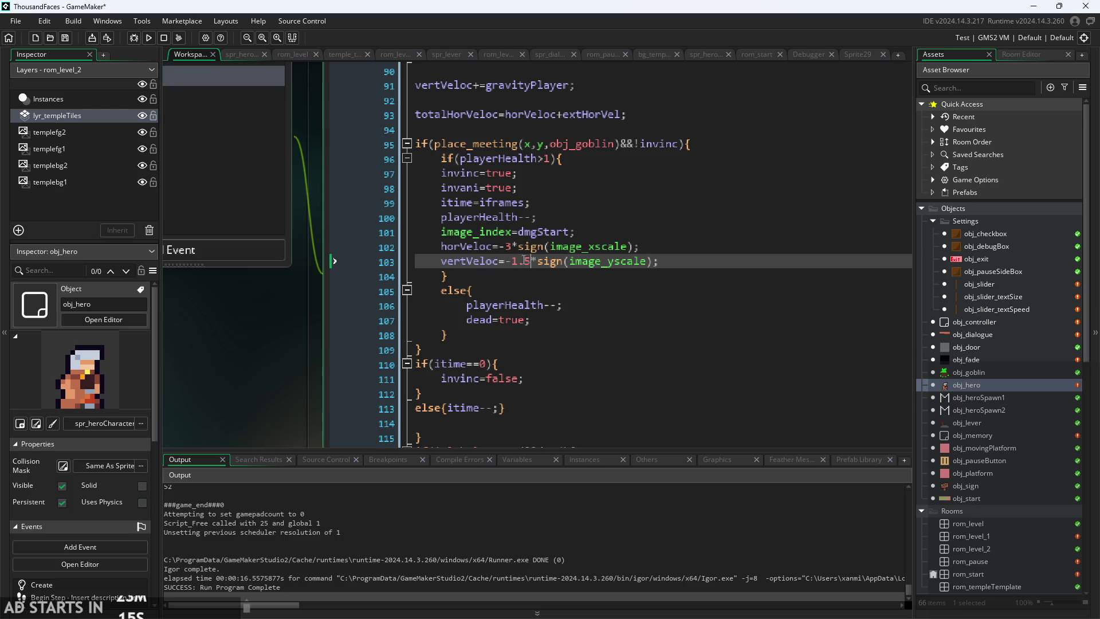
click(509, 250)
text(2)
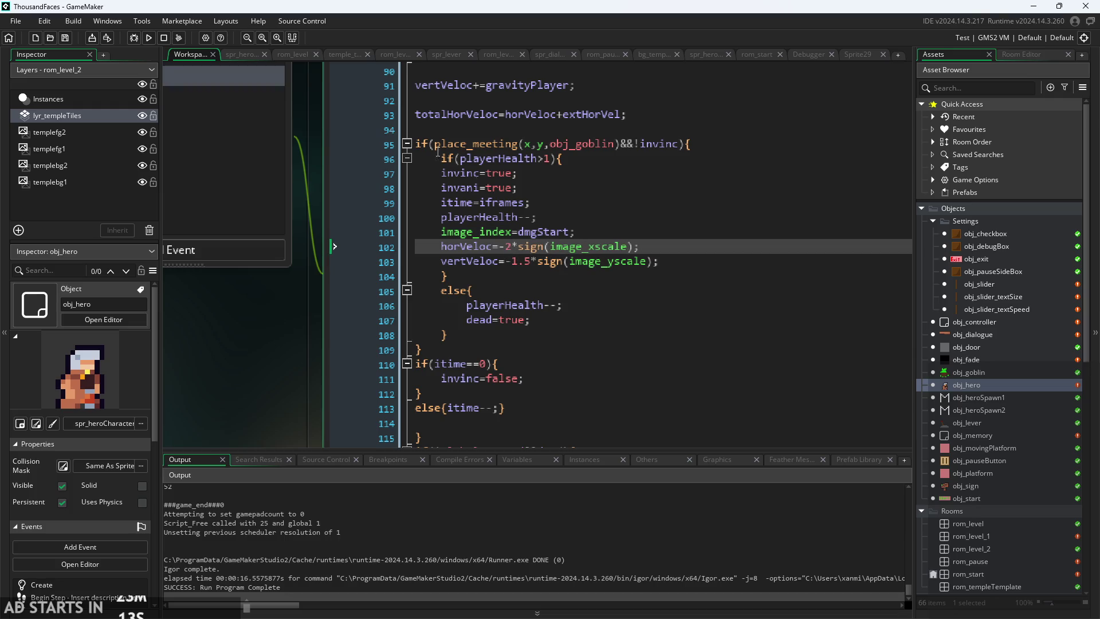
click(147, 39)
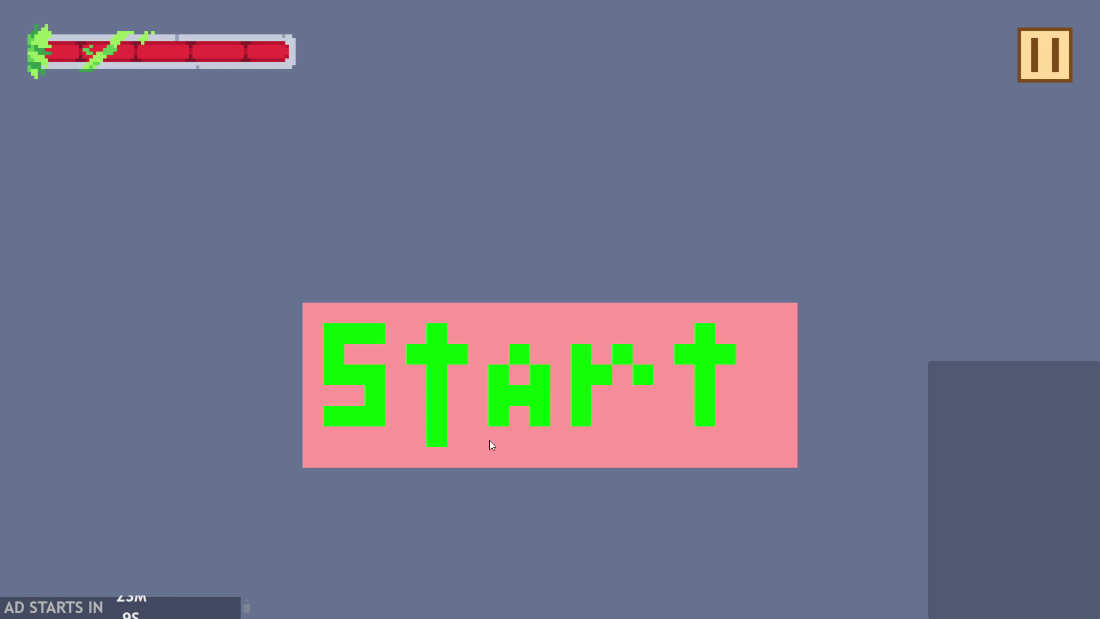
- Start the level and move and jump the hero around the pillar and goblin
click(507, 450)
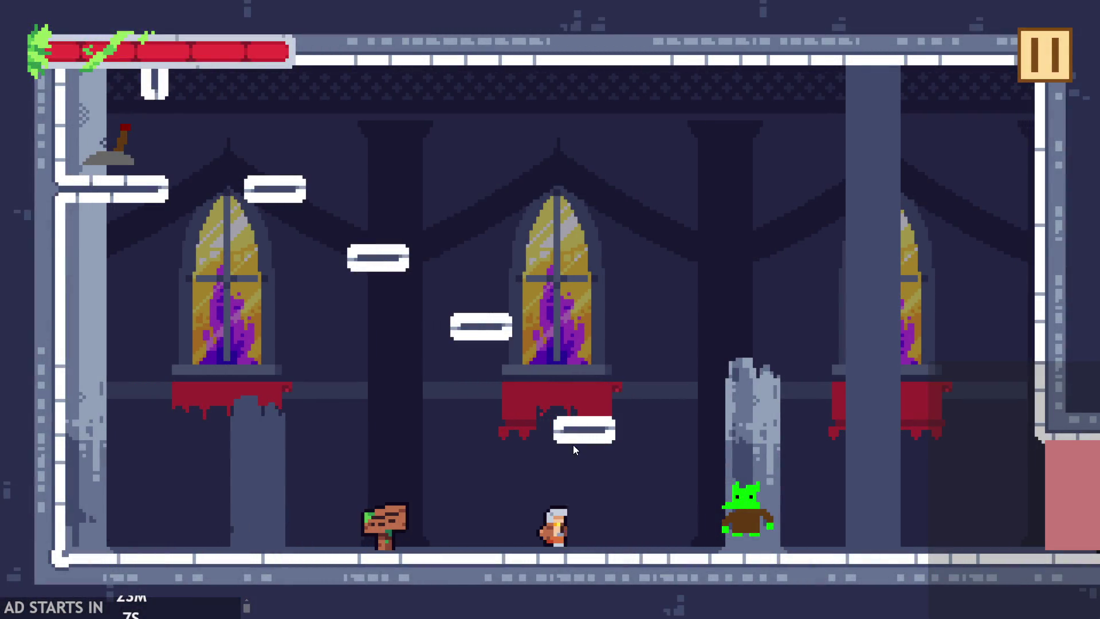
key(Right)
key(Up)
key(Up)
key(Left)
key(Right)
key(Up)
key(Left)
key(Right)
- Quit to the editor, then relaunch the game and start the level again
click(1044, 57)
click(868, 533)
click(149, 38)
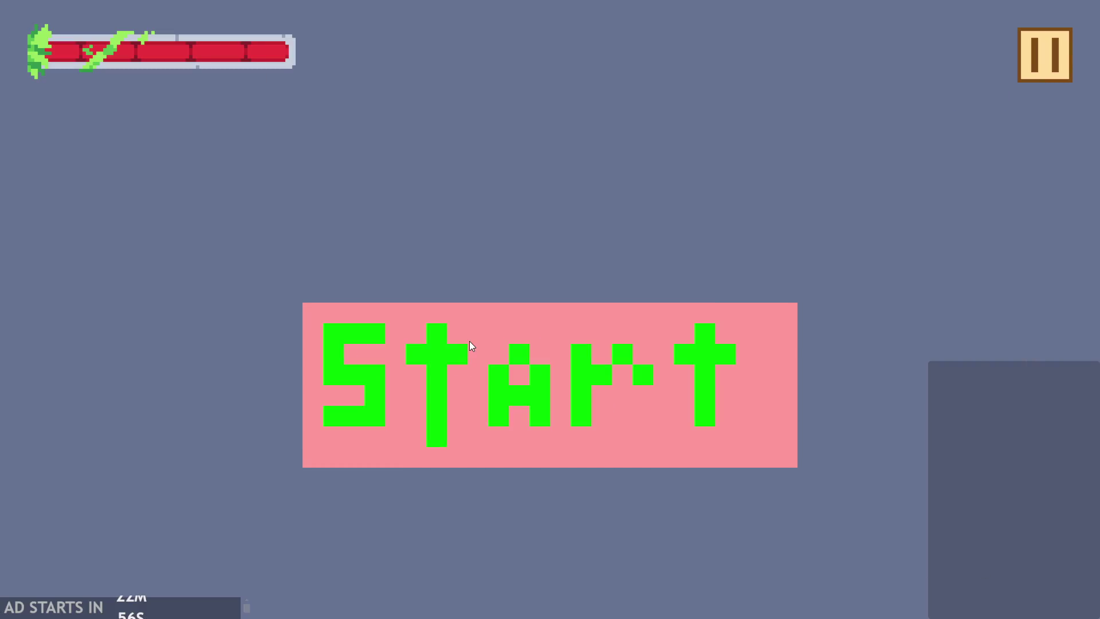
click(469, 342)
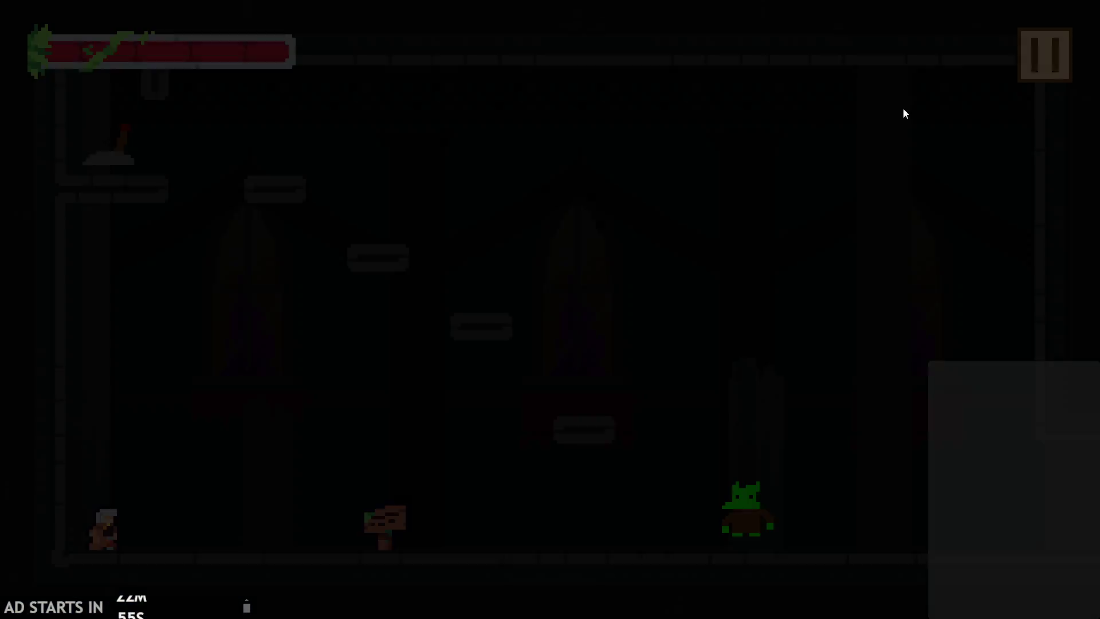
- Pause the game, turn on the Debug Stats overlay, and resume
key(Escape)
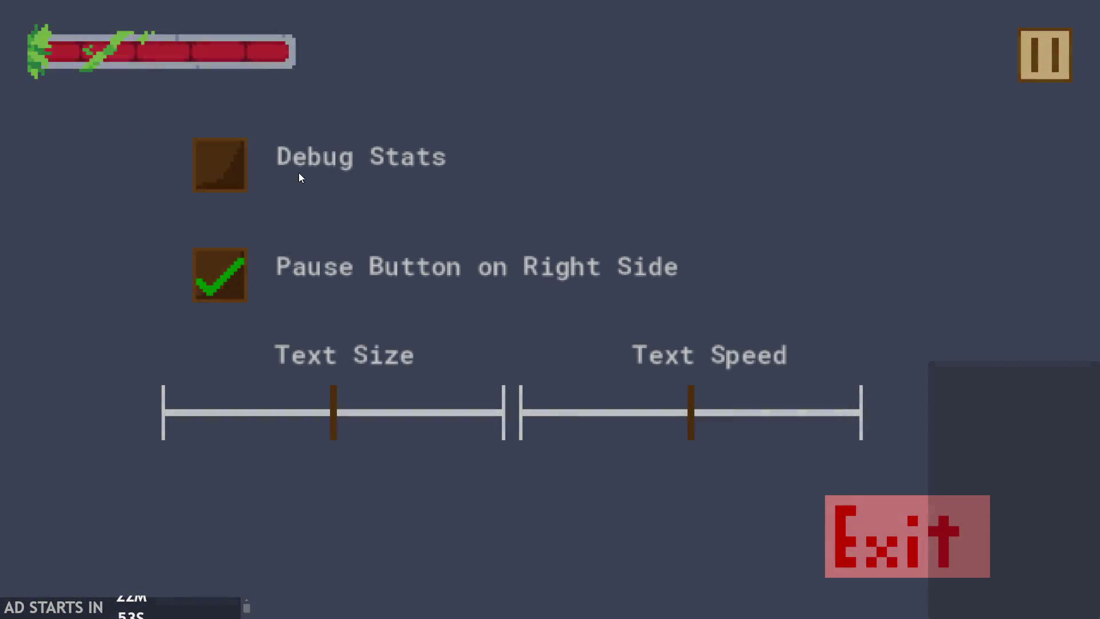
click(221, 165)
click(1041, 55)
- Run and jump the hero into the goblin repeatedly while watching hp drop
key(Right)
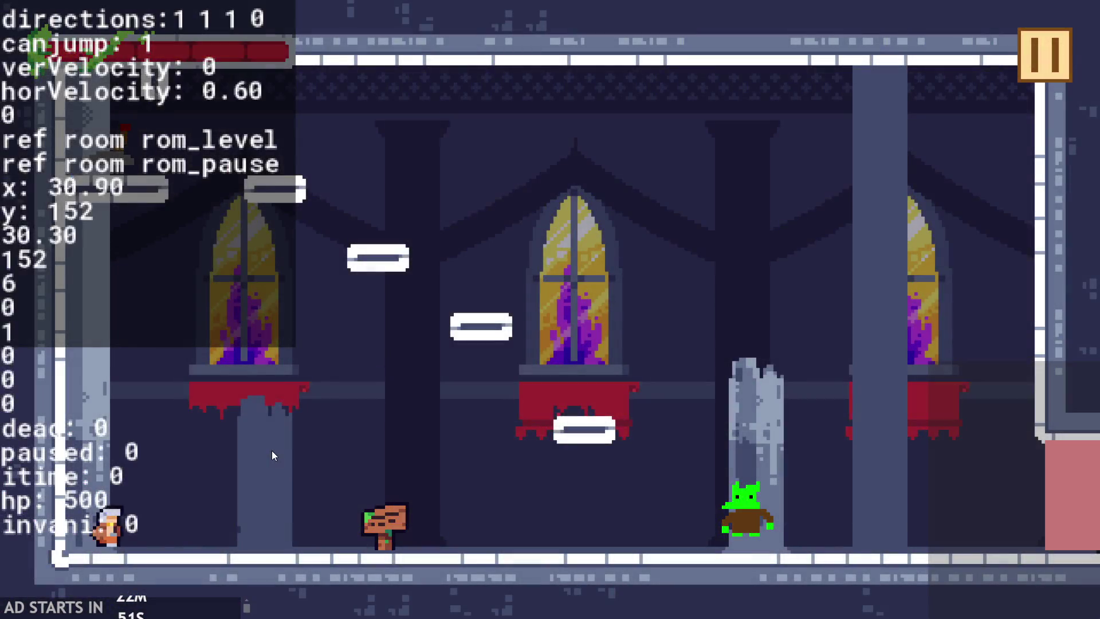
key(Up)
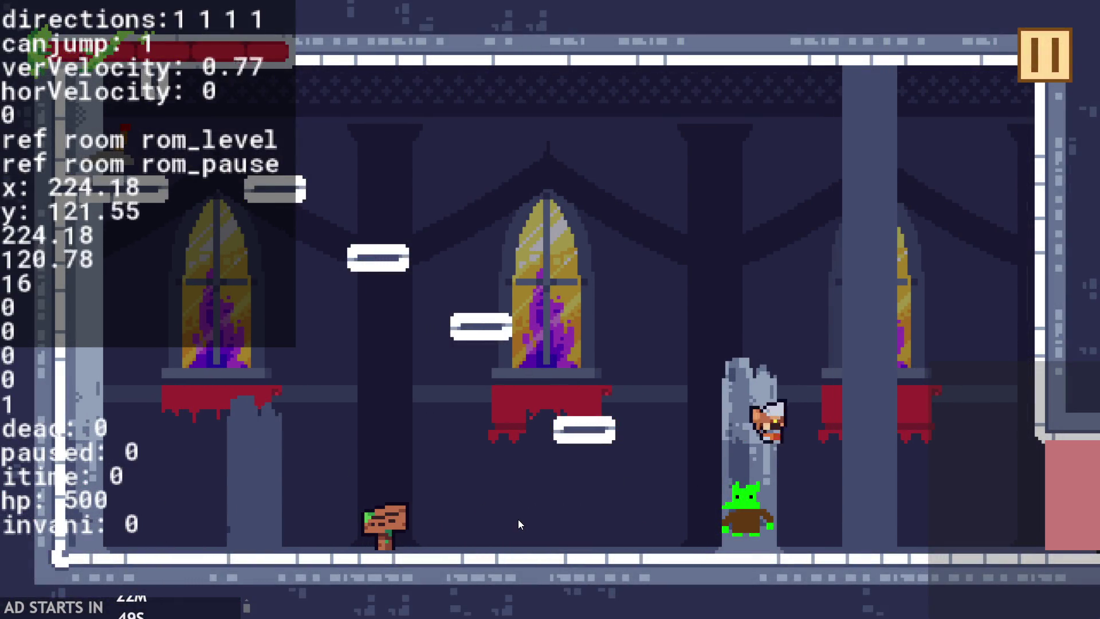
key(Right)
key(Up)
key(Right)
key(Up)
key(Up)
key(Right)
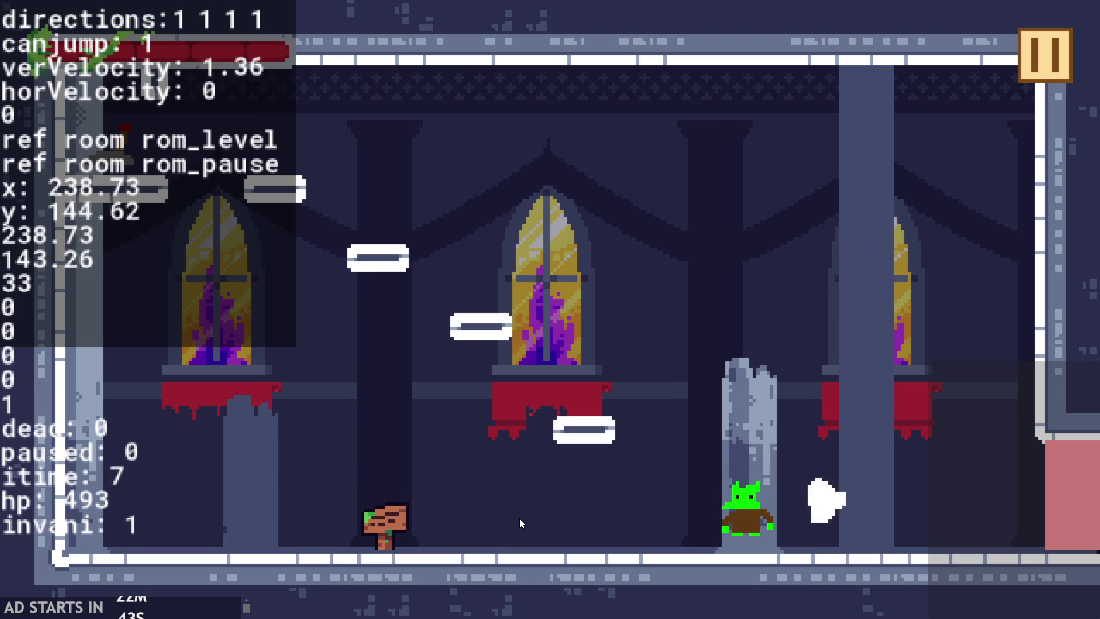
key(Left)
key(Up)
key(Up)
key(Right)
key(Right)
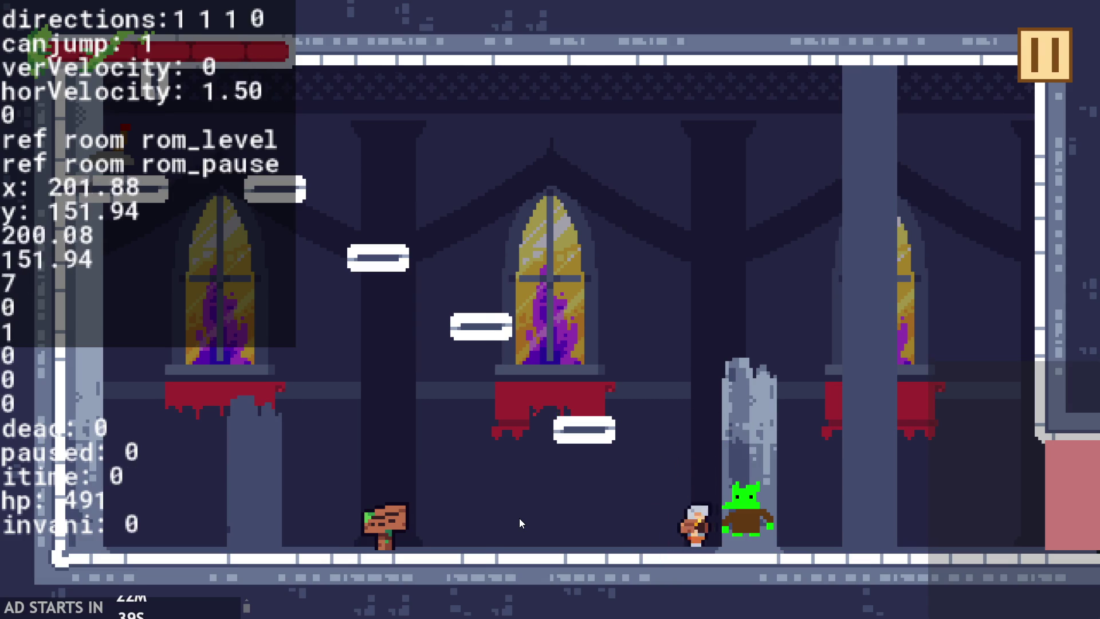
key(Right)
key(Left)
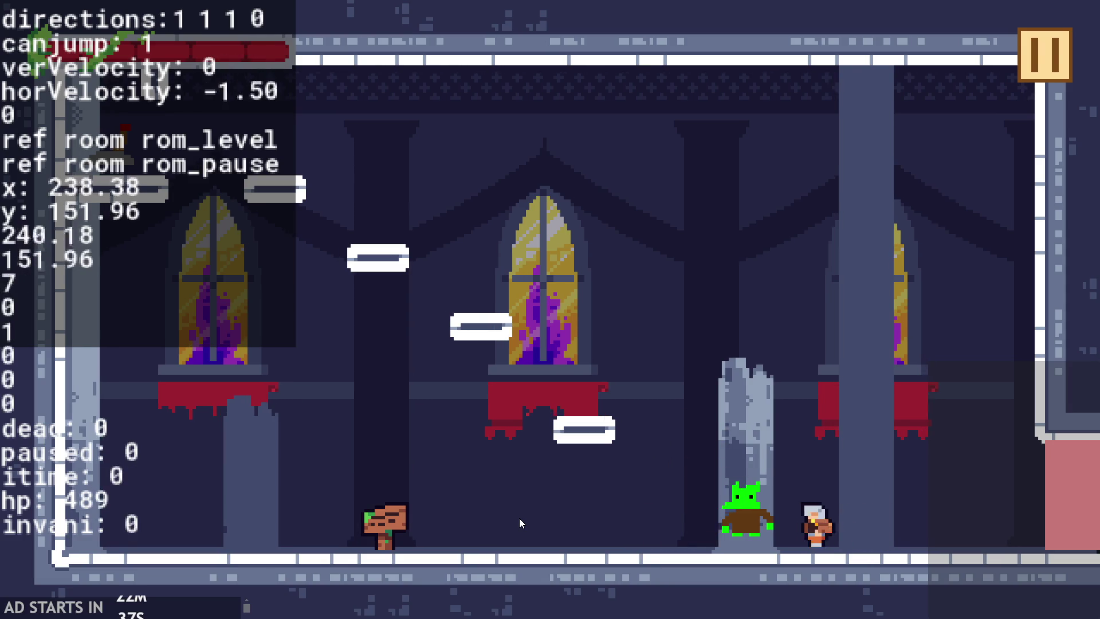
key(Left)
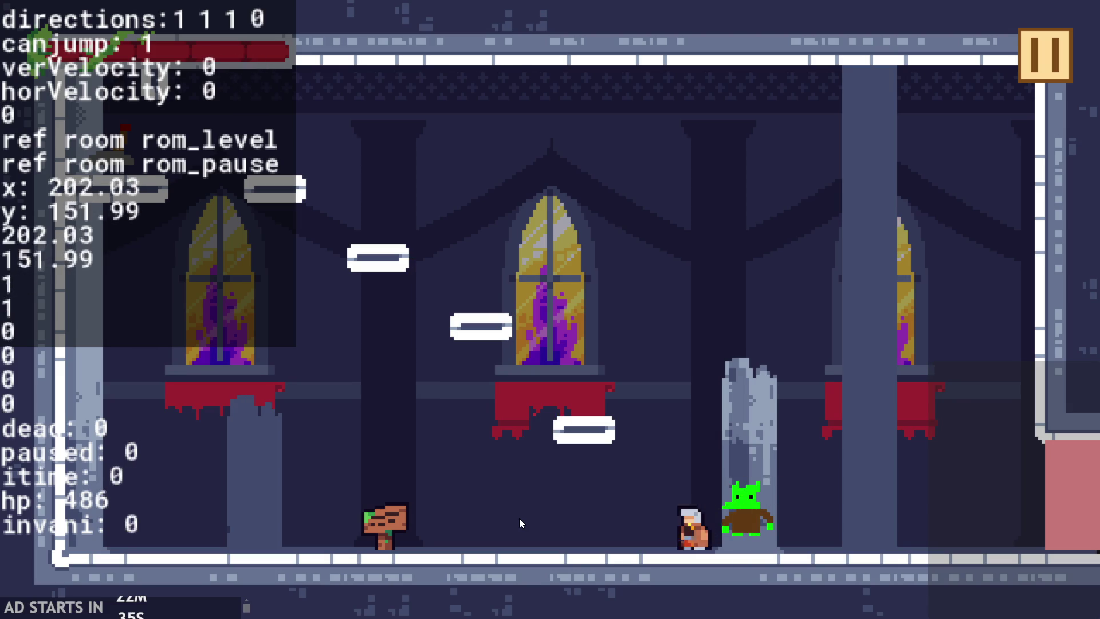
key(Right)
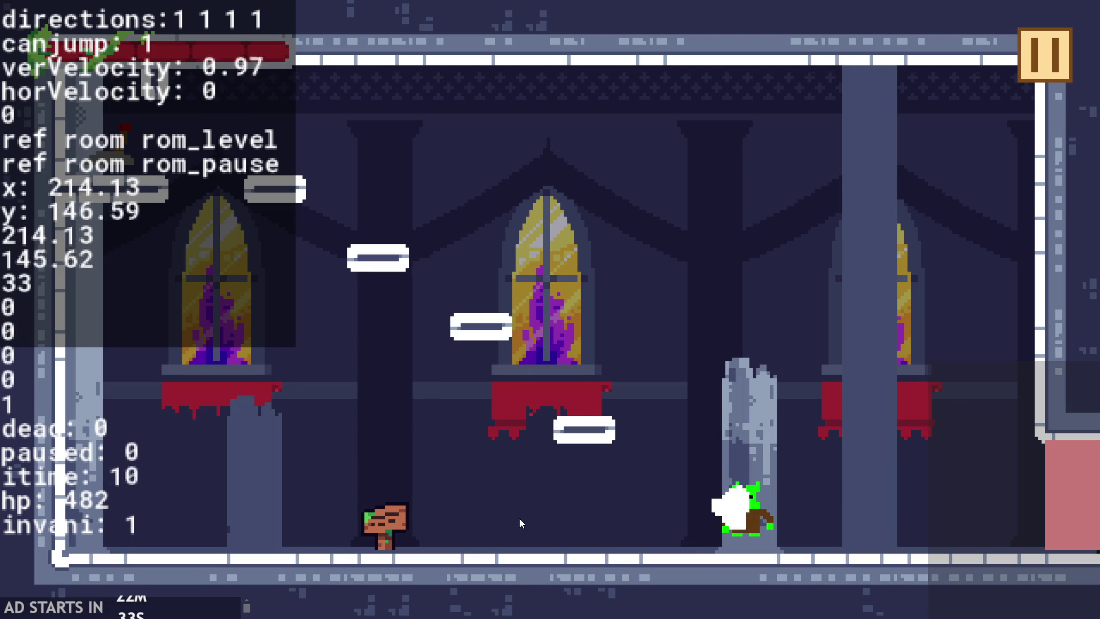
key(Left)
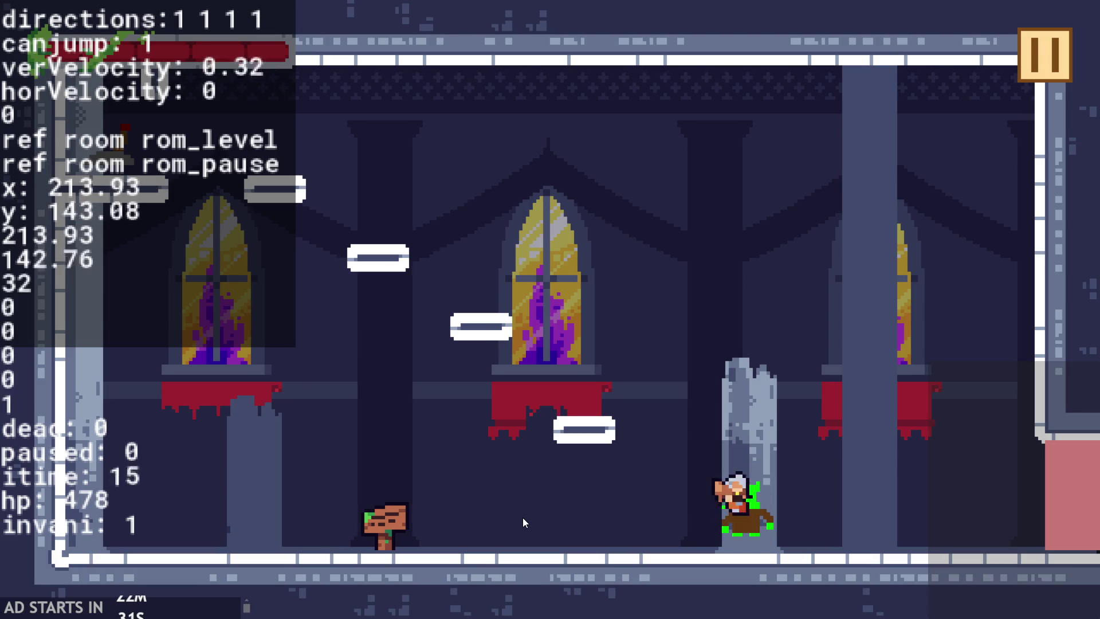
key(Right)
key(Up)
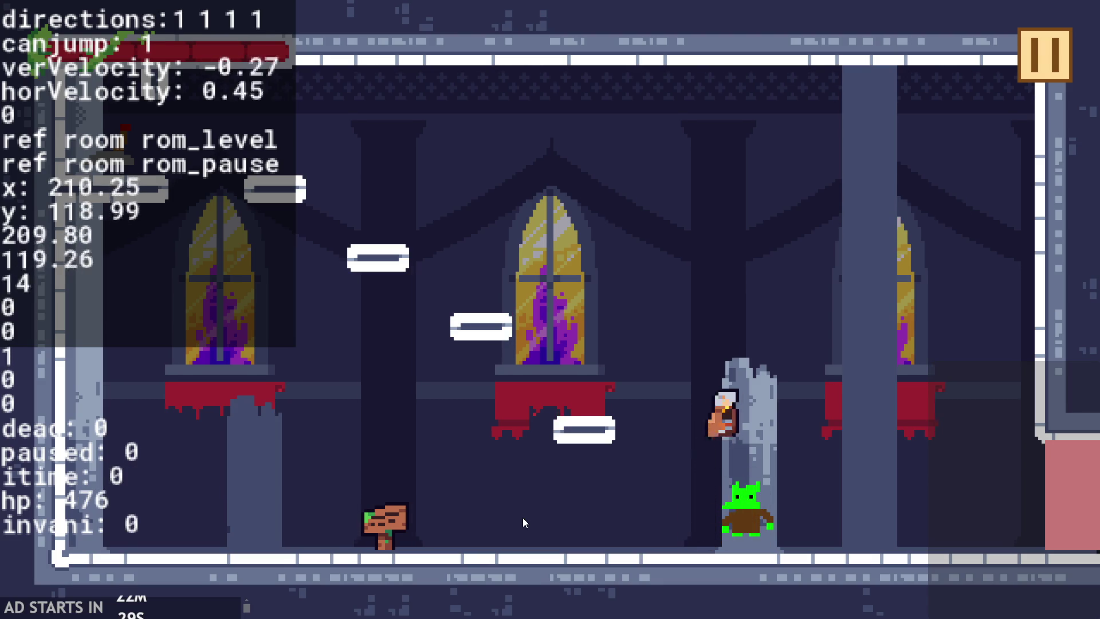
- Exit the game back to obj_hero's Step code
click(1039, 50)
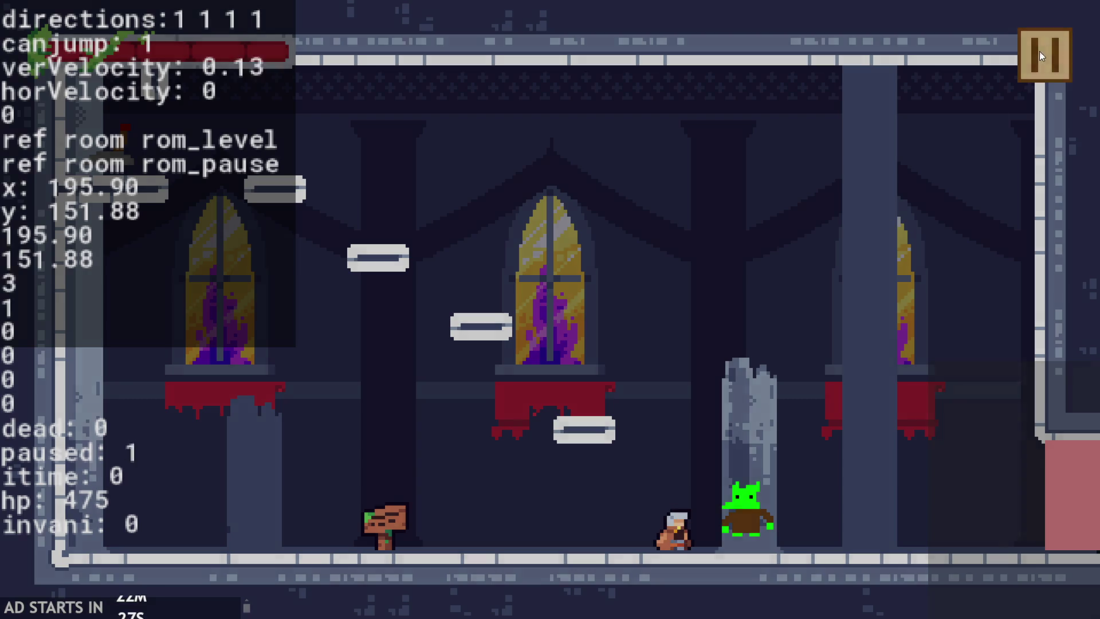
click(930, 535)
scroll(239, 310, up, 2)
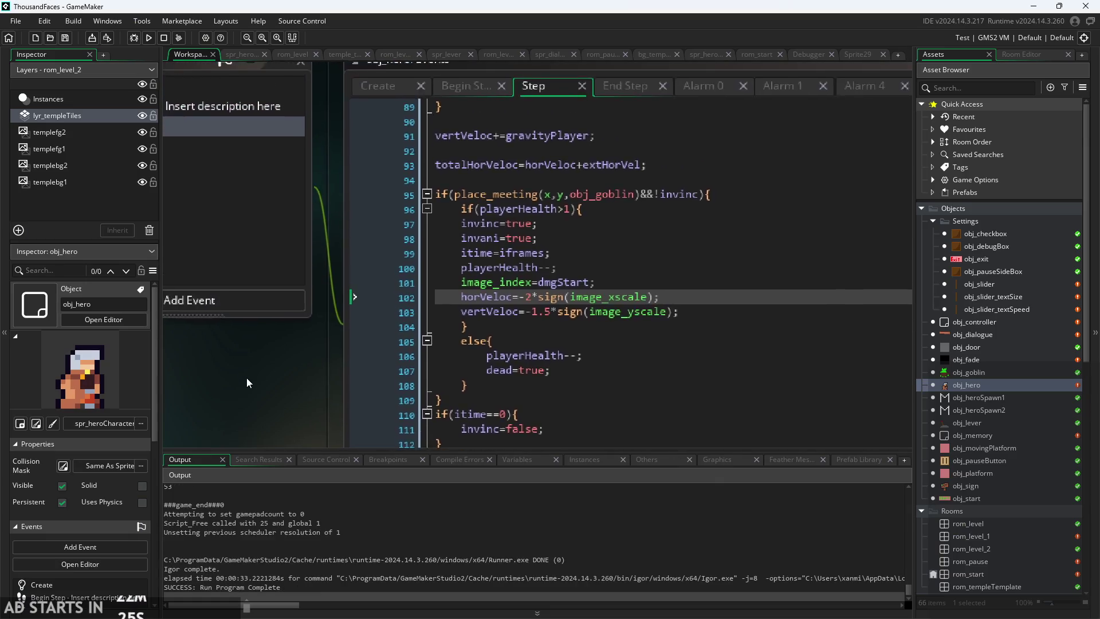
- Change iframes=30 to iframes=40 on line 49 of obj_hero's Create event and relaunch the level
click(347, 160)
scroll(425, 357, up, 1)
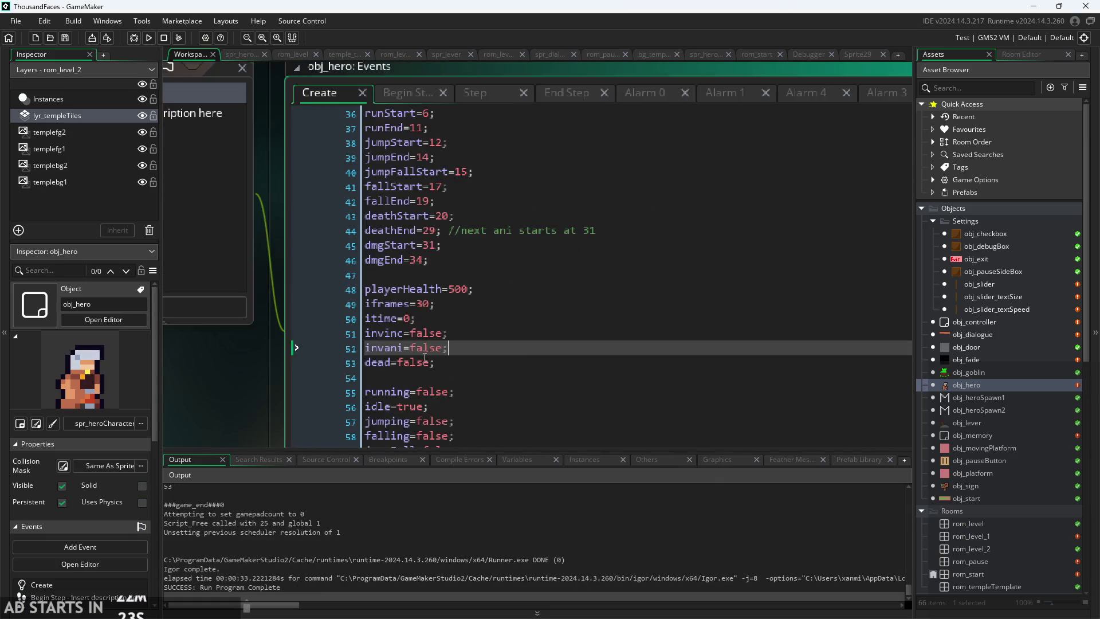
click(426, 304)
text(4)
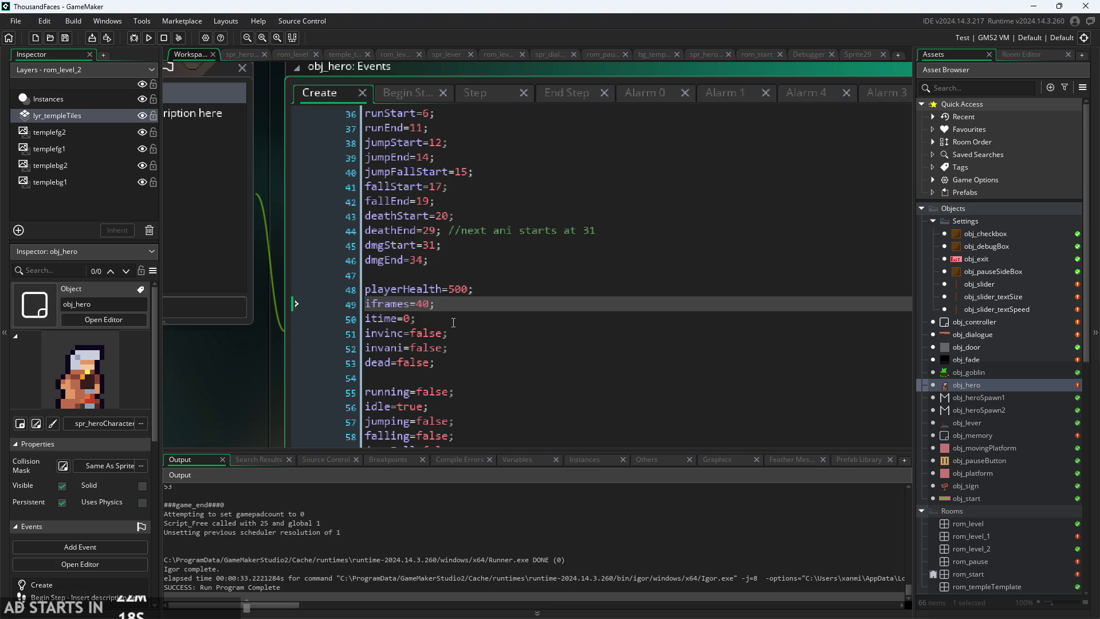
click(148, 38)
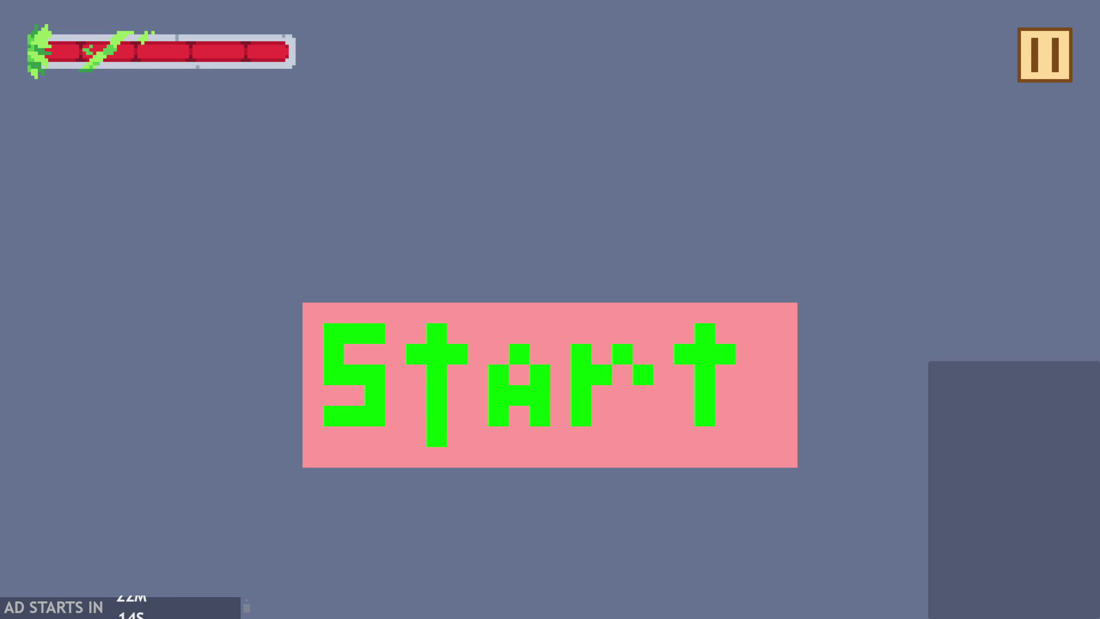
click(726, 418)
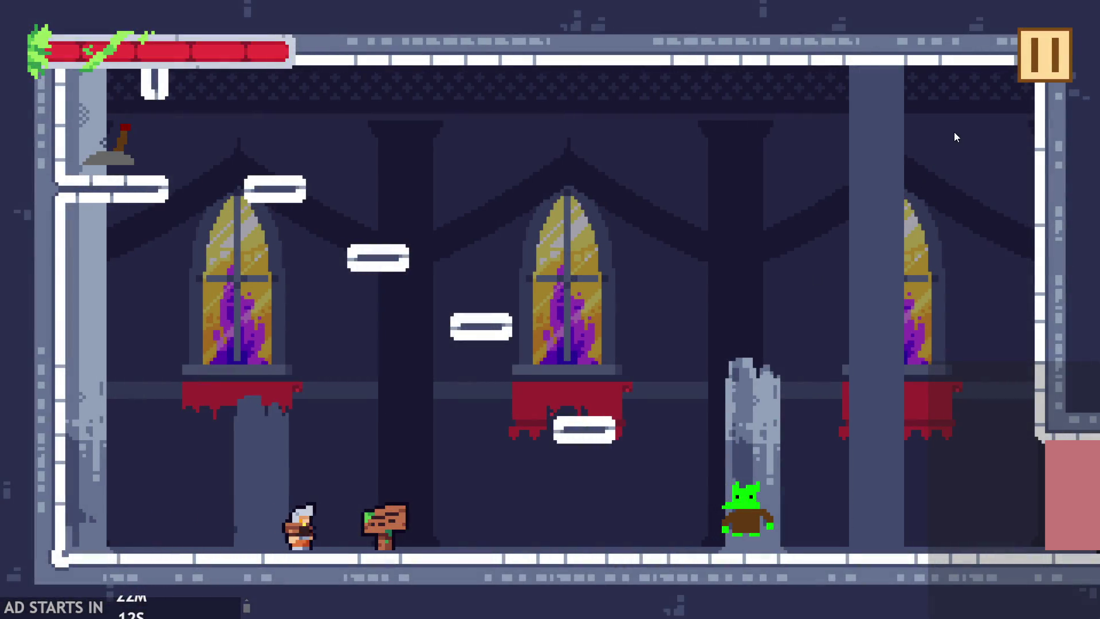
- Pause the game, turn on the Debug Stats overlay, and resume
key(Escape)
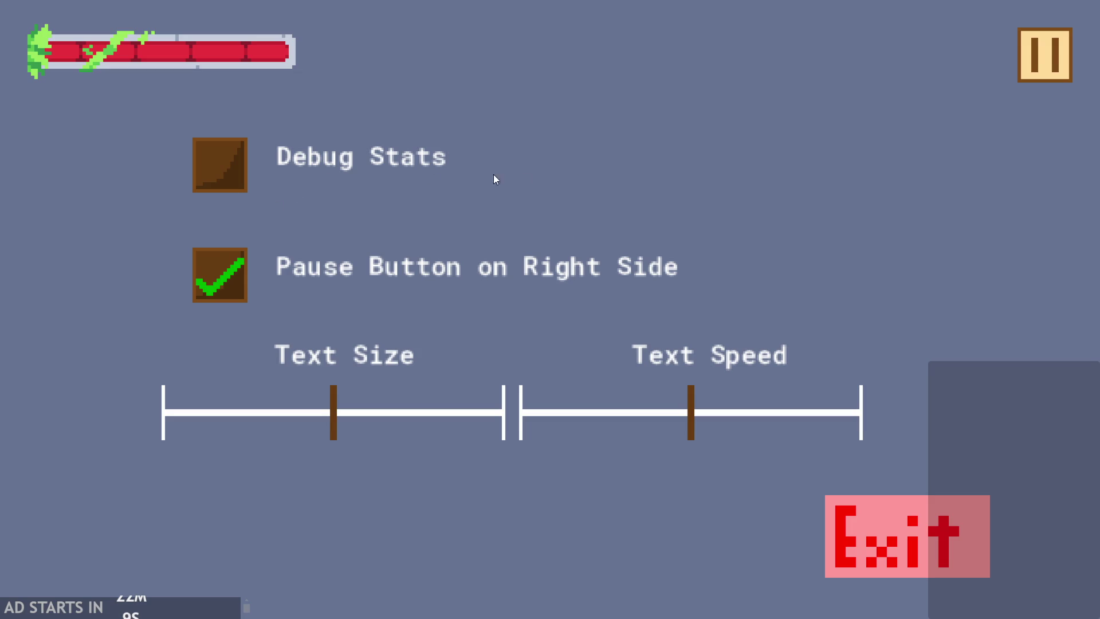
click(496, 179)
click(1058, 56)
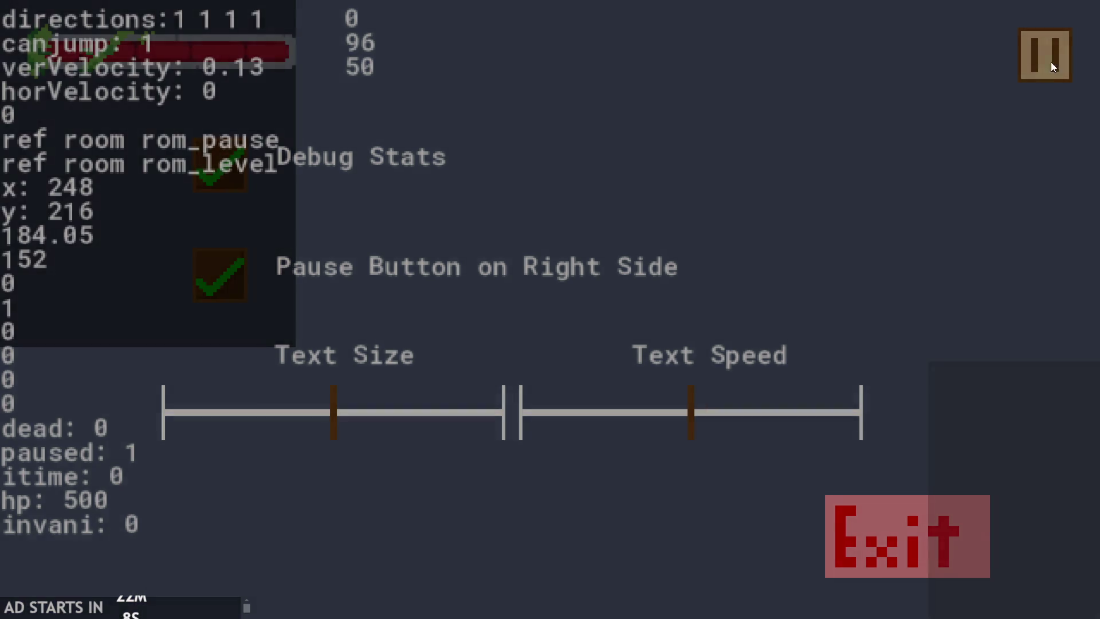
- Run and jump the hero into the goblin several times with iframes at 40
key(Right)
key(Up)
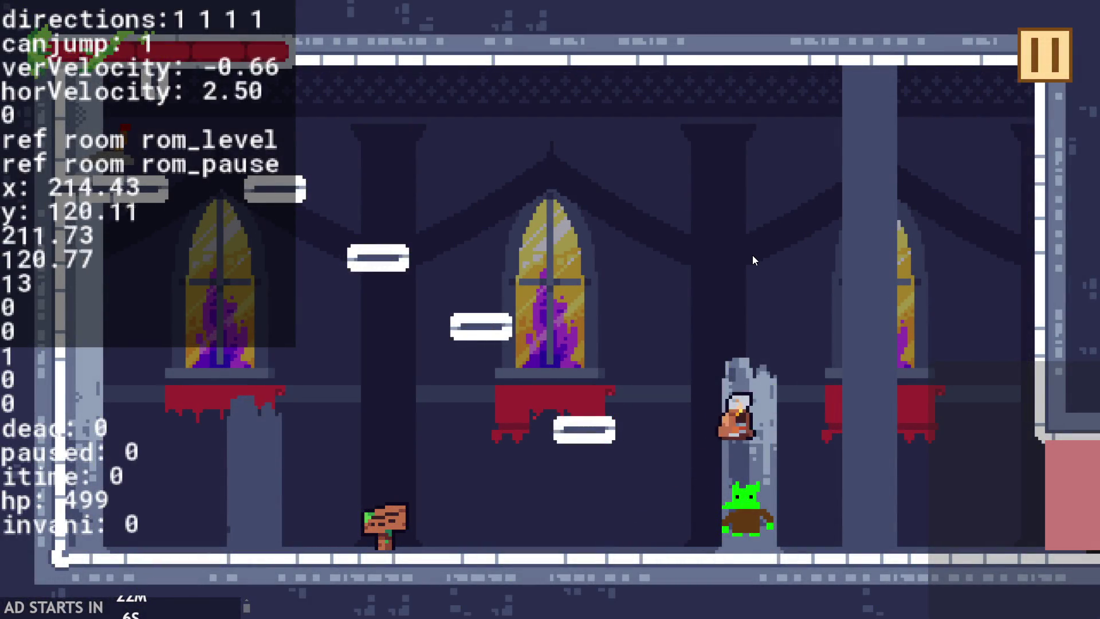
key(Left)
key(Up)
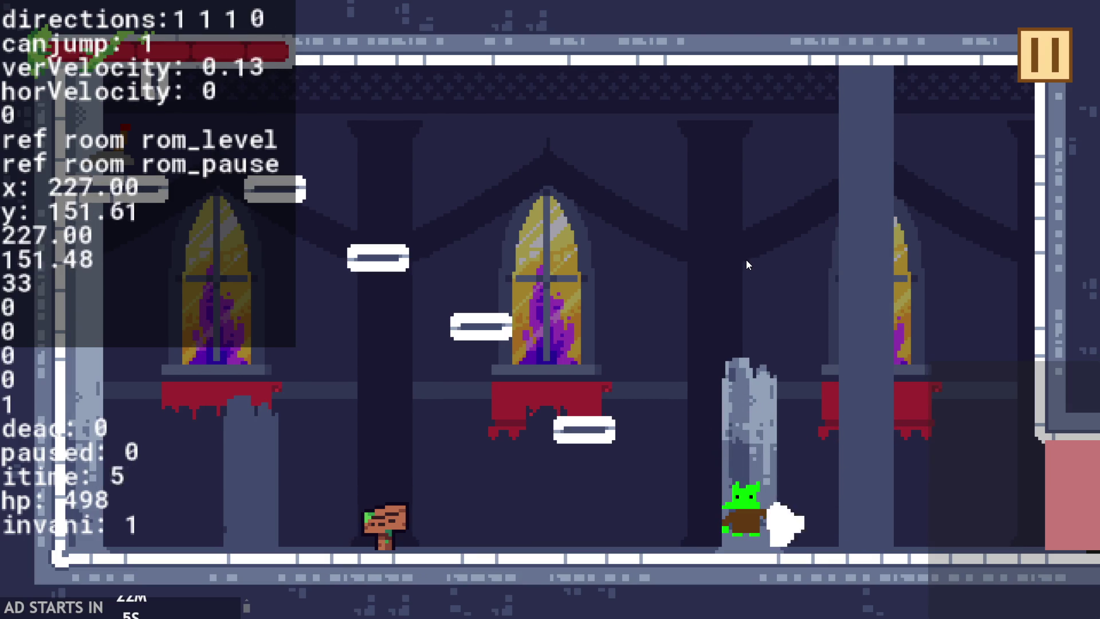
key(Left)
key(Right)
key(Left)
key(Up)
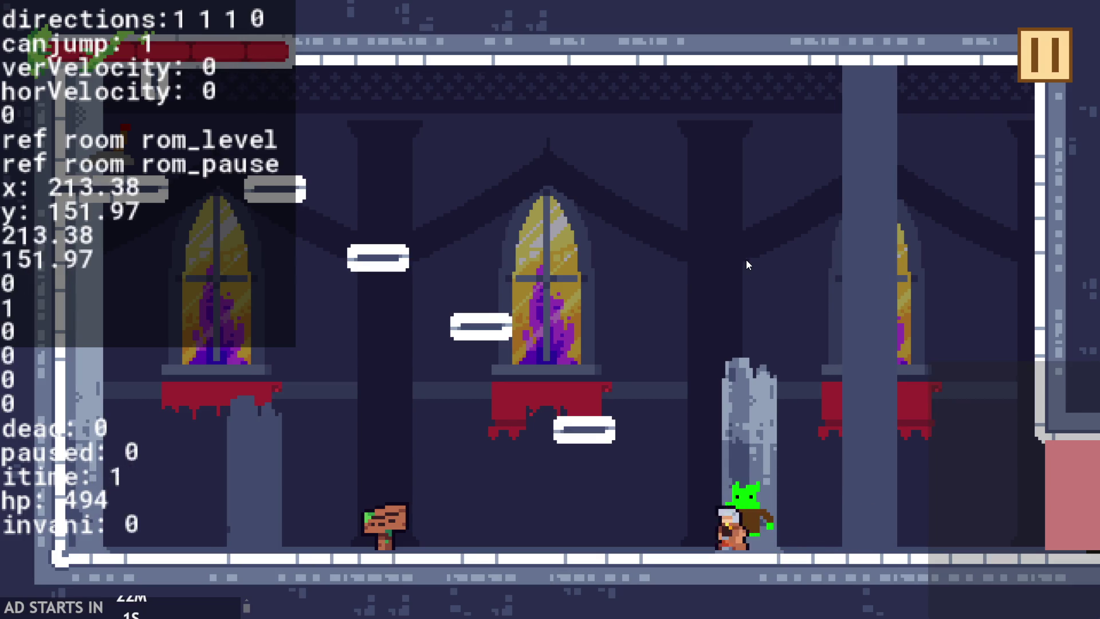
key(Left)
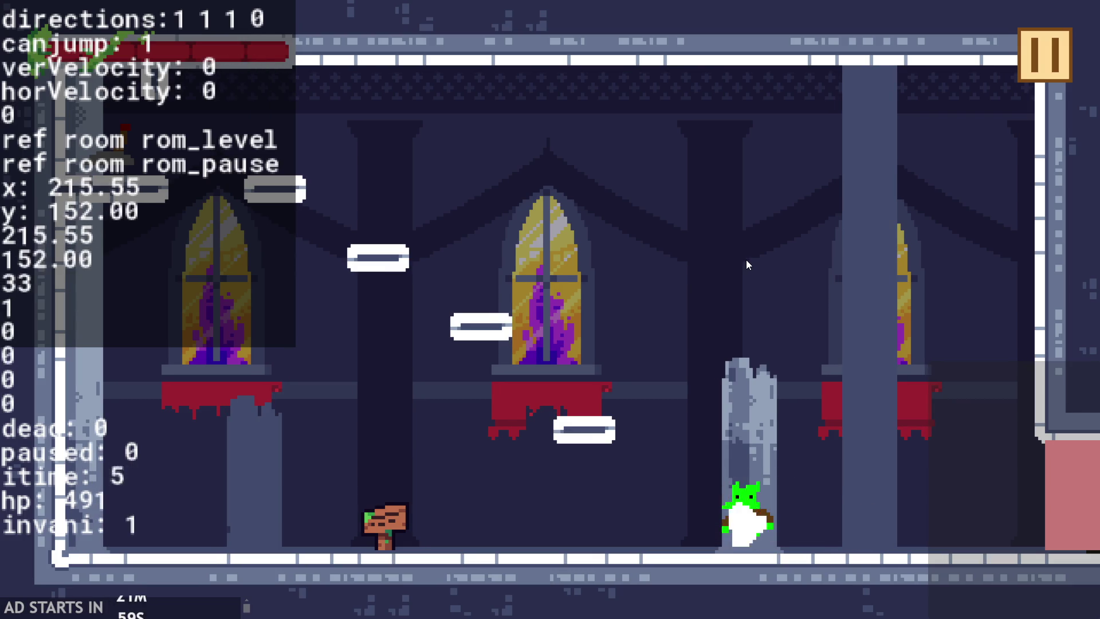
- Exit the game and place the caret on the iframes value on line 49
click(1052, 59)
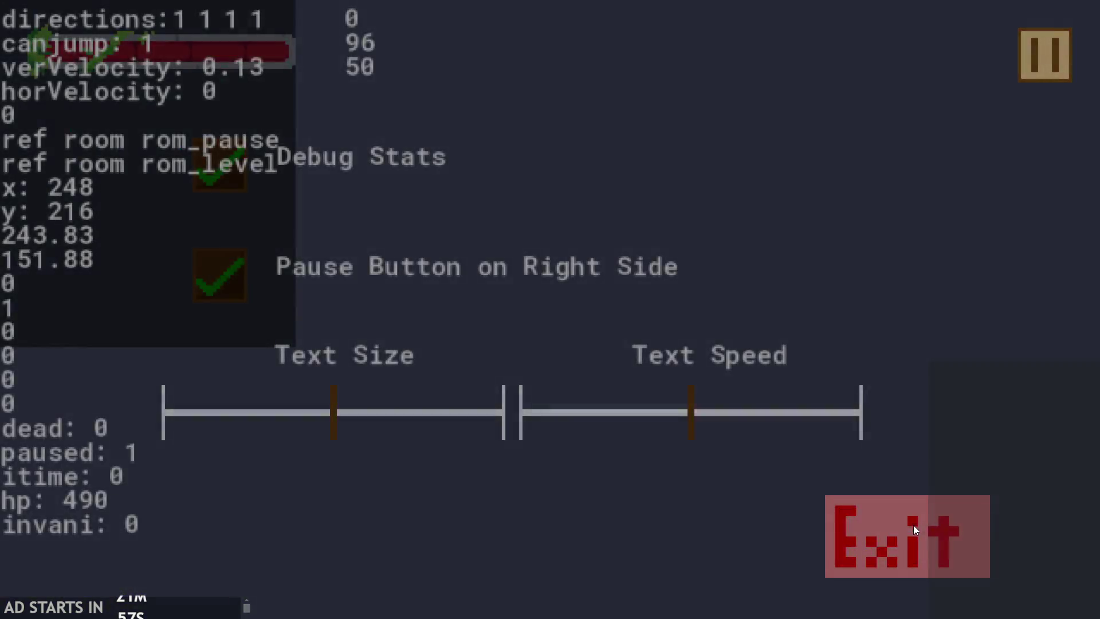
click(914, 524)
click(421, 308)
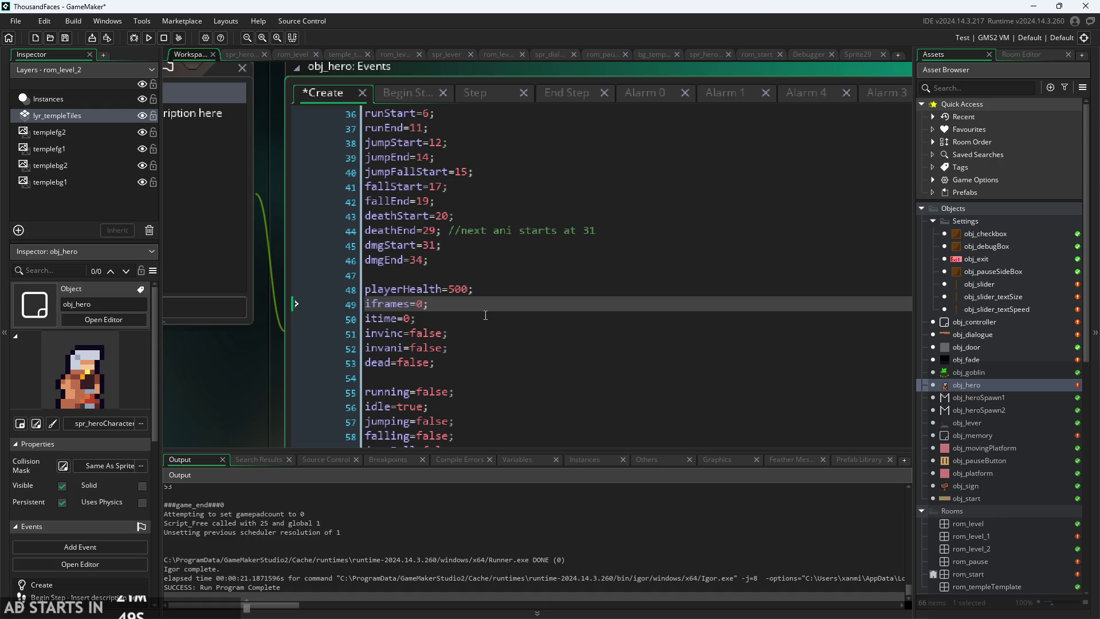
text(6)
- Save the Create event with iframes=60 and relaunch the level
key(ctrl+s)
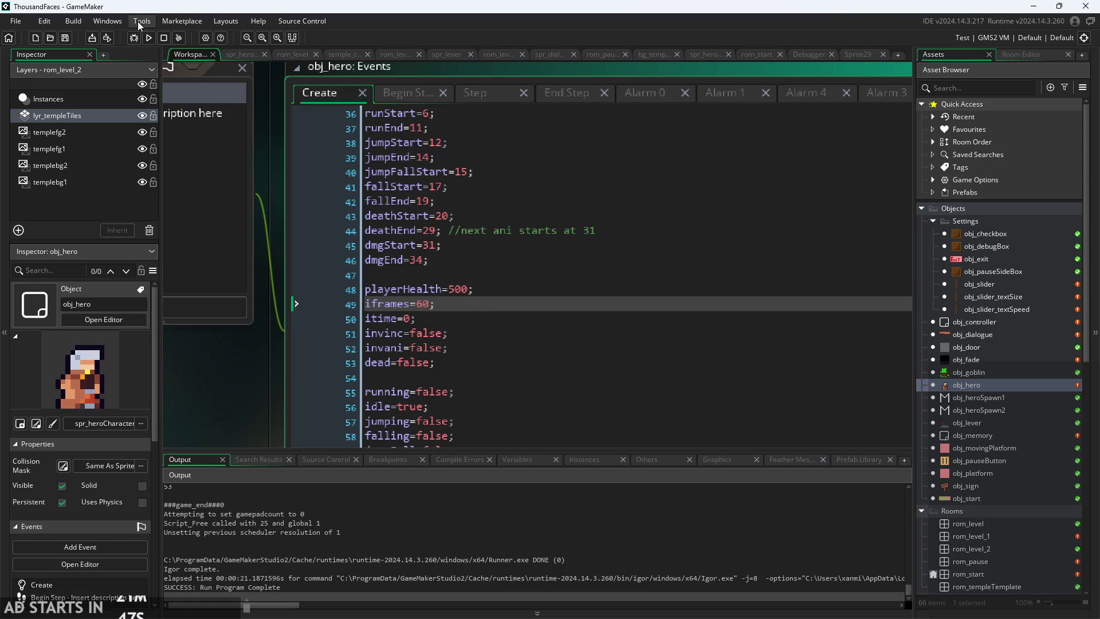
click(149, 37)
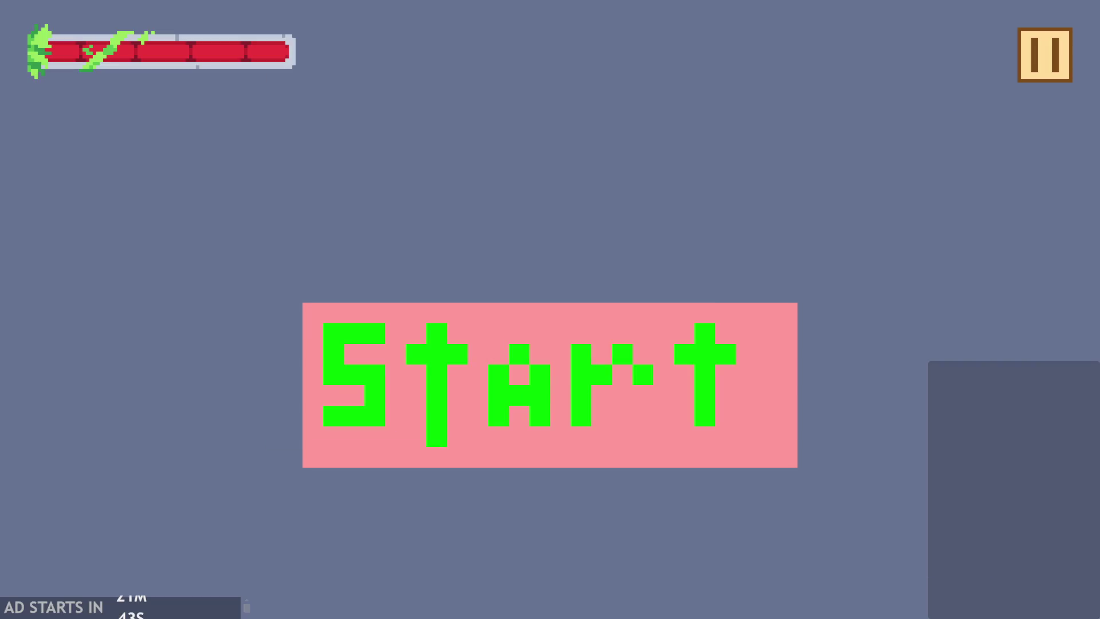
click(576, 383)
- Pause the game, turn on the Debug Stats overlay, and resume
key(Right)
key(Escape)
click(220, 165)
click(1057, 70)
- Run the hero into the goblin repeatedly to drain health, then exit to the editor
key(Right)
key(Right)
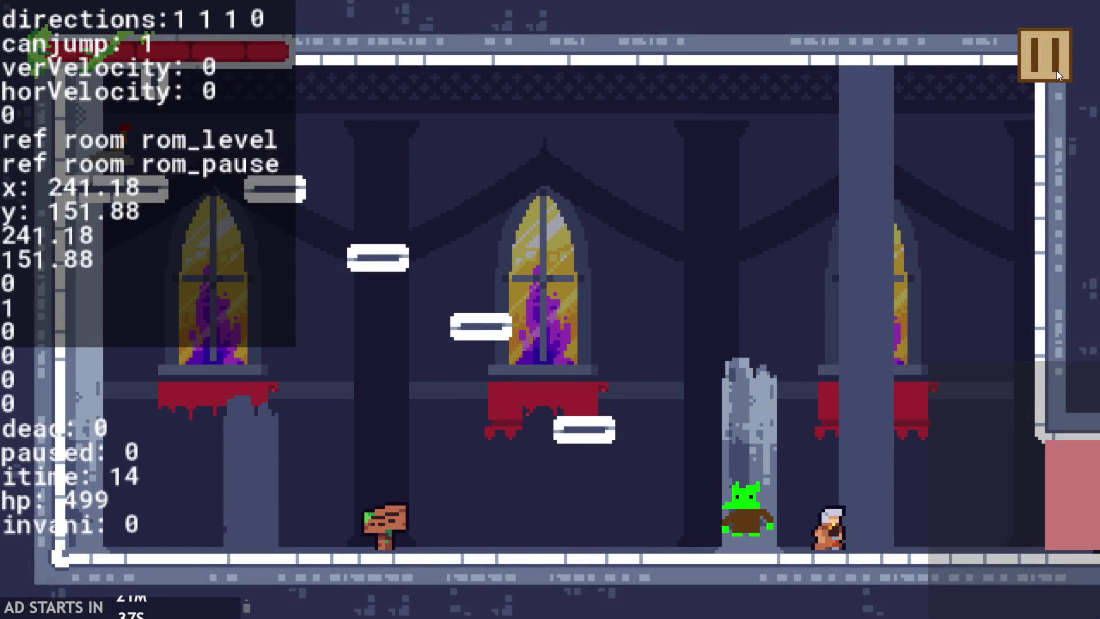
key(Right)
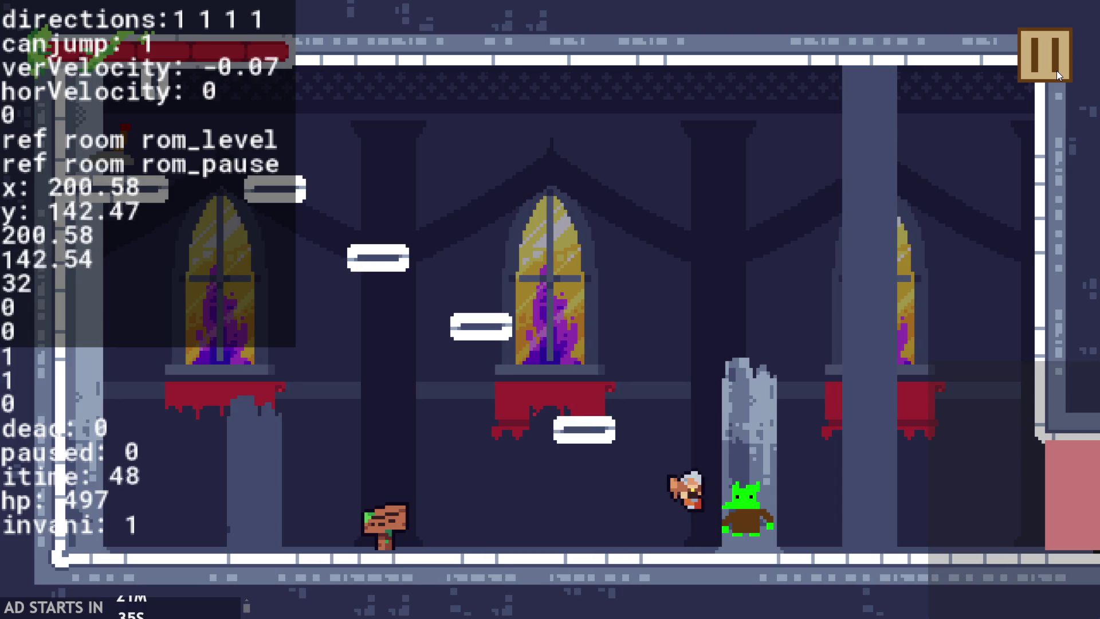
key(Right)
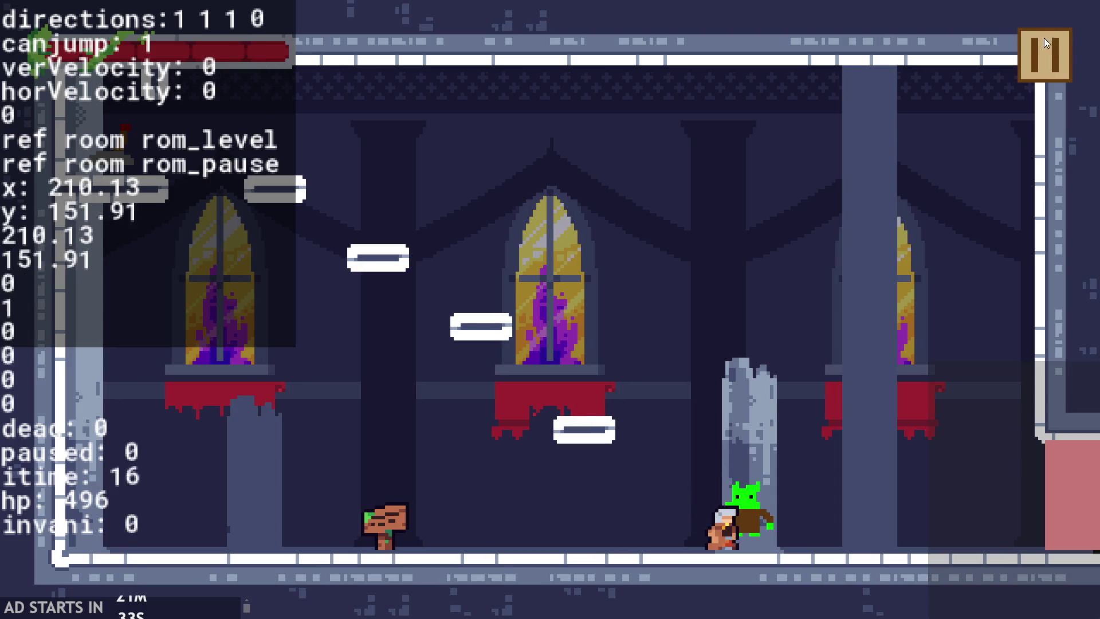
key(Right)
key(Left)
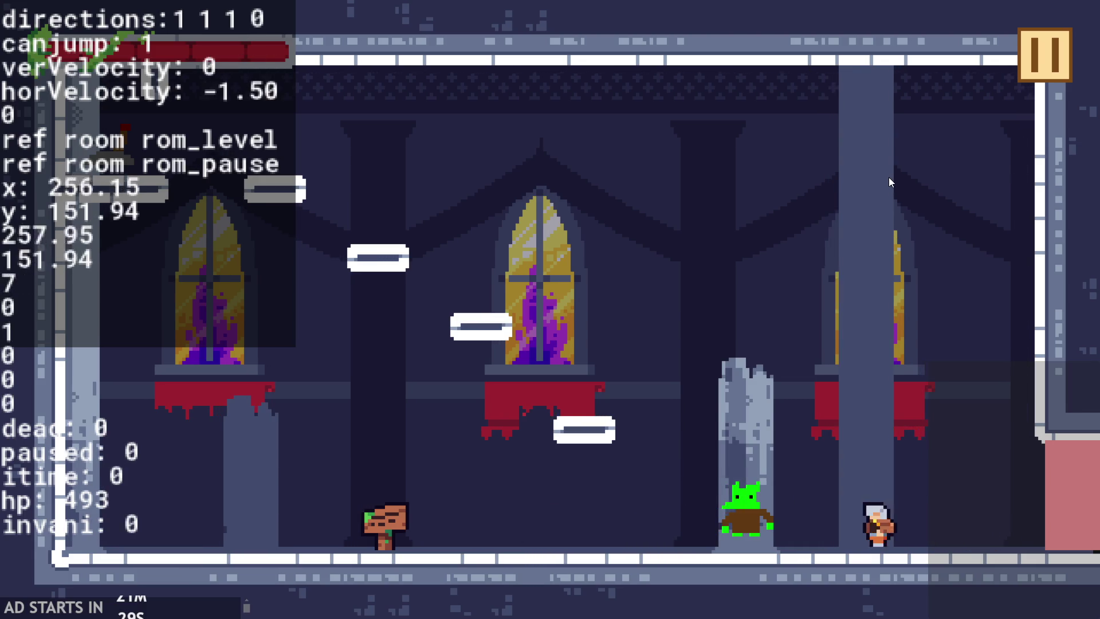
key(Right)
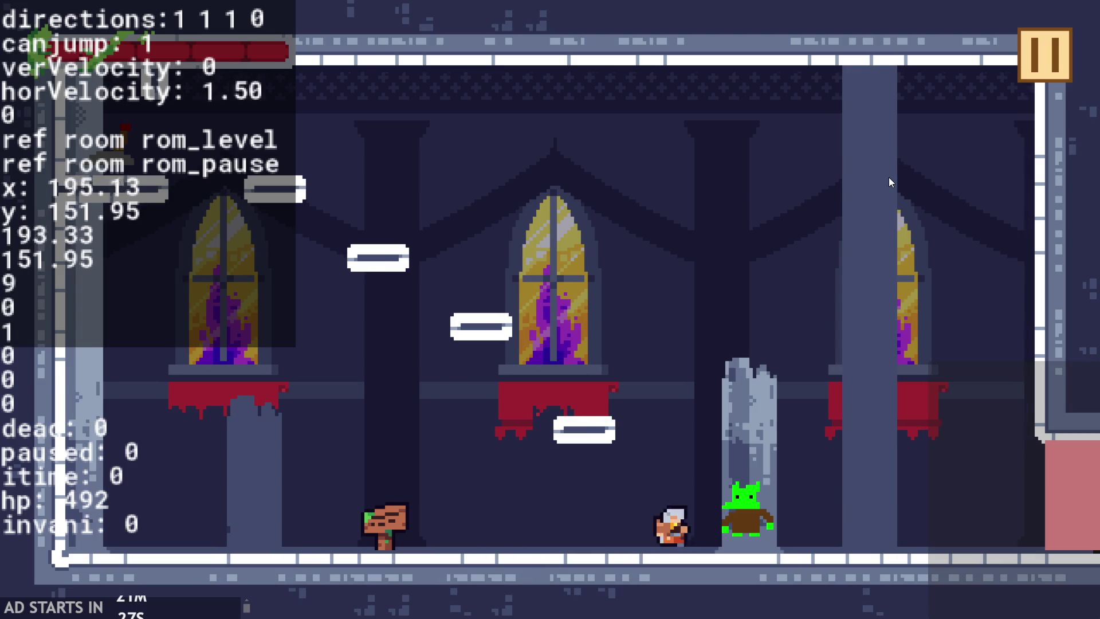
click(1018, 57)
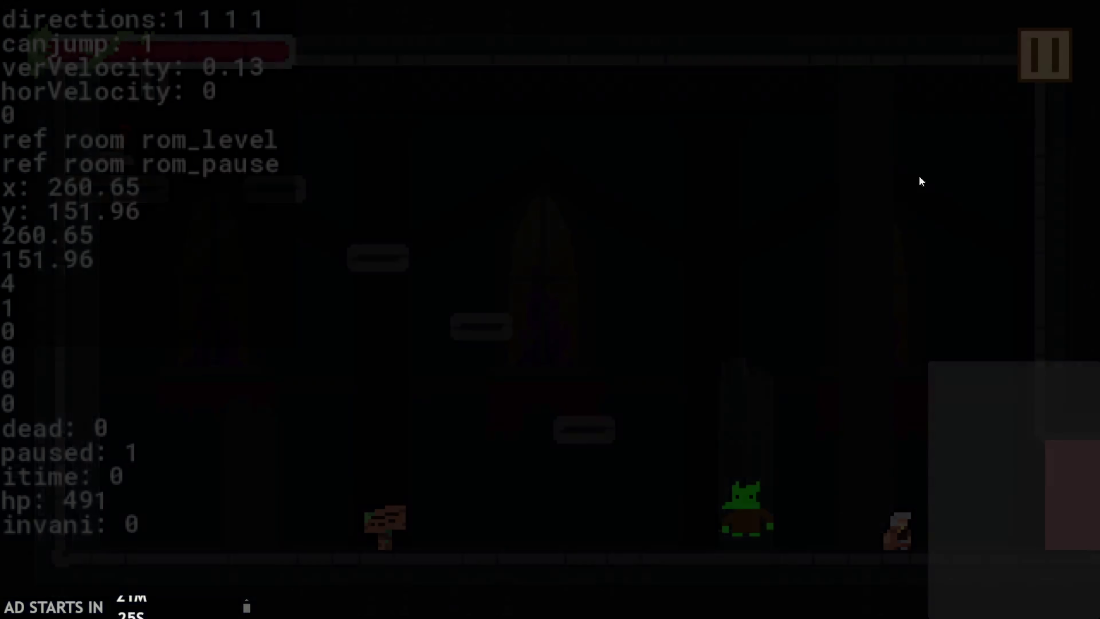
click(851, 531)
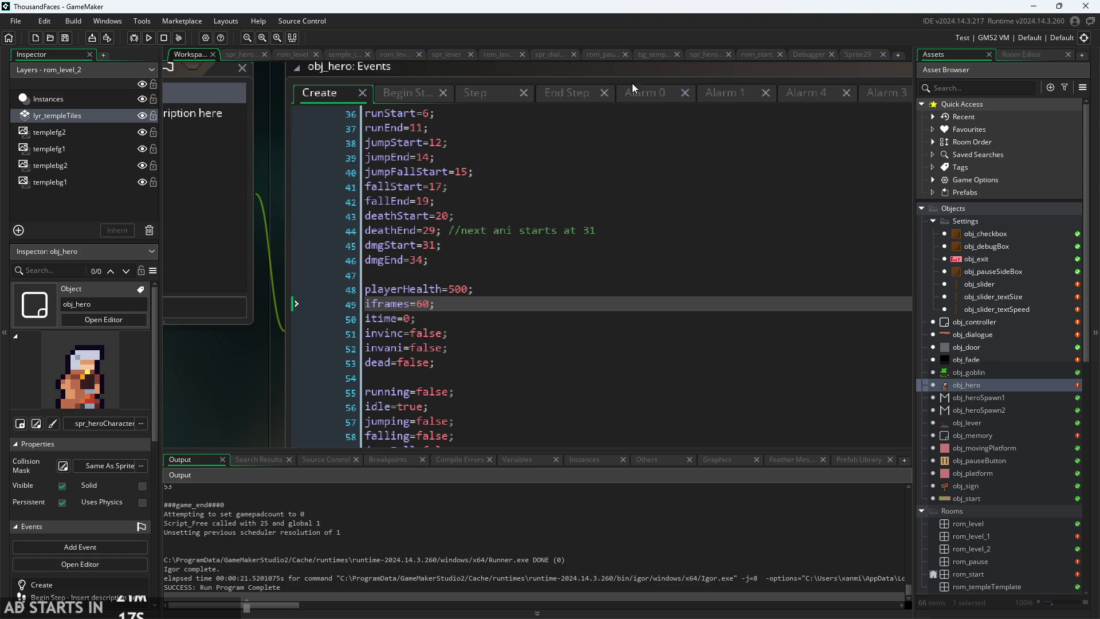
- Delete the if(!invani){ line from obj_hero's End Step code
click(573, 92)
scroll(348, 358, up, 2)
scroll(166, 324, up, 3)
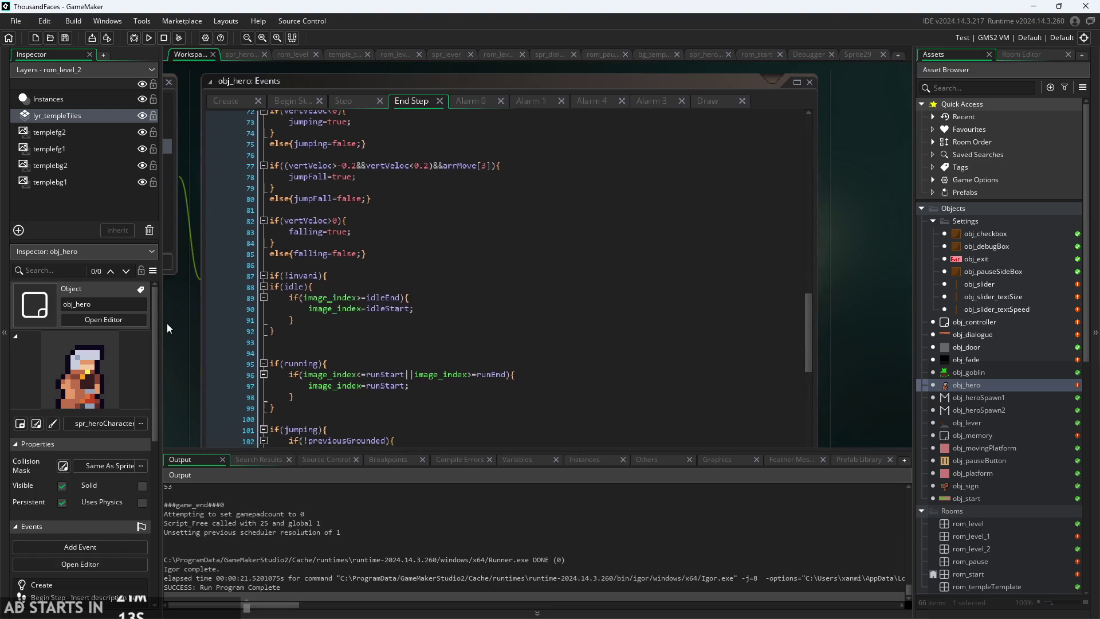
drag(184, 352, 269, 324)
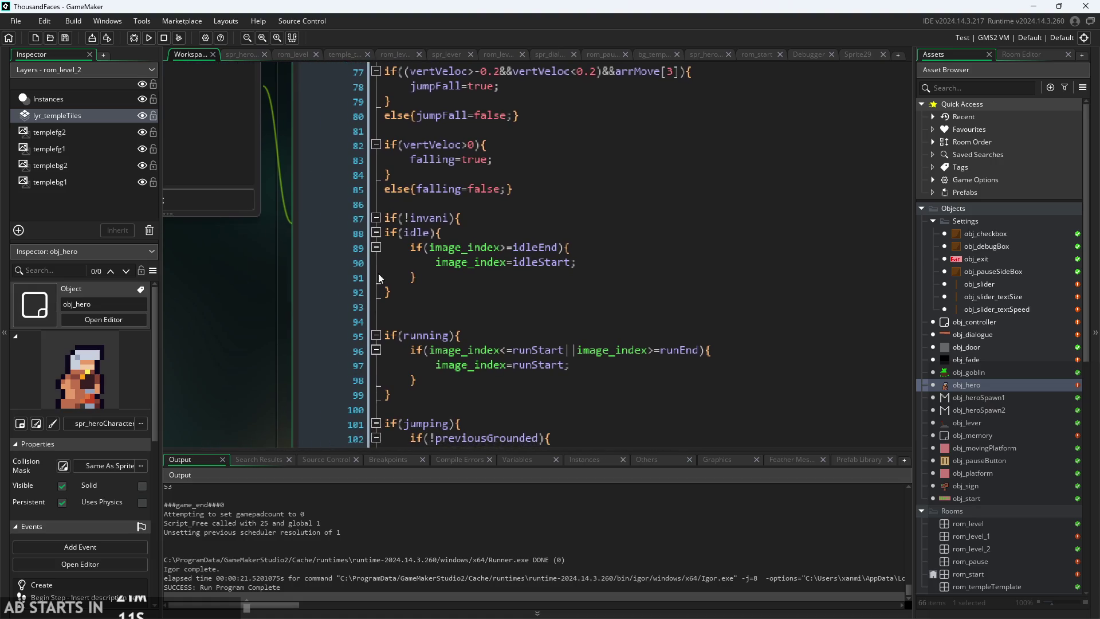
mouse_move(462, 218)
mouse_down()
mouse_move(293, 205)
mouse_move(288, 221)
mouse_up()
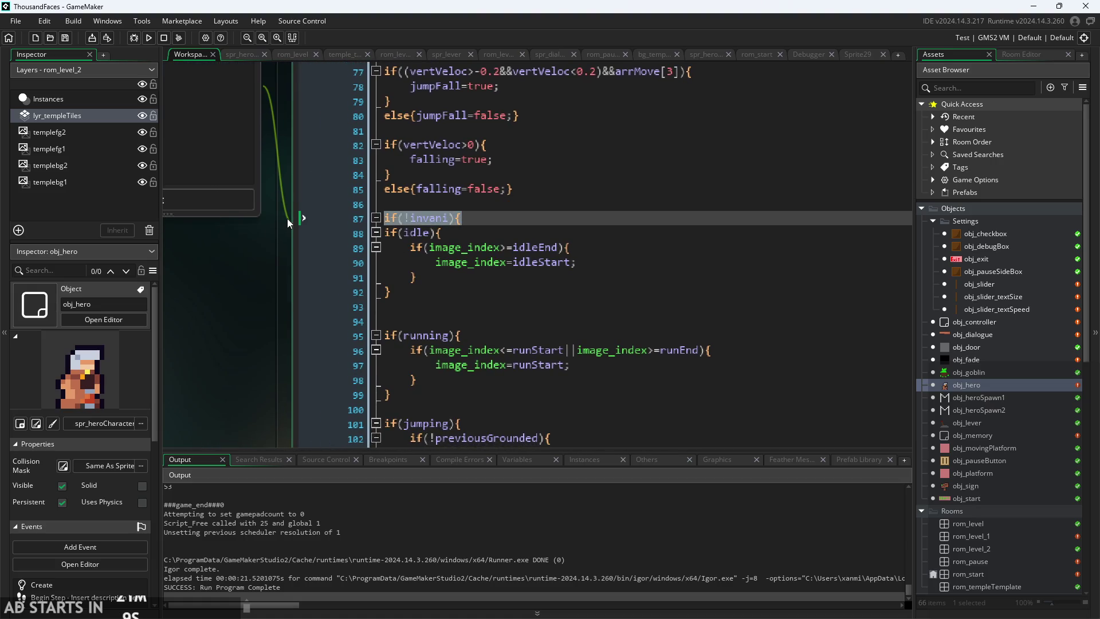
key(BackSpace)
key(BackSpace)
- Remove the surplus closing brace at the end of the code and unindent the remaining one
scroll(604, 302, down, 5)
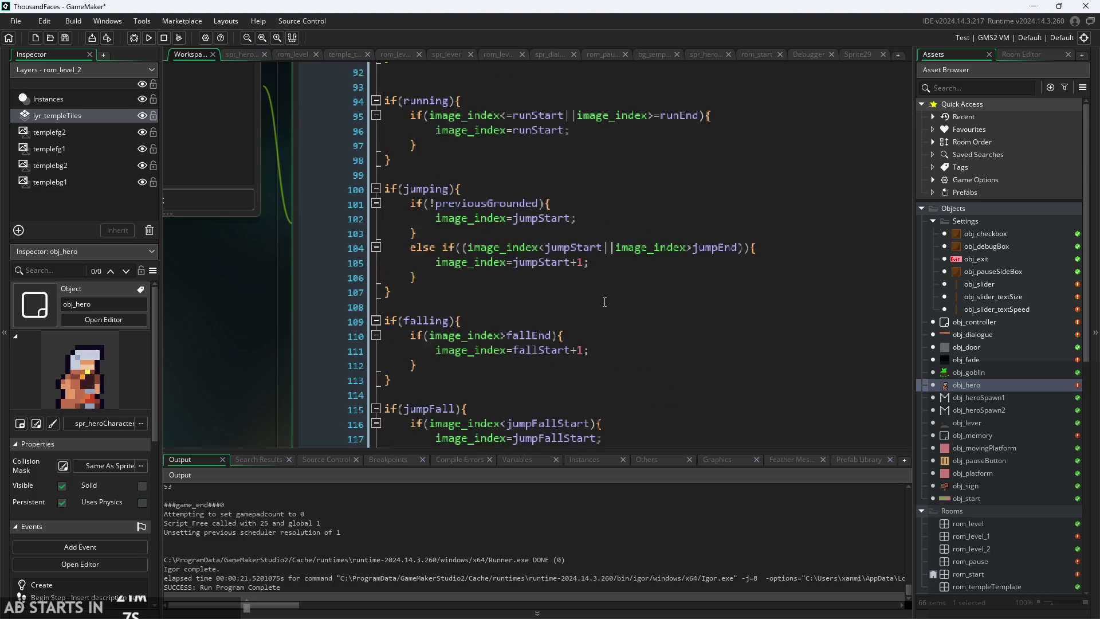
scroll(604, 302, down, 6)
click(412, 388)
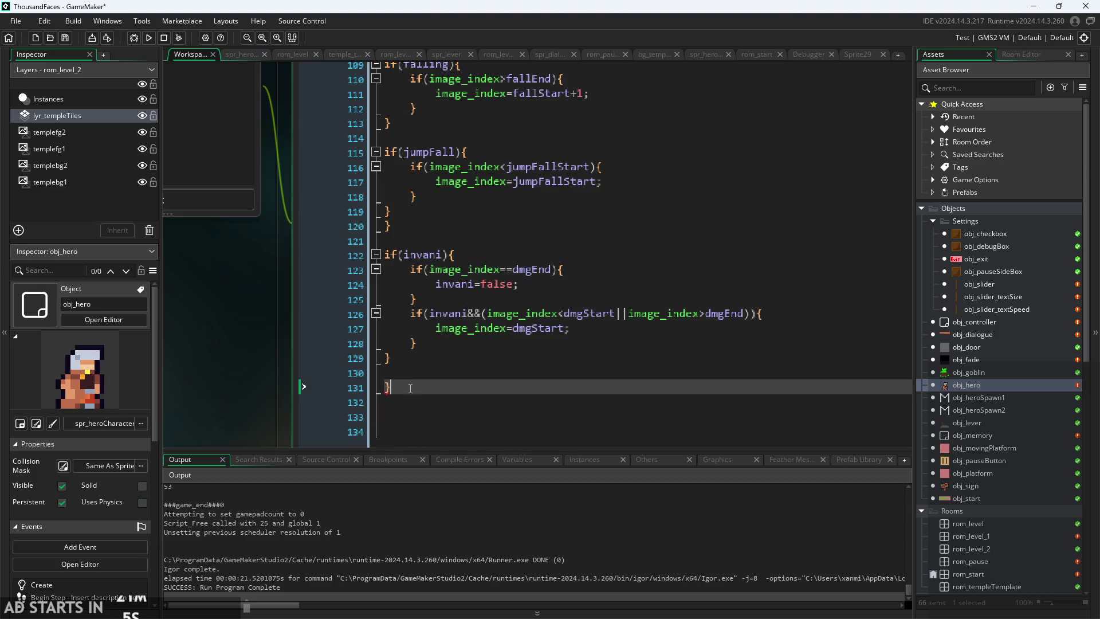
key(Up)
key(Up)
key(BackSpace)
key(Up)
key(BackSpace)
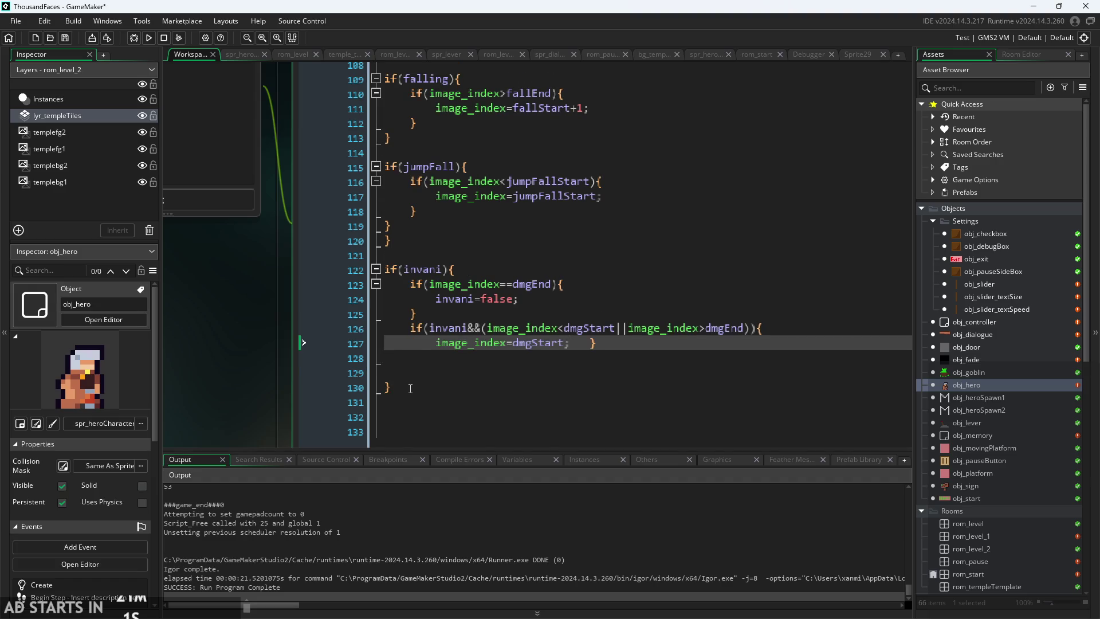
key(Return)
key(BackSpace)
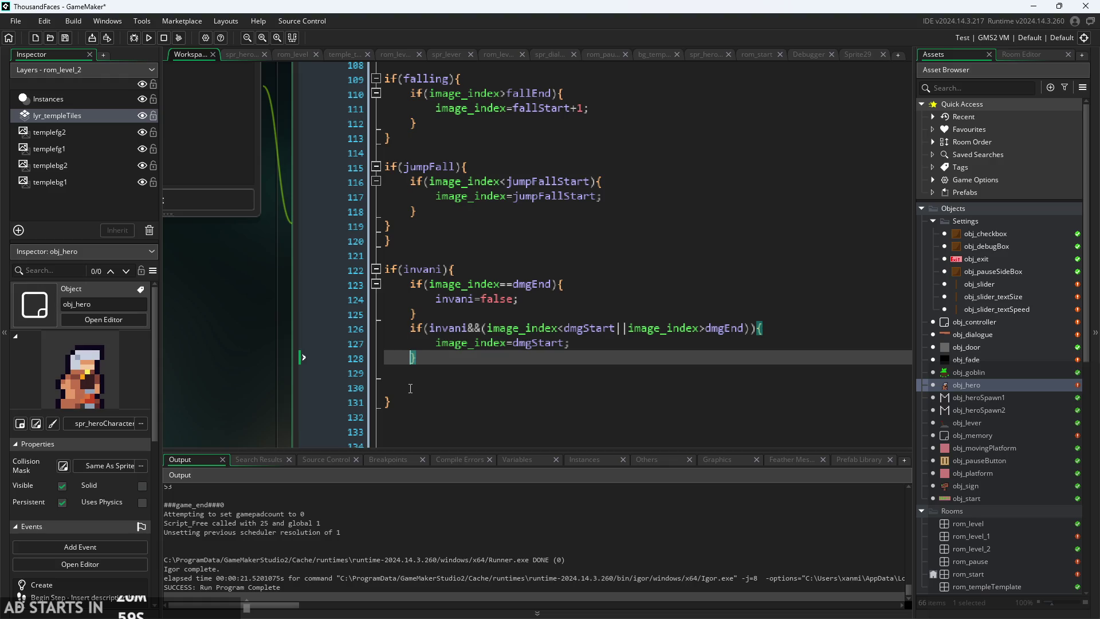
key(Delete)
key(Delete)
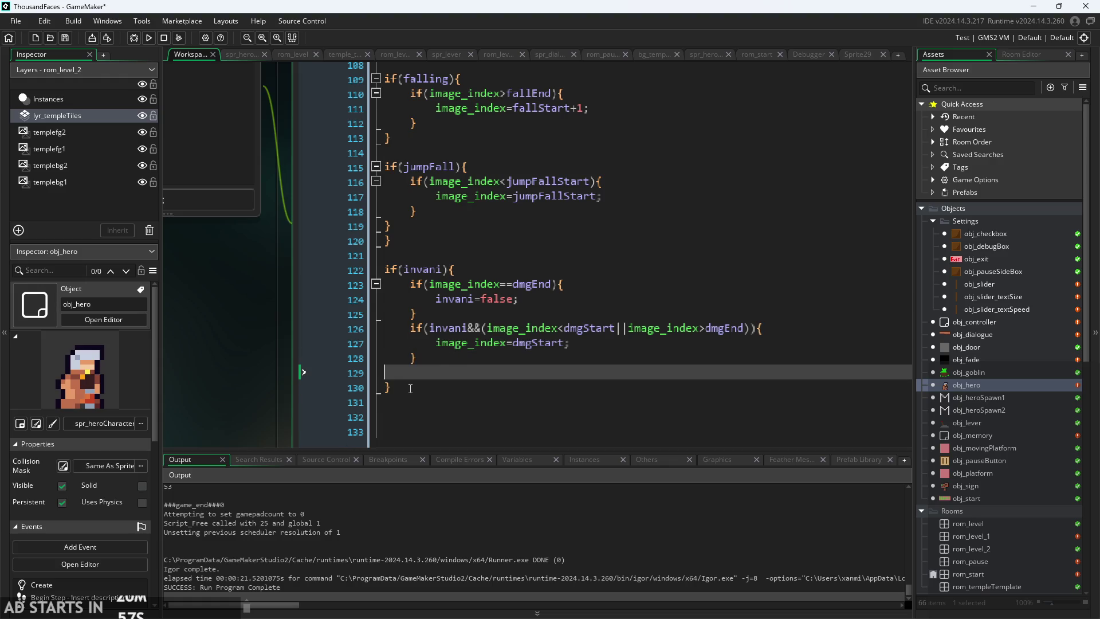
- Add a closing brace on a new line at the code's end, then save and run with F5
click(389, 256)
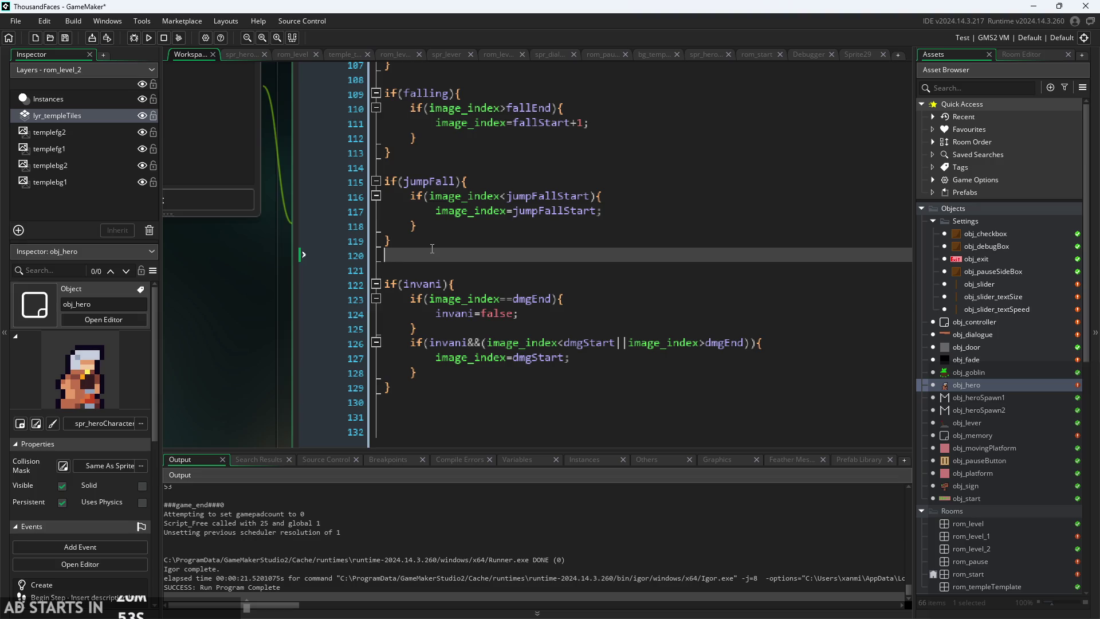
click(396, 388)
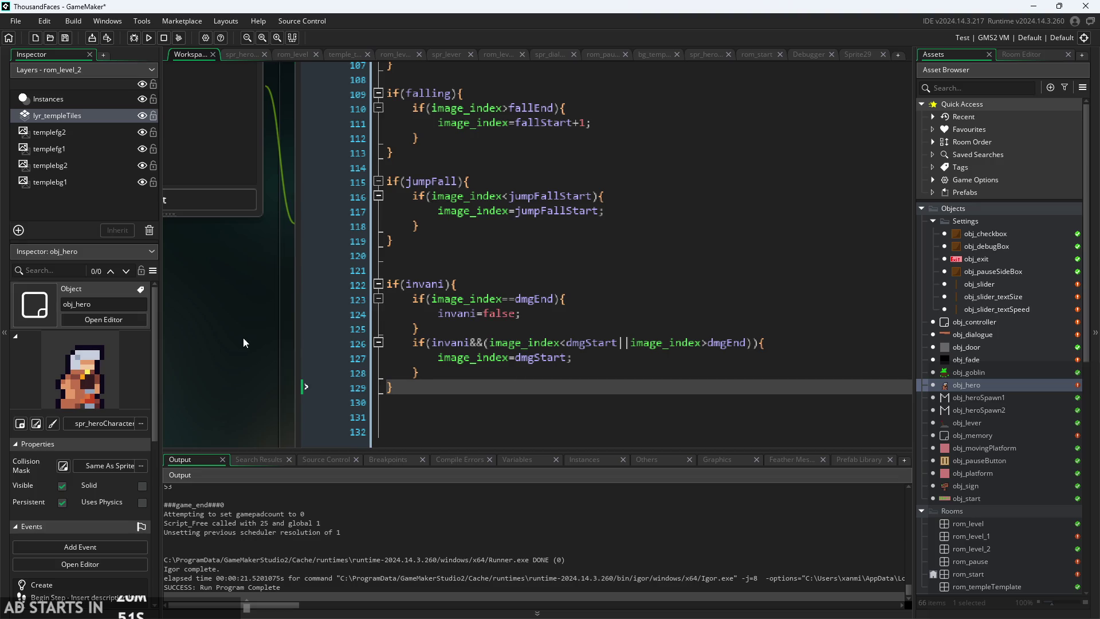
scroll(344, 344, up, 2)
scroll(401, 350, down, 2)
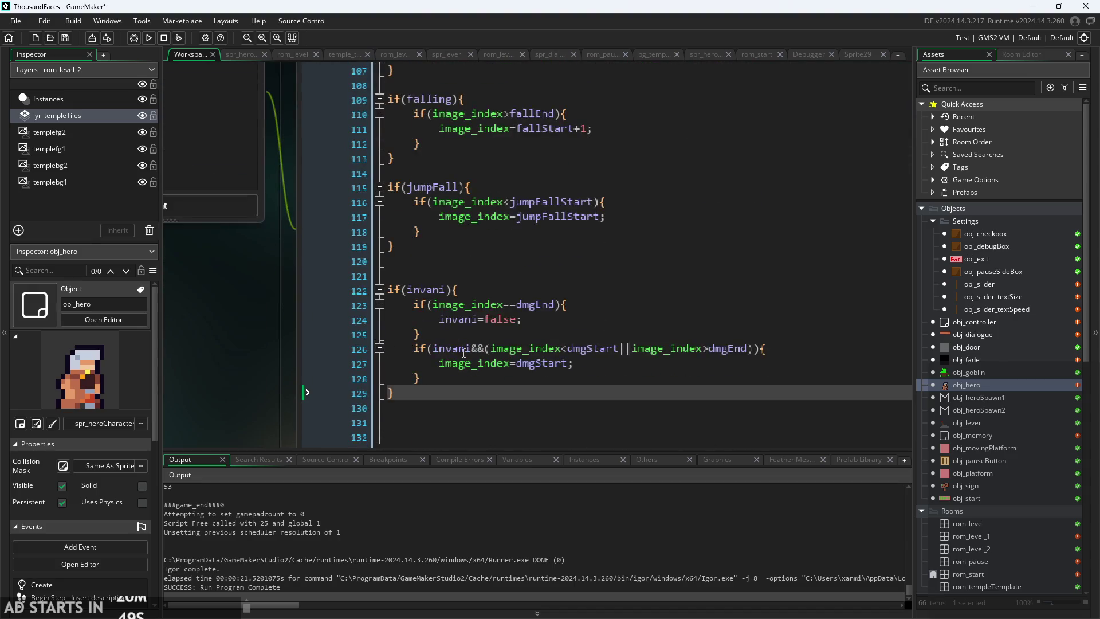
scroll(464, 353, down, 3)
click(471, 354)
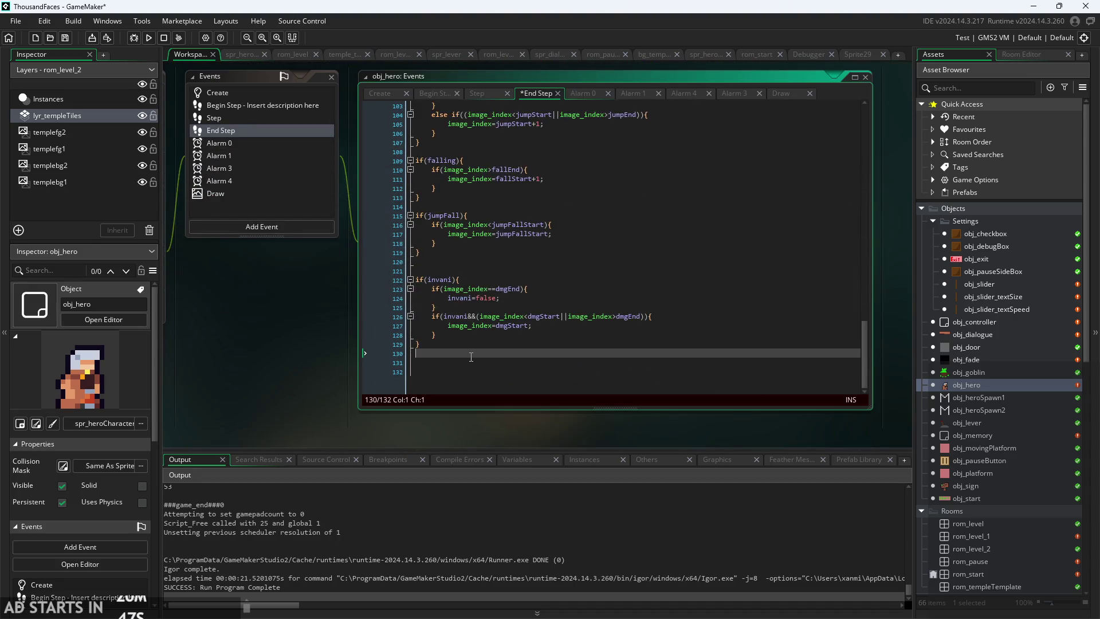
key(Return)
text(}})
key(F5)
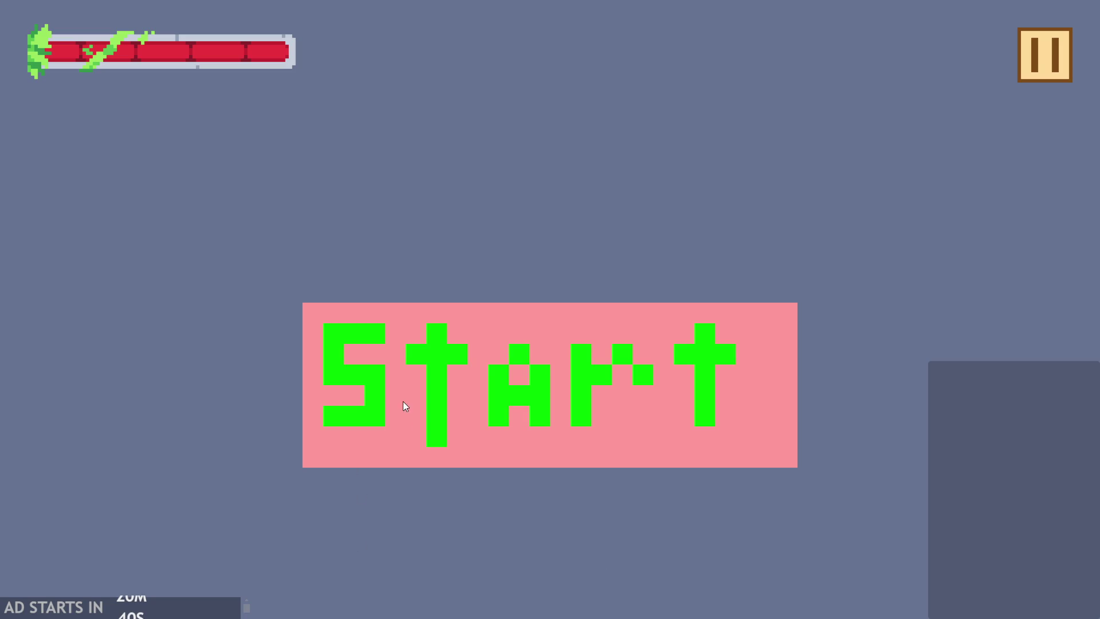
- Start the level, walk the hero into the goblin, then pause and exit to the editor
click(405, 398)
key(Right)
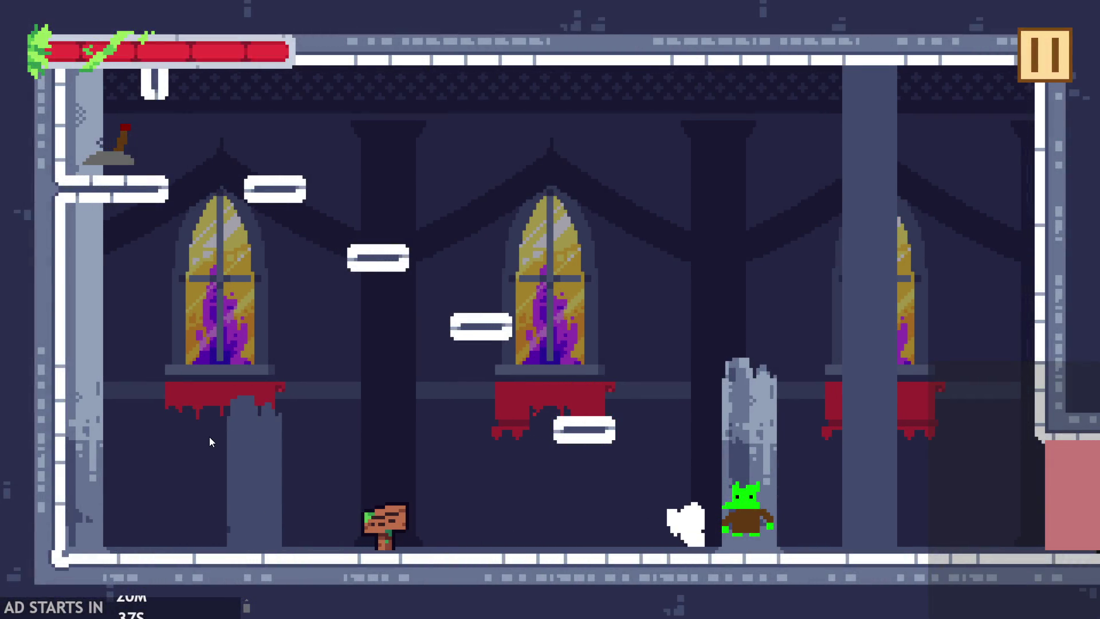
key(Left)
key(Right)
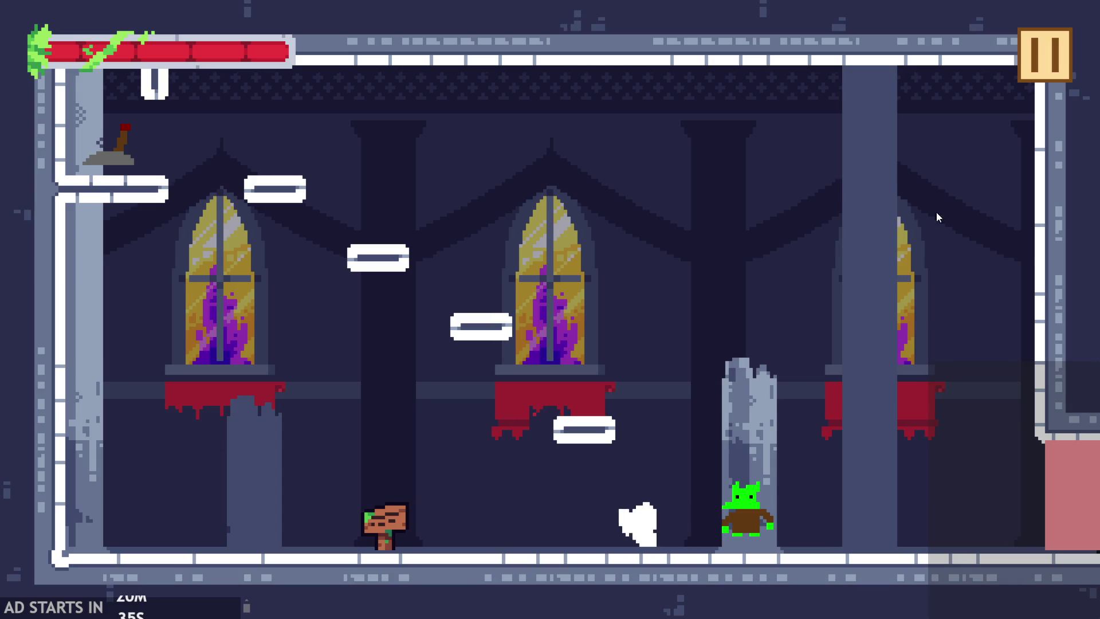
click(1054, 56)
click(838, 518)
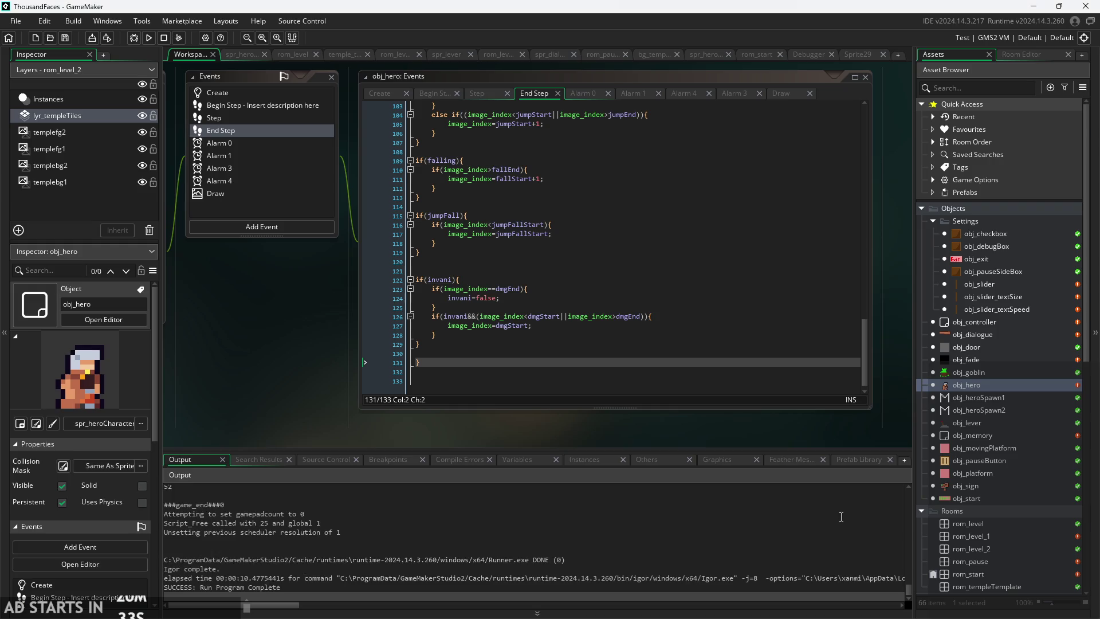
- Undo the three recent edits around lines 121–127 of the damage-animation code with Ctrl+Z
scroll(309, 370, up, 3)
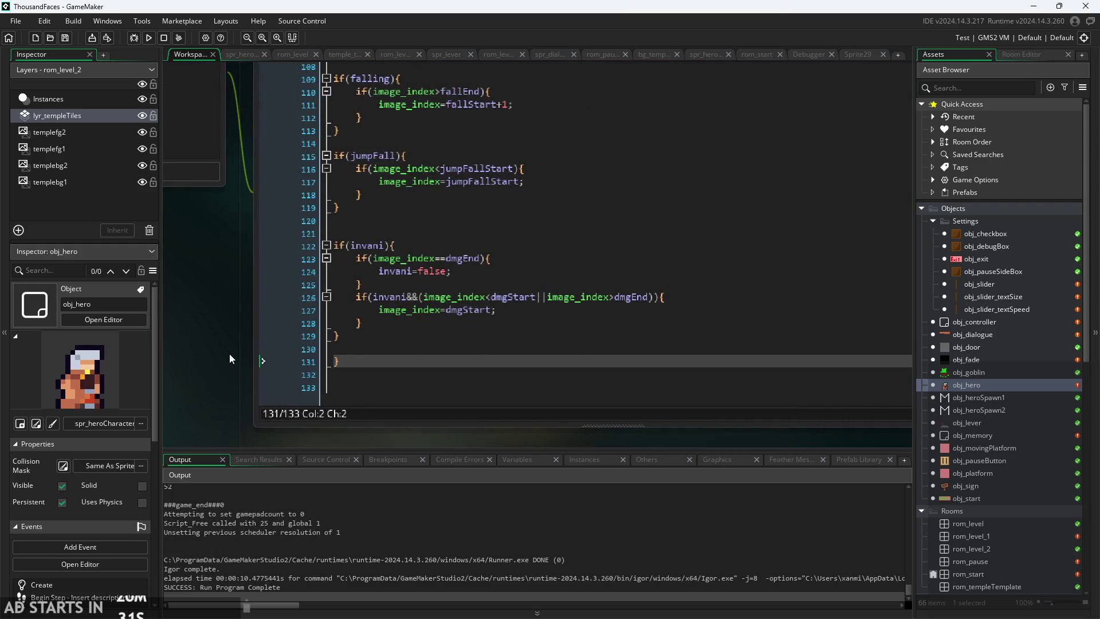
scroll(270, 372, up, 2)
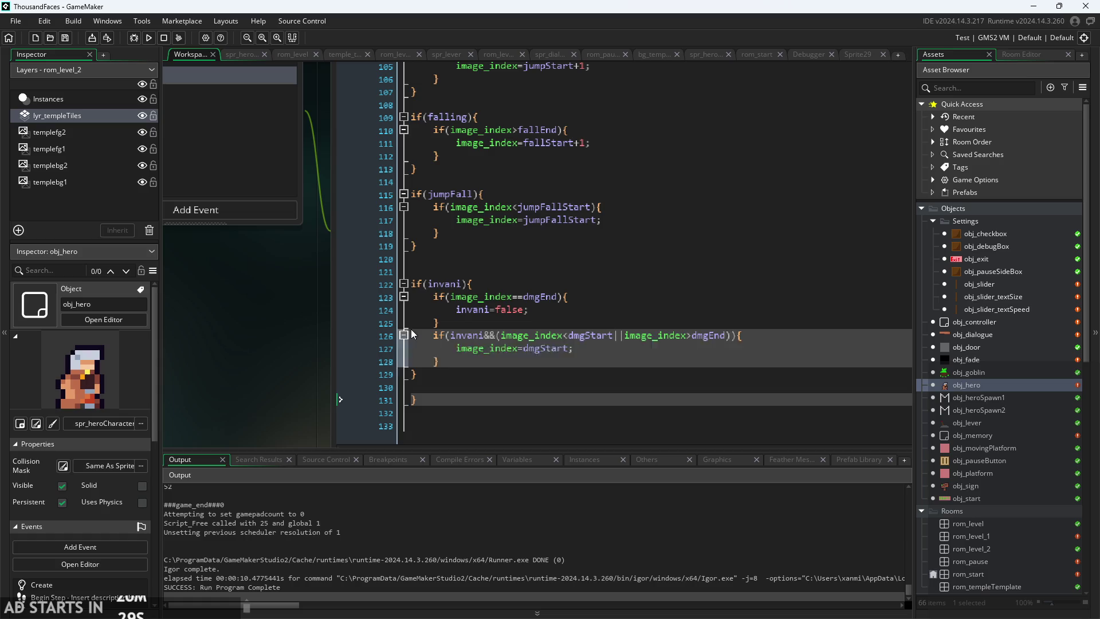
click(545, 308)
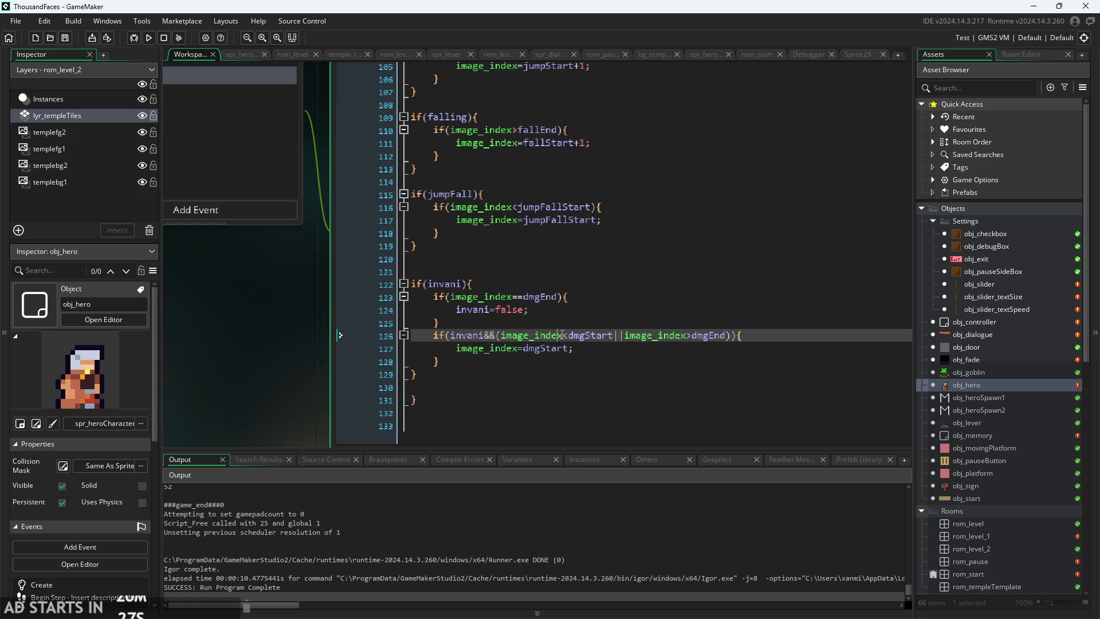
click(604, 343)
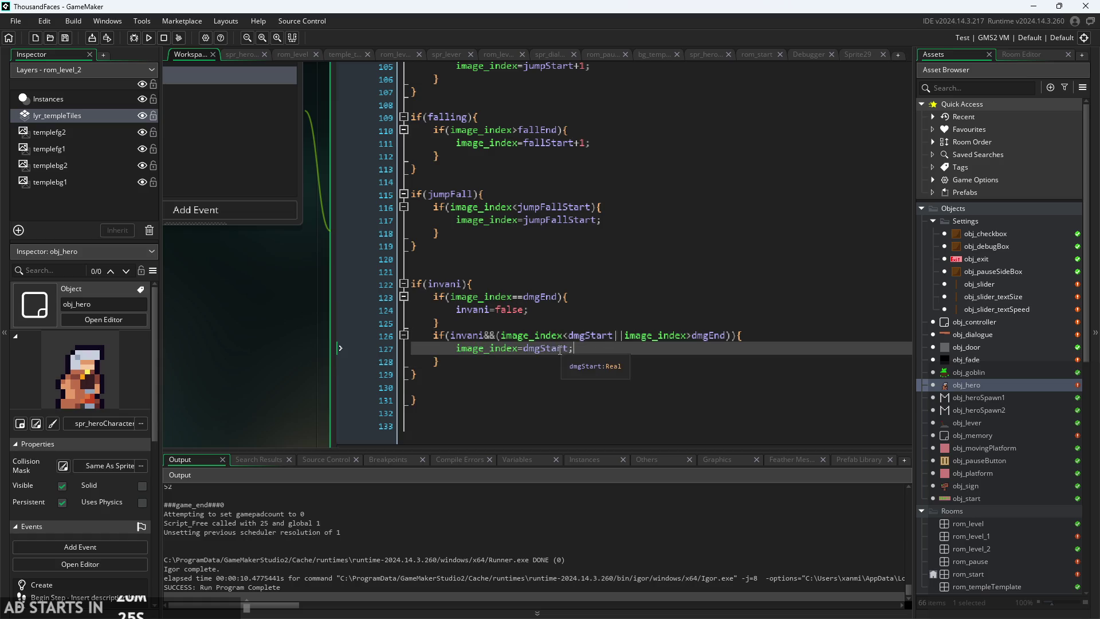
click(463, 271)
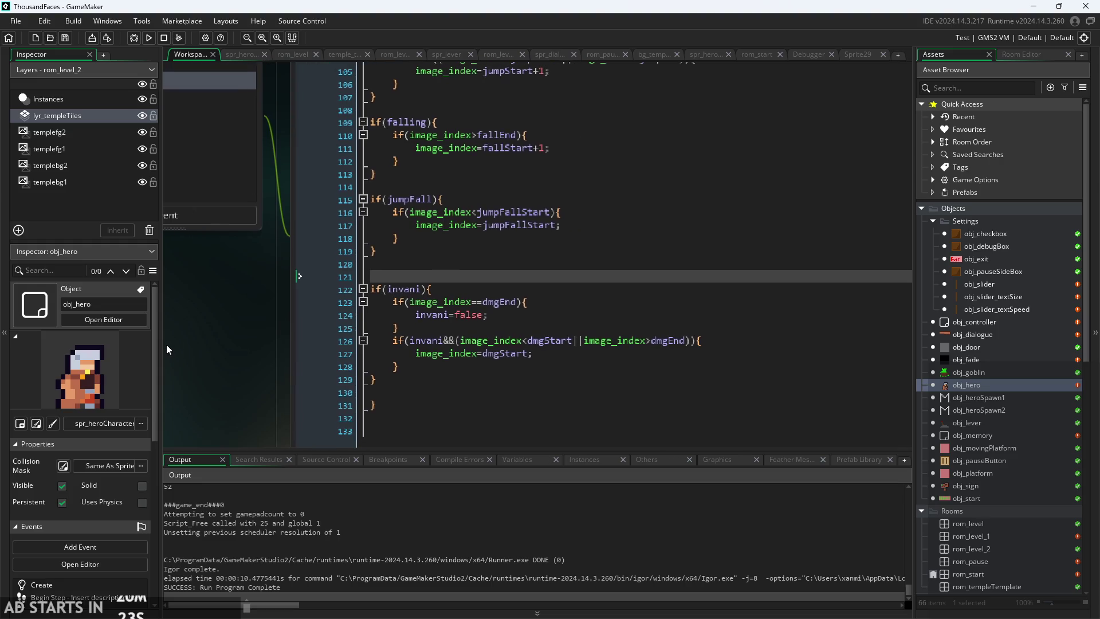
click(557, 307)
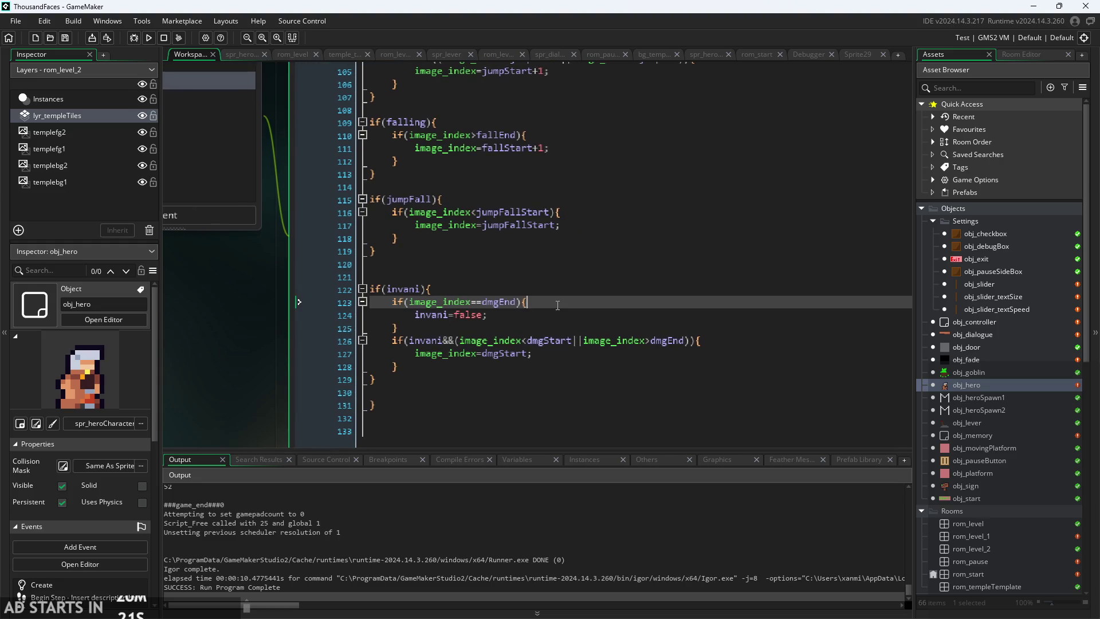
key(ctrl+z)
key(ctrl+z)
key(ctrl+z)
key(ctrl+z)
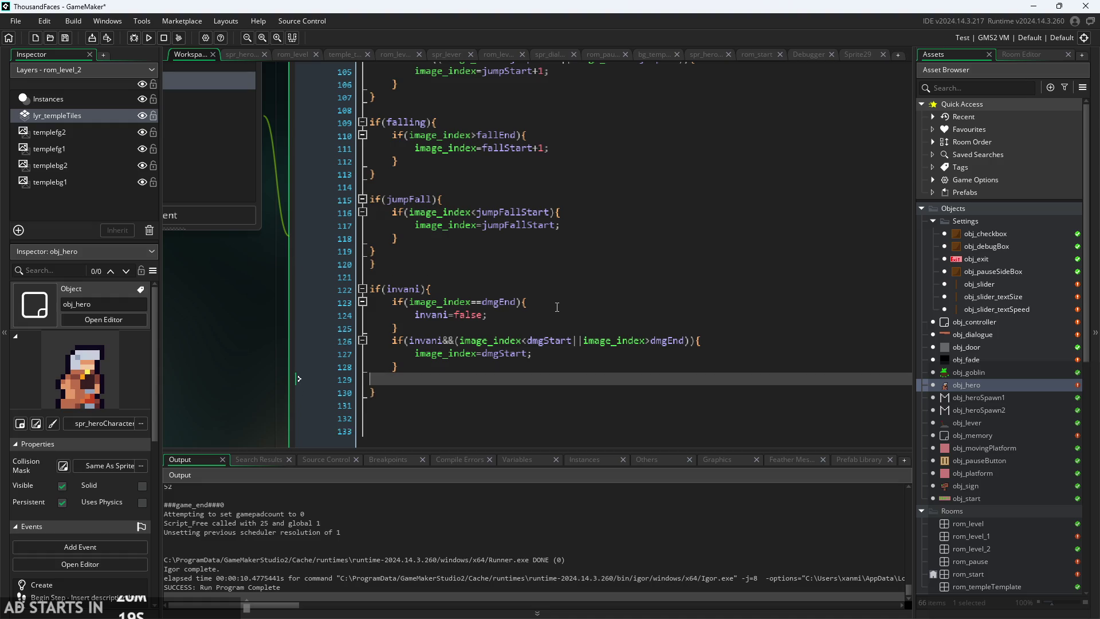
key(ctrl+z)
key(ctrl+z)
key(ctrl+z)
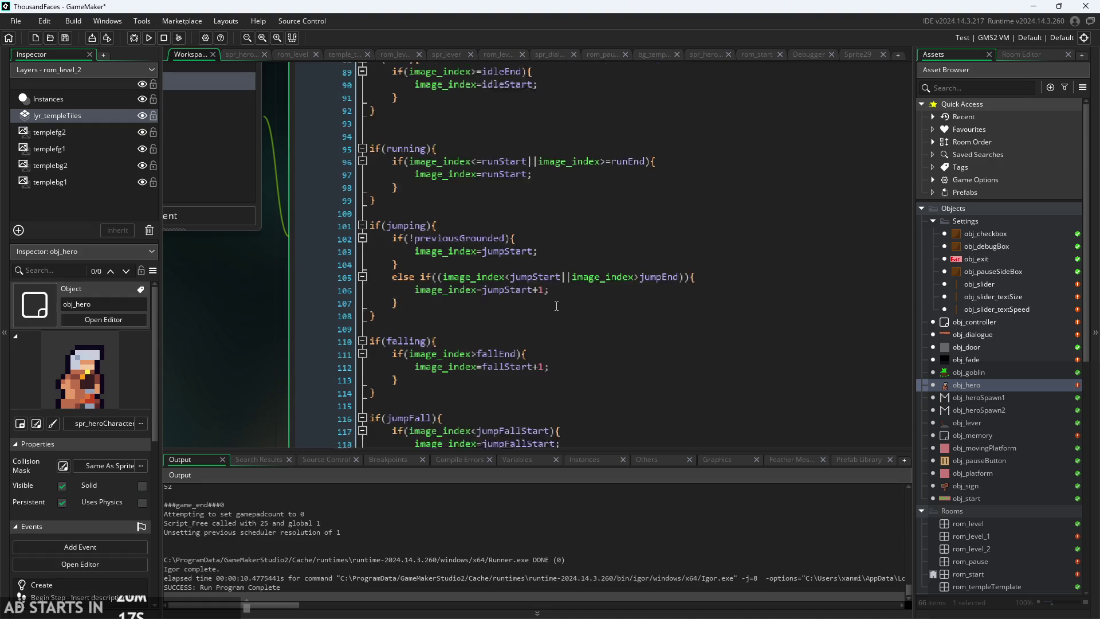
key(ctrl+z)
key(ctrl+z)
key(ctrl+z)
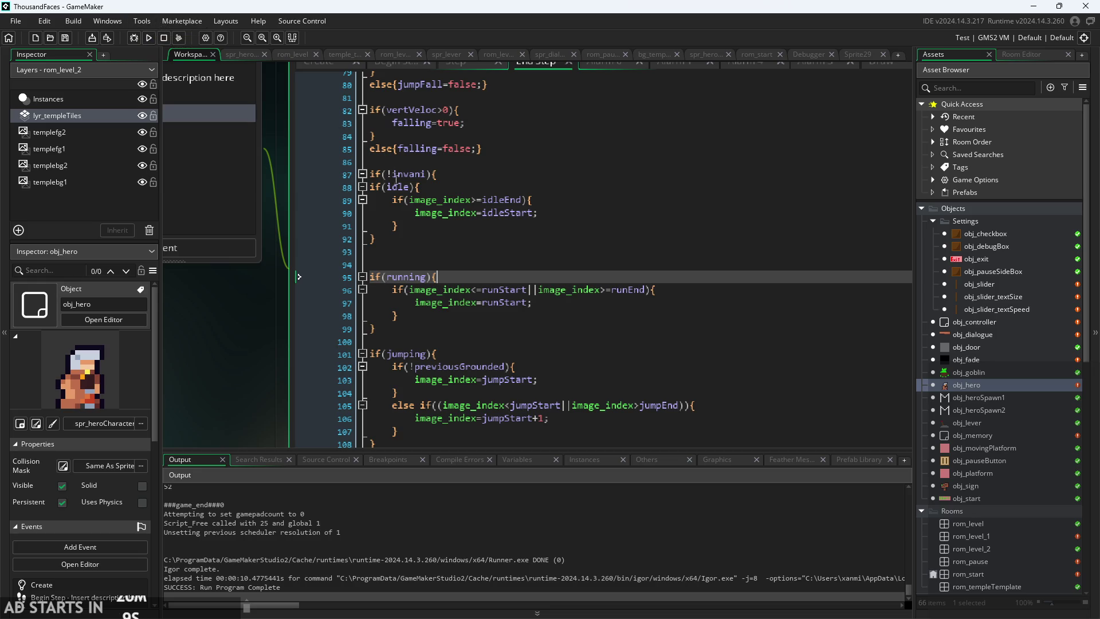
- Review the invani check on line 123 and the damage frame condition on line 127
scroll(373, 287, down, 5)
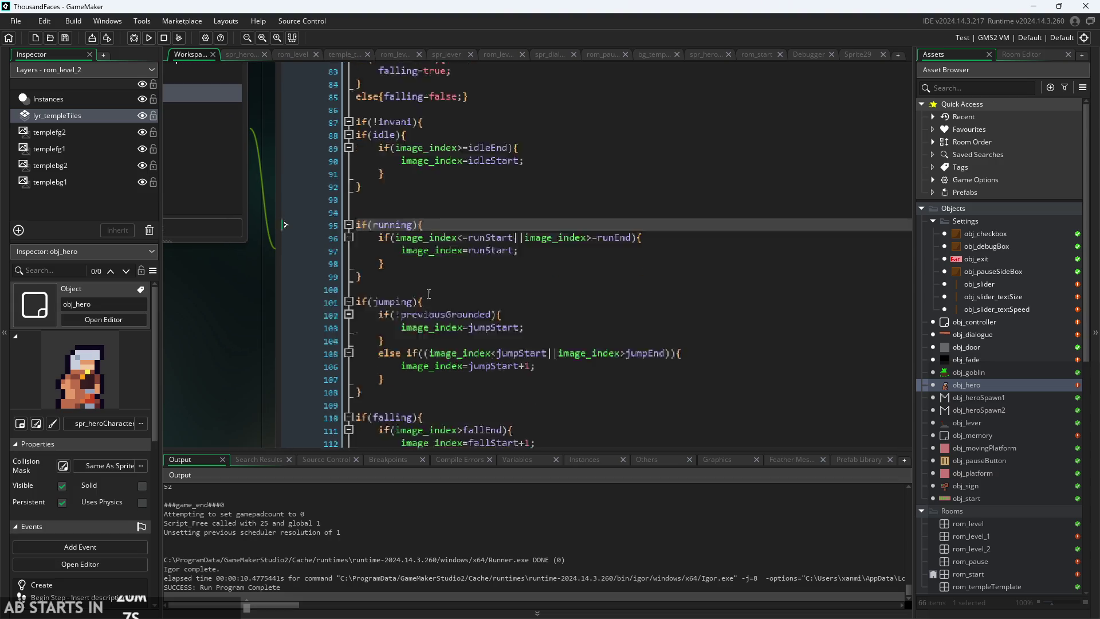
scroll(429, 294, down, 5)
scroll(429, 293, up, 13)
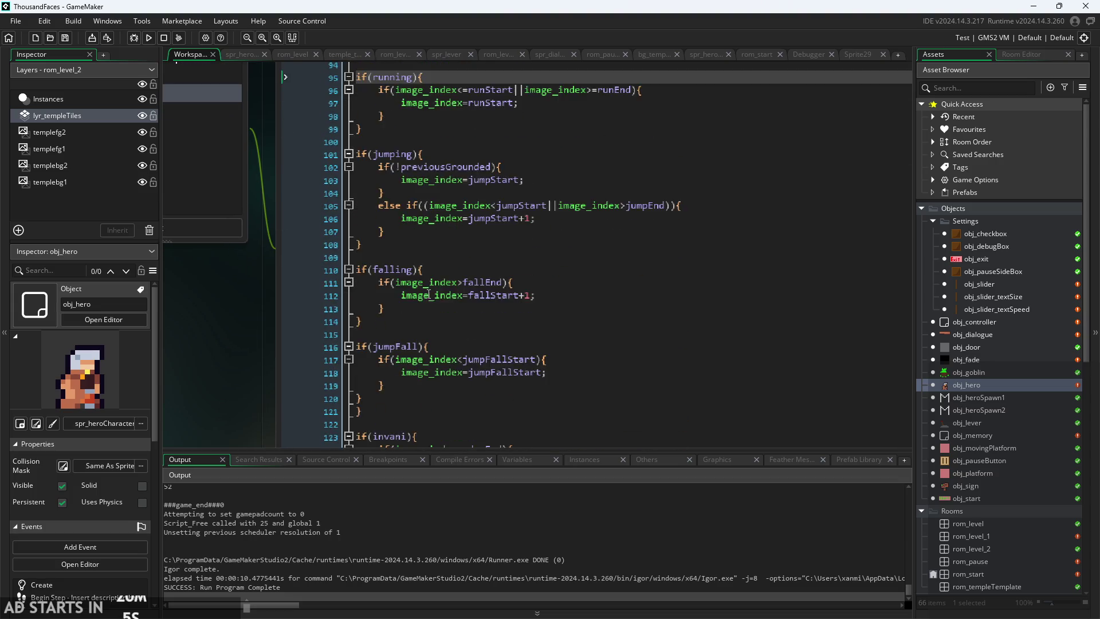
scroll(429, 293, down, 13)
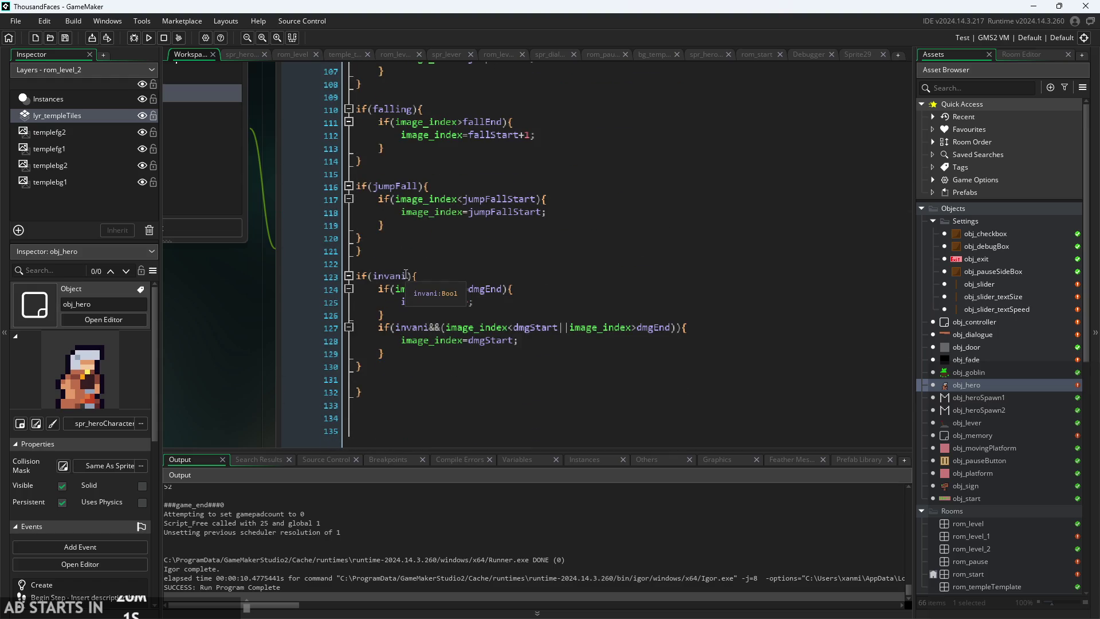
click(408, 276)
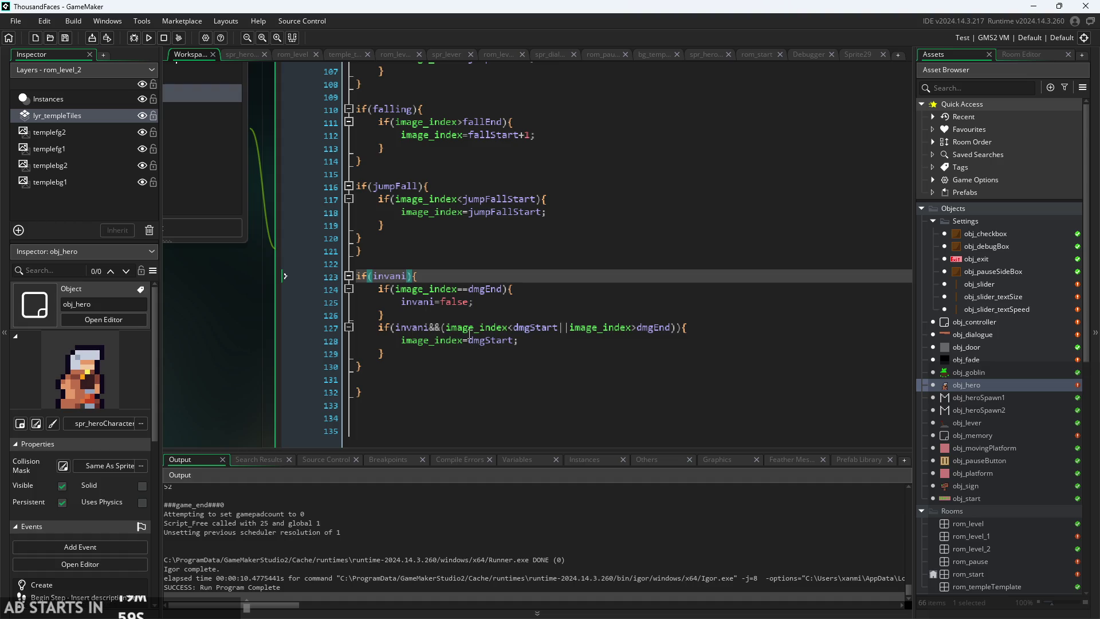
click(672, 328)
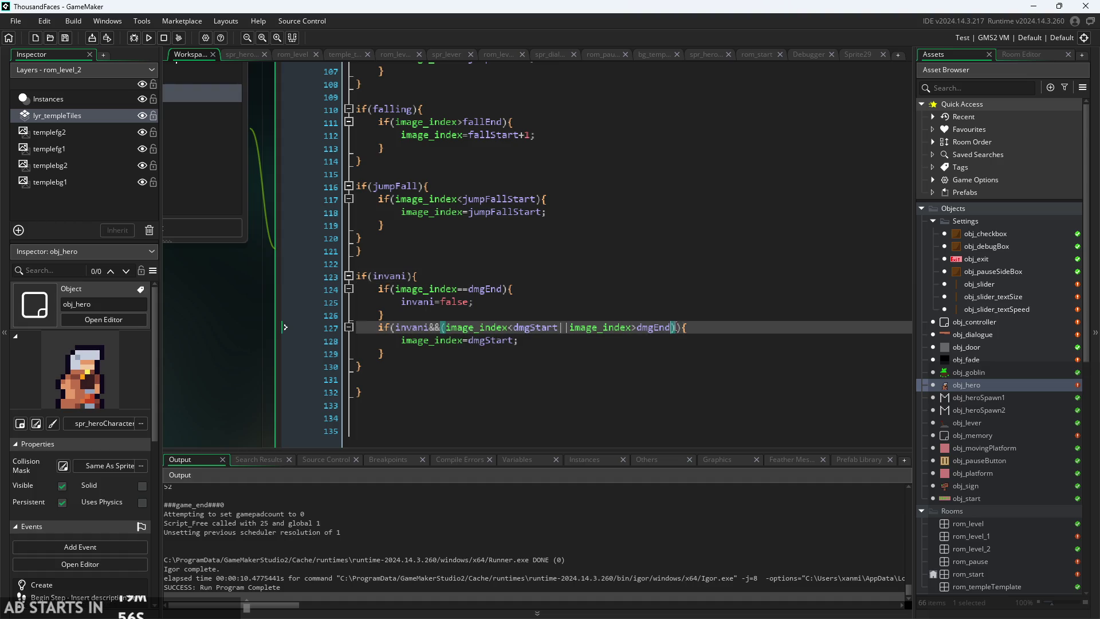
click(679, 327)
- Review the state checks higher up, including the else falling=false line 85
scroll(248, 360, up, 3)
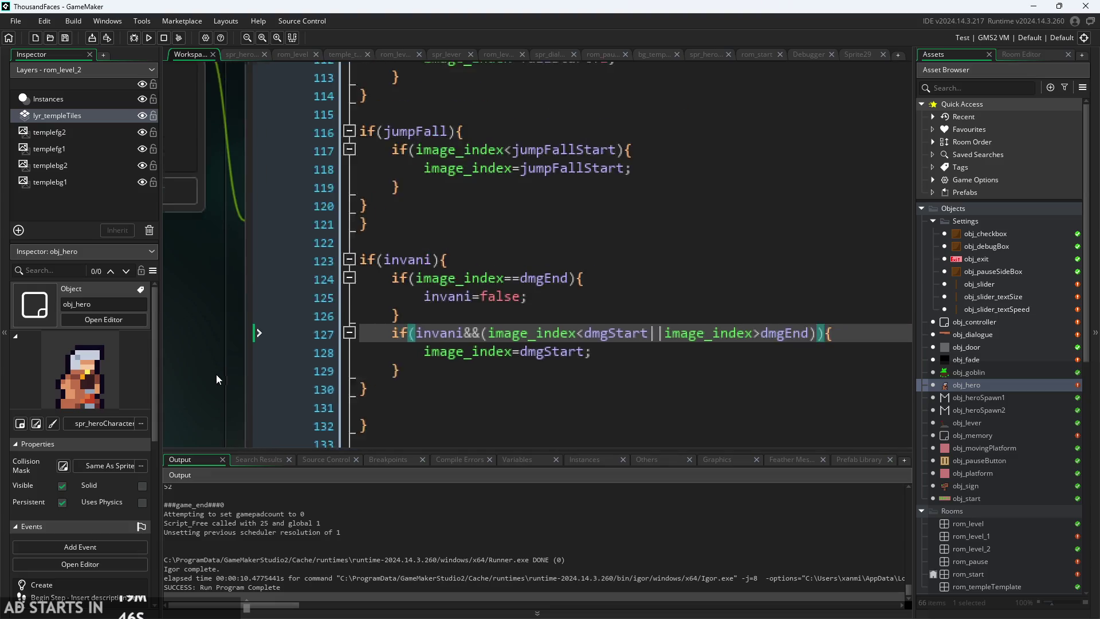
scroll(516, 351, up, 10)
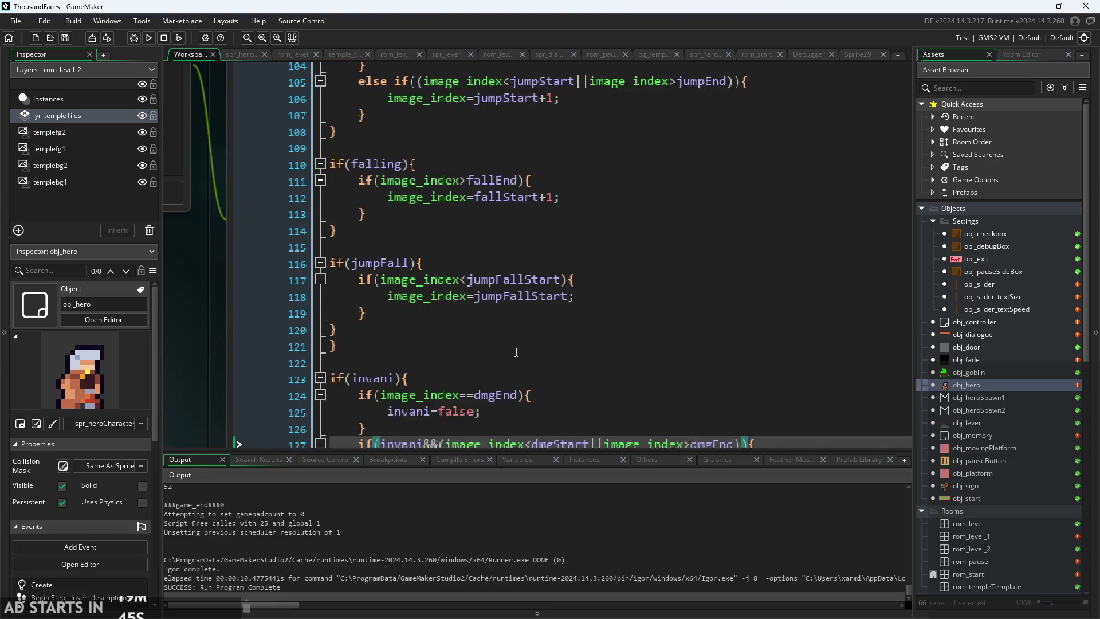
scroll(516, 352, up, 10)
scroll(516, 352, down, 3)
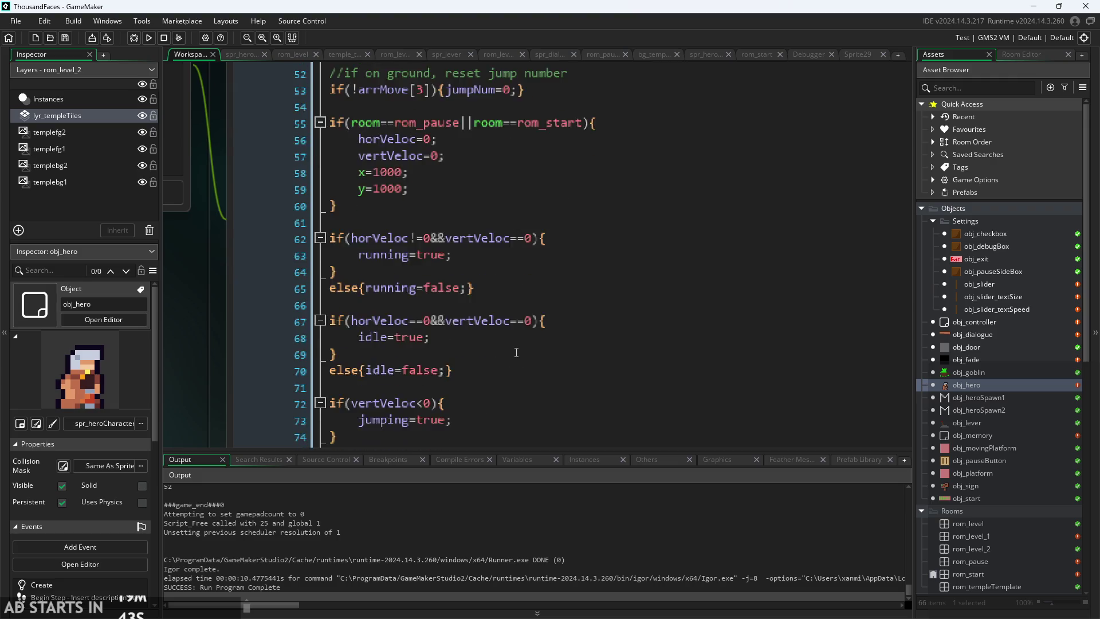
scroll(517, 352, down, 1)
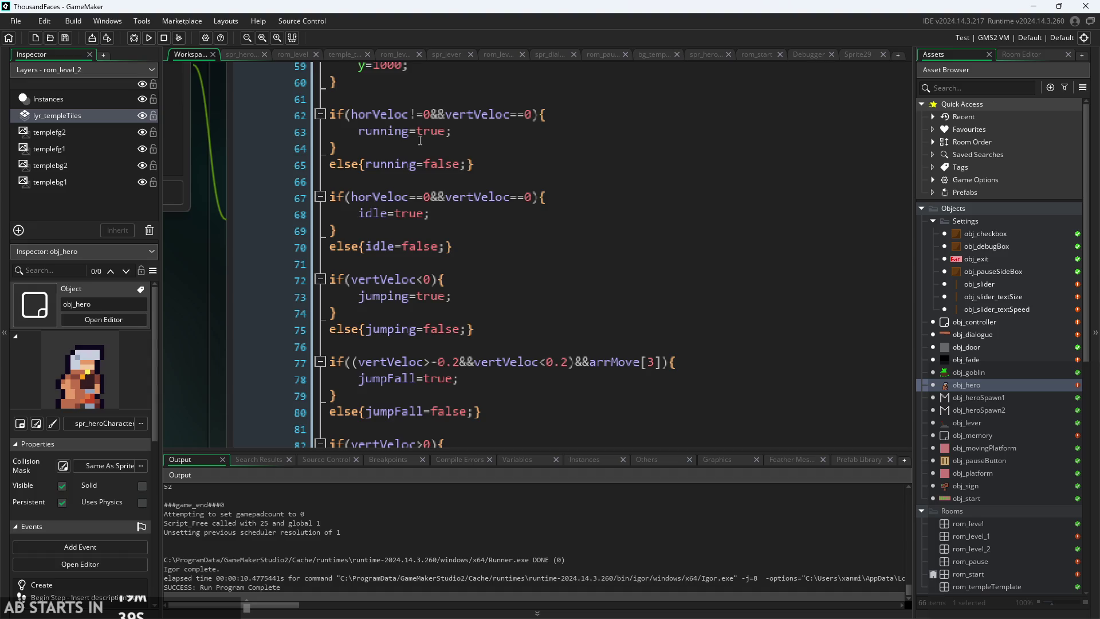
scroll(420, 140, down, 3)
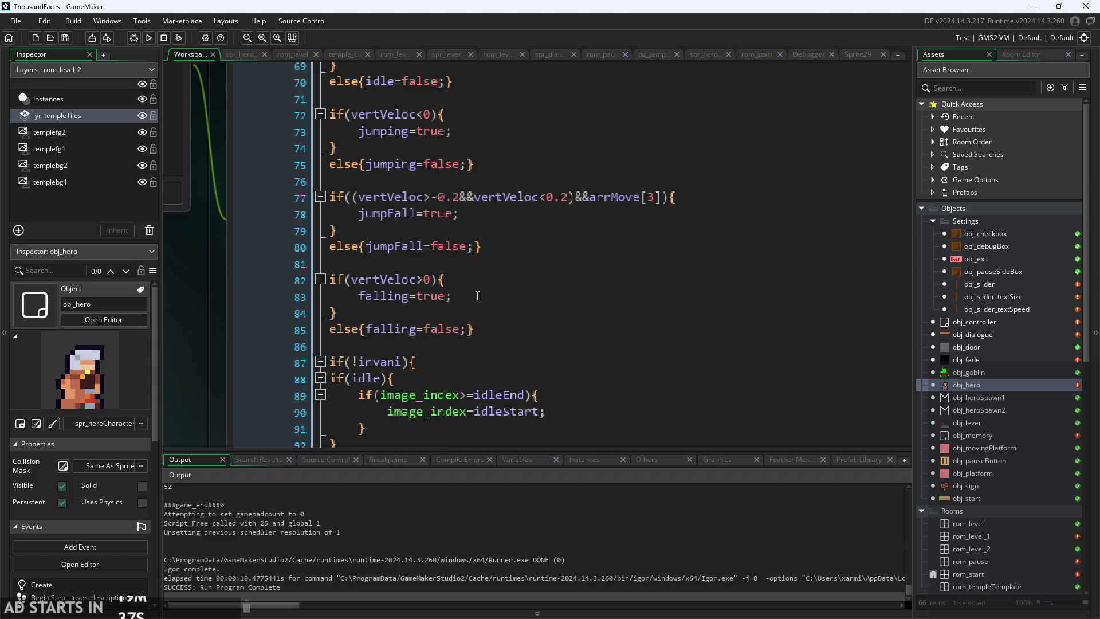
click(499, 317)
click(498, 326)
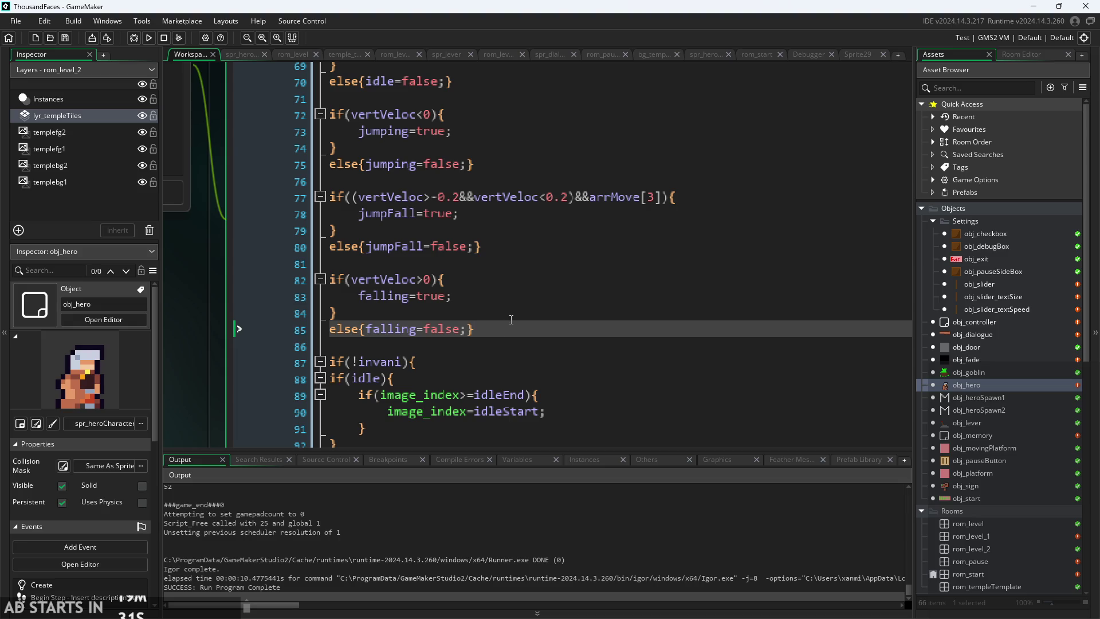
scroll(522, 318, down, 1)
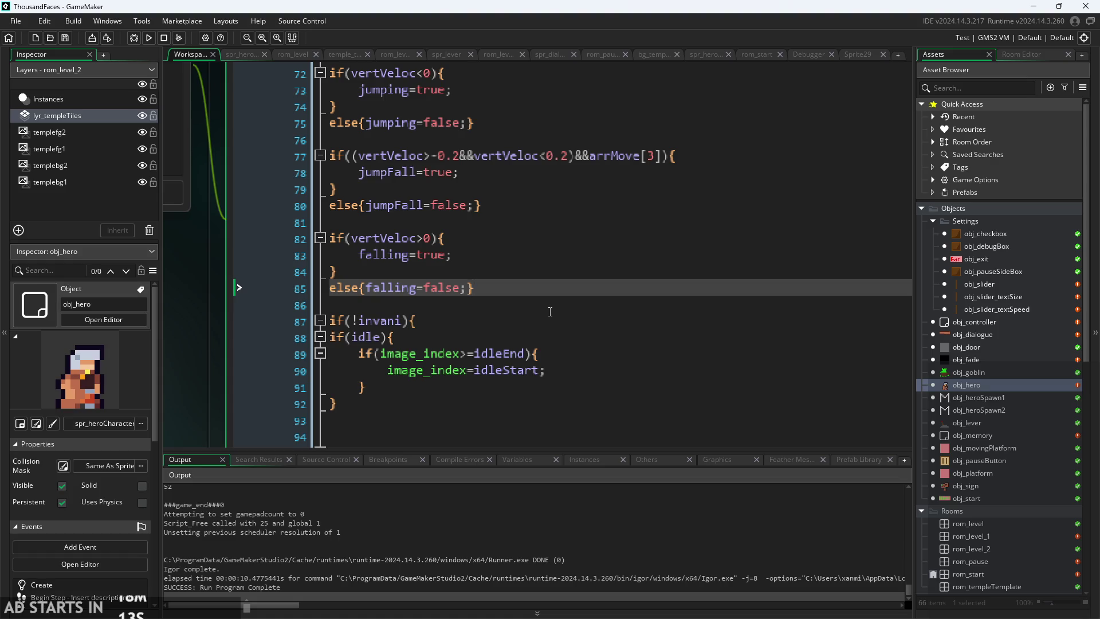
- Inspect the jumping block and surrounding lines 74–80 of obj_hero's Step code
scroll(550, 311, up, 5)
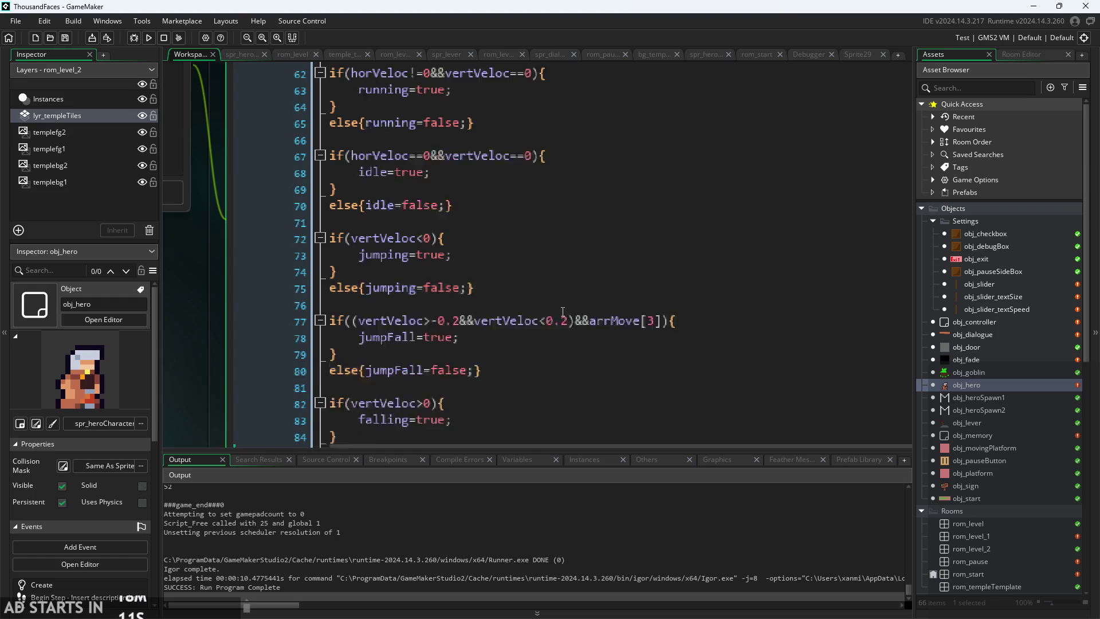
click(526, 310)
scroll(221, 315, down, 3)
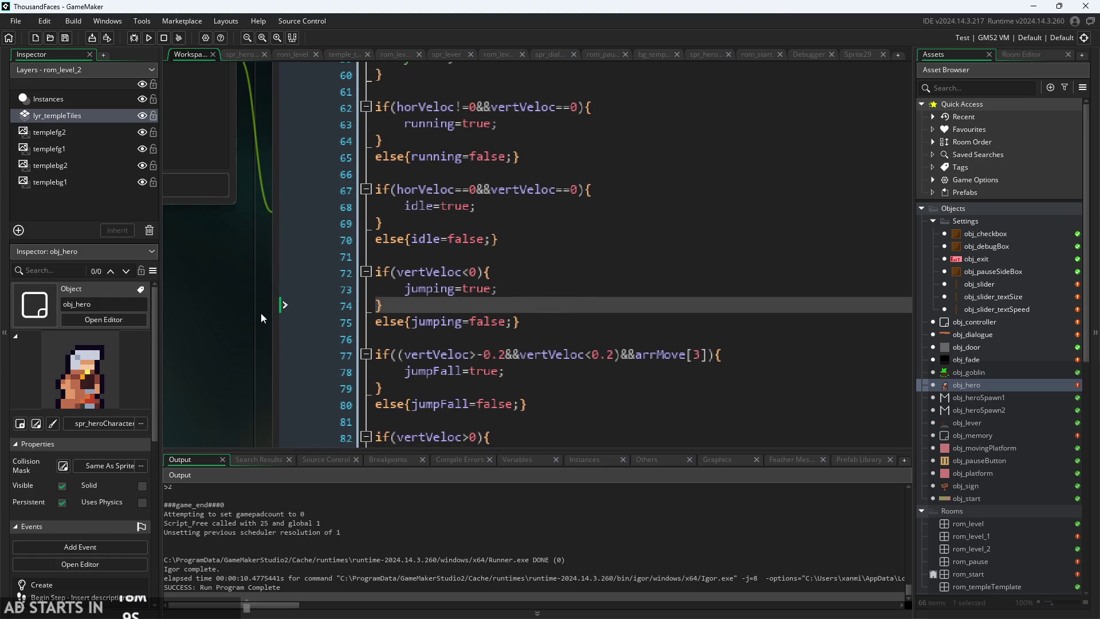
scroll(184, 302, up, 2)
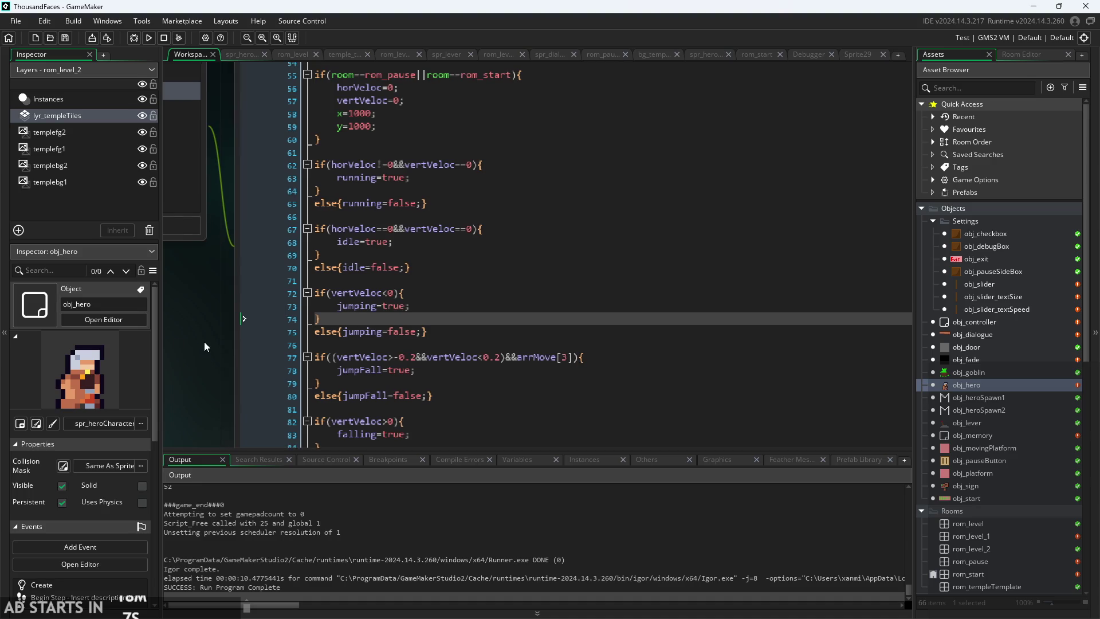
scroll(239, 359, up, 4)
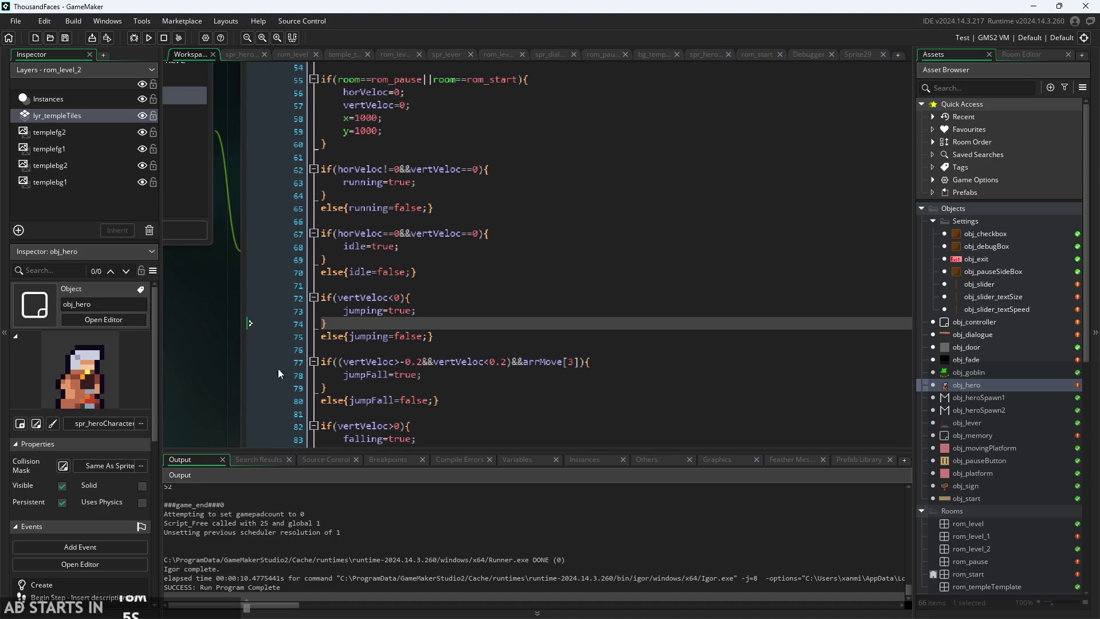
scroll(199, 353, down, 5)
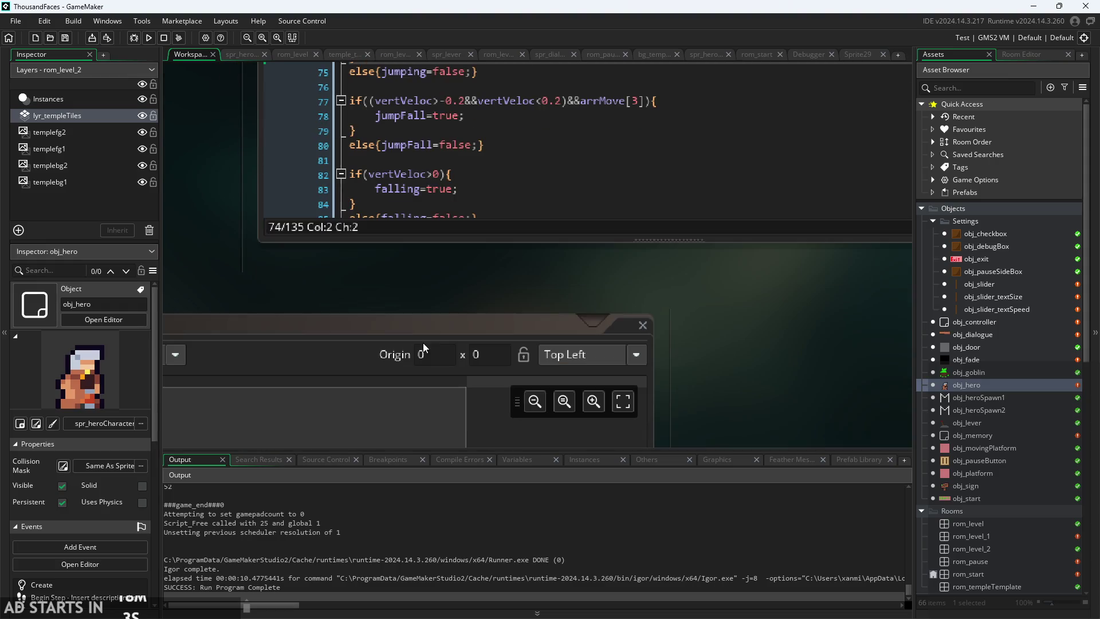
scroll(423, 343, up, 5)
scroll(226, 332, right, 1)
scroll(368, 310, down, 5)
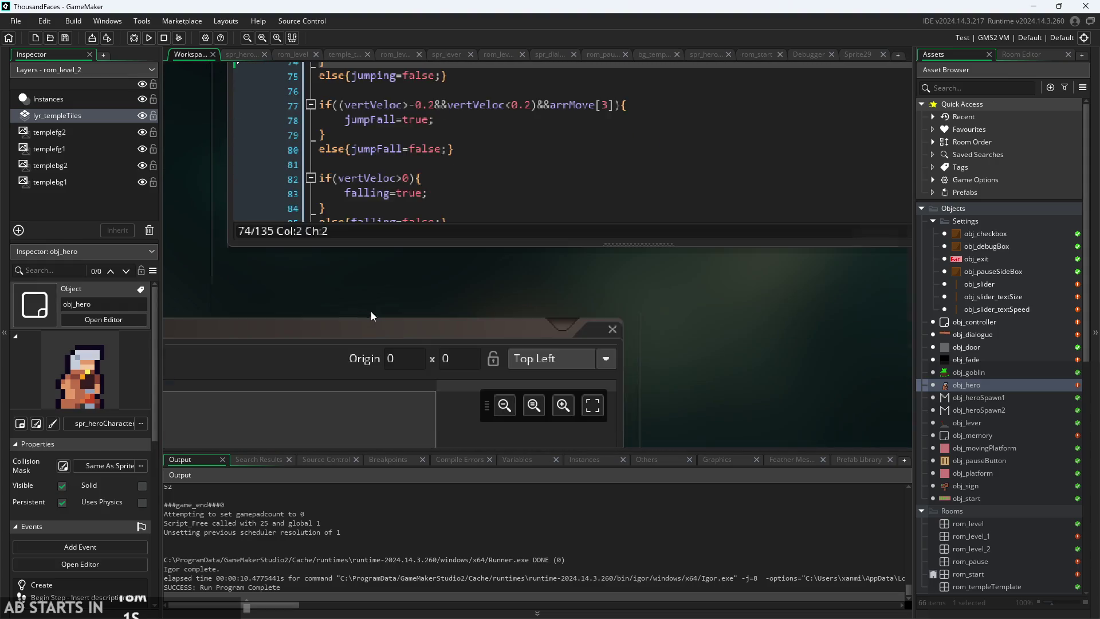
scroll(368, 311, up, 4)
click(461, 322)
scroll(461, 321, down, 6)
scroll(460, 322, down, 6)
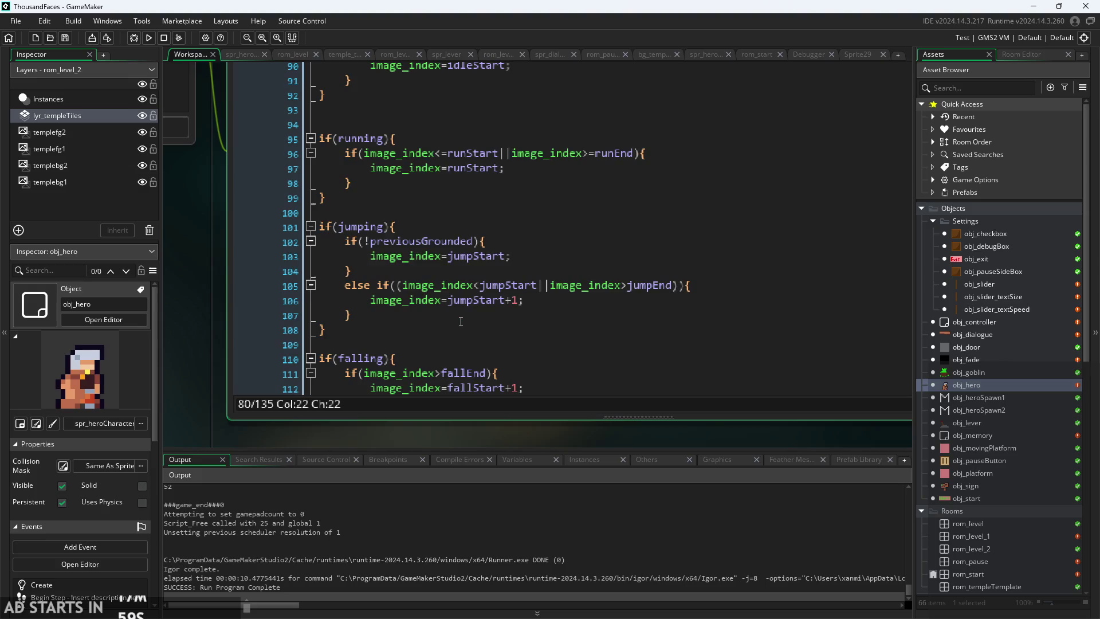
scroll(458, 333, down, 6)
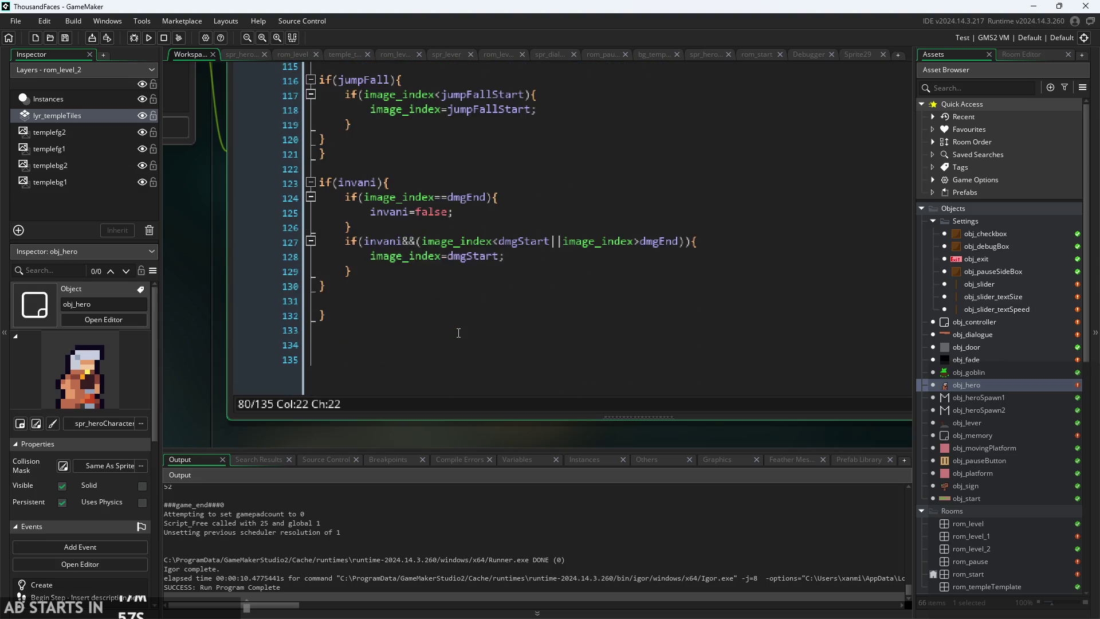
scroll(196, 359, up, 3)
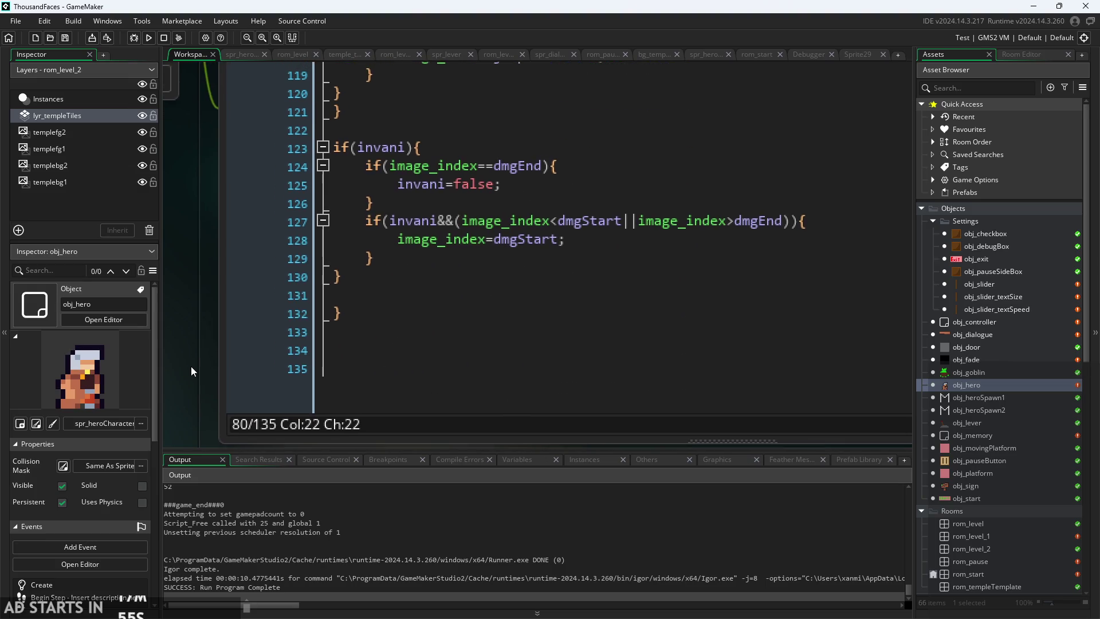
scroll(167, 382, down, 1)
scroll(367, 364, up, 2)
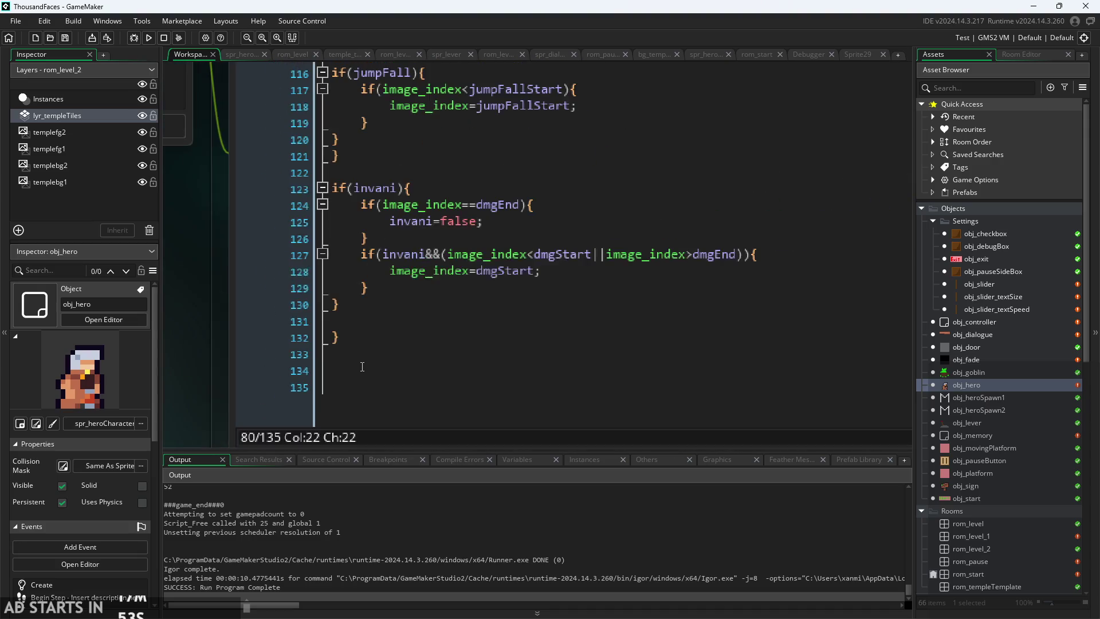
scroll(368, 364, up, 2)
scroll(344, 344, down, 2)
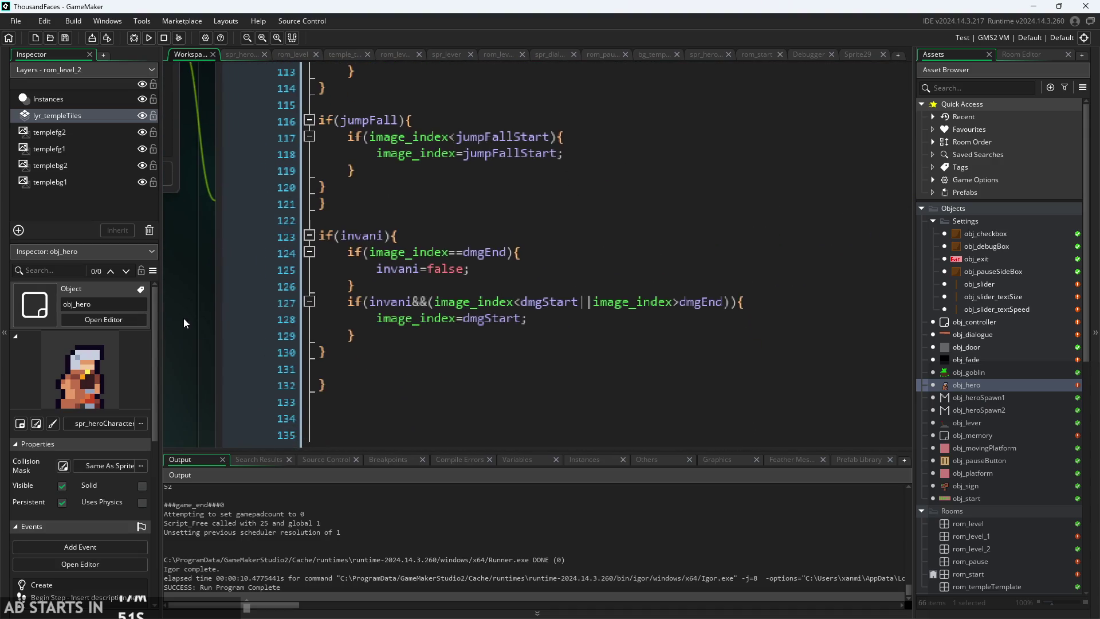
scroll(336, 352, up, 4)
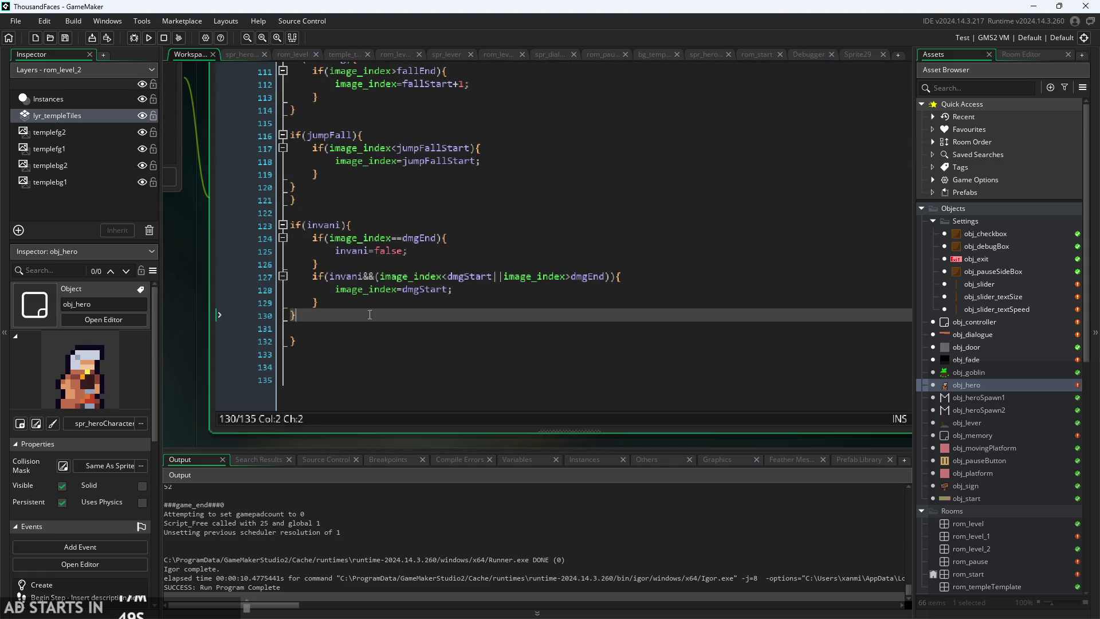
scroll(401, 319, up, 8)
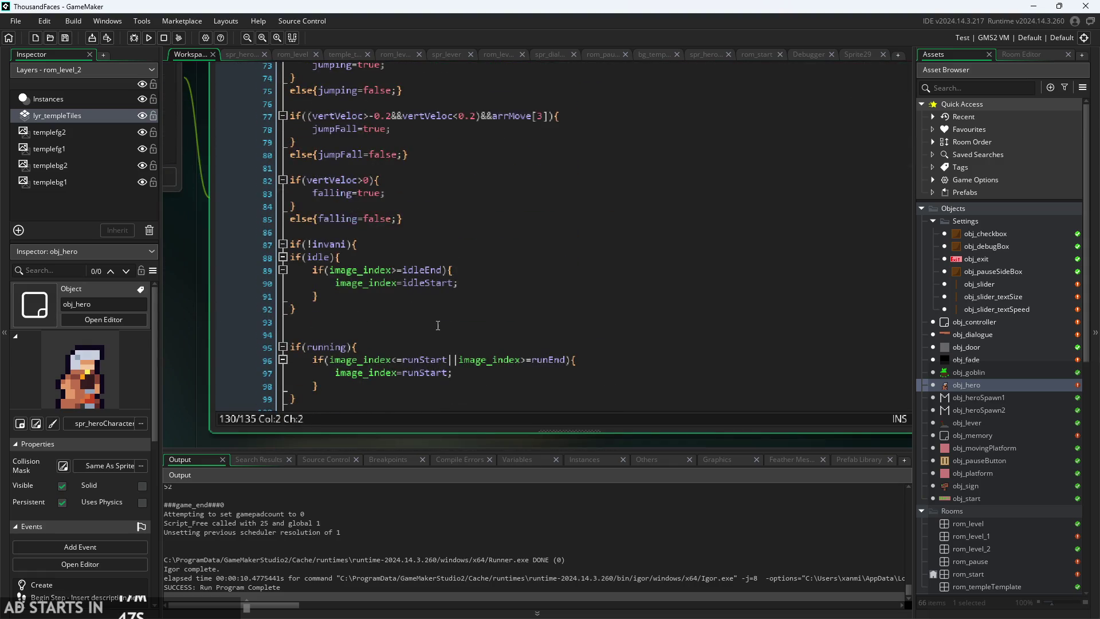
- Delete the if(!invani){ line 87 and move to the empty line above if(jumping)
click(267, 245)
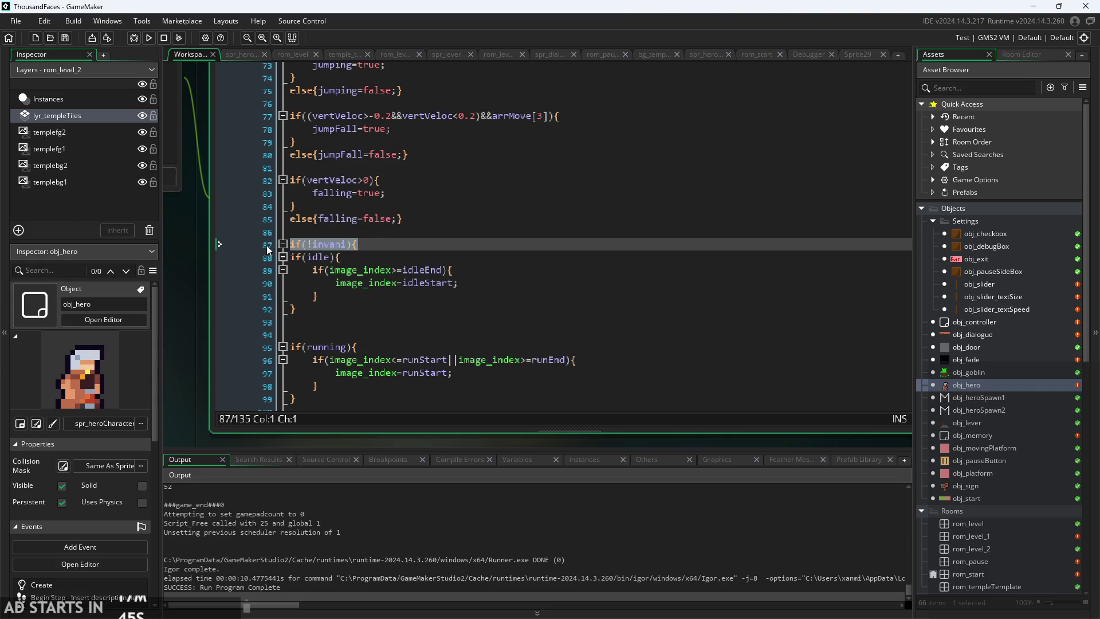
key(Delete)
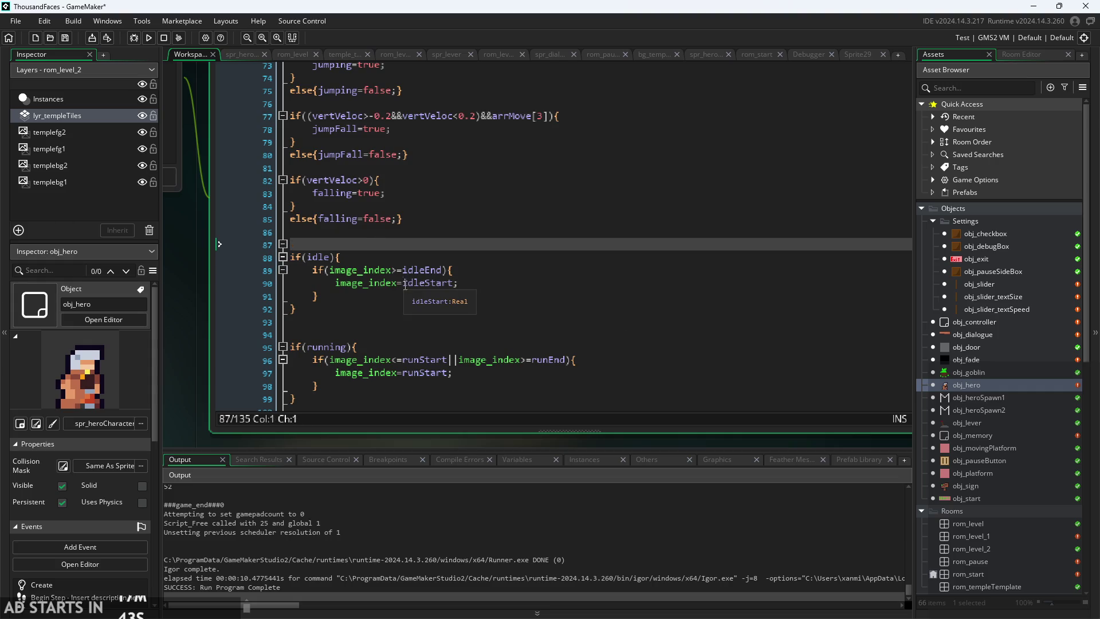
scroll(406, 292, down, 5)
scroll(406, 291, down, 3)
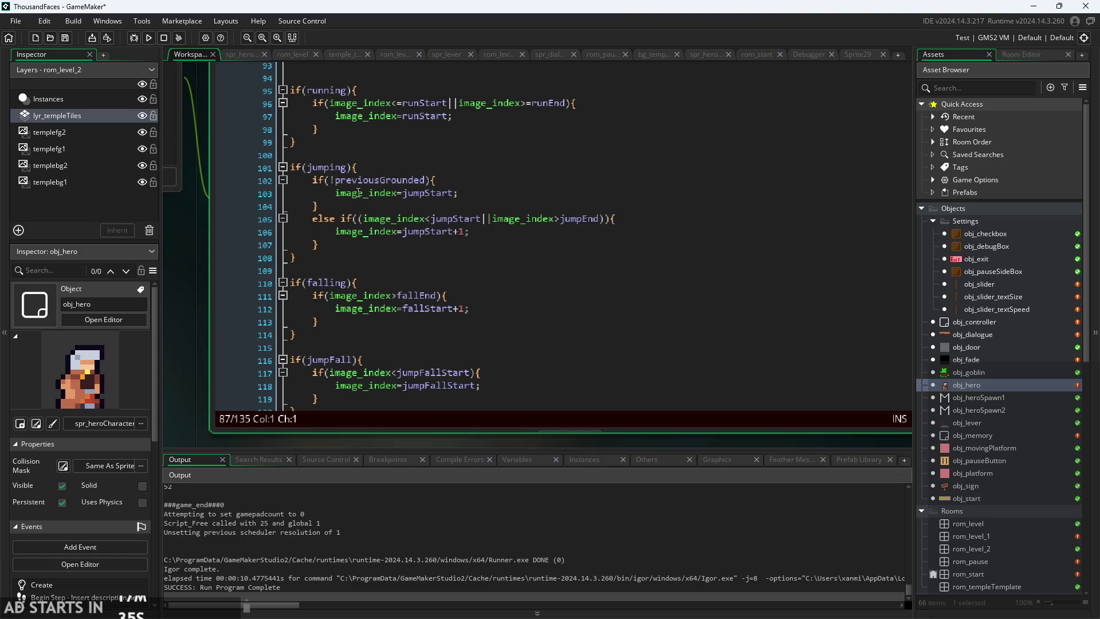
scroll(360, 152, up, 4)
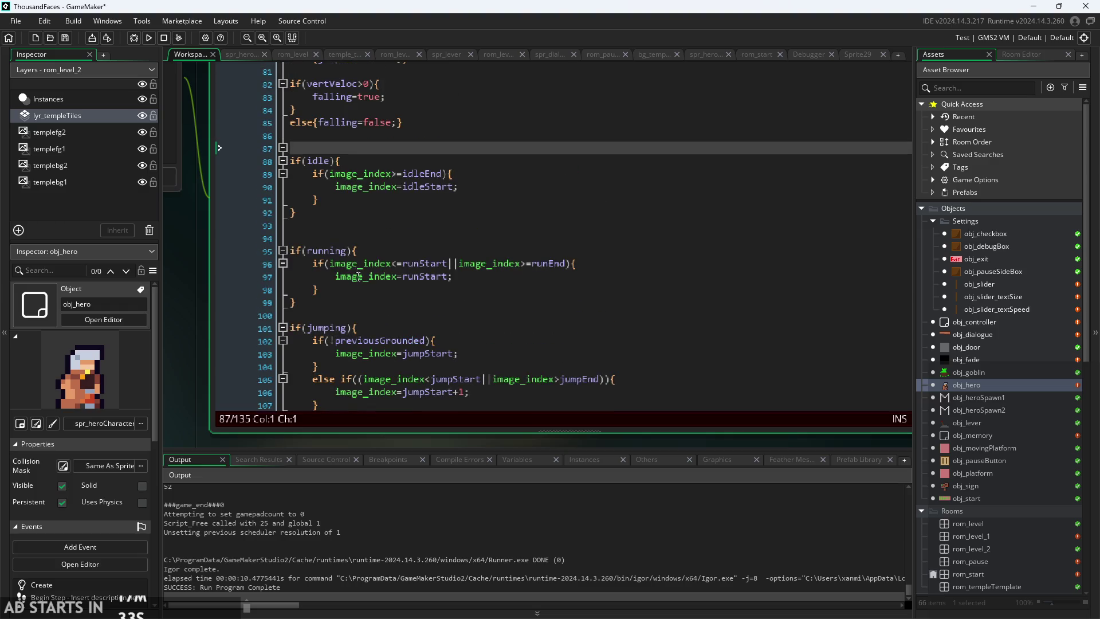
click(350, 326)
click(354, 315)
- Type if(!invani){ above the jumping check, then run the game and start it
text(if(!invani){)
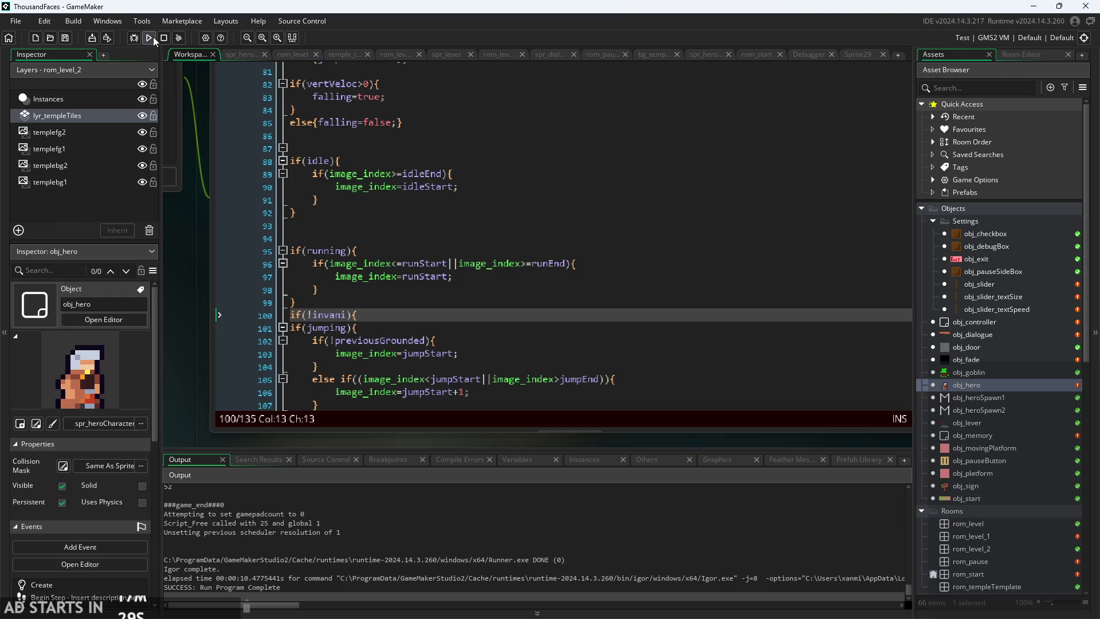
click(152, 38)
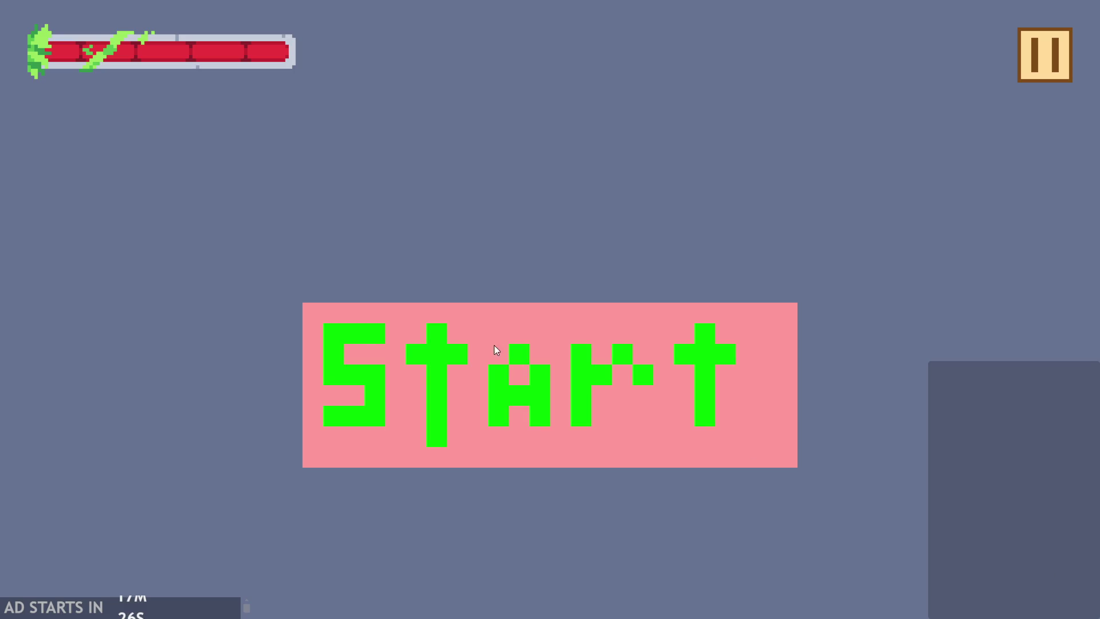
click(497, 350)
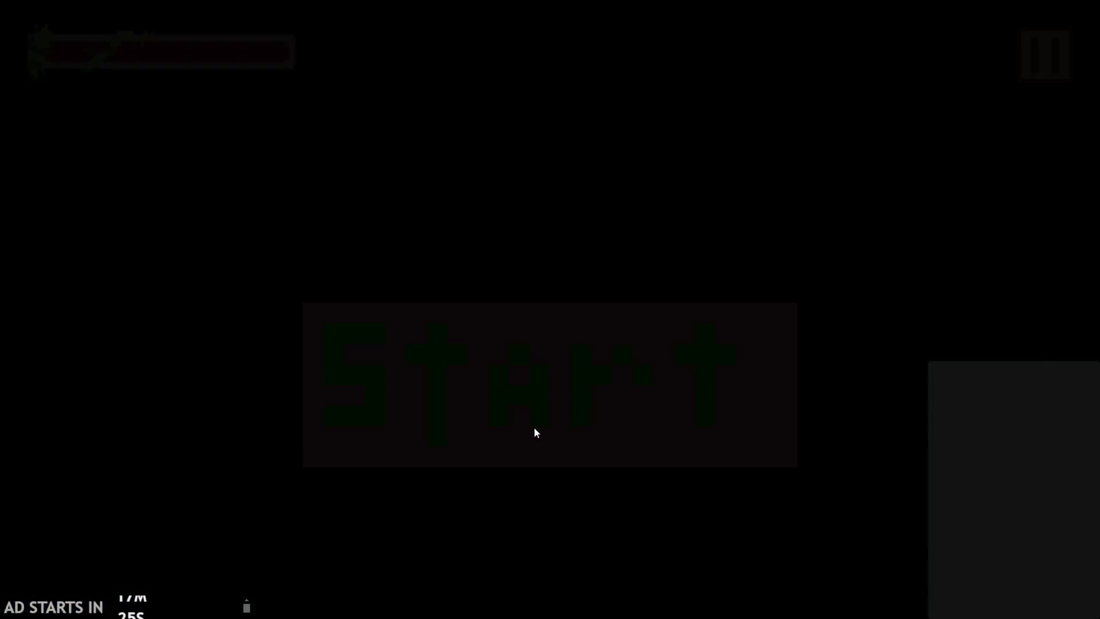
- Play around the goblin, jumping over it and onto the central platform, then pause
key(Right)
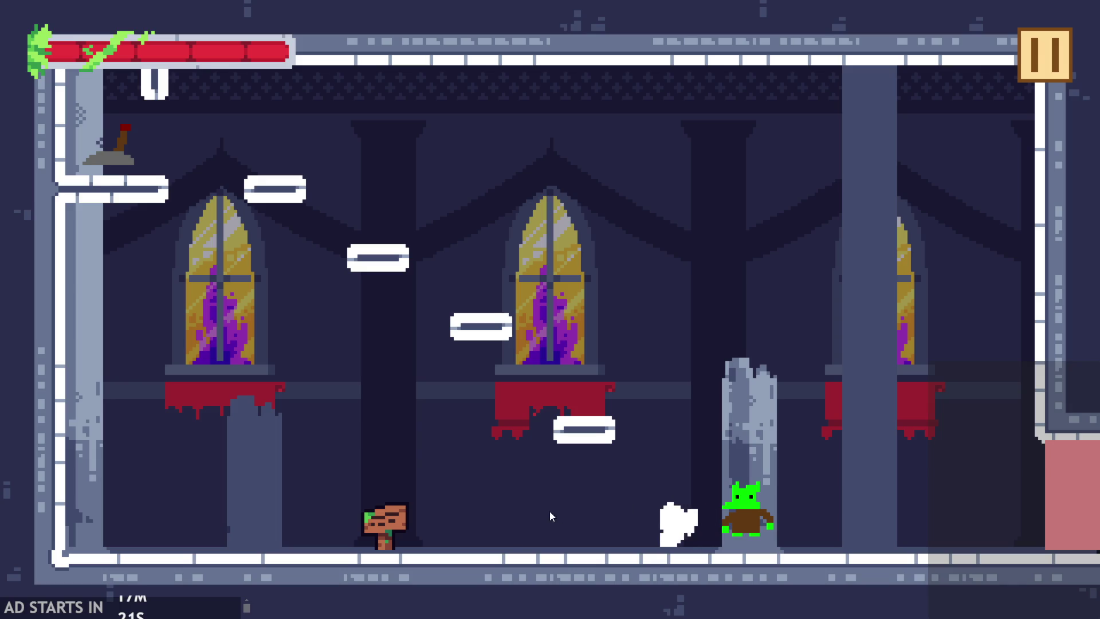
key(Up)
key(Right)
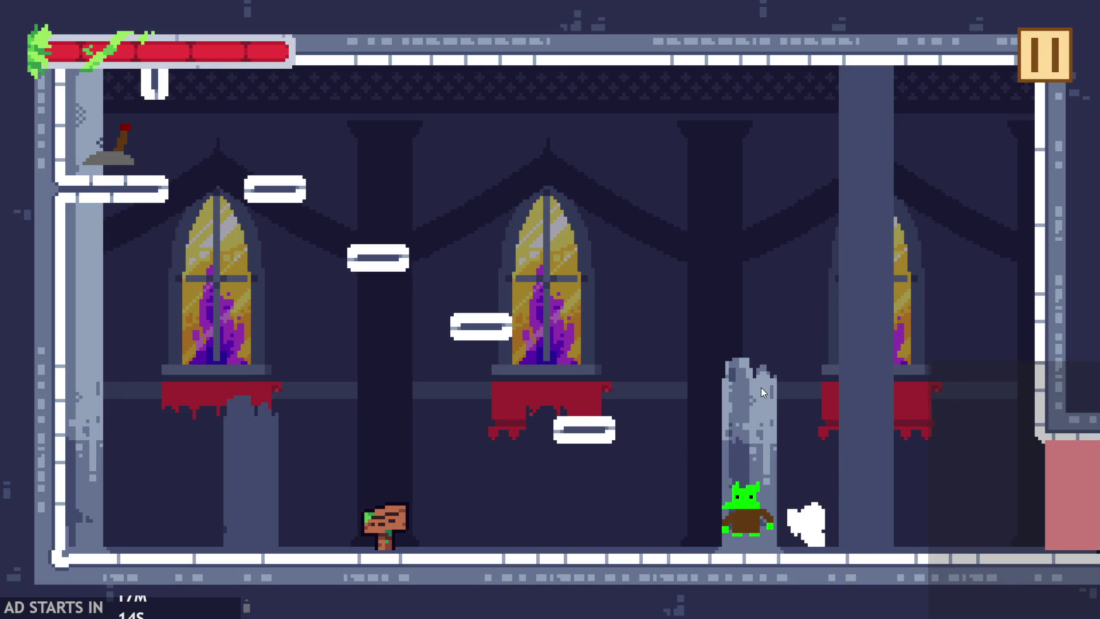
key(Right)
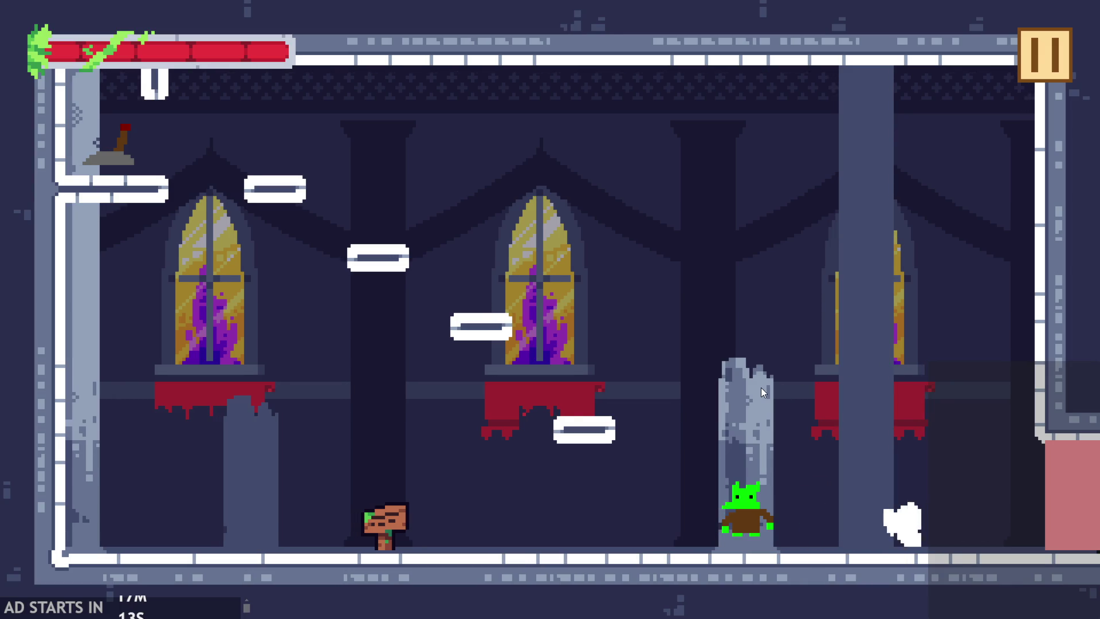
key(Up)
key(Left)
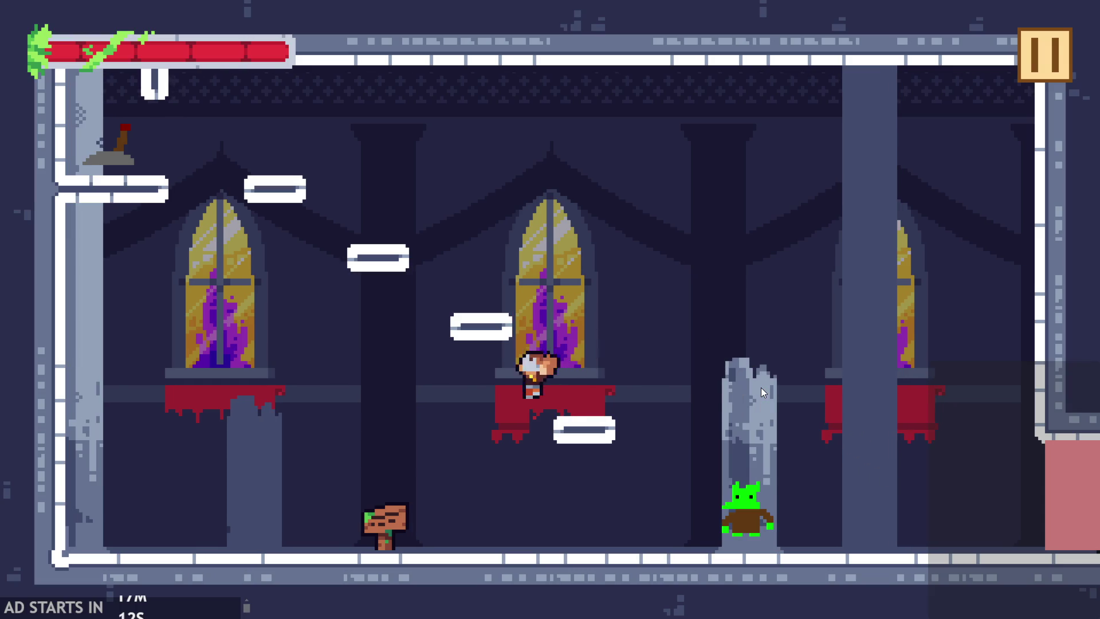
key(Right)
key(Left)
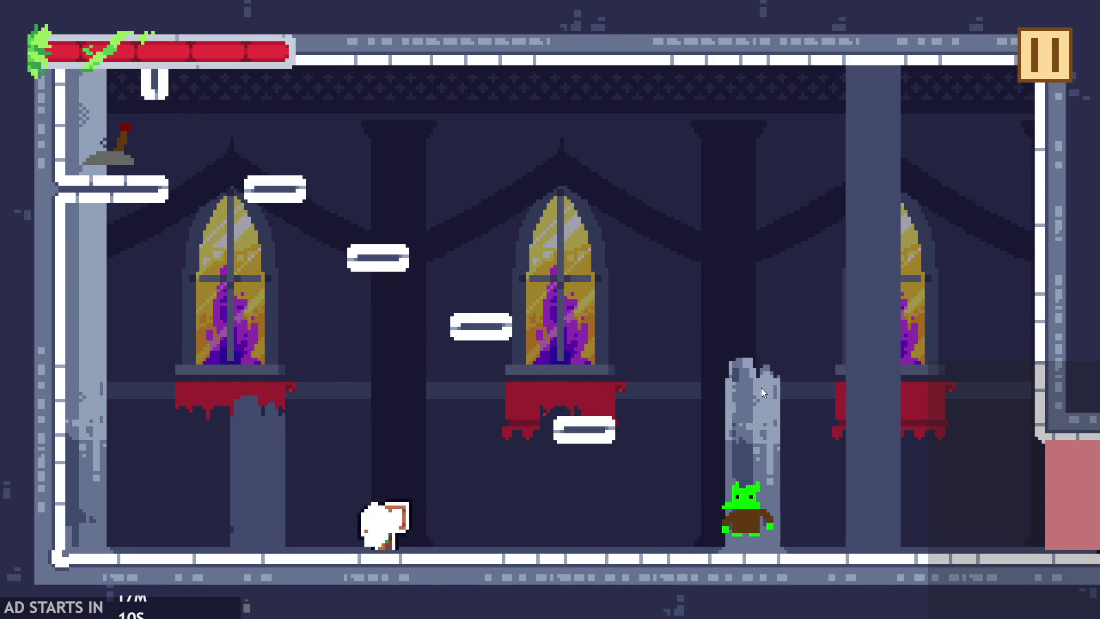
key(Right)
key(Up)
key(Right)
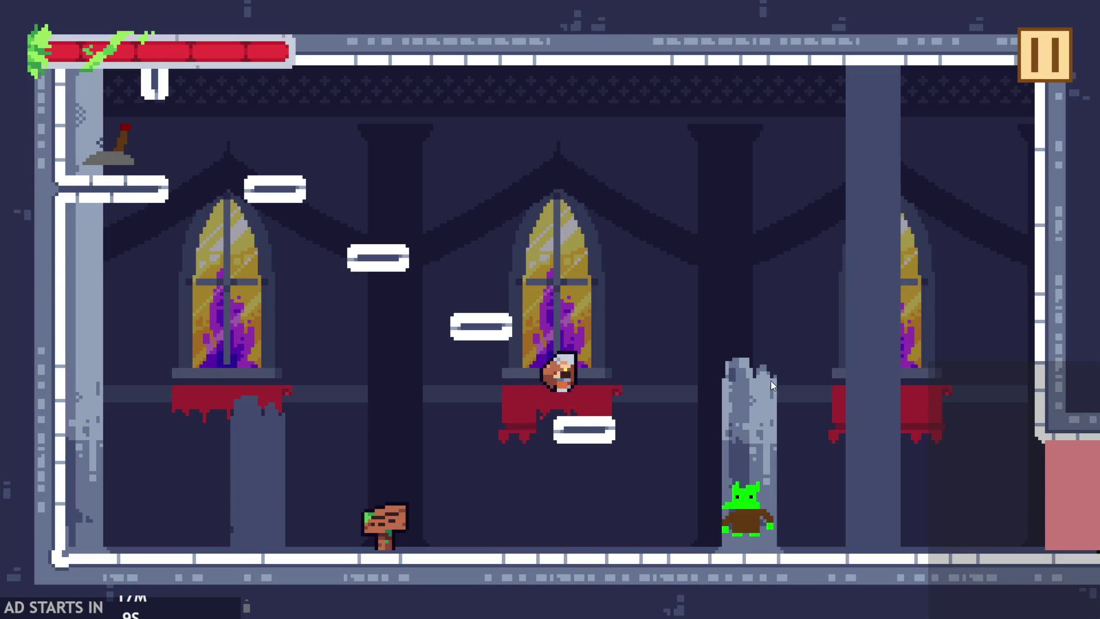
click(1061, 68)
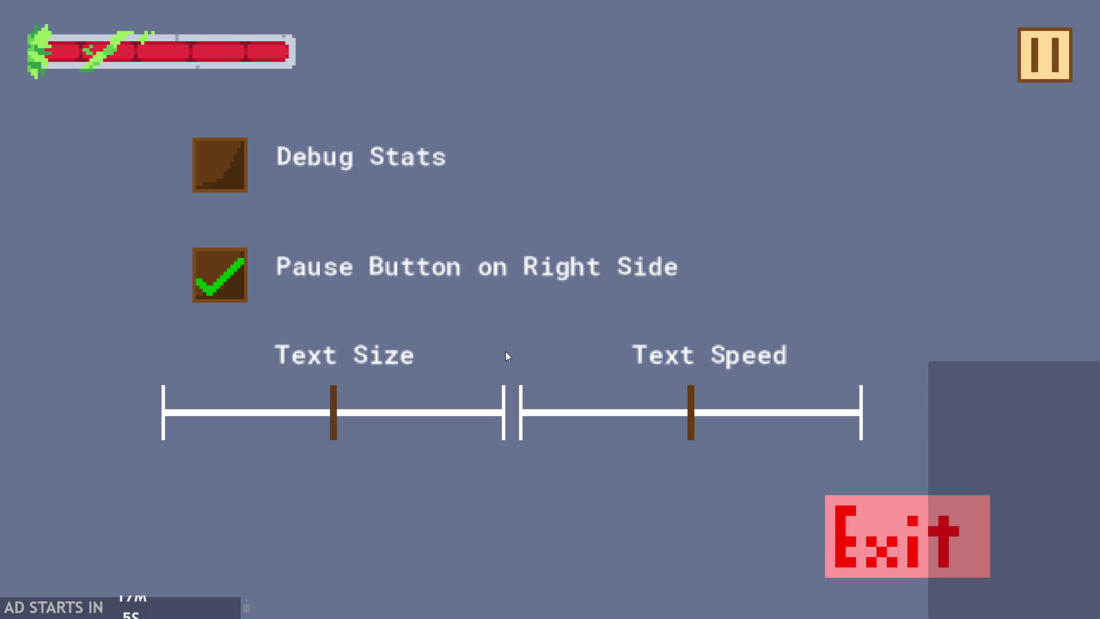
- Enable Debug Stats, resume, and run the hero into the goblin to test damage
click(220, 167)
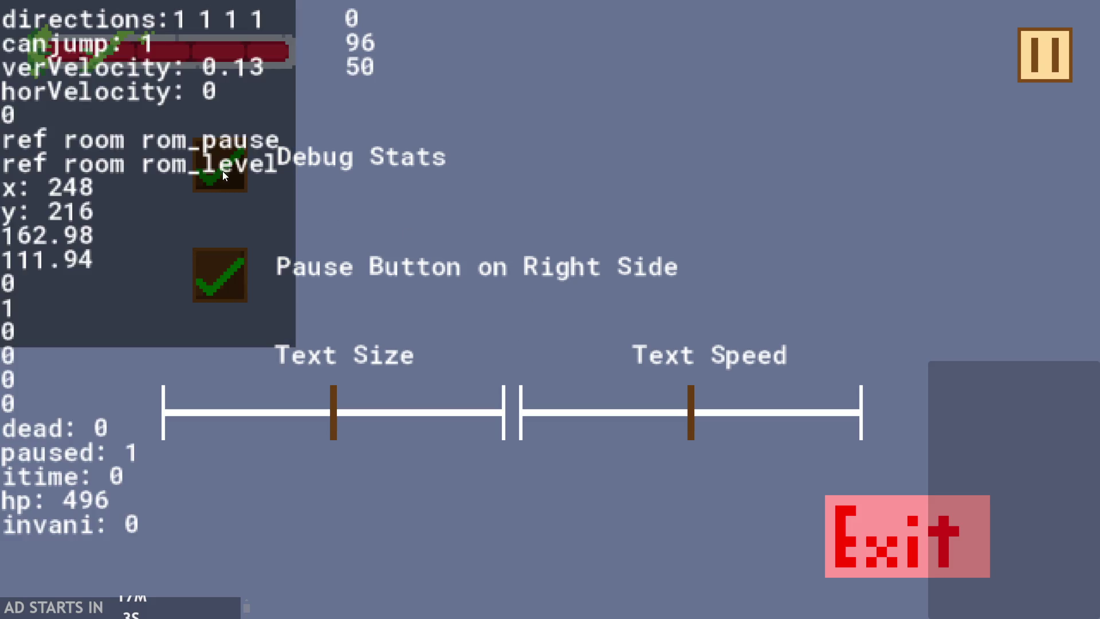
click(1020, 57)
key(Left)
key(Right)
key(Left)
key(Right)
key(Up)
key(Left)
key(Right)
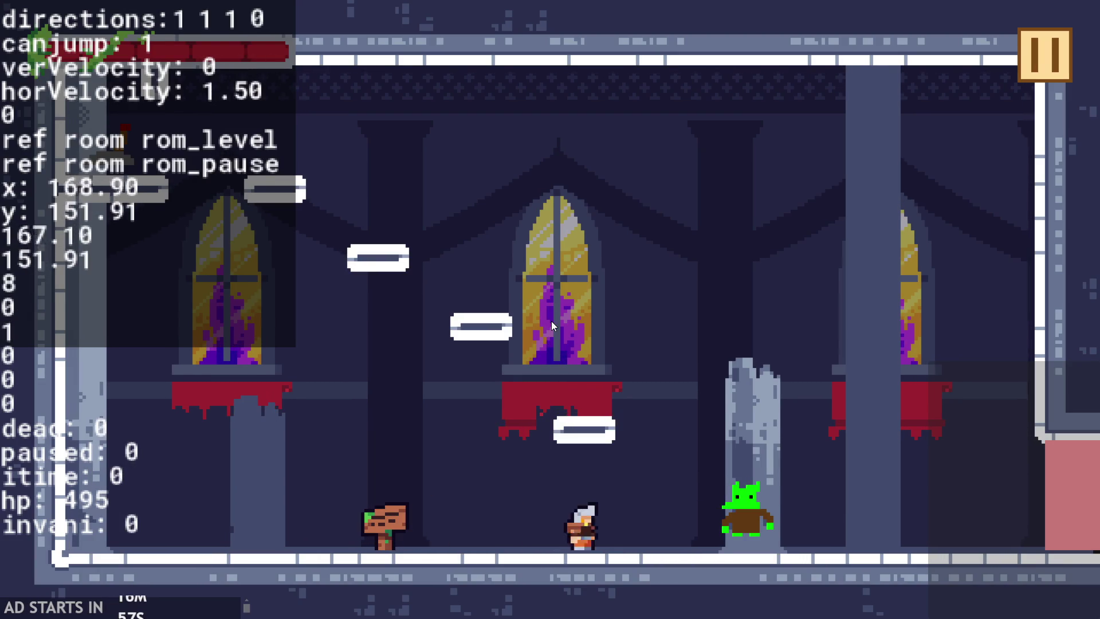
- Keep bumping into the goblin, jumping near the sign and onto a platform and back down
key(Right)
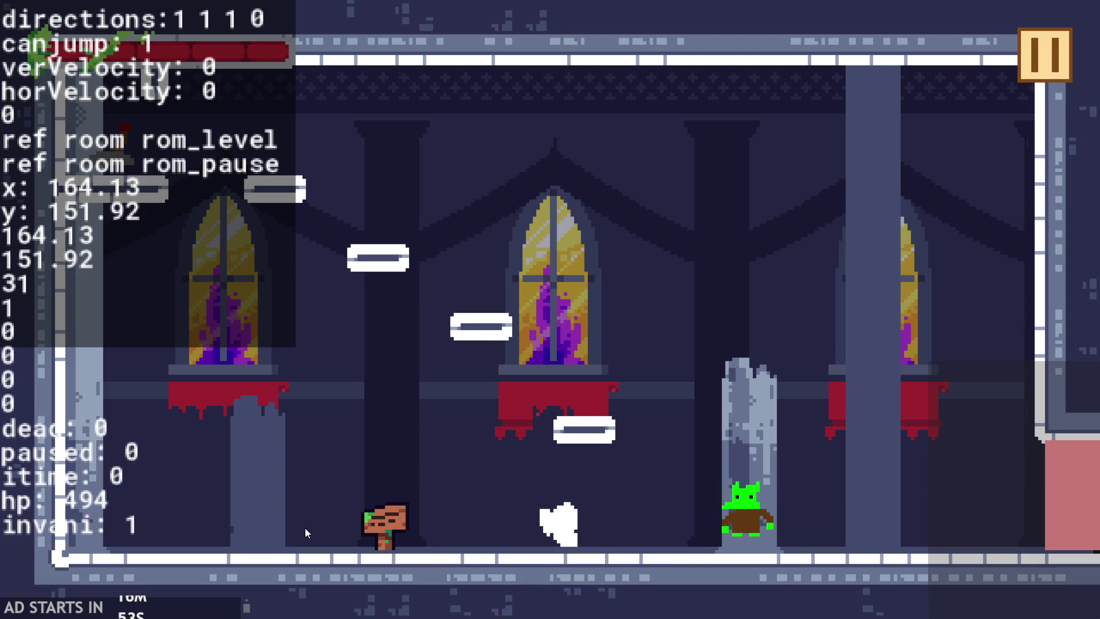
key(Left)
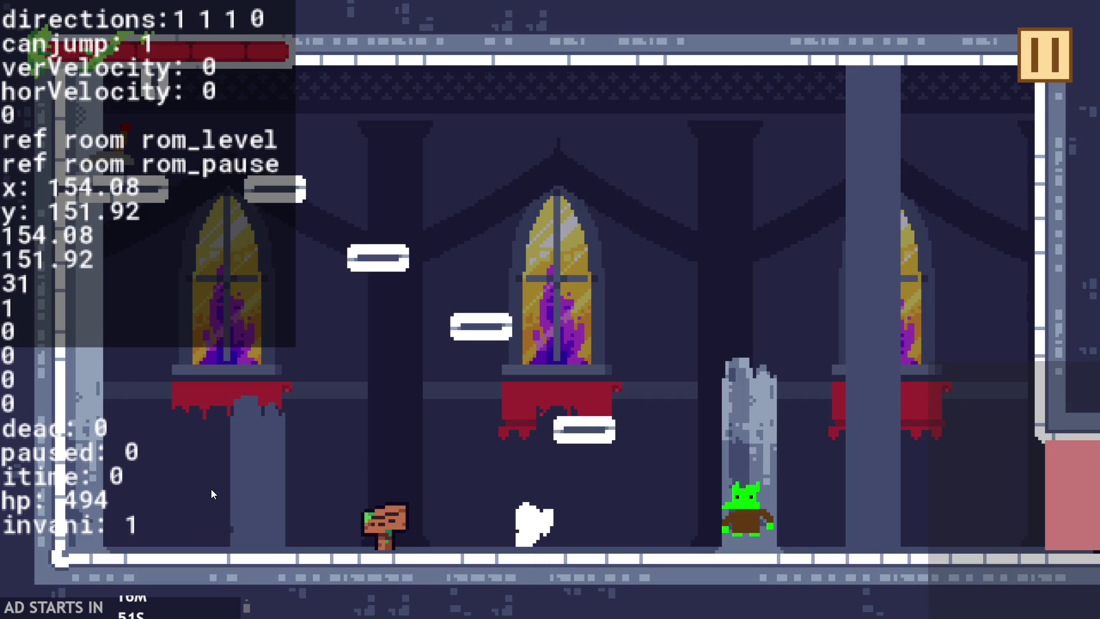
key(Right)
key(Up)
key(Left)
key(Left)
key(Right)
key(Up)
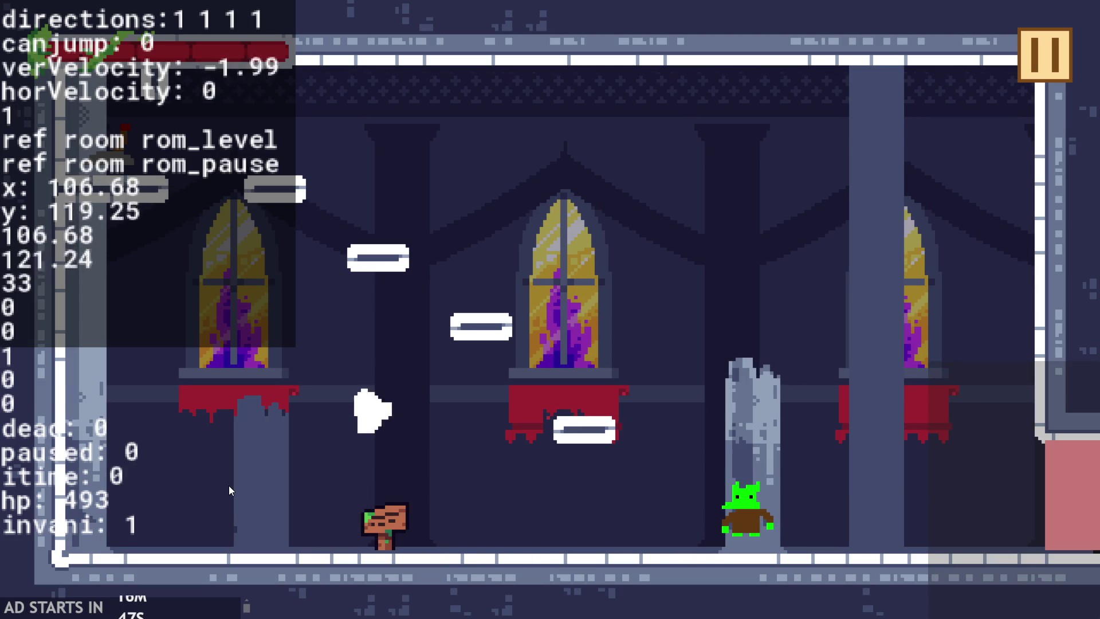
key(Right)
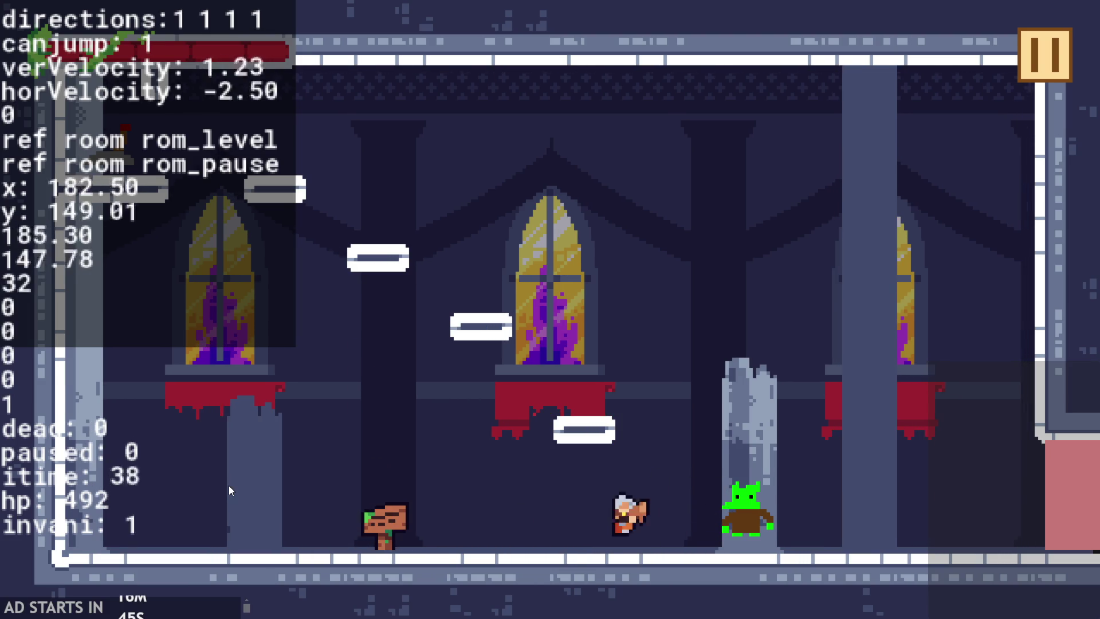
key(Up)
key(Right)
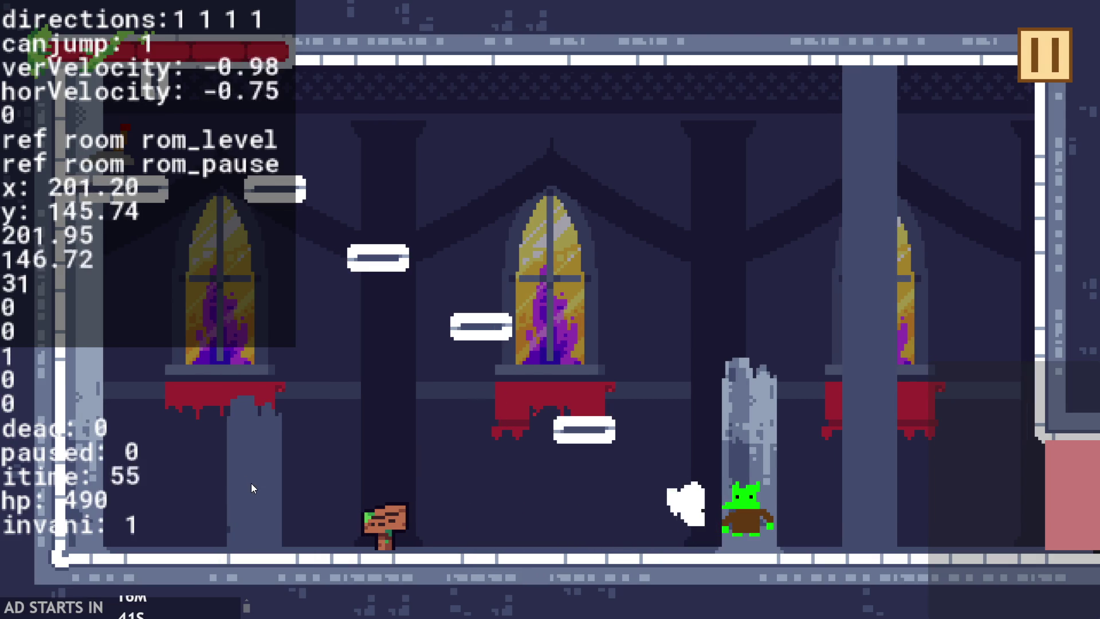
key(Up)
key(Right)
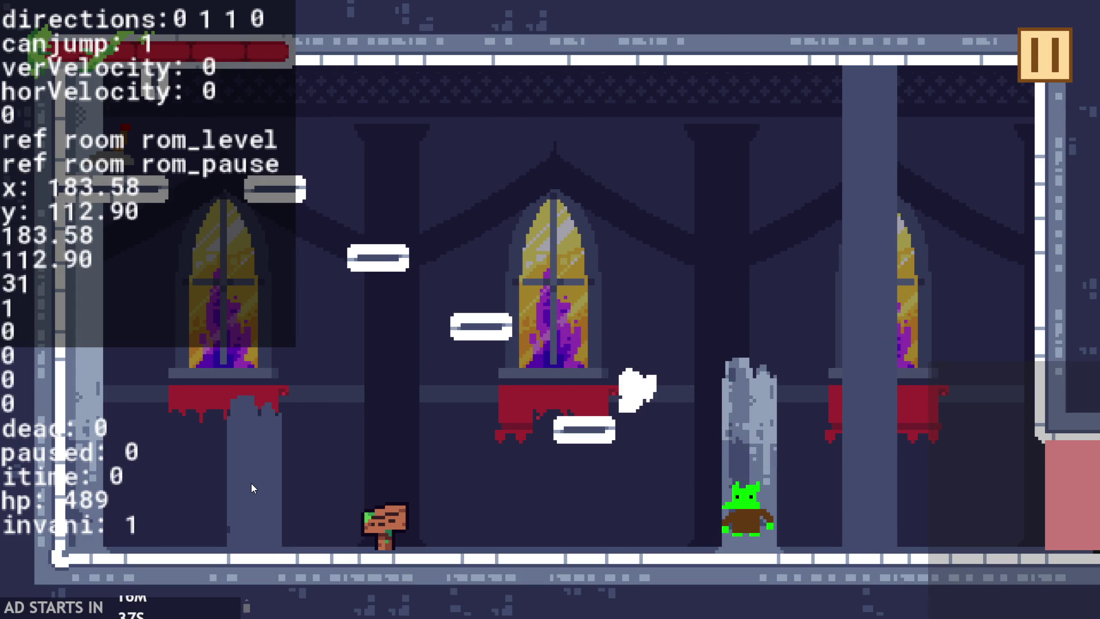
key(Right)
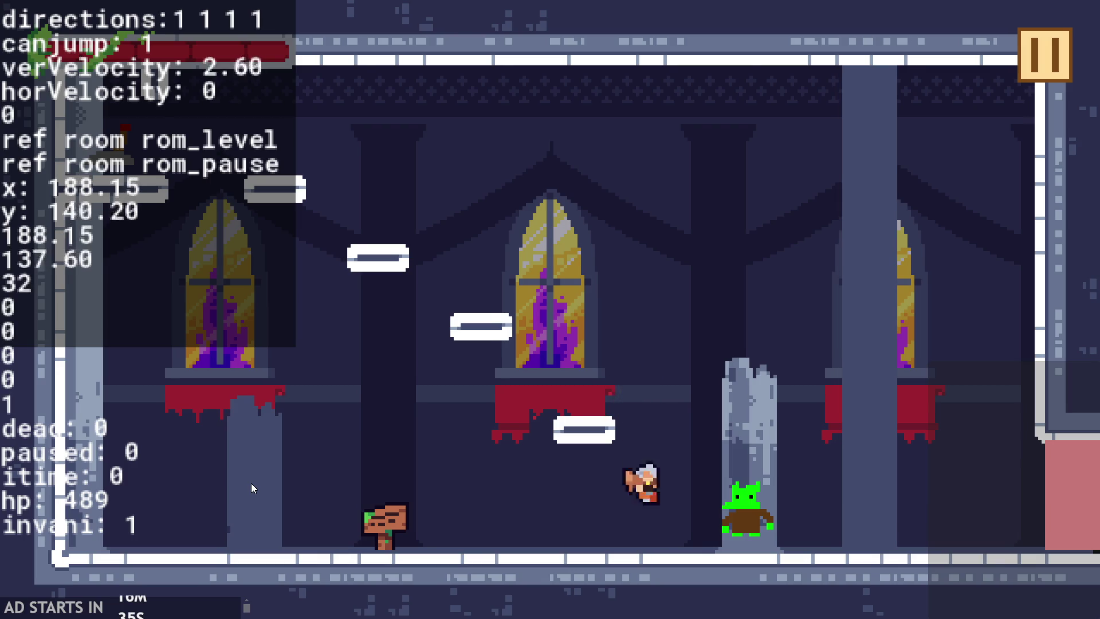
key(Right)
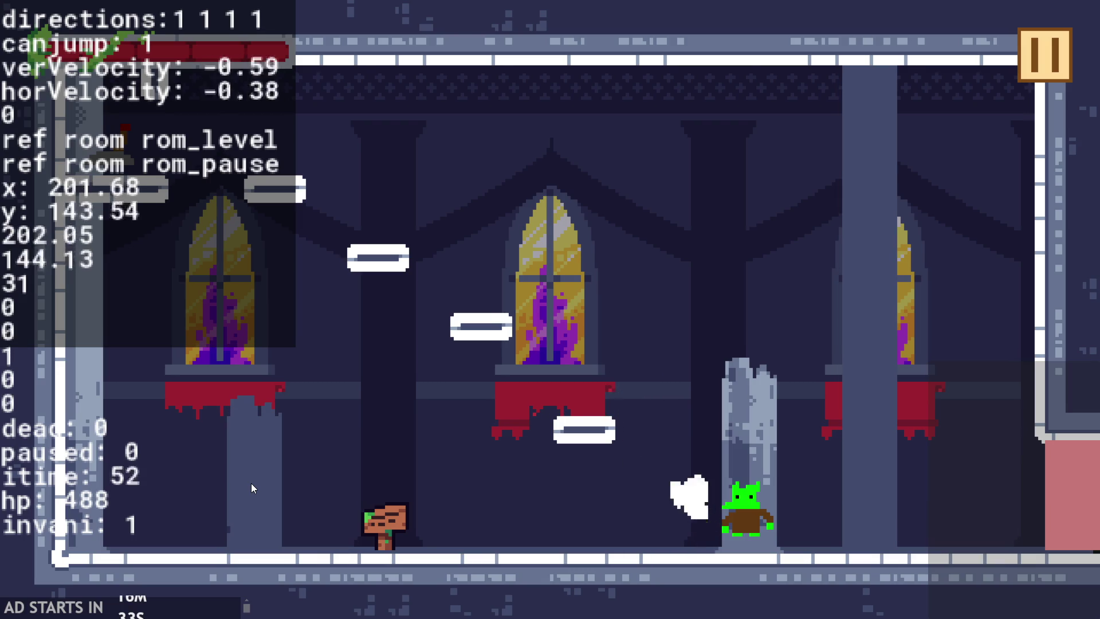
key(Up)
- Hop, run to the wall and back into the goblin until hp drops, then exit the game
key(Right)
key(Up)
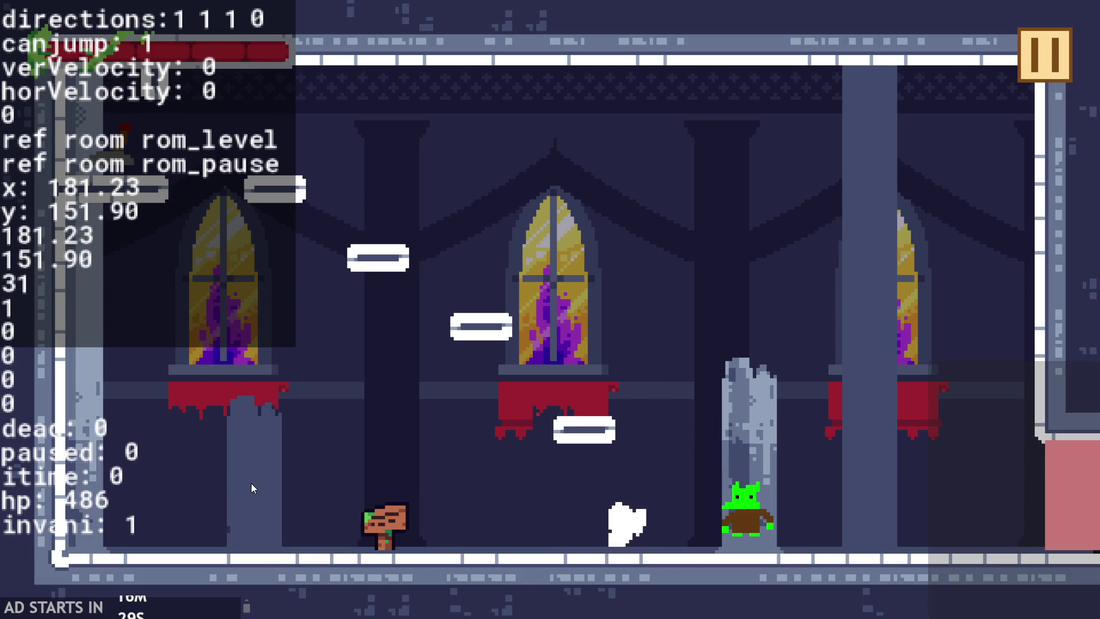
key(Up)
key(Up)
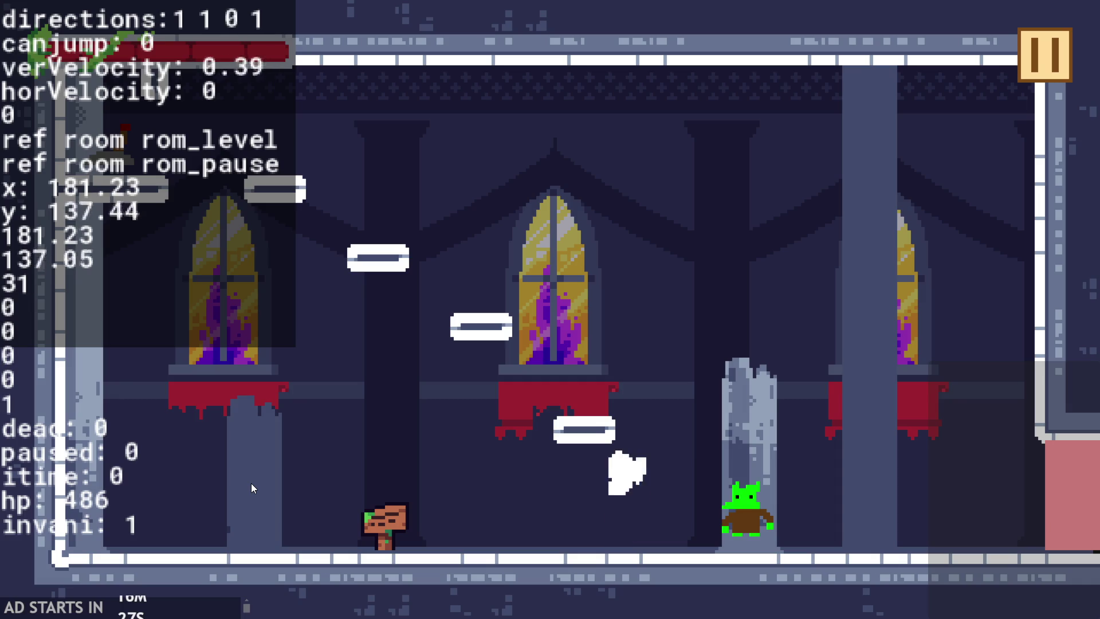
key(Up)
key(Up)
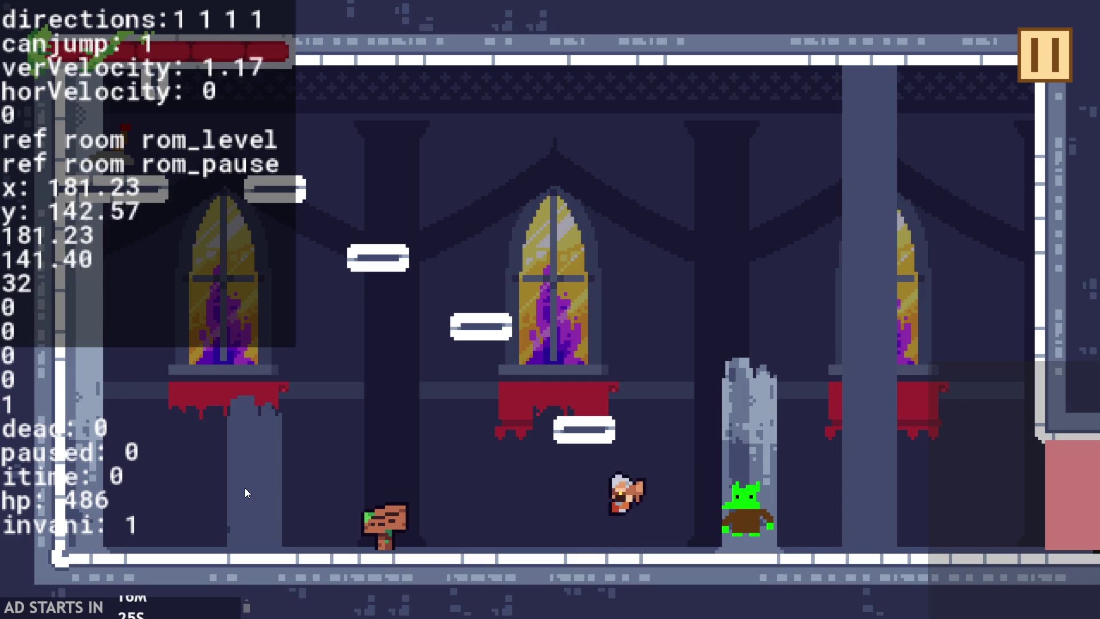
key(Right)
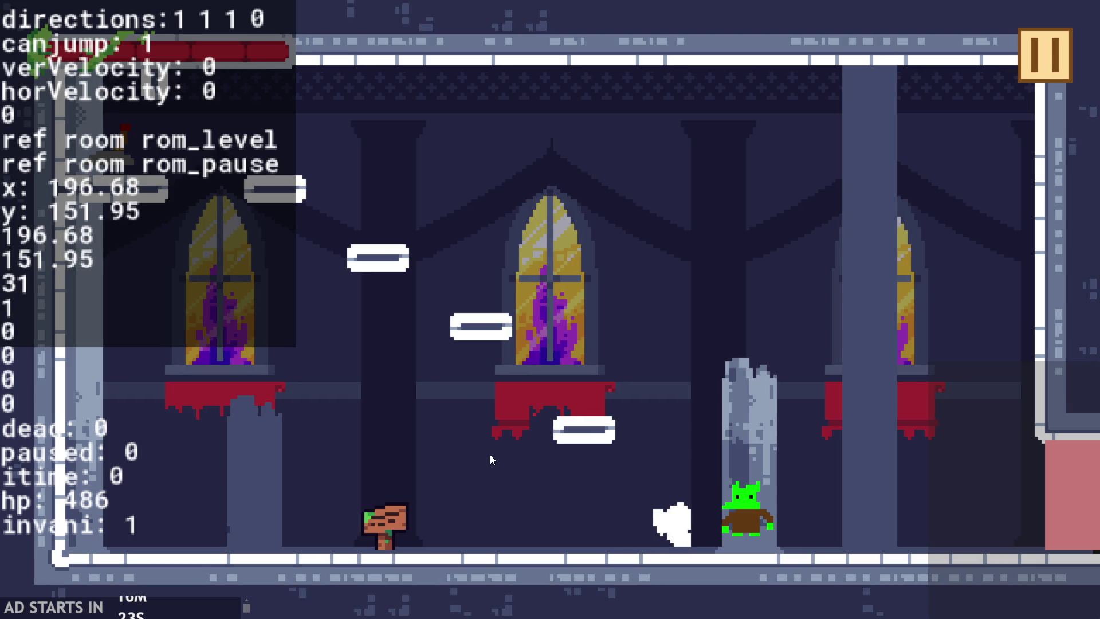
key(Left)
key(Up)
key(Up)
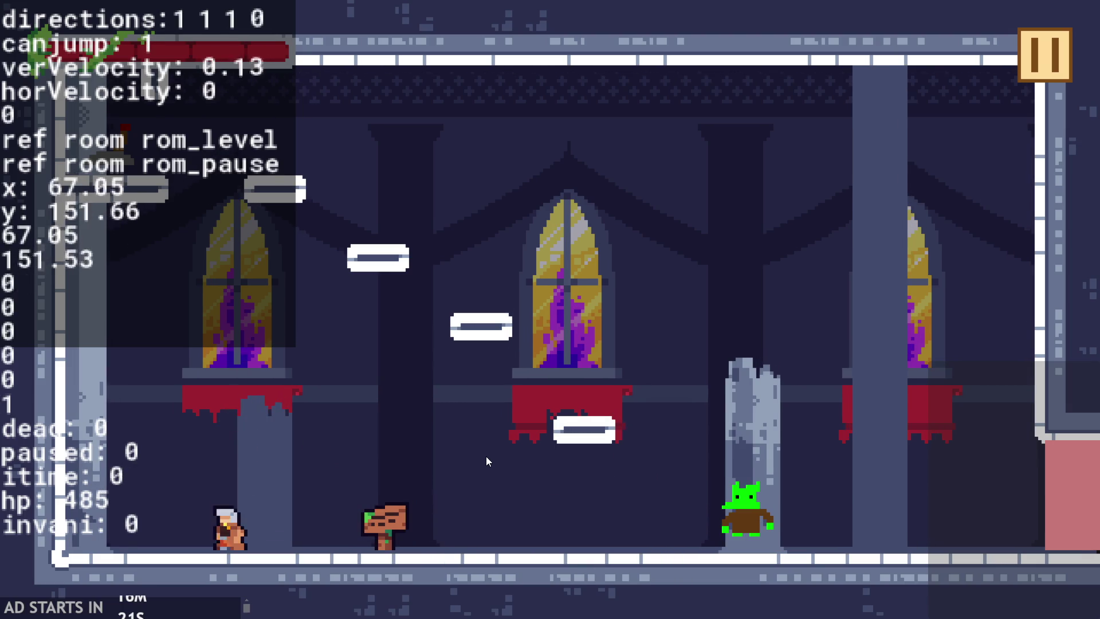
key(Right)
key(Up)
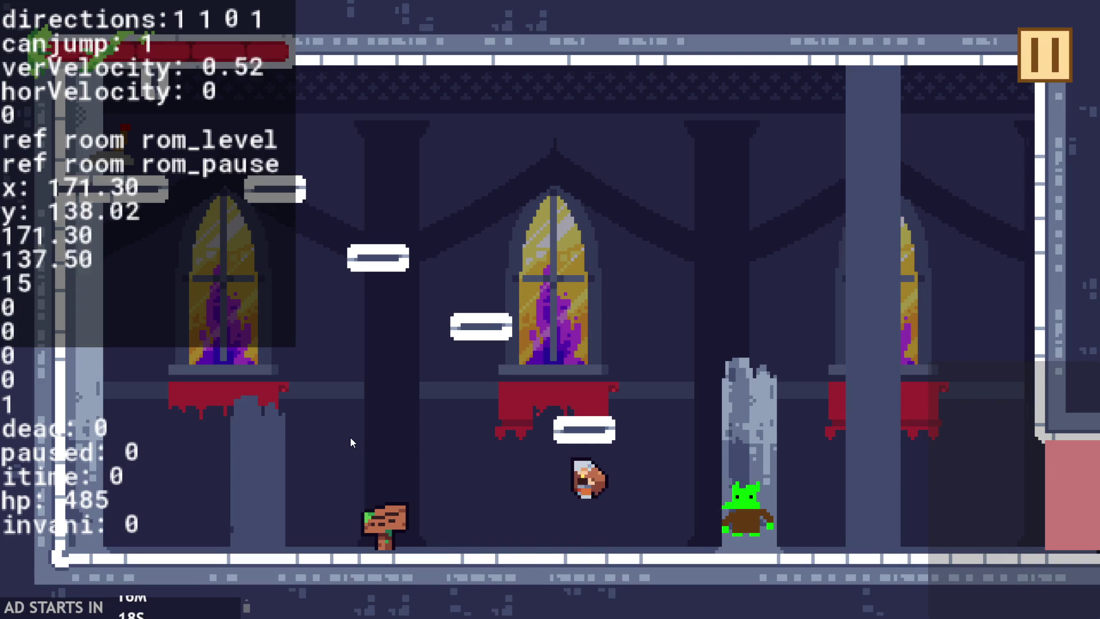
key(Up)
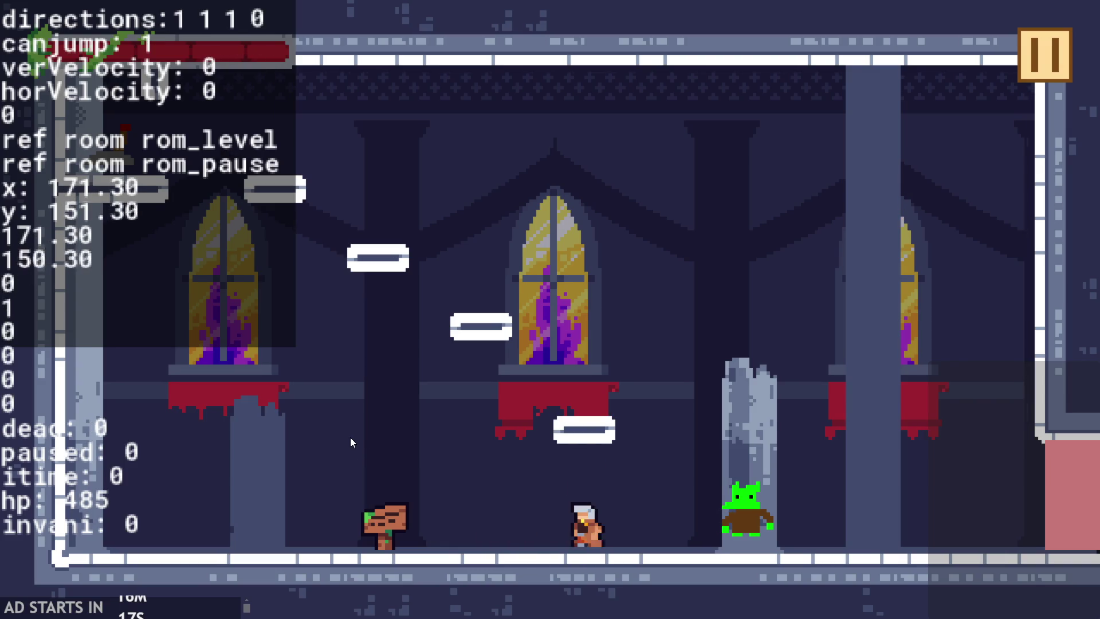
key(Up)
key(Up)
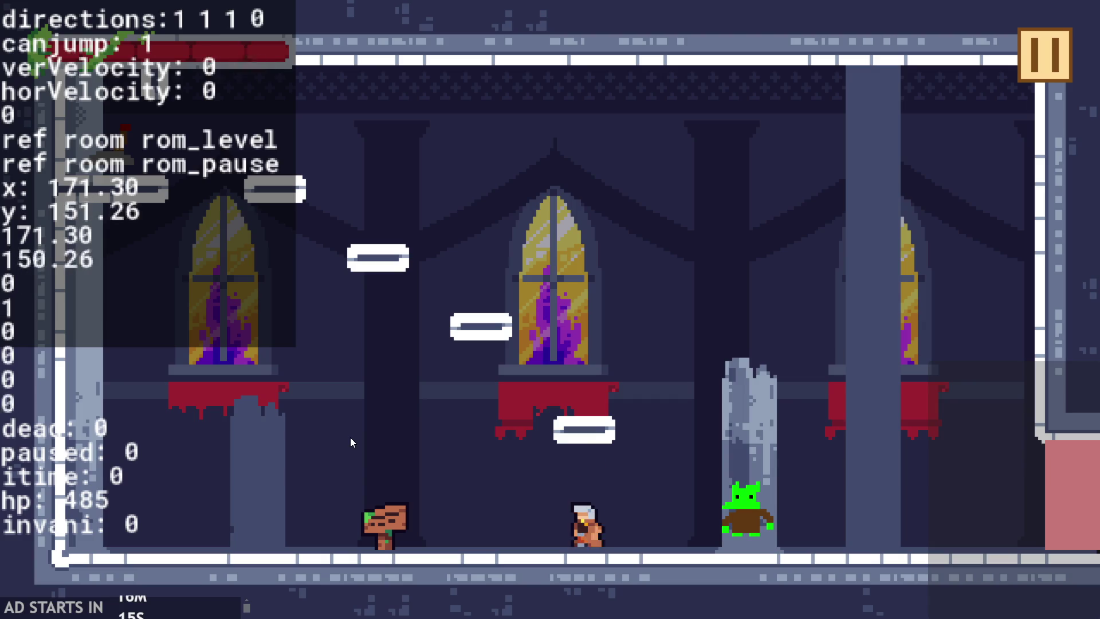
key(Up)
key(Up)
key(Up)
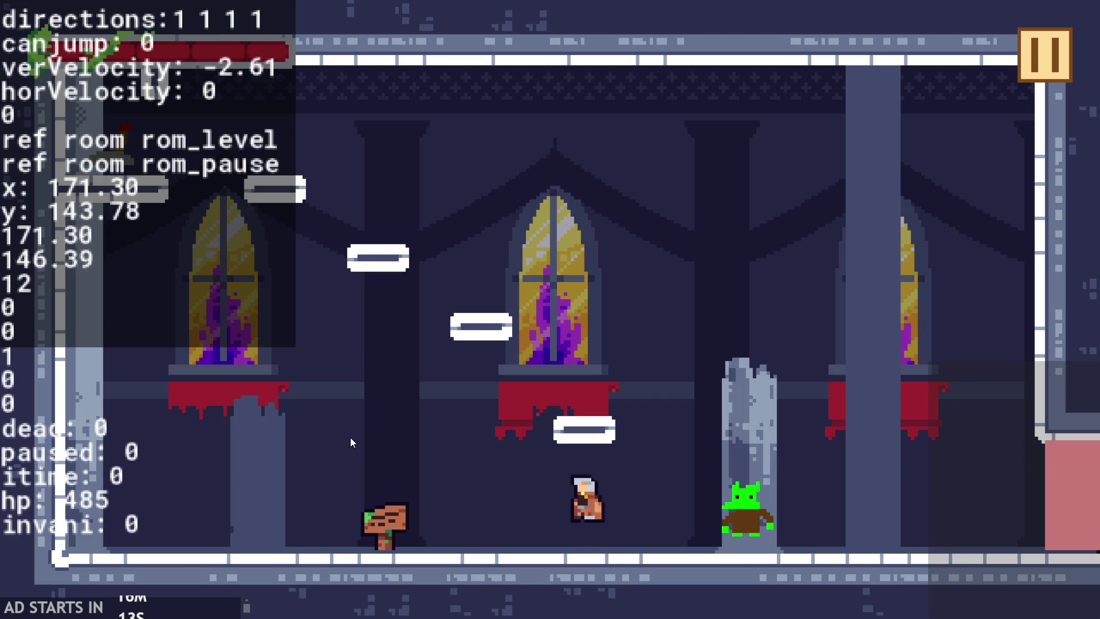
key(Up)
key(Up)
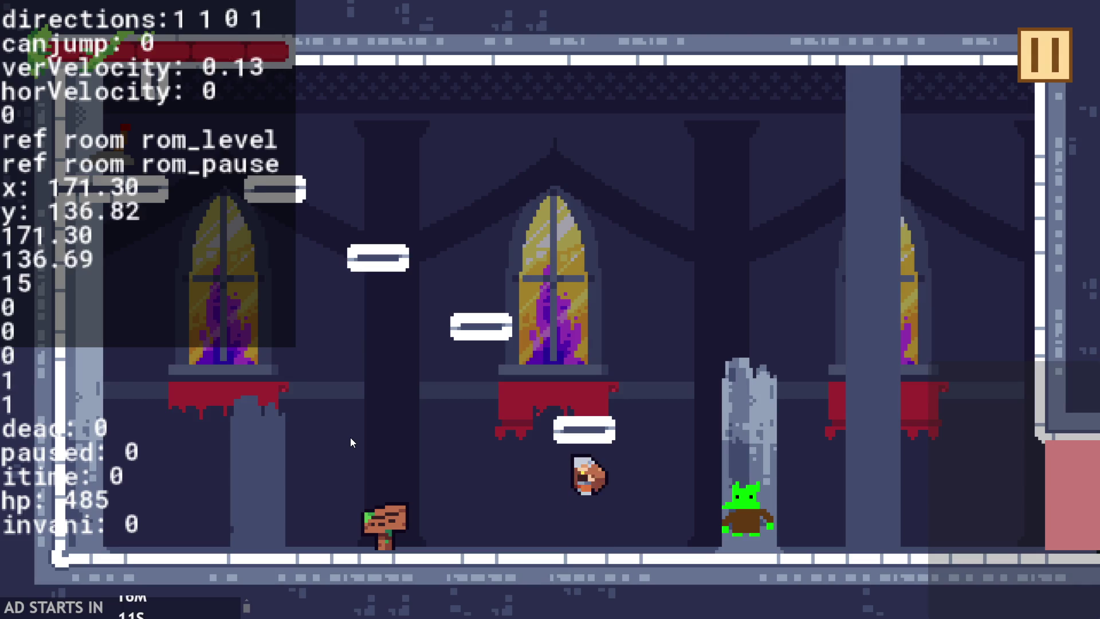
key(Right)
key(Left)
key(Right)
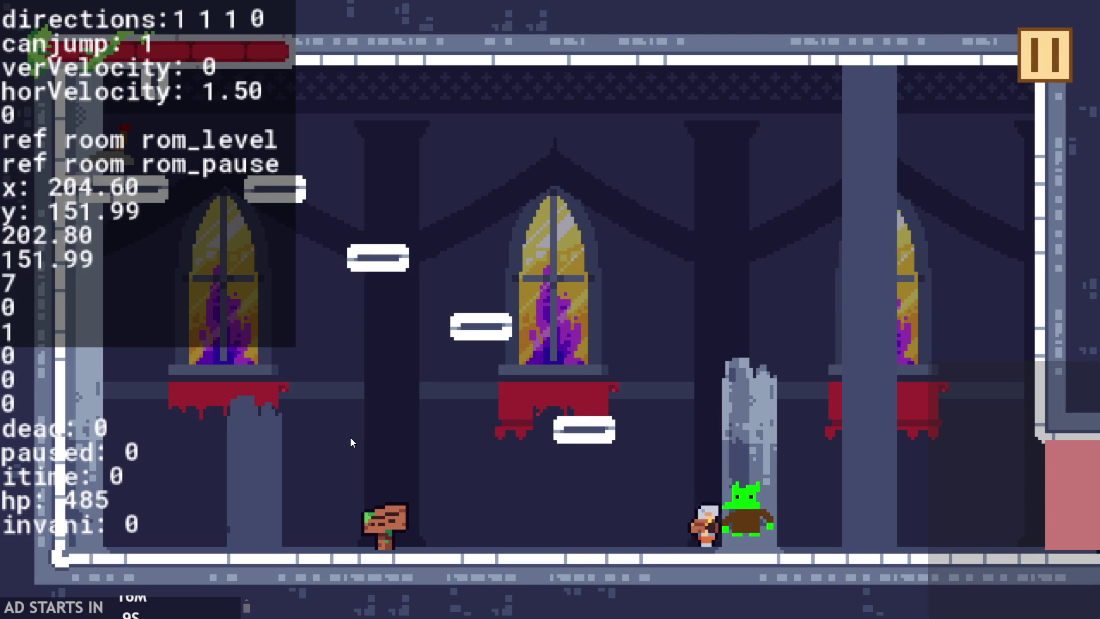
key(Up)
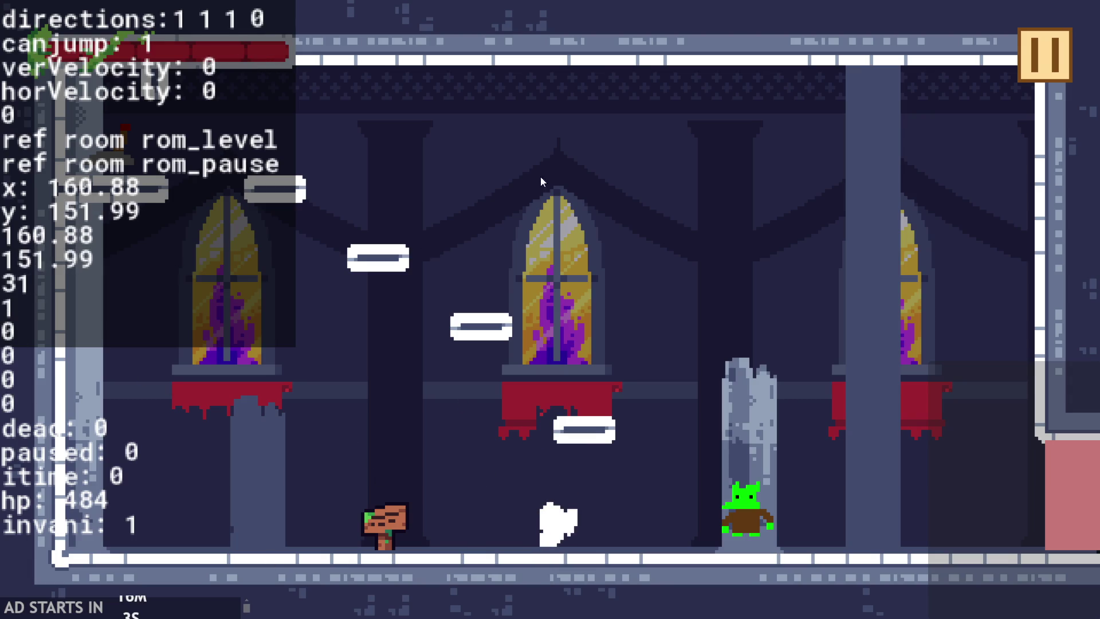
click(1044, 55)
- Exit the running game and return to obj_hero's code
click(937, 539)
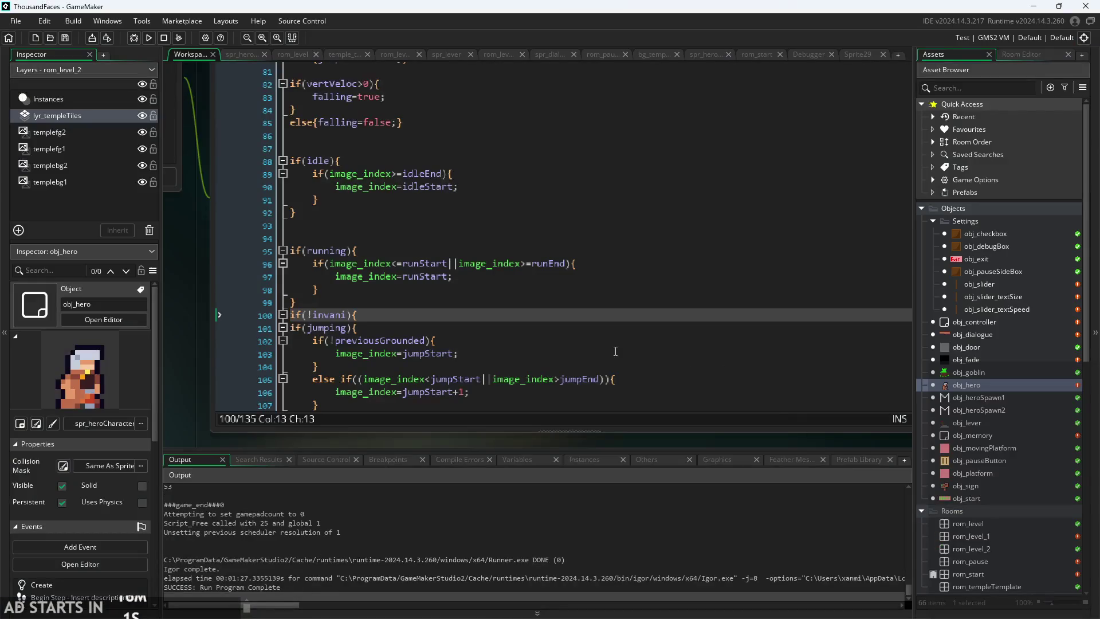
scroll(615, 346, down, 10)
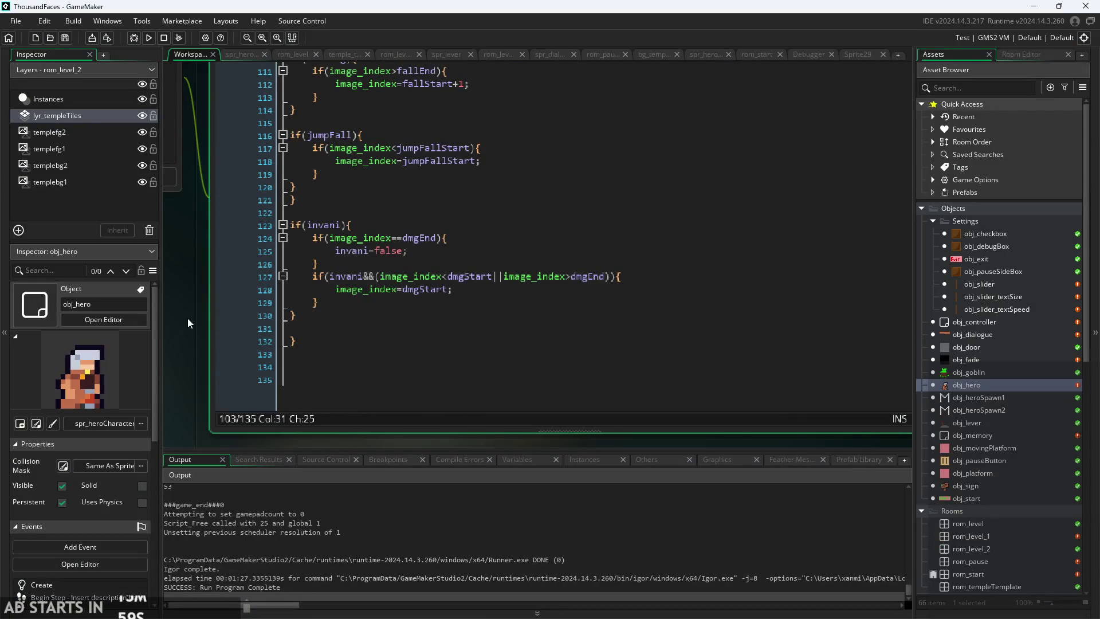
scroll(209, 303, up, 2)
- Inspect the if(invani) block on lines 123–131, including line 127's image_index damage-frame check
click(344, 327)
click(514, 289)
click(574, 302)
click(500, 308)
click(522, 292)
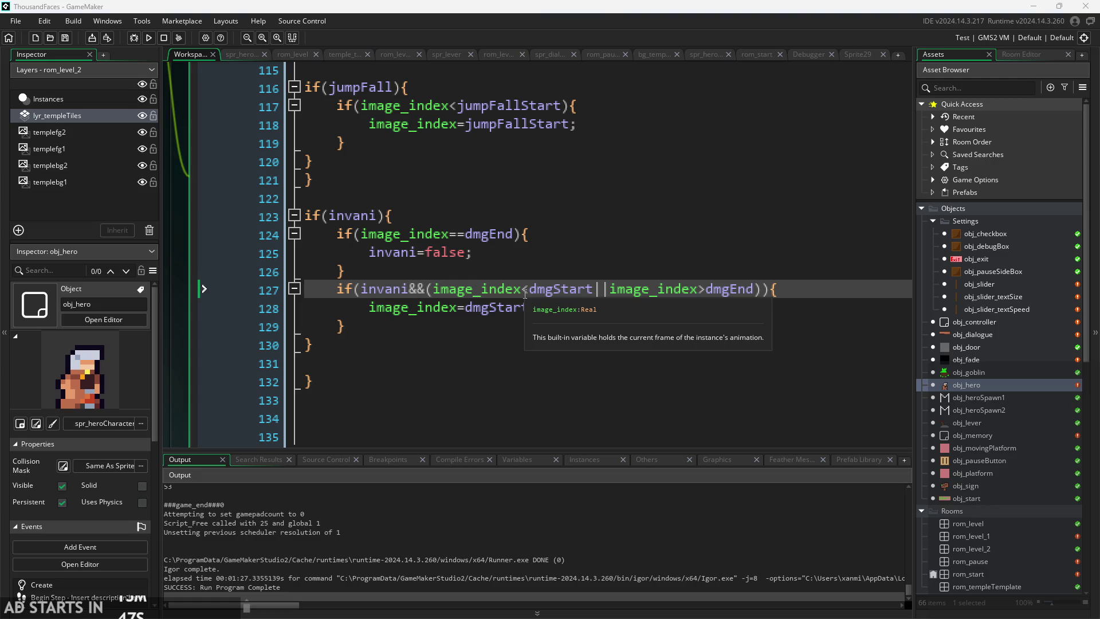
click(475, 266)
click(444, 216)
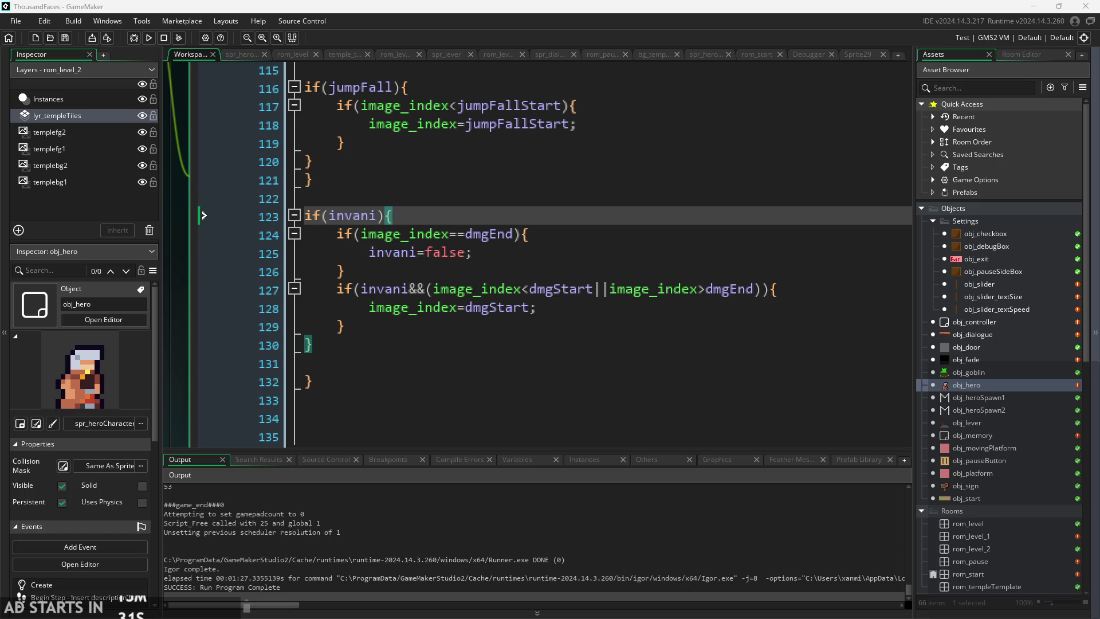
click(630, 366)
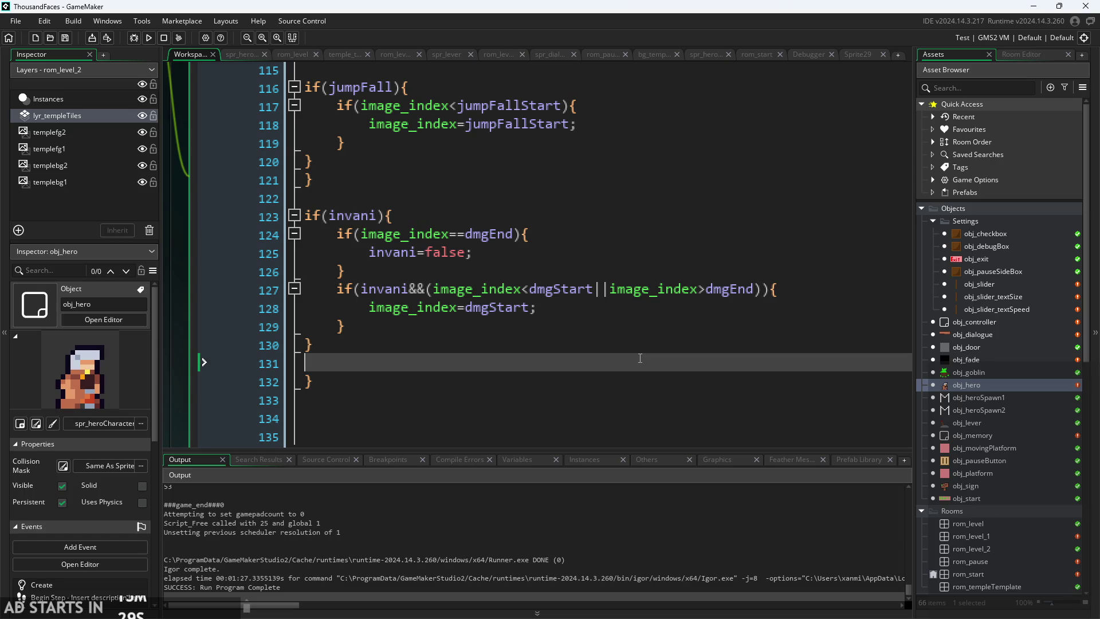
scroll(636, 362, up, 1)
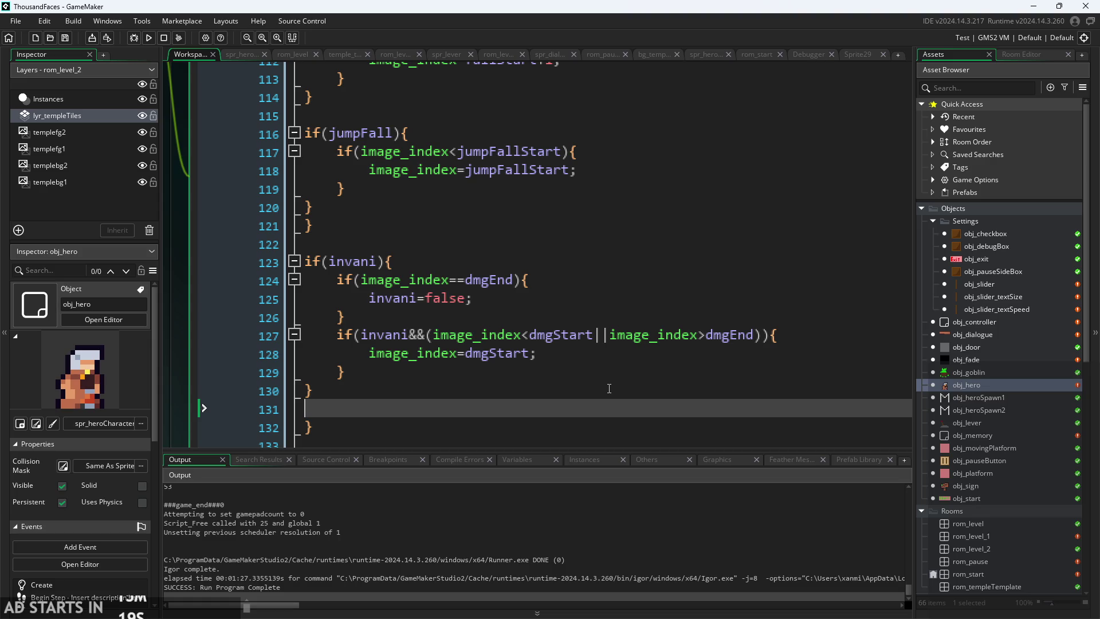
click(597, 353)
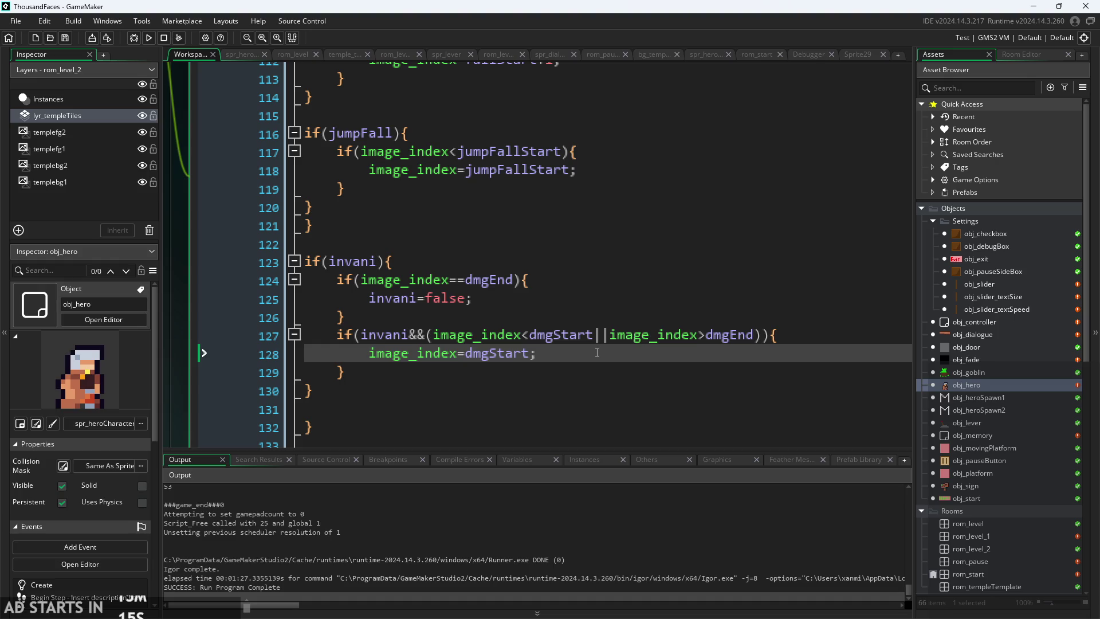
key(Up)
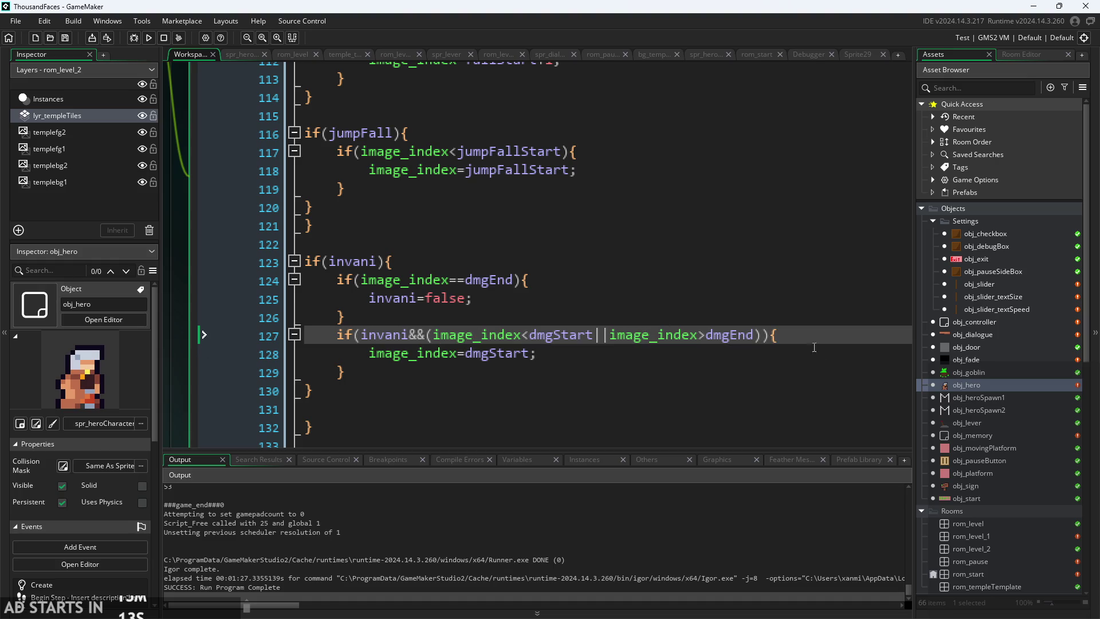
click(768, 333)
click(758, 345)
click(759, 335)
click(766, 320)
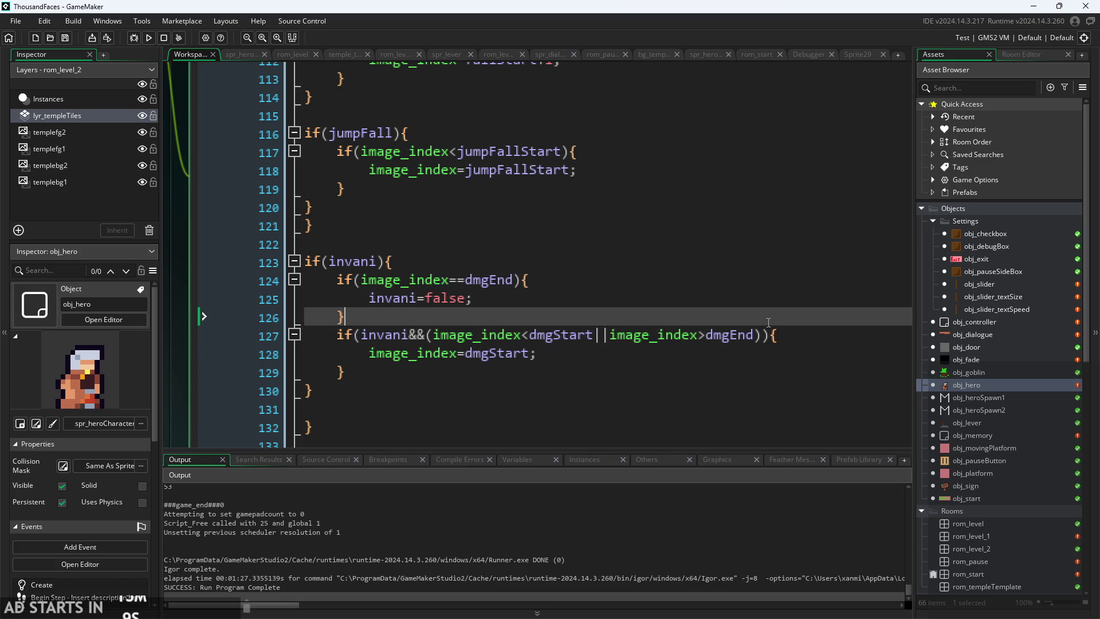
click(779, 335)
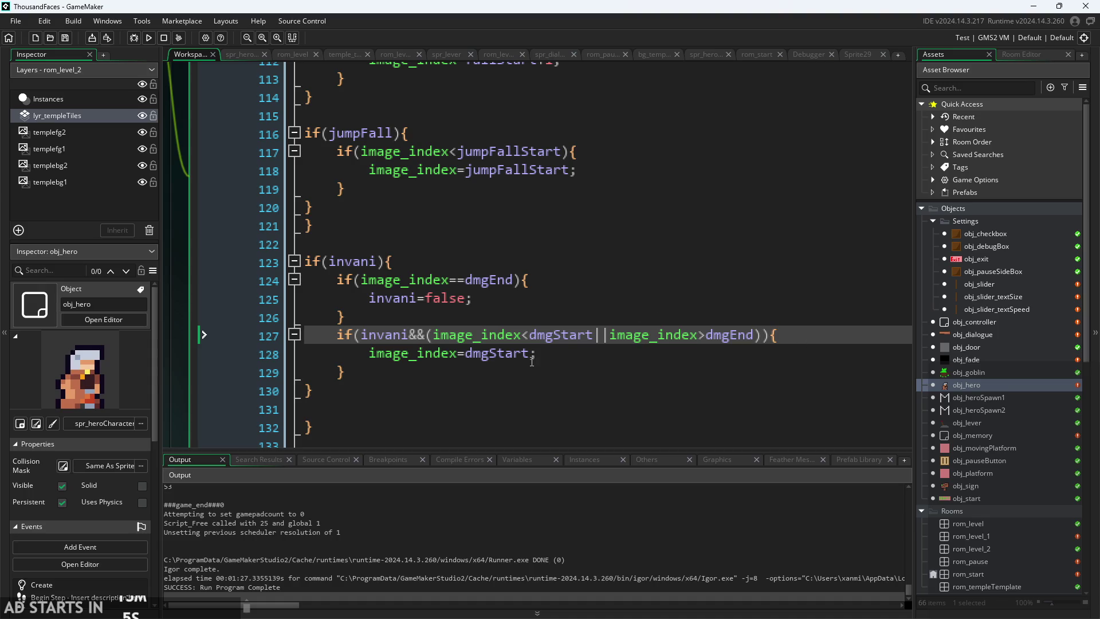
scroll(181, 368, down, 5)
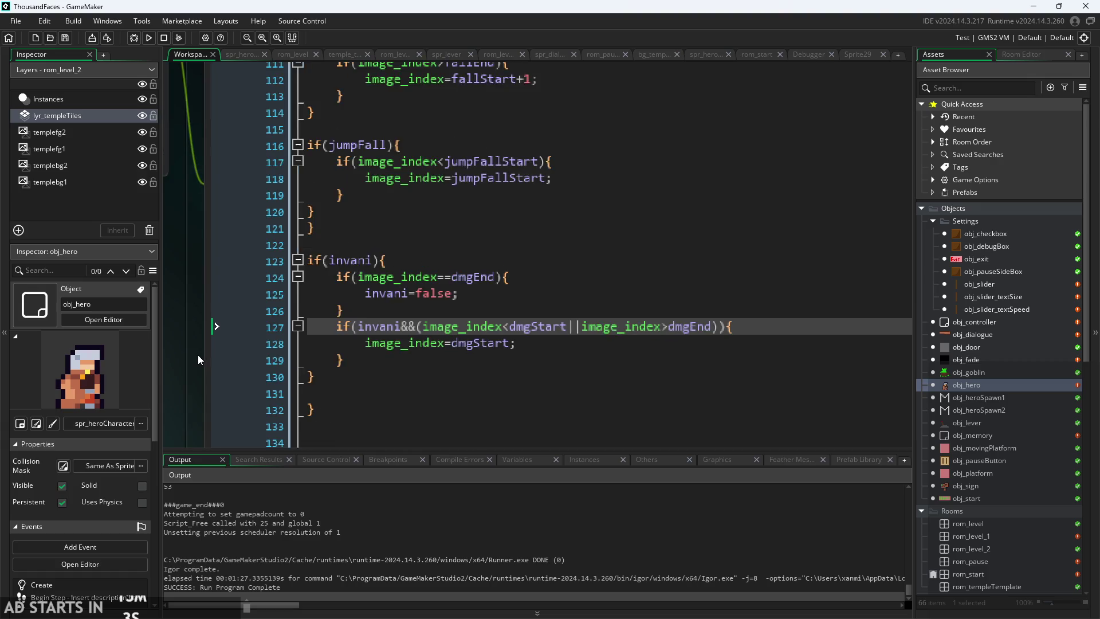
scroll(186, 348, up, 1)
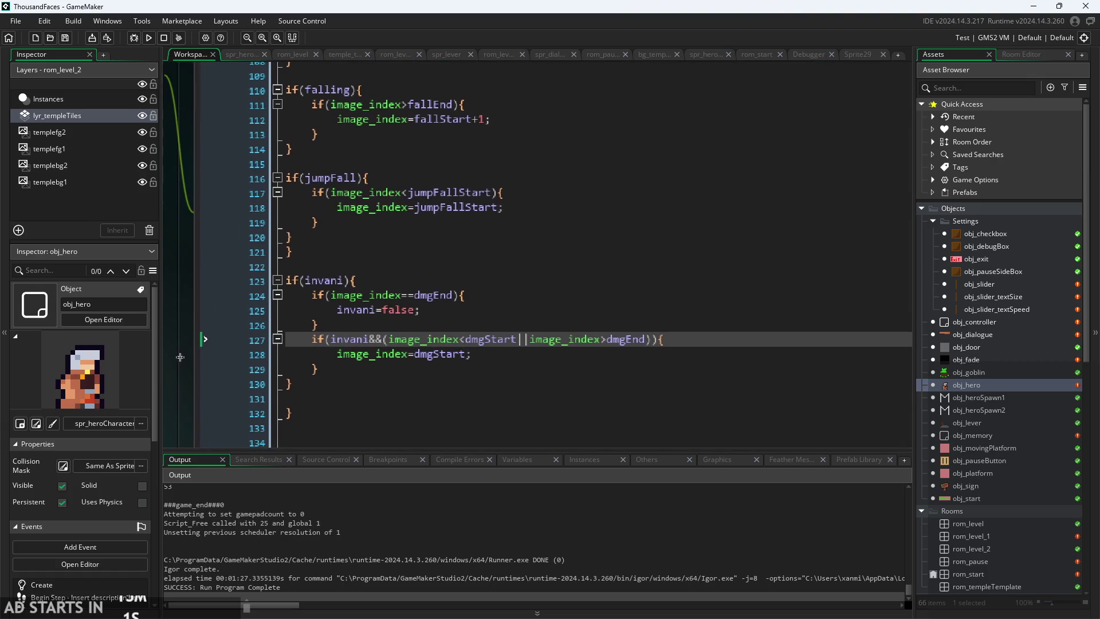
scroll(395, 391, up, 1)
drag(302, 345, 441, 345)
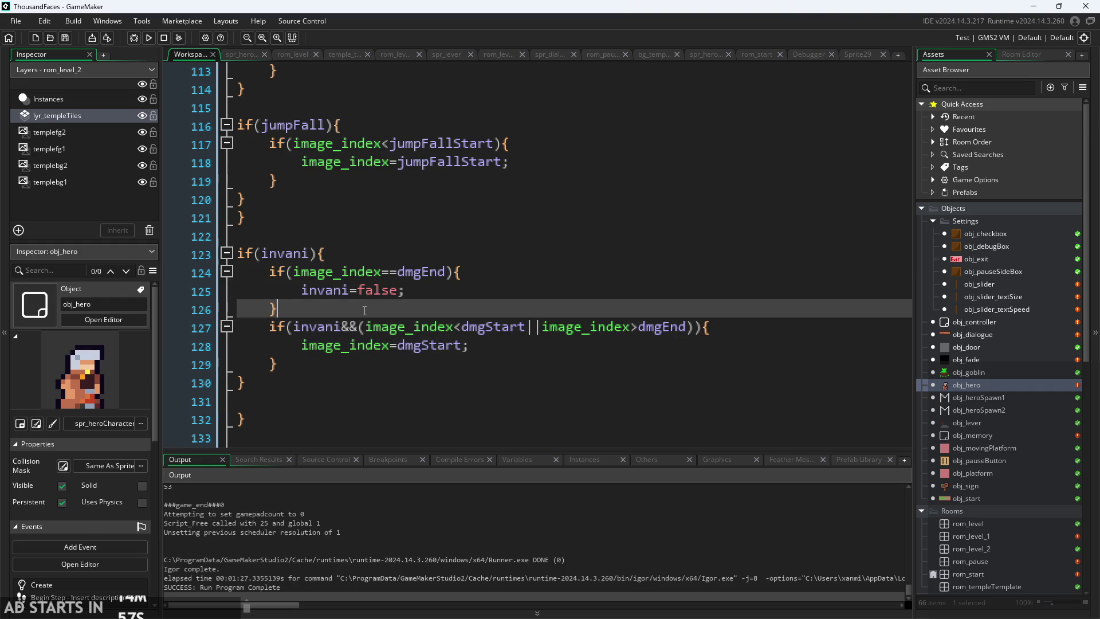
drag(508, 327, 548, 343)
click(687, 327)
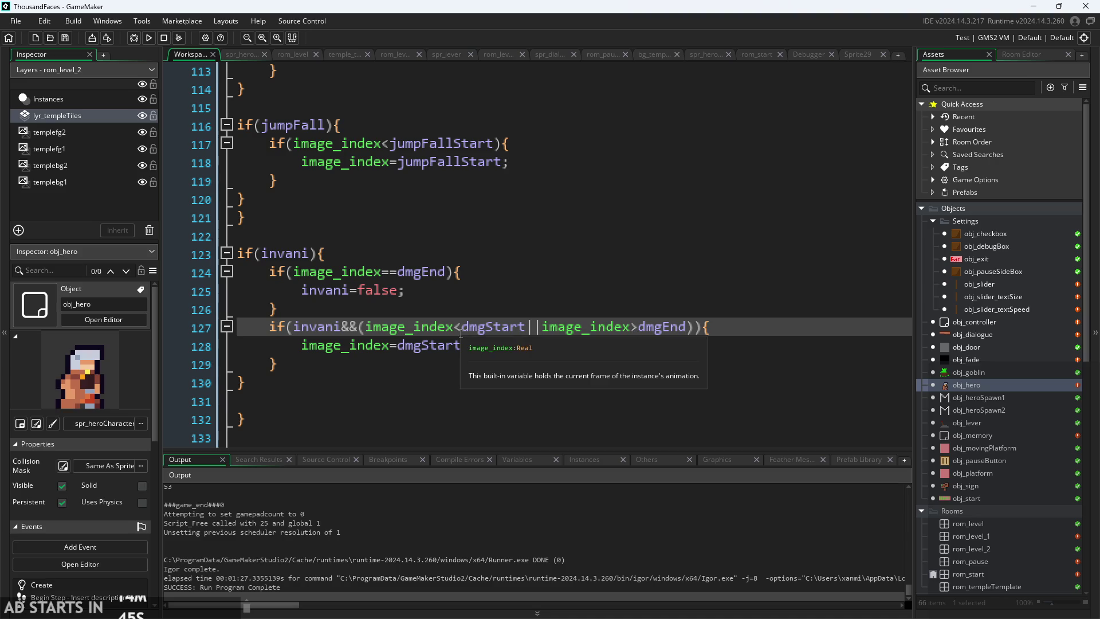
click(407, 345)
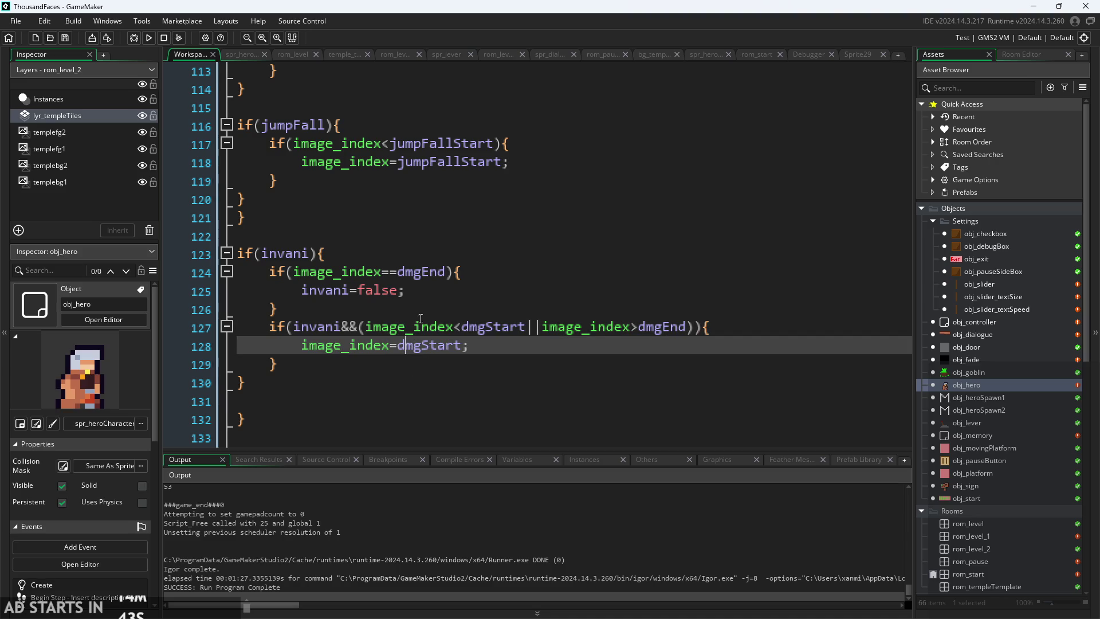
click(436, 298)
scroll(584, 393, up, 10)
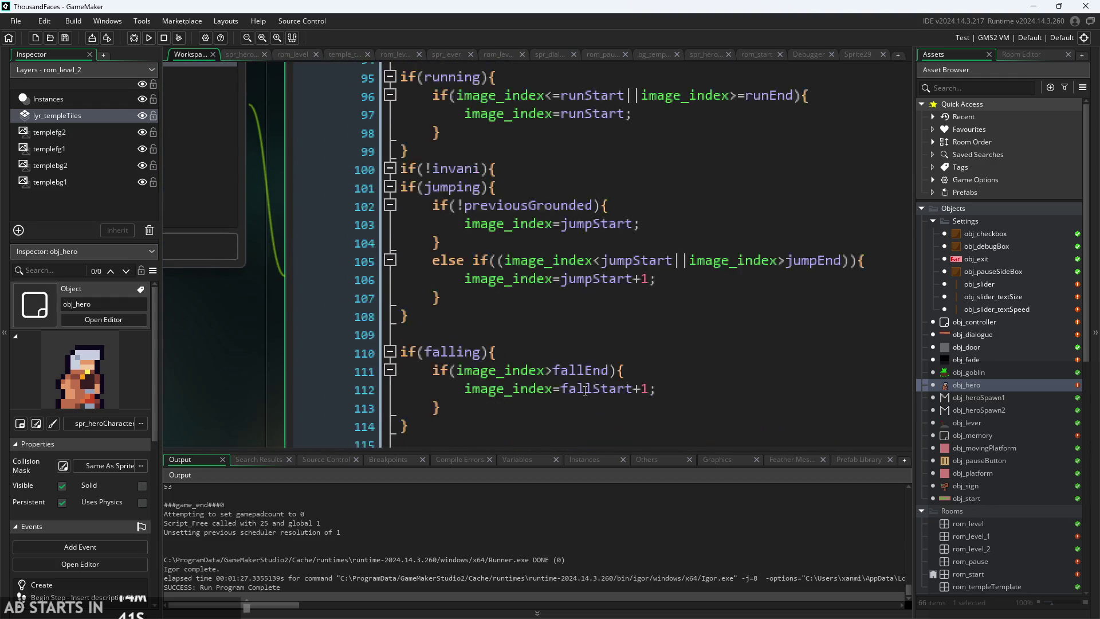
scroll(584, 392, down, 7)
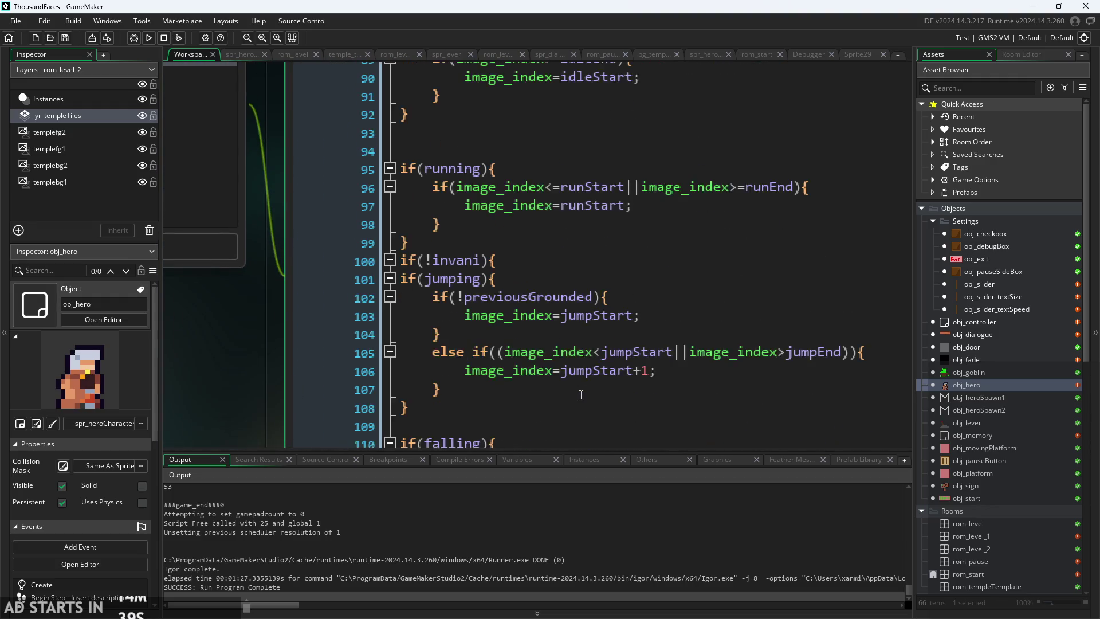
click(498, 215)
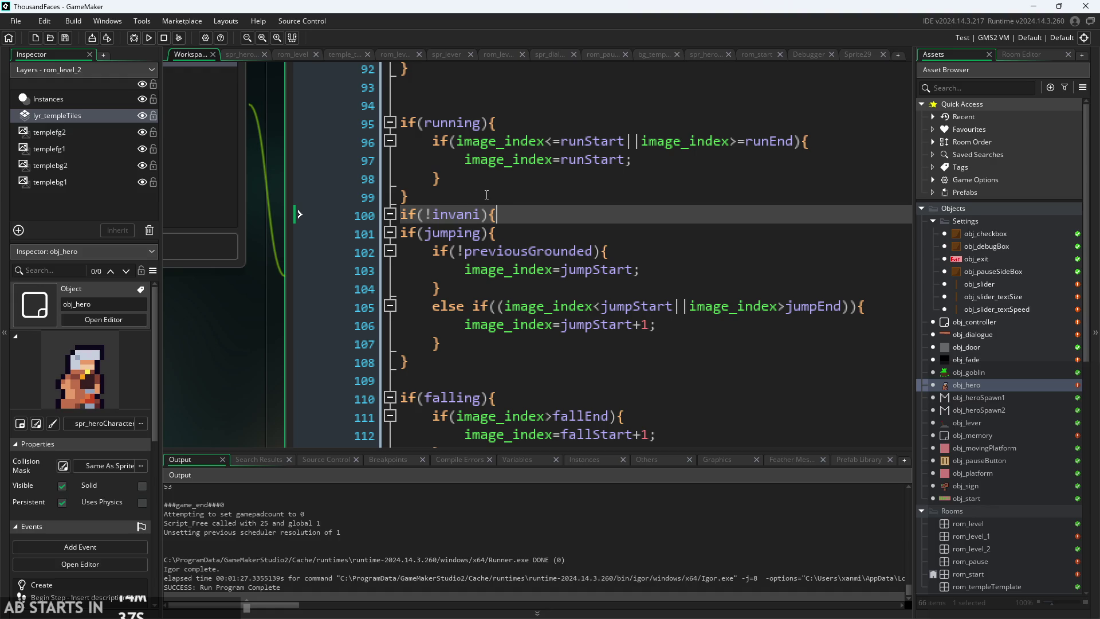
scroll(505, 208, up, 5)
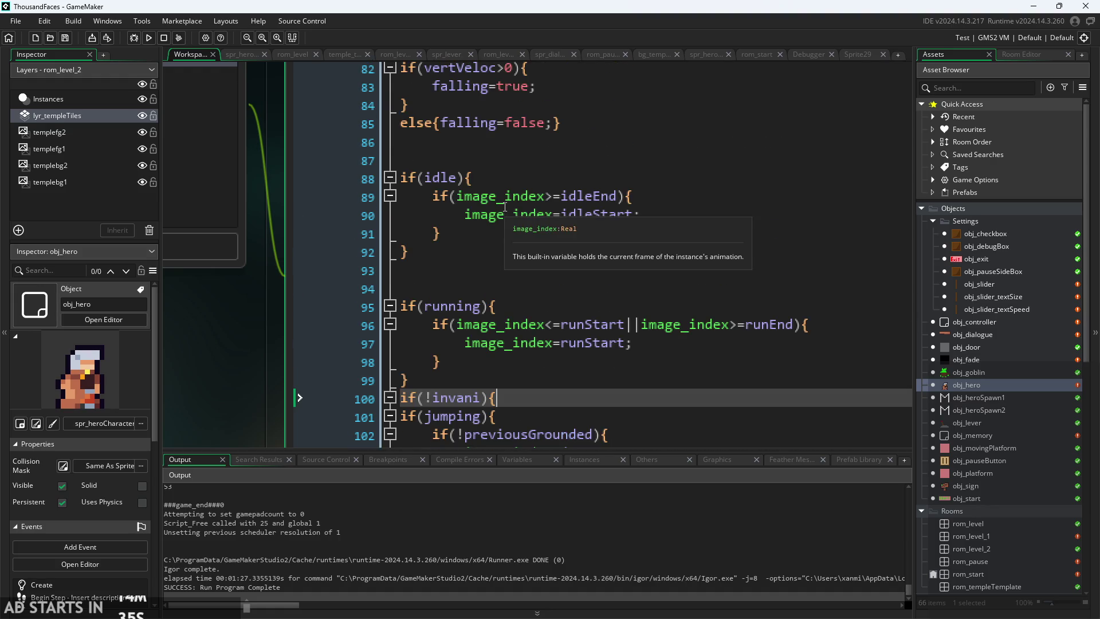
click(607, 183)
- Add invani=false; as the first line of the idle and running blocks, then run the game
key(Return)
text(inavnvani)
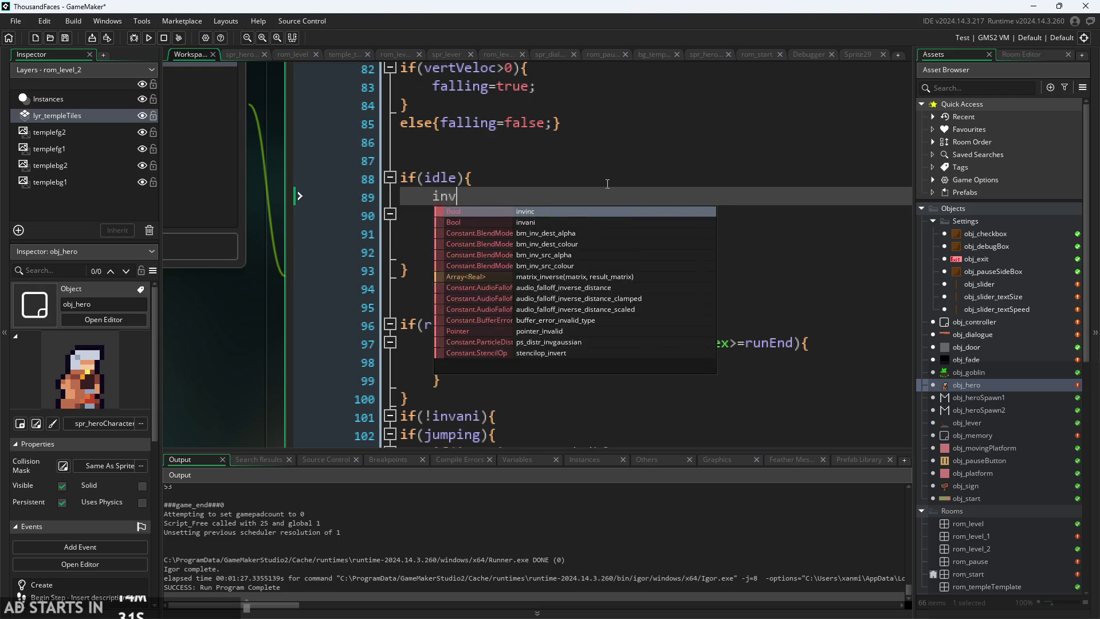
text(fal)
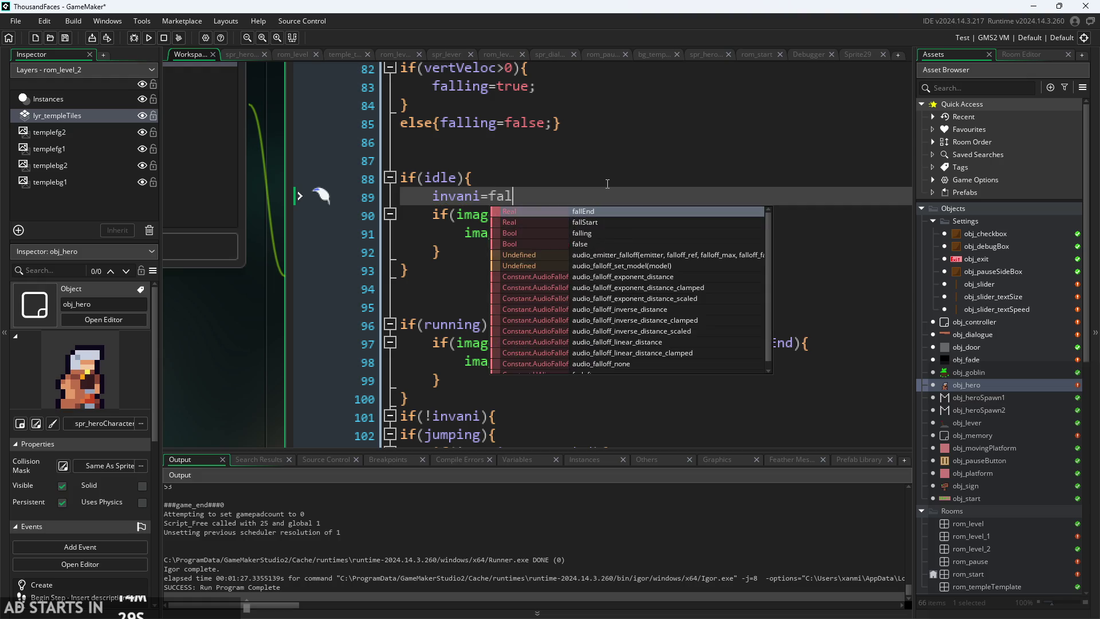
text(se;)
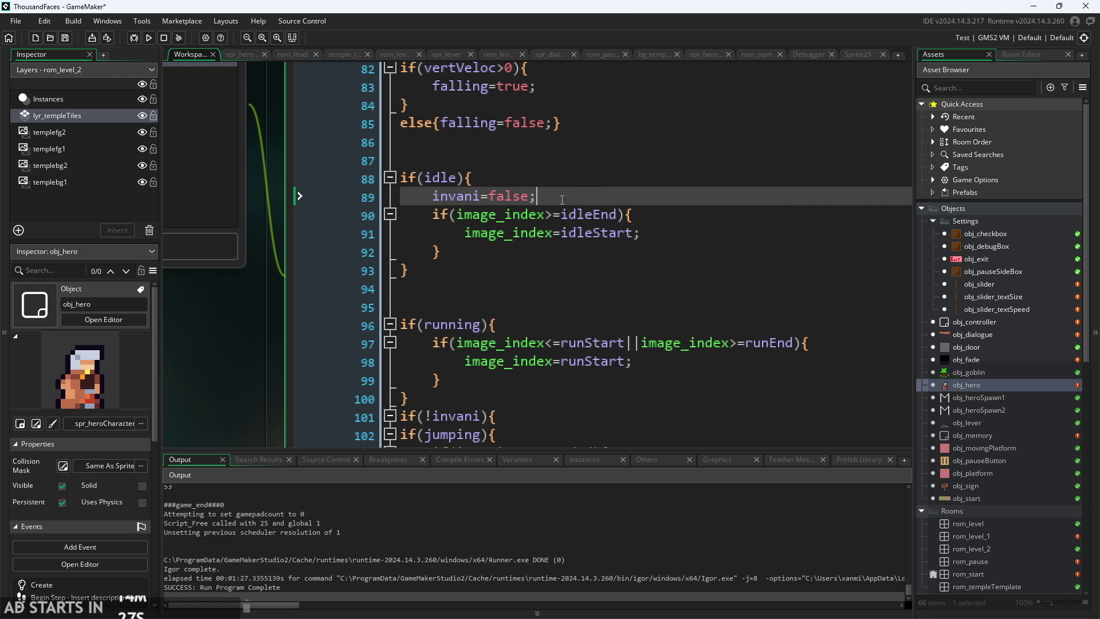
click(563, 343)
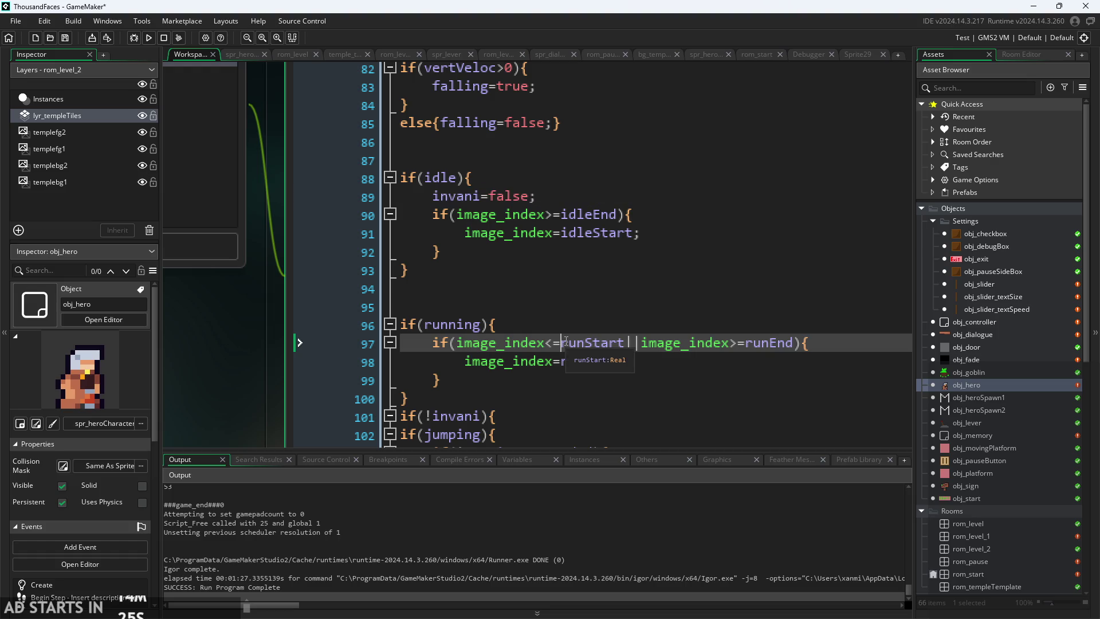
click(577, 332)
key(Return)
text(invani=false;)
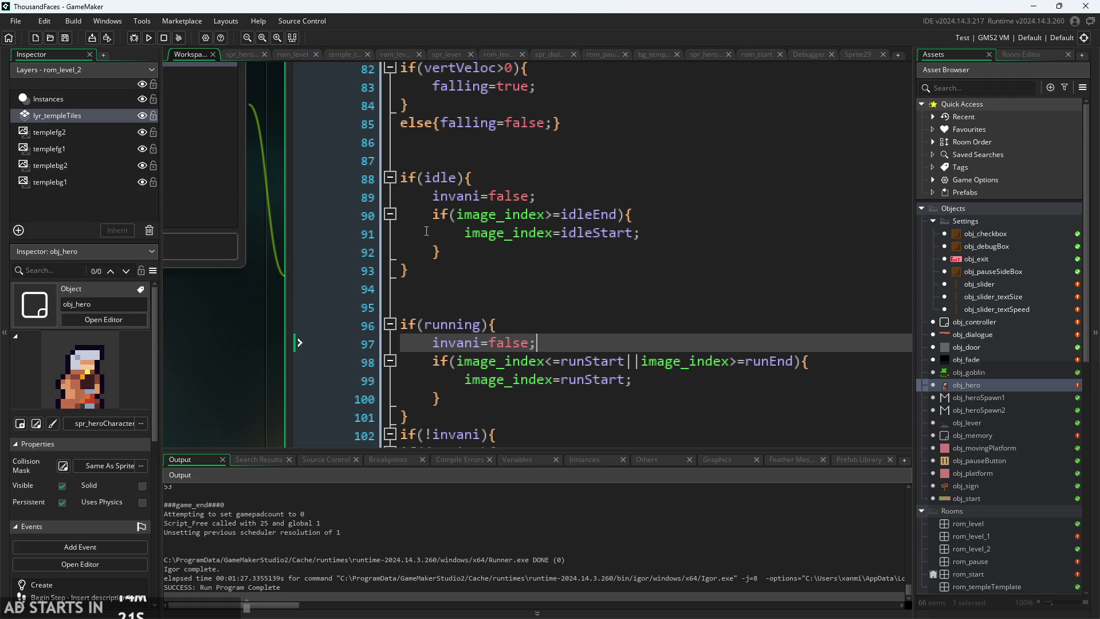
click(149, 38)
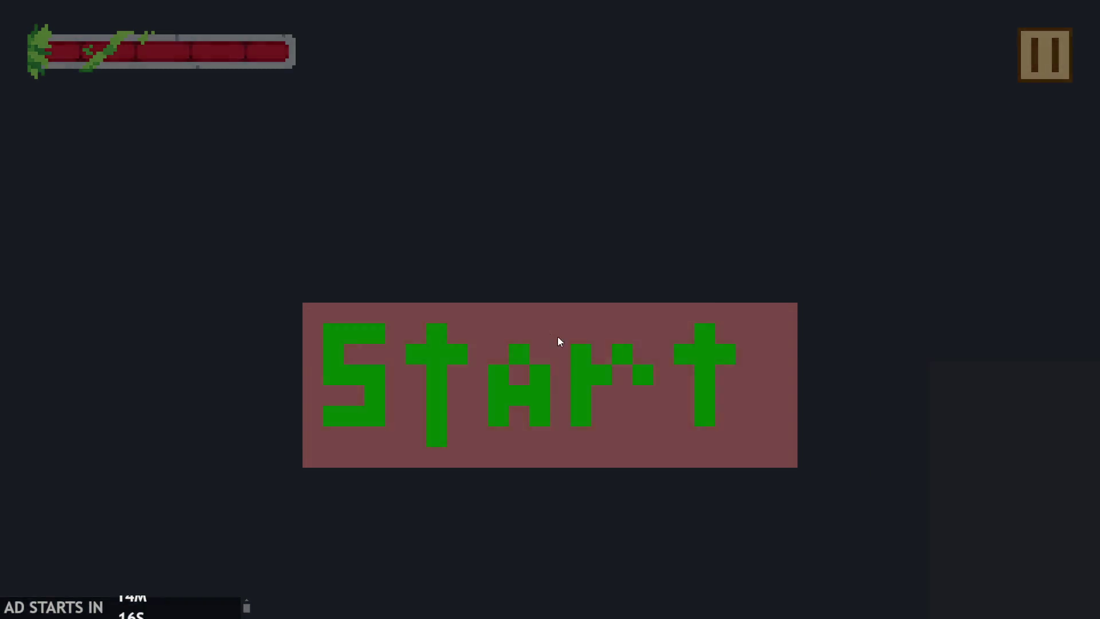
- Start the castle level and turn on the debug stats overlay from the pause menu
click(559, 338)
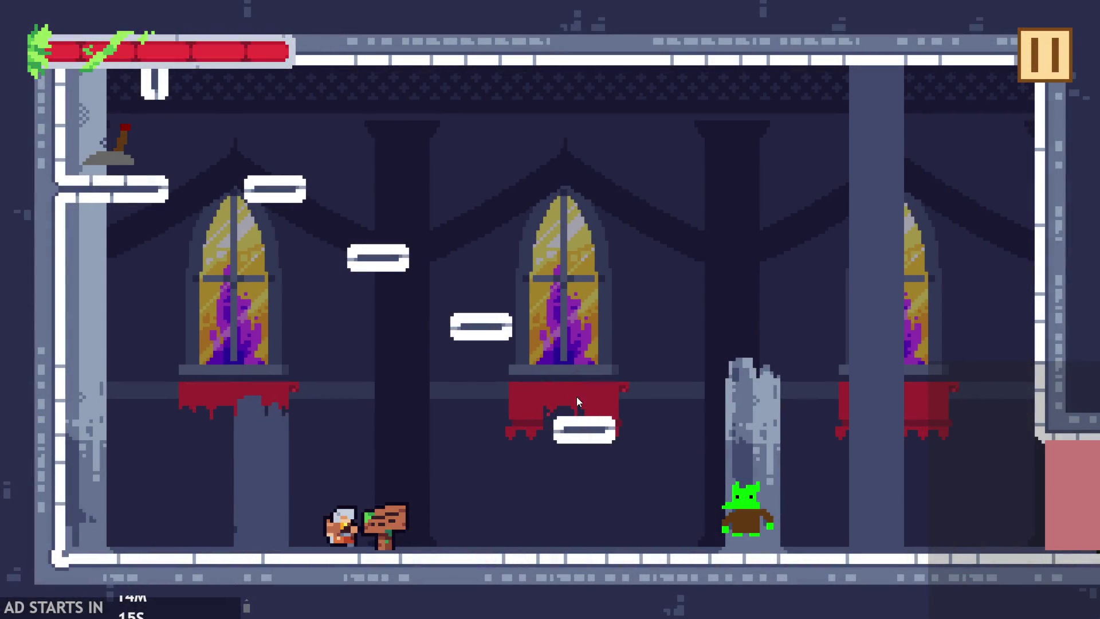
key(Left)
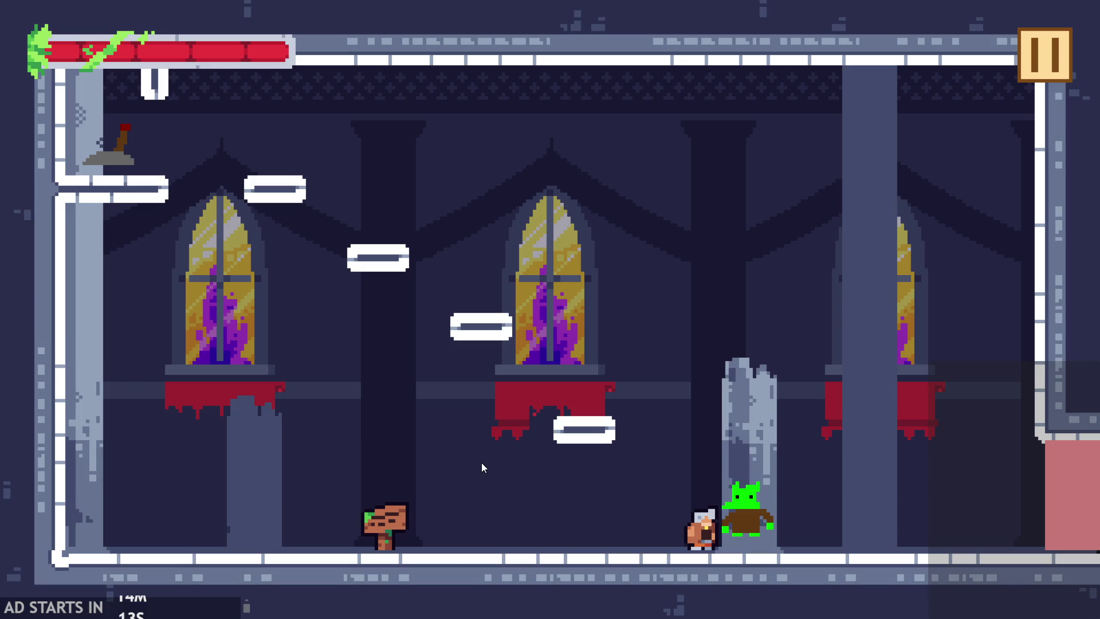
key(Escape)
click(221, 182)
click(1042, 29)
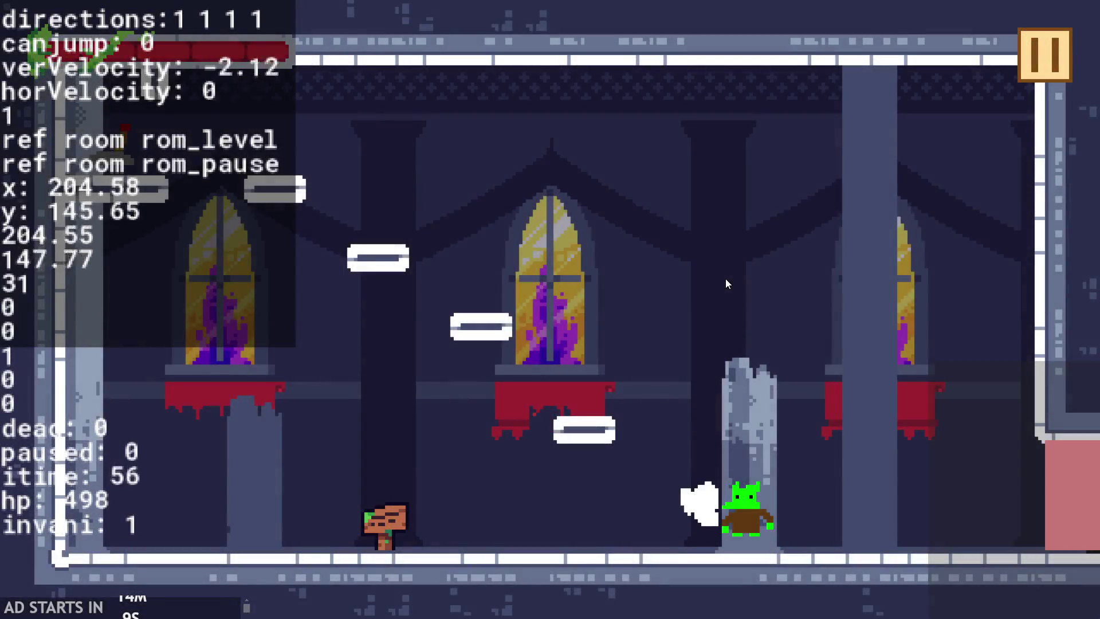
- Walk and jump the hero back and forth into the goblin to test contact damage
key(Left)
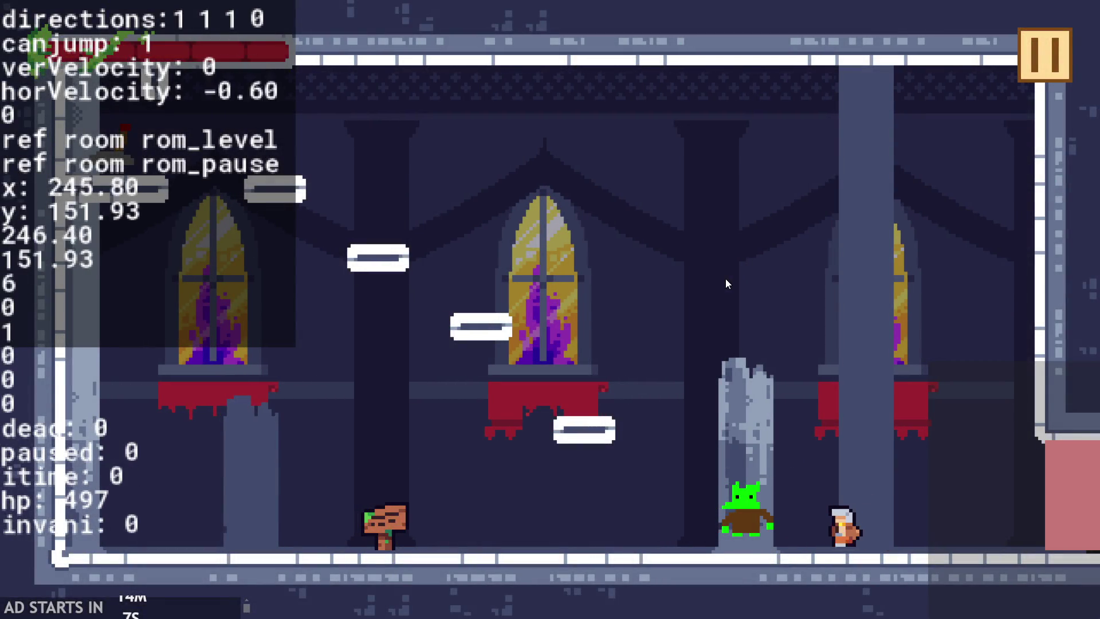
key(Right)
key(Left)
key(Right)
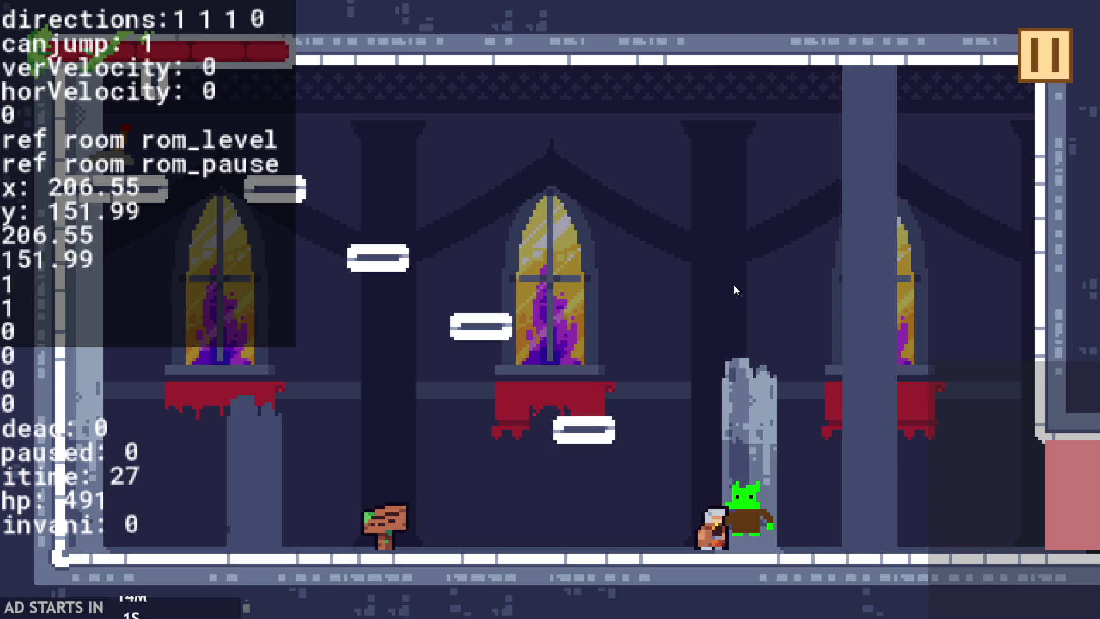
key(Up)
key(Right)
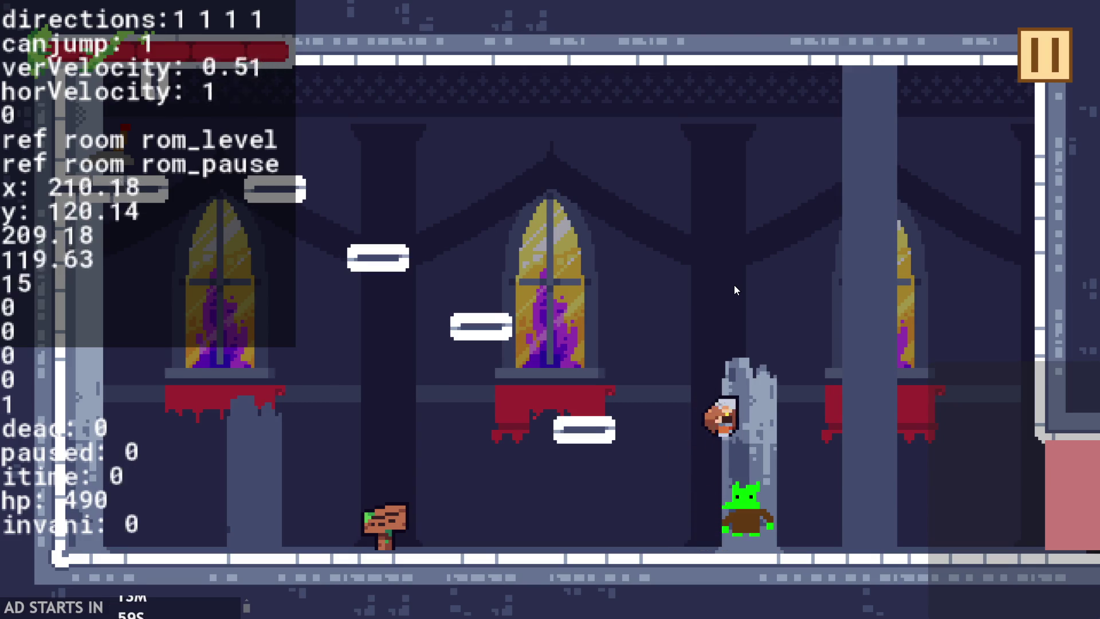
key(Up)
key(Right)
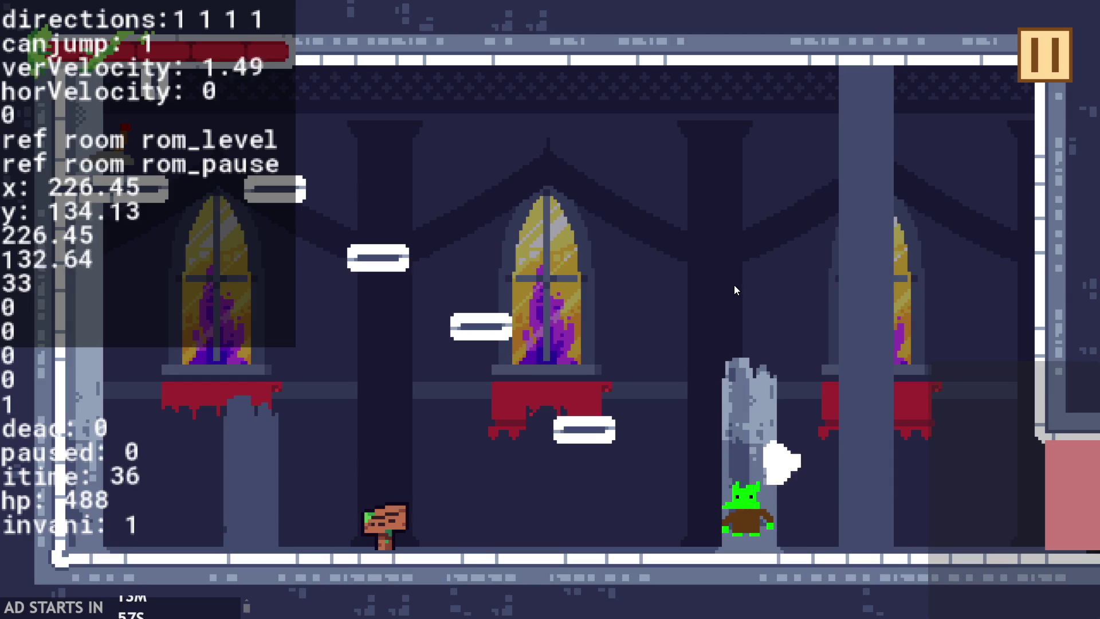
key(Up)
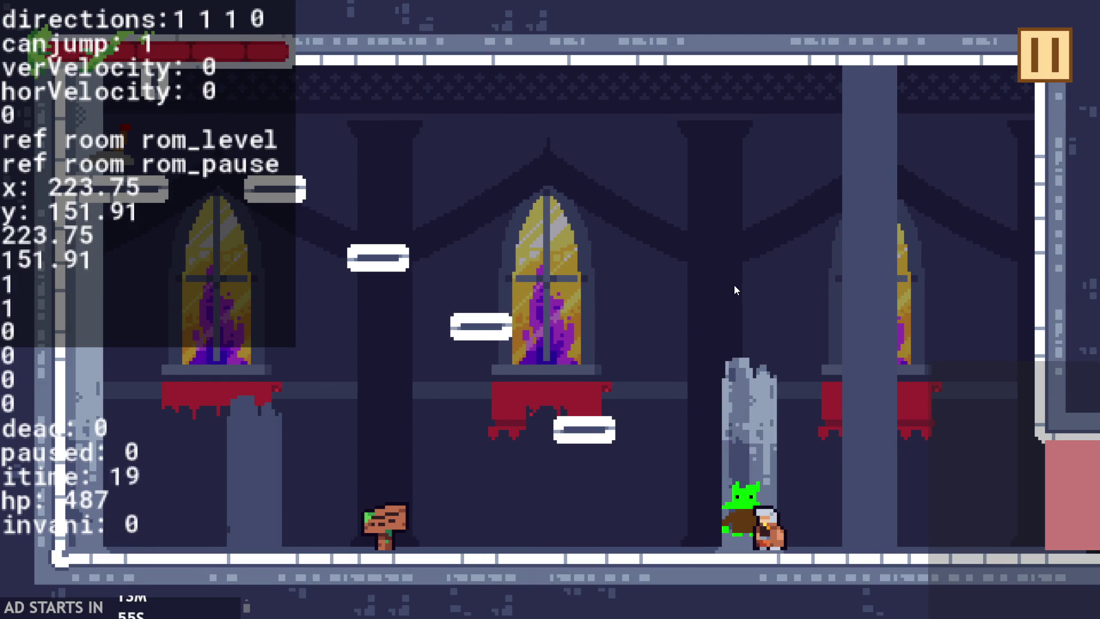
key(Left)
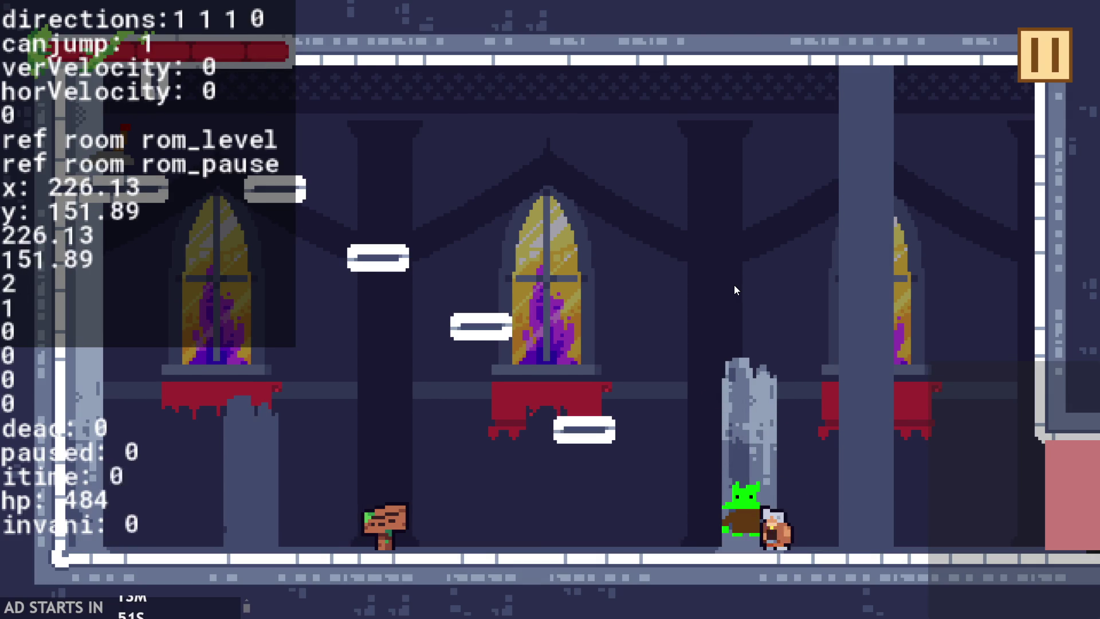
- Run and jump into the goblin from both sides until hp reads 473
key(Left)
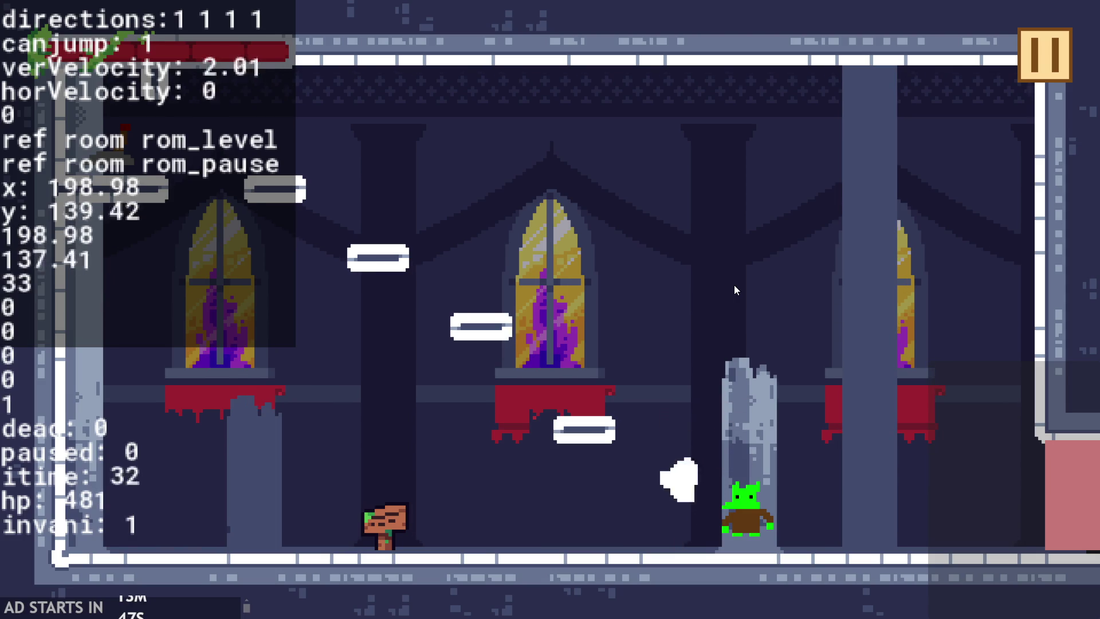
key(Left)
key(Right)
key(Up)
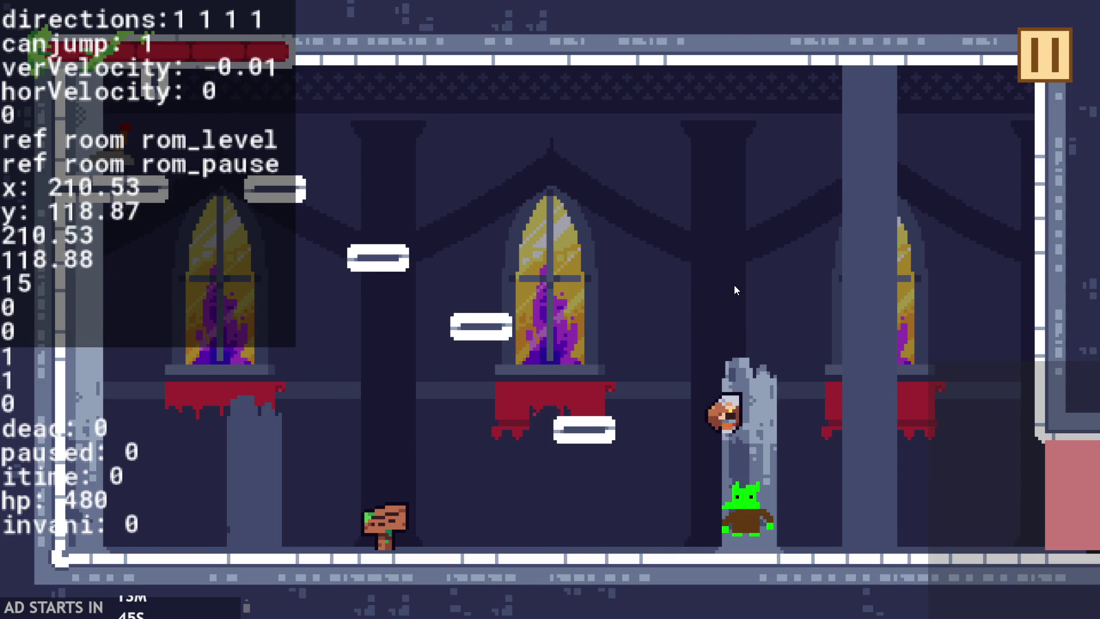
key(Up)
key(Up)
key(Left)
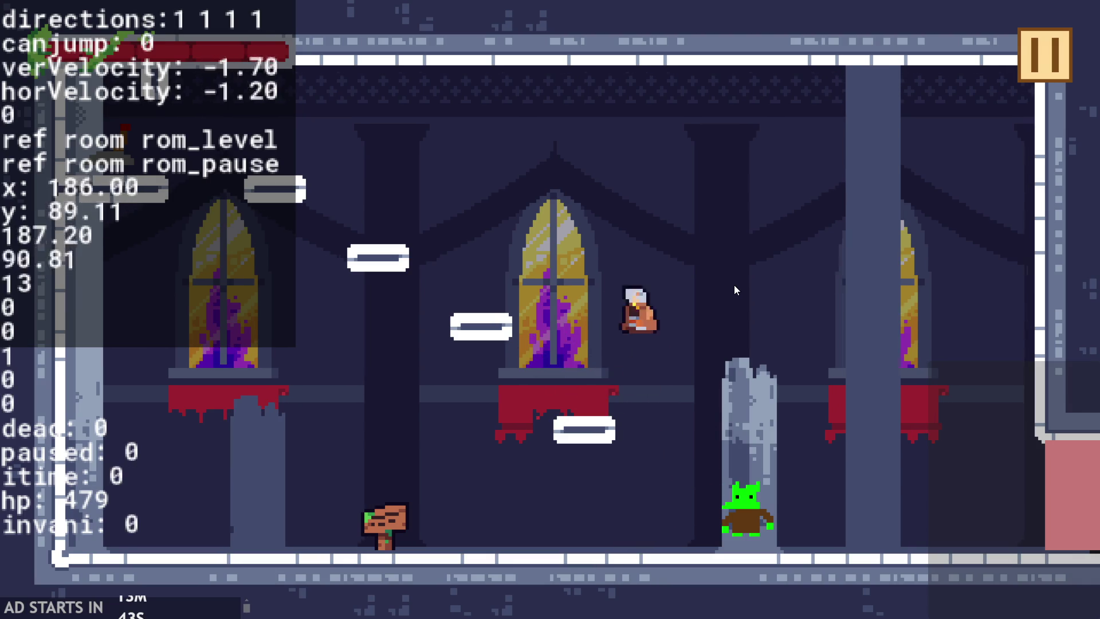
key(Up)
key(Right)
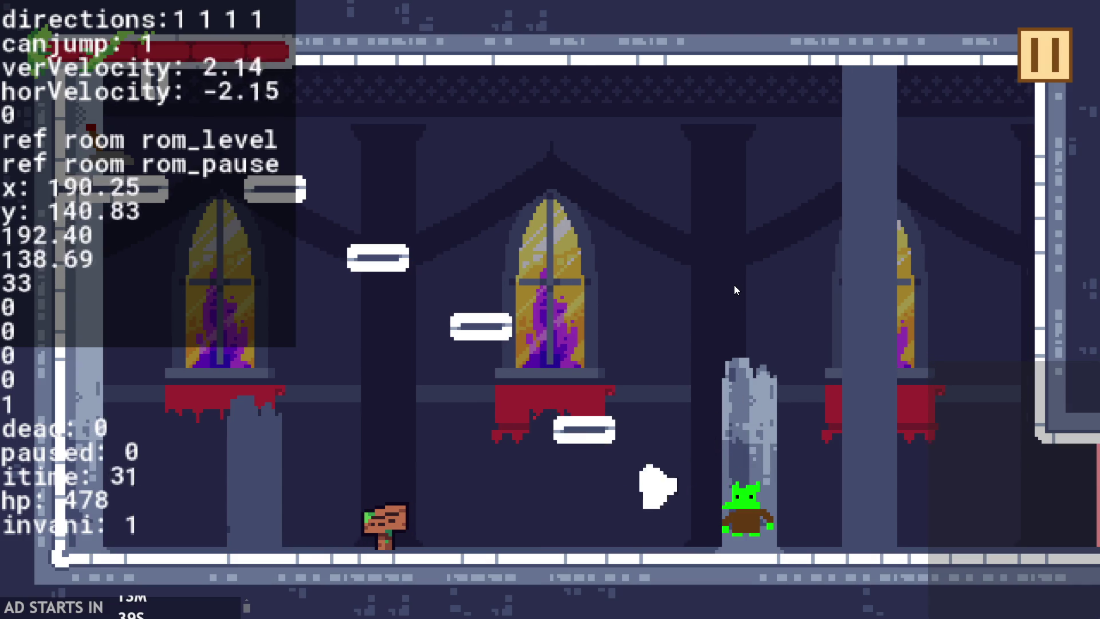
key(Up)
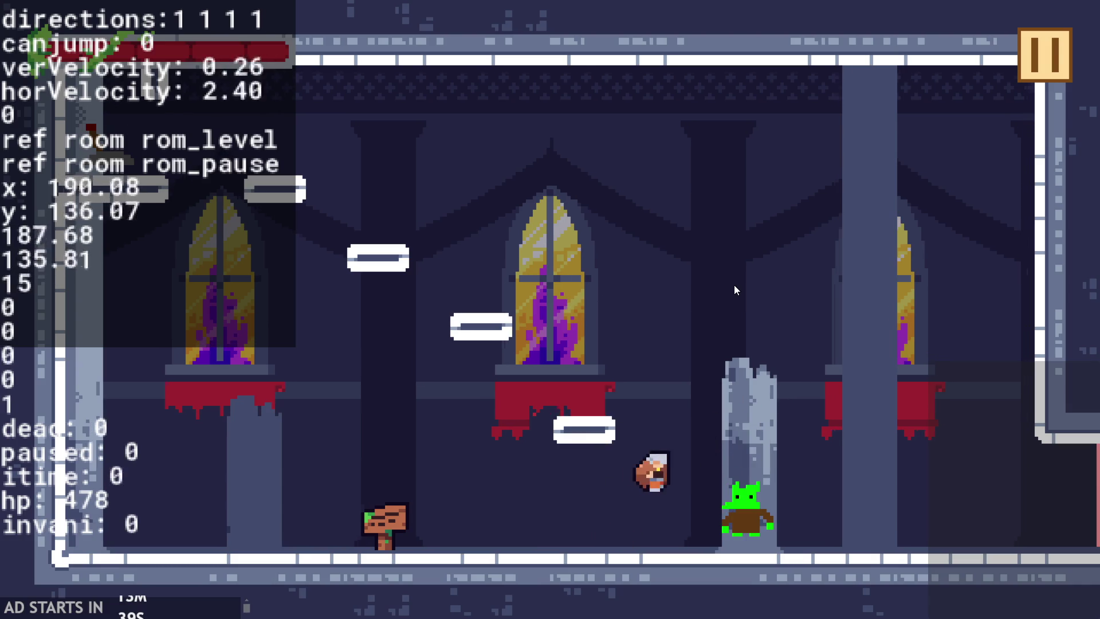
key(Left)
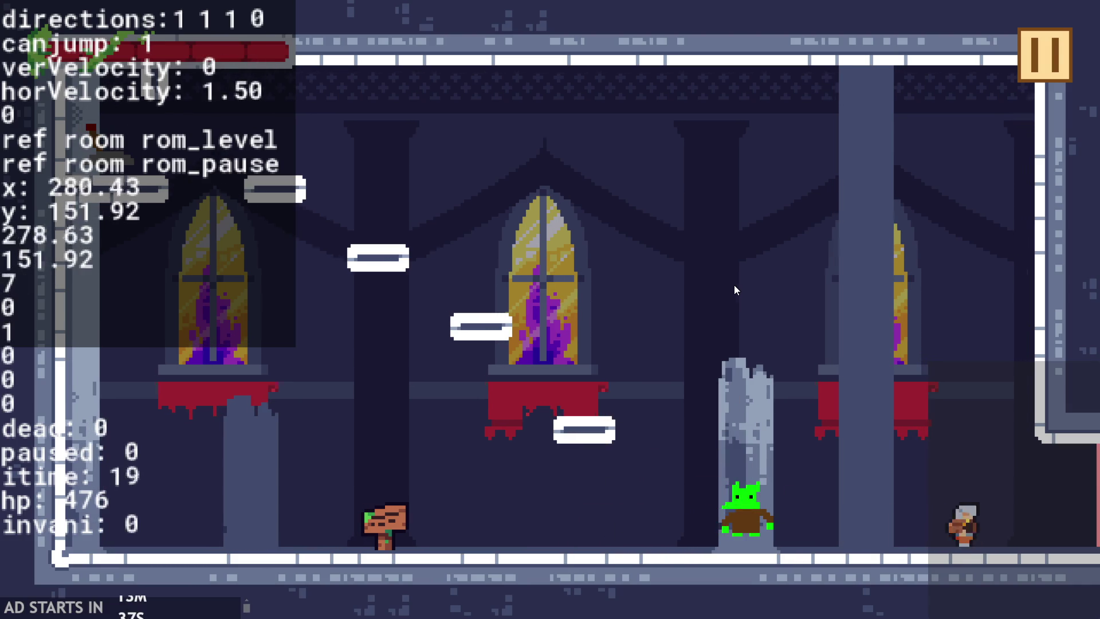
key(Right)
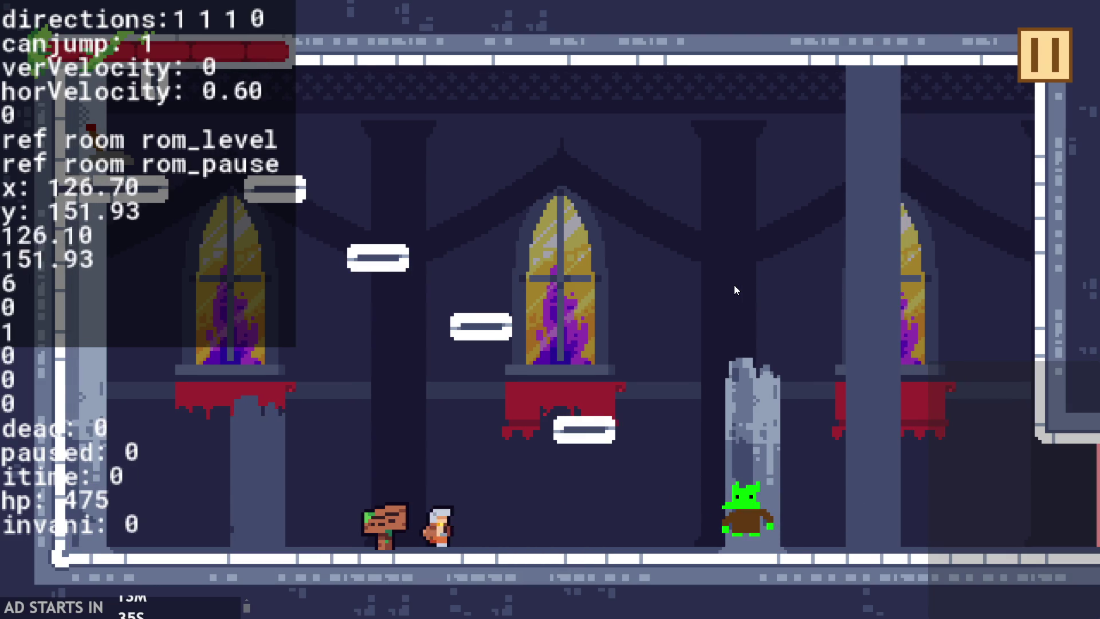
key(Left)
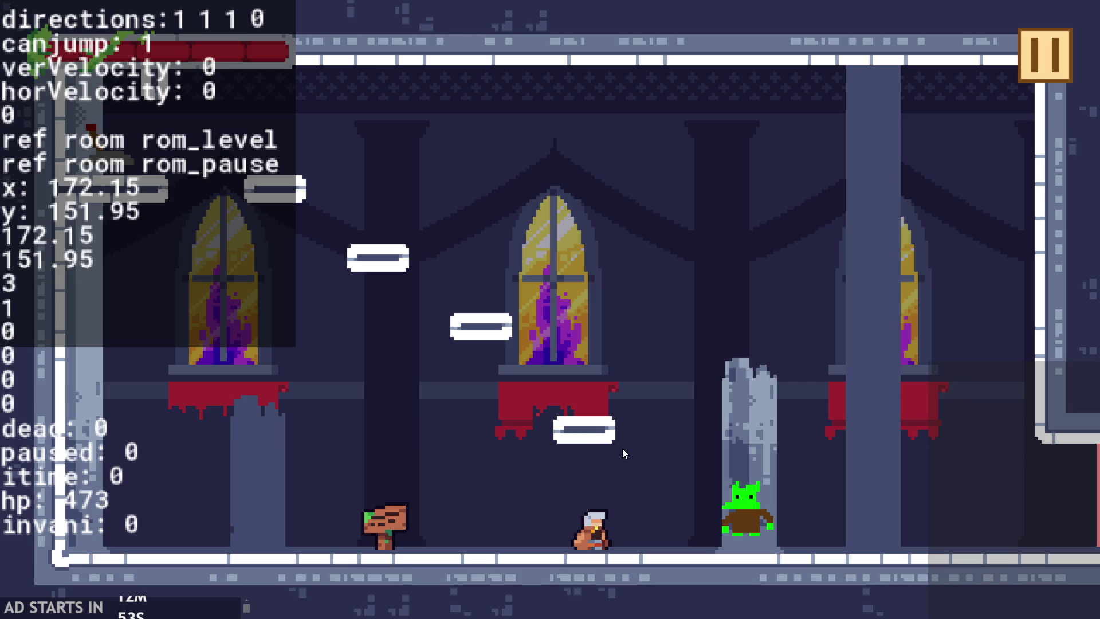
- Run and jump the hero back and forth around the goblin and upper area
key(Right)
key(space)
key(space)
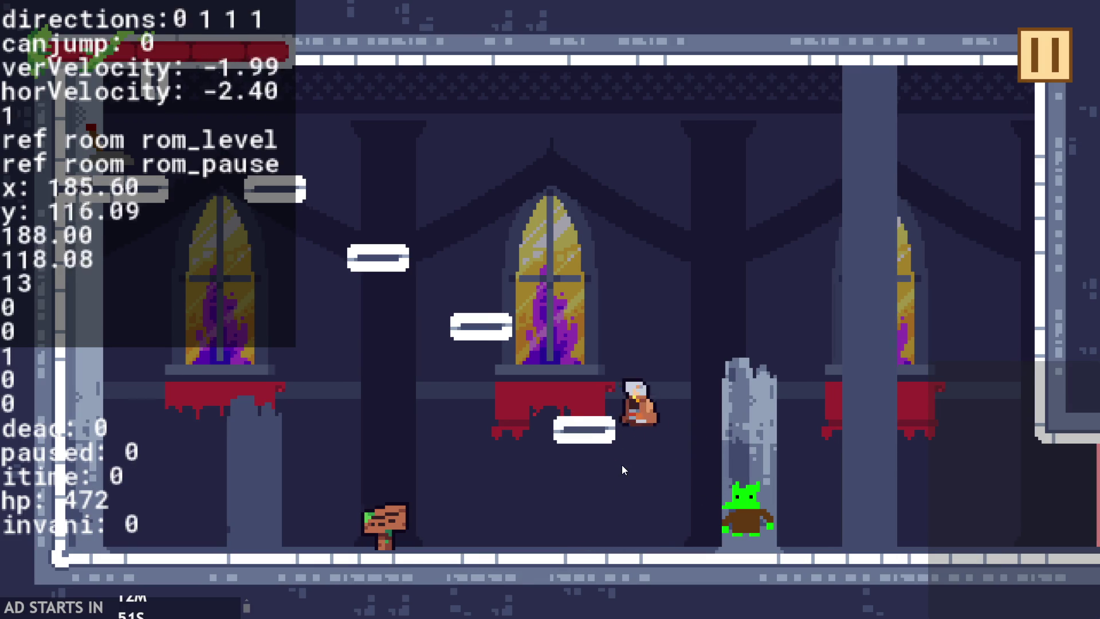
key(Left)
key(space)
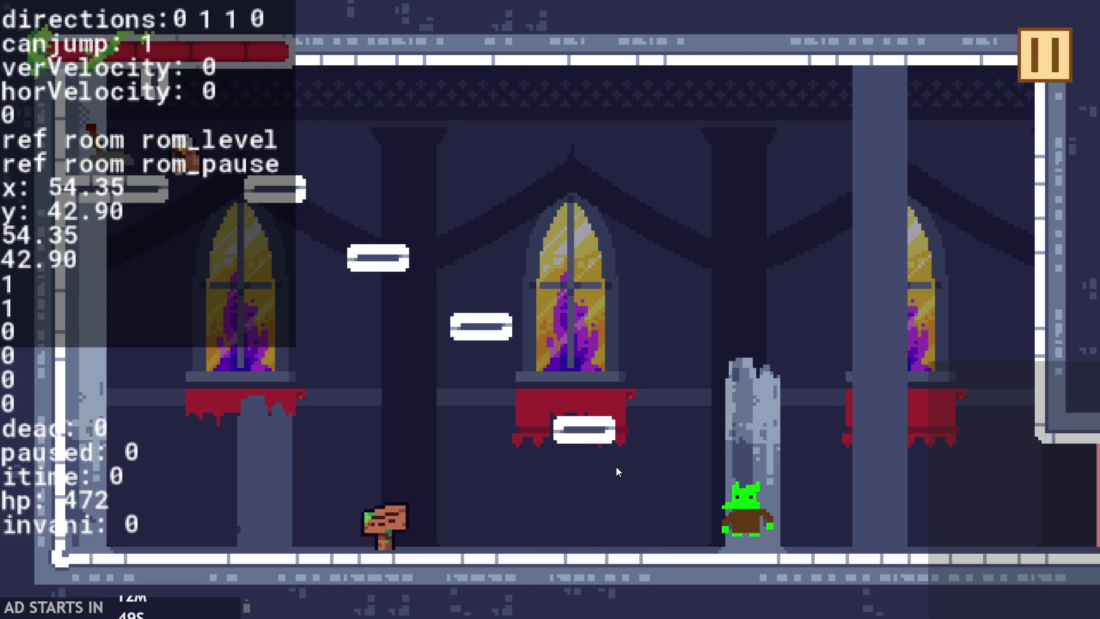
key(space)
key(Left)
key(Right)
key(space)
key(Left)
key(Right)
key(space)
key(Left)
key(Right)
key(Left)
key(space)
- Keep jumping the hero across the room onto the window ledge, then pause the game
key(Right)
key(Left)
key(space)
key(Right)
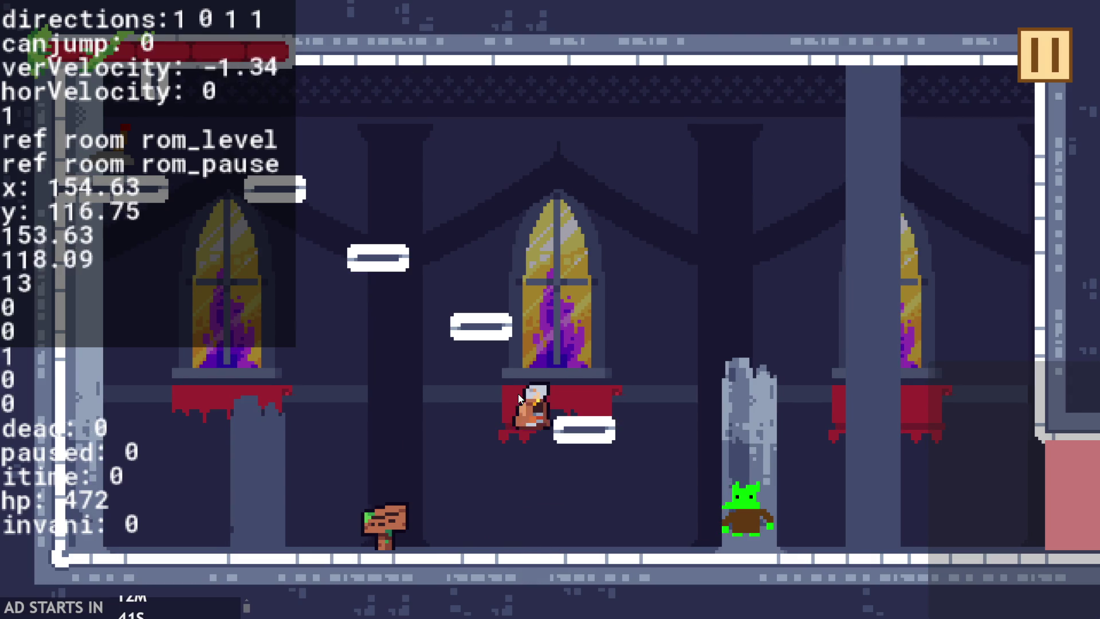
key(Left)
key(space)
key(Right)
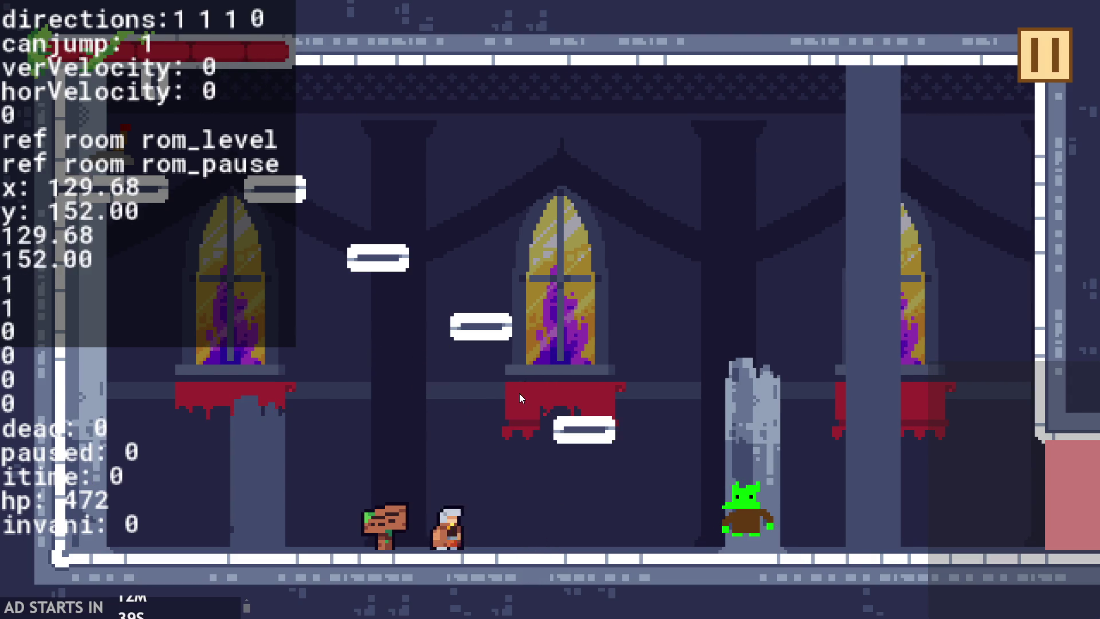
key(space)
key(Right)
key(space)
key(space)
key(Left)
key(Right)
key(space)
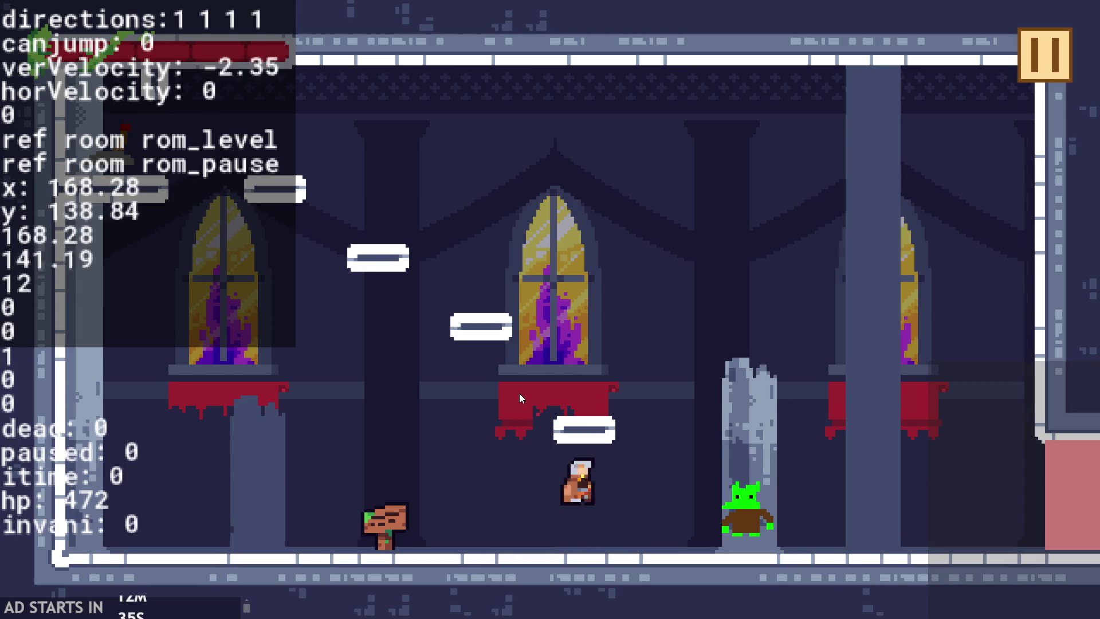
key(space)
key(Left)
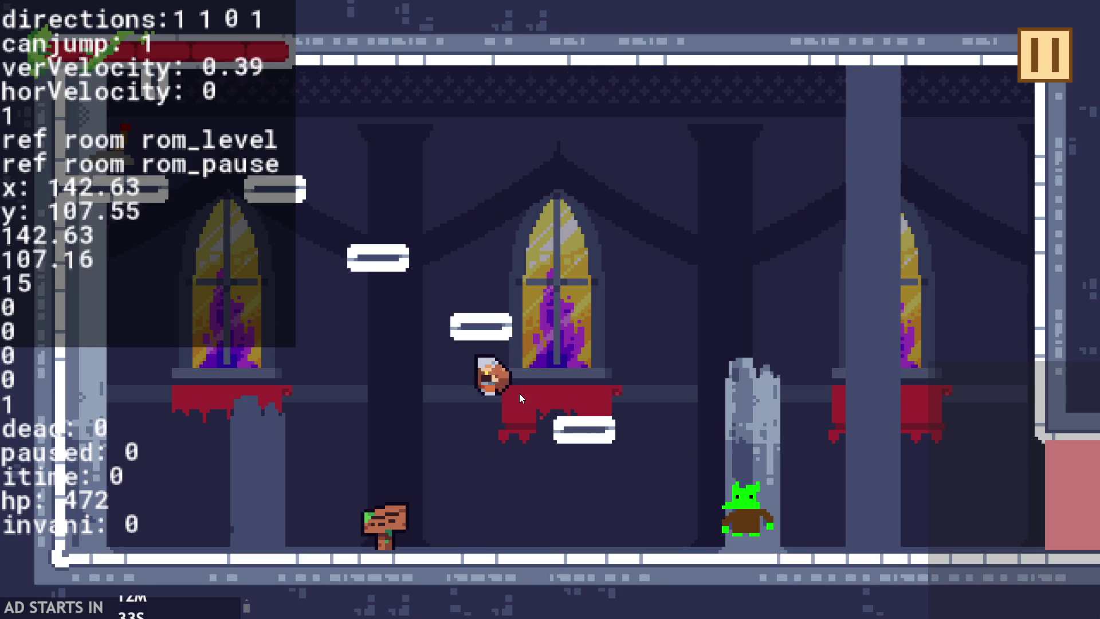
key(space)
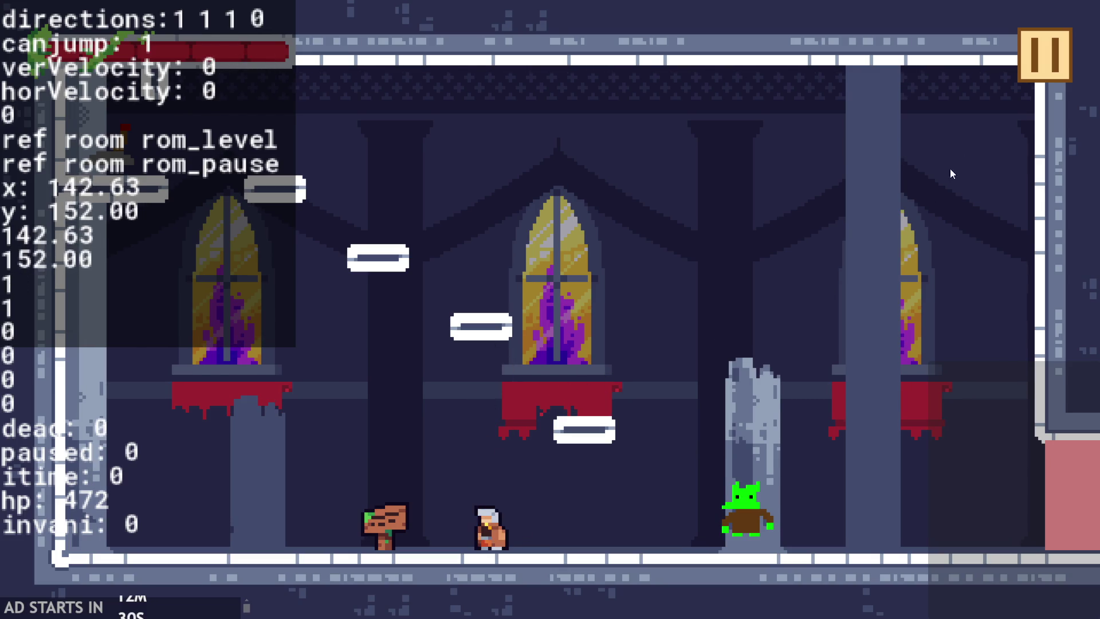
click(1054, 56)
- Exit the game and set spr_heroCharacter's collision mask to Left 2, Top 2, Right 13, Bottom 16
click(903, 559)
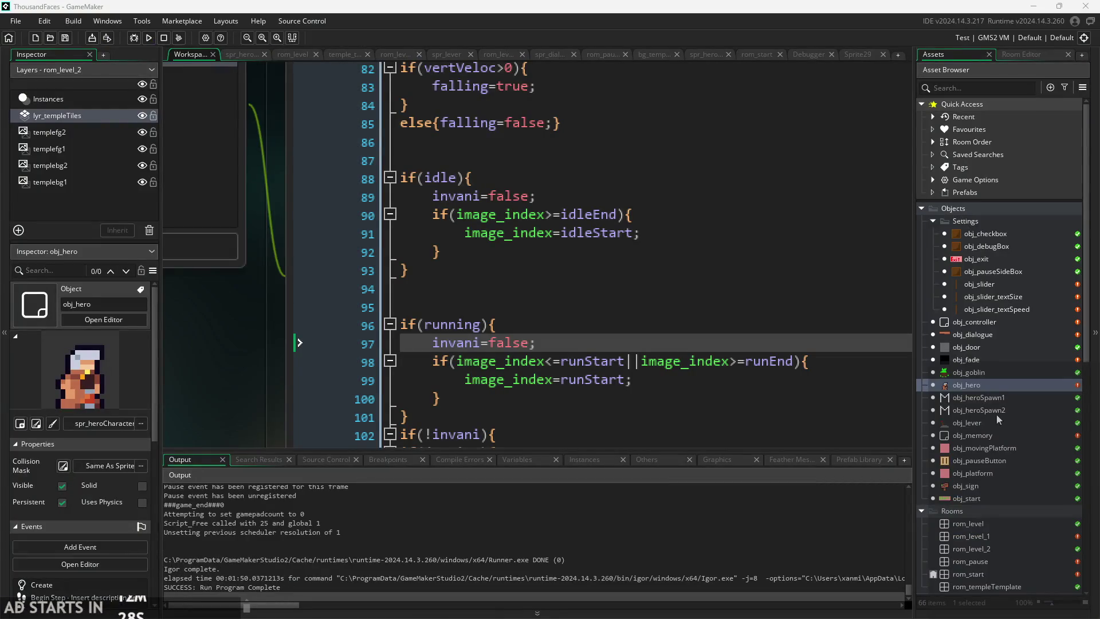
scroll(989, 558, down, 5)
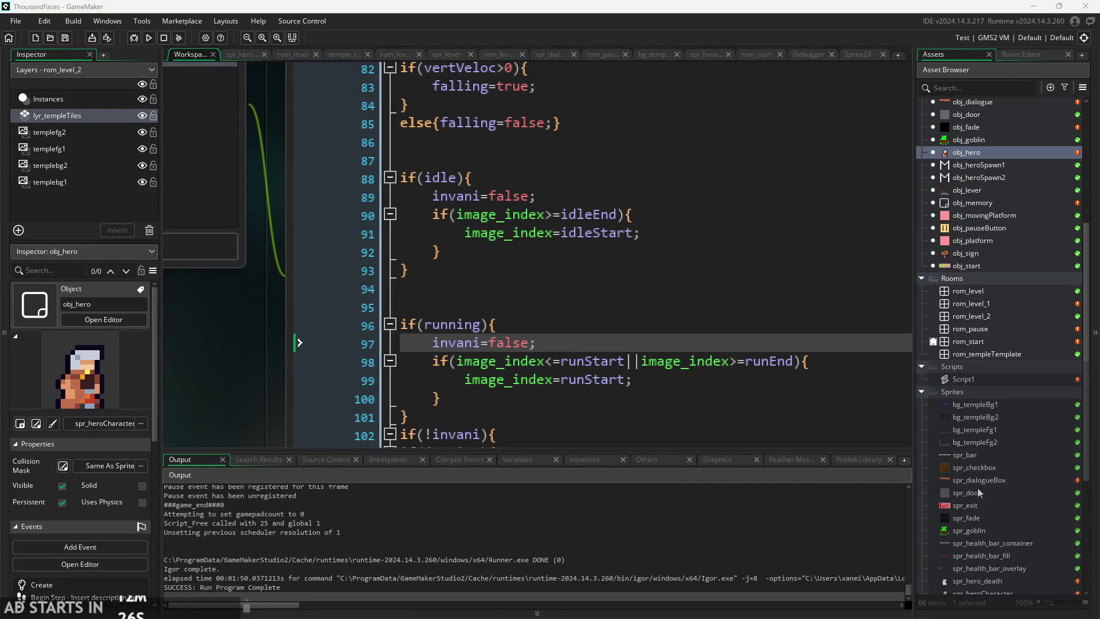
scroll(980, 539, down, 2)
double_click(983, 548)
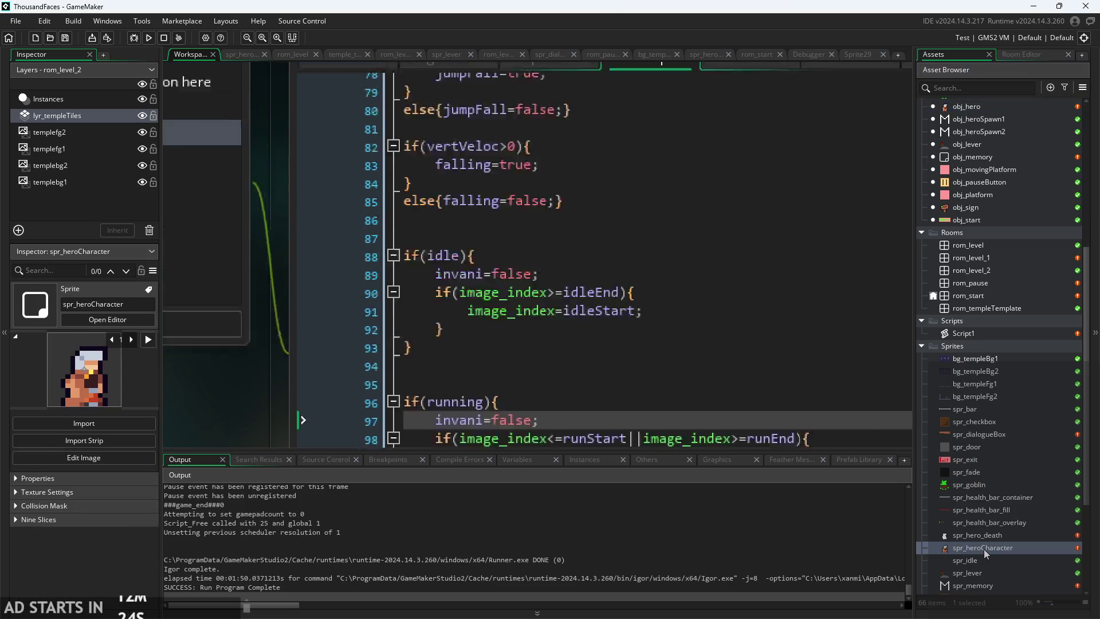
drag(467, 143, 468, 156)
- Check the collision mask on the later animation frames 28–33
drag(602, 359, 680, 361)
click(645, 393)
click(682, 399)
click(695, 404)
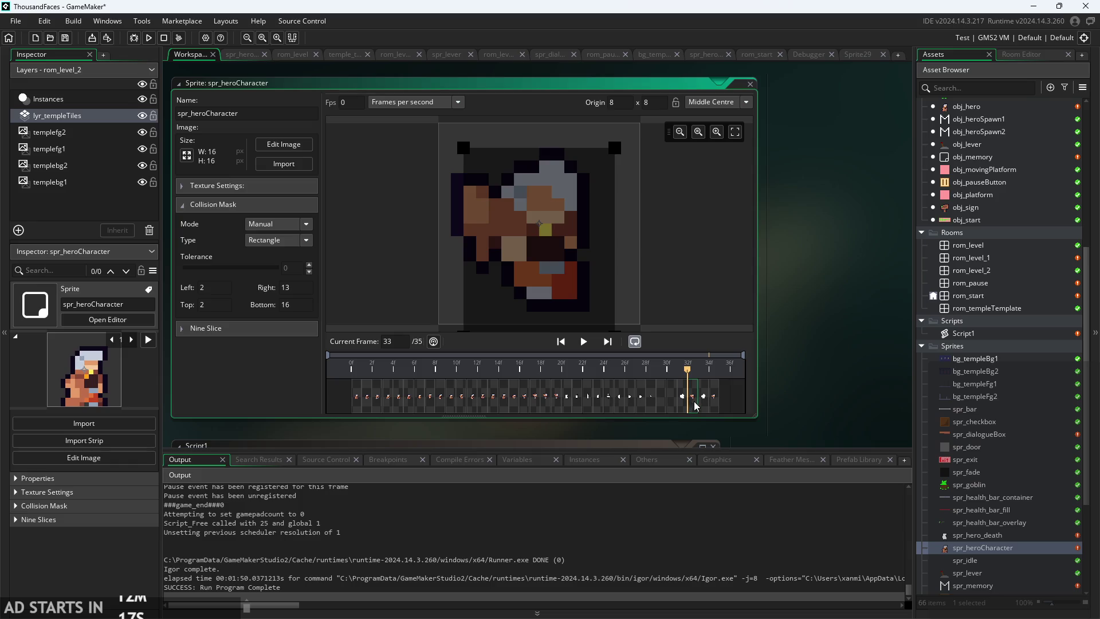
click(705, 405)
click(713, 403)
click(685, 404)
click(650, 401)
- Step back through frames 21, 19, 16 and 12, then relaunch the game
click(630, 395)
click(575, 399)
click(549, 396)
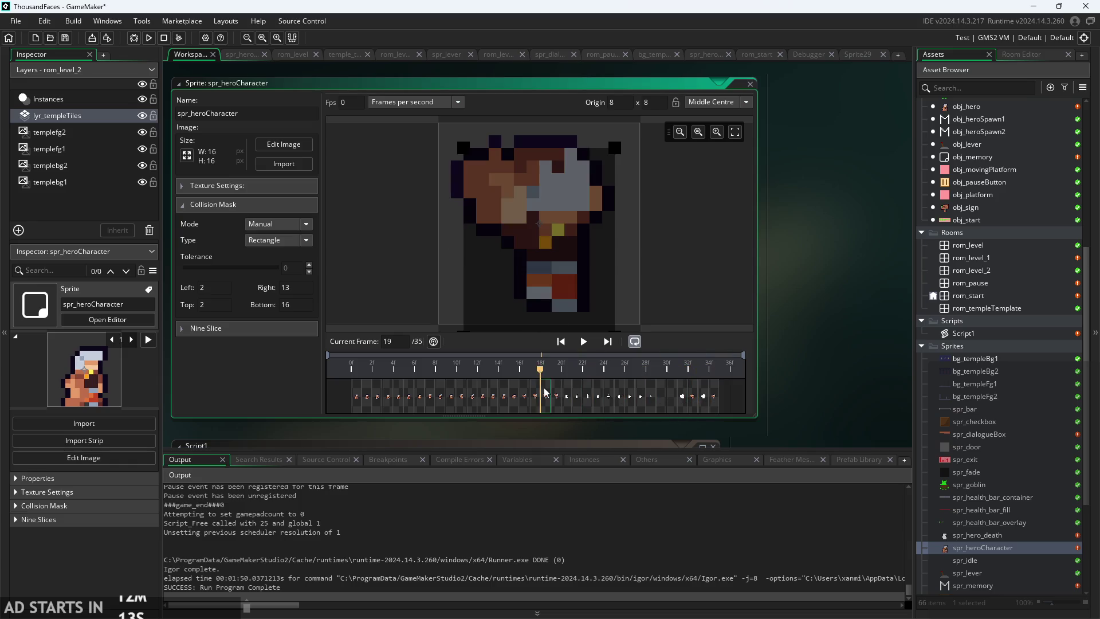
click(517, 390)
click(546, 391)
click(476, 395)
click(570, 408)
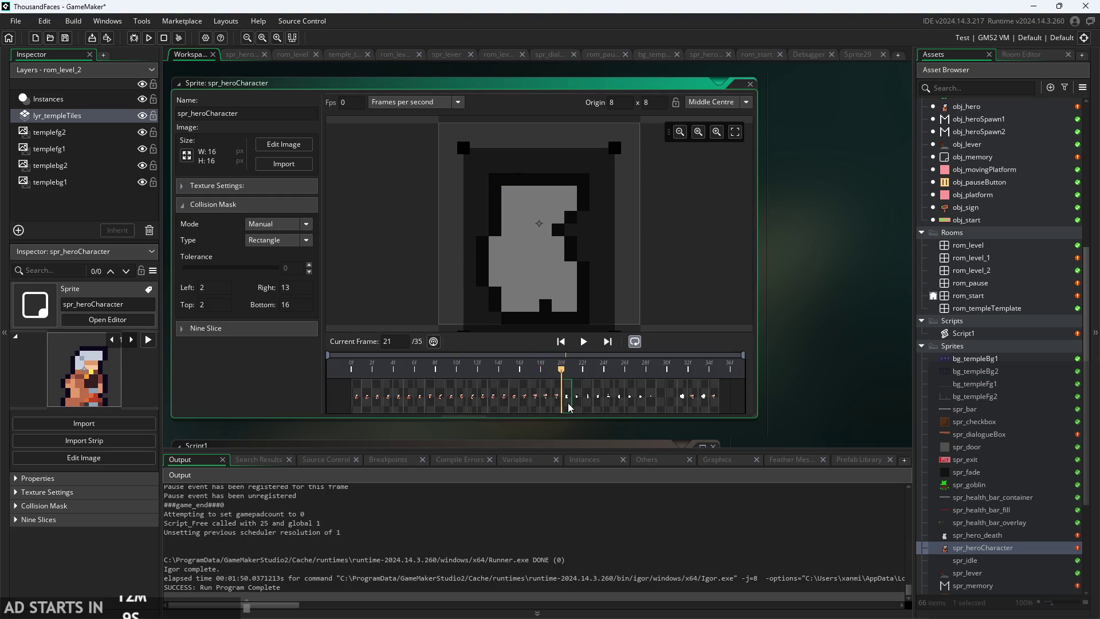
click(148, 37)
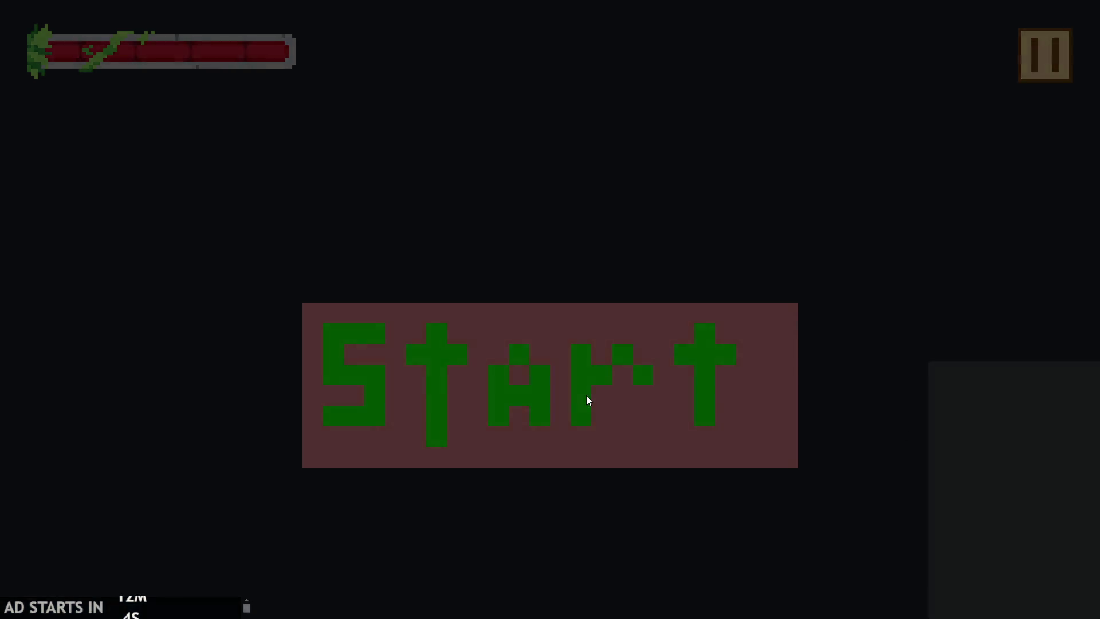
- Start the game and run and jump the hero left and right near the goblin
click(588, 399)
key(Right)
key(space)
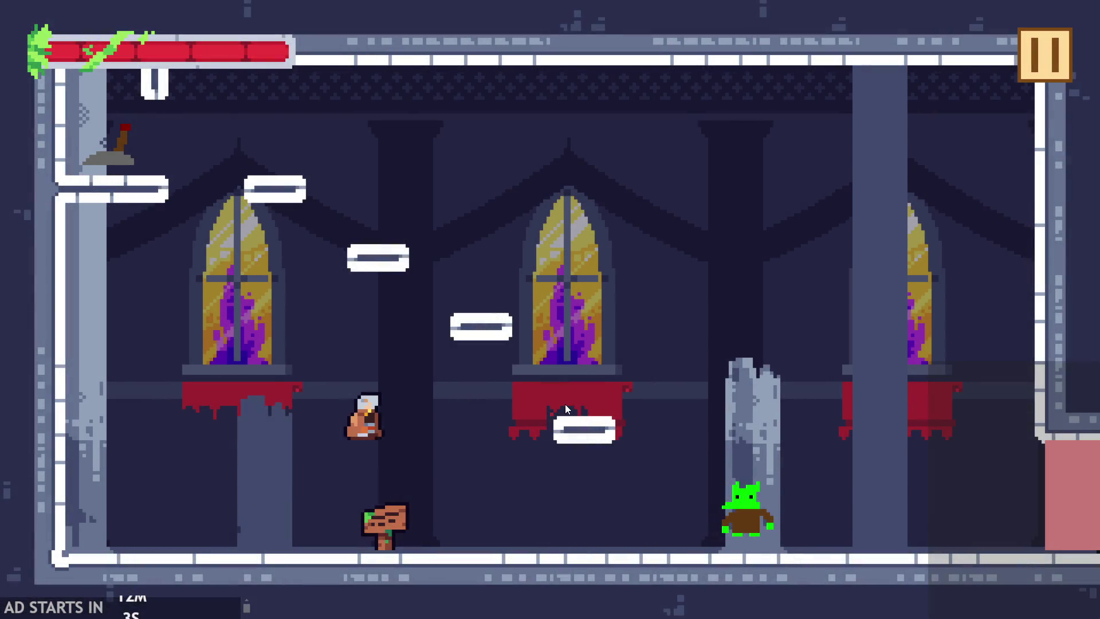
key(Left)
key(space)
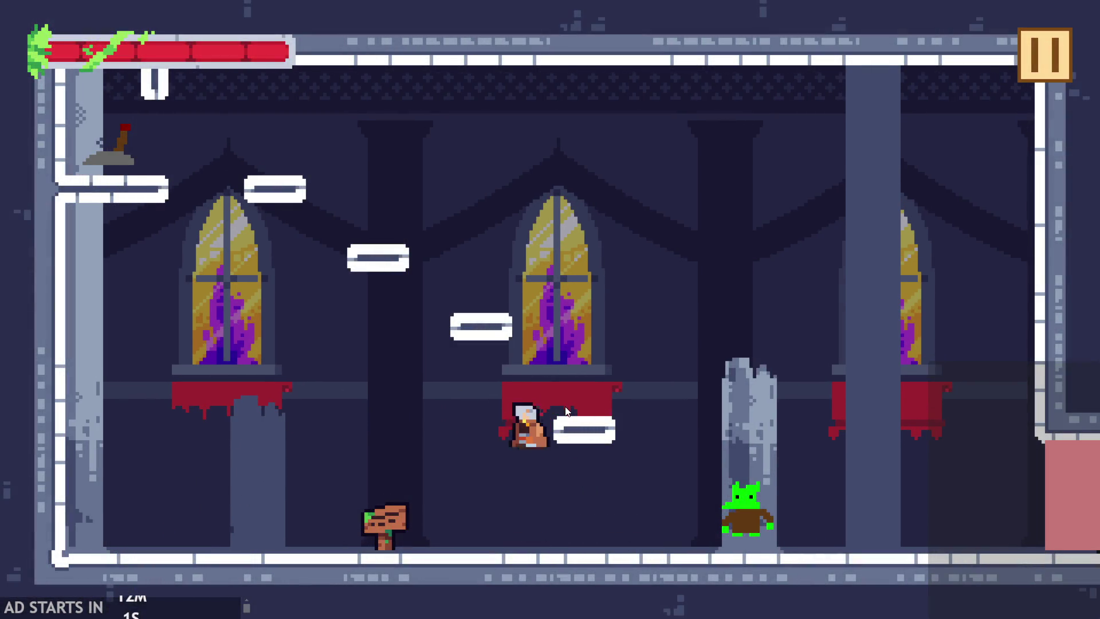
key(Right)
key(space)
key(space)
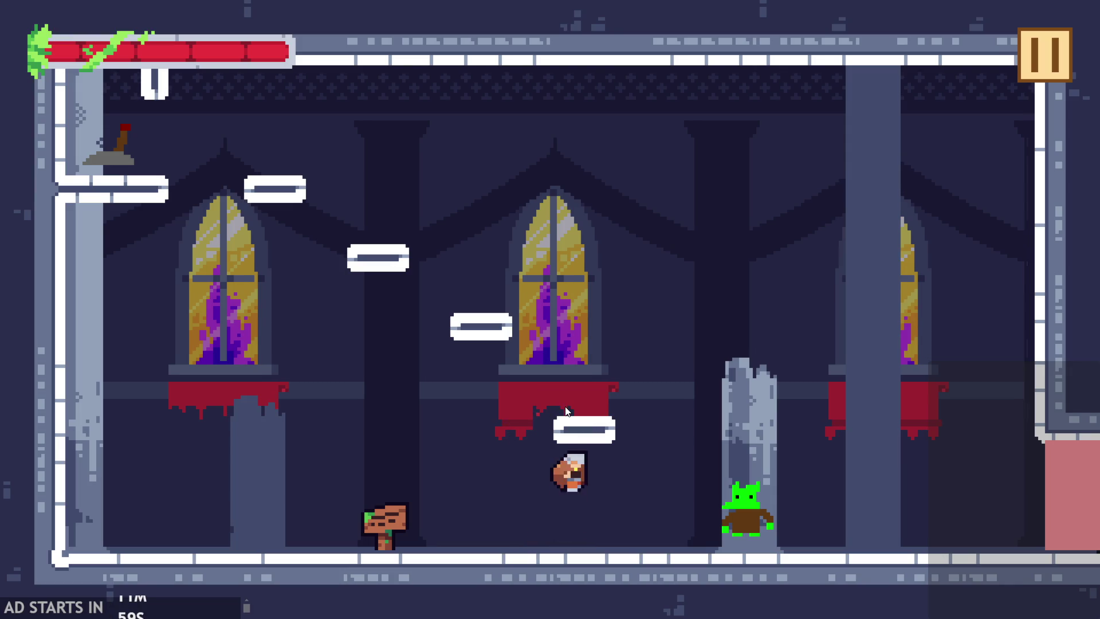
key(space)
key(Left)
key(Right)
key(space)
- Leap the hero up-left onto a platform and back down, then pause and exit
key(space)
key(space)
key(space)
key(Right)
key(space)
key(Left)
key(Right)
key(space)
key(Left)
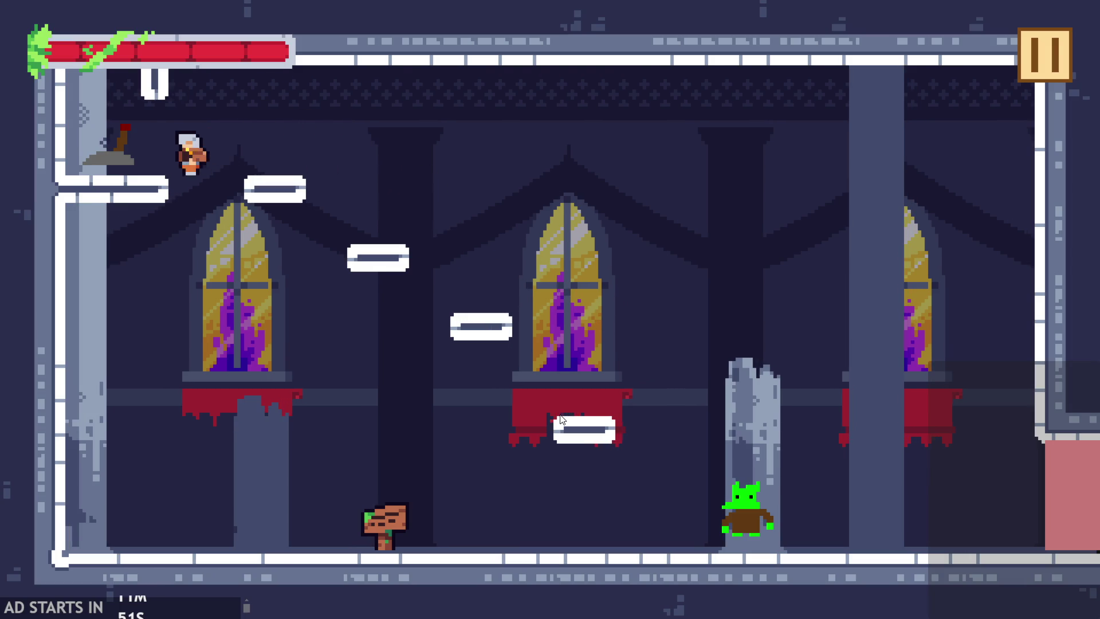
key(Right)
key(Right)
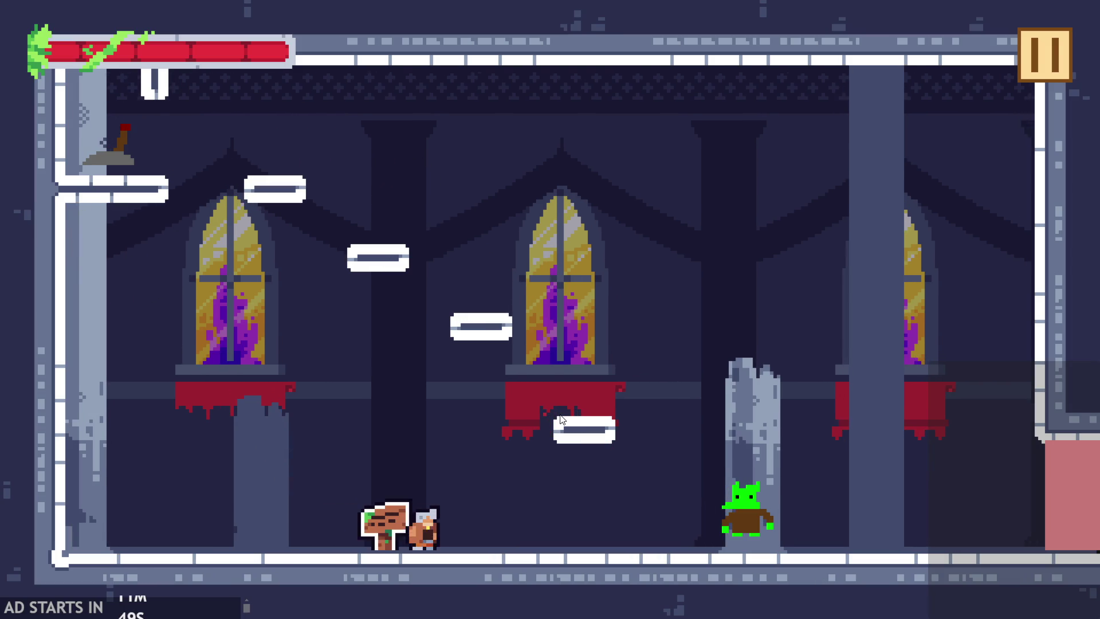
key(space)
key(Right)
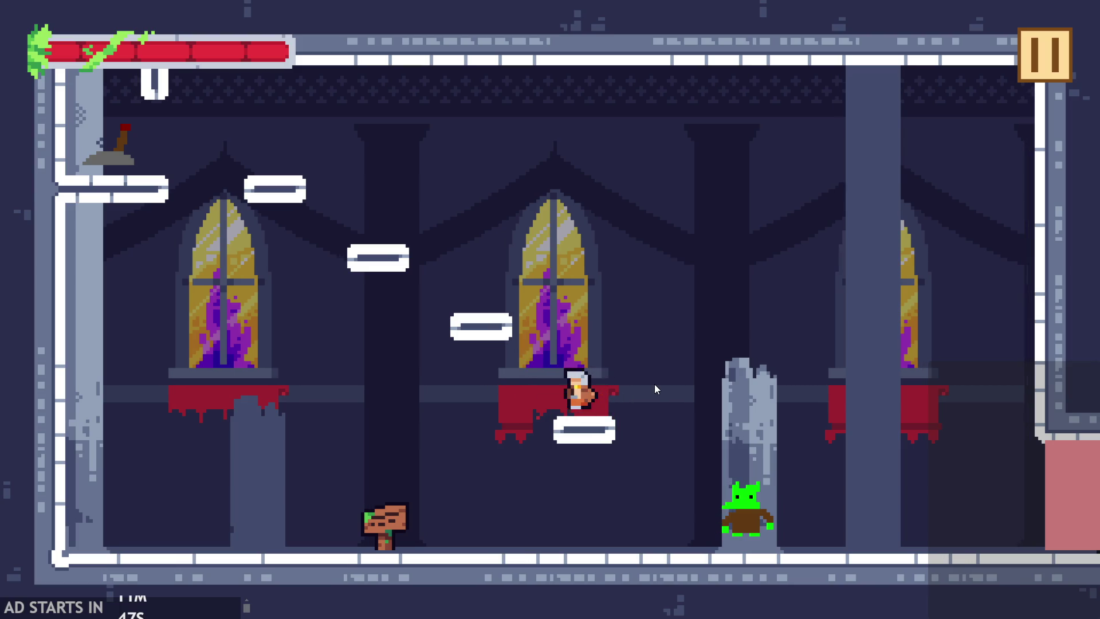
key(Left)
click(1038, 61)
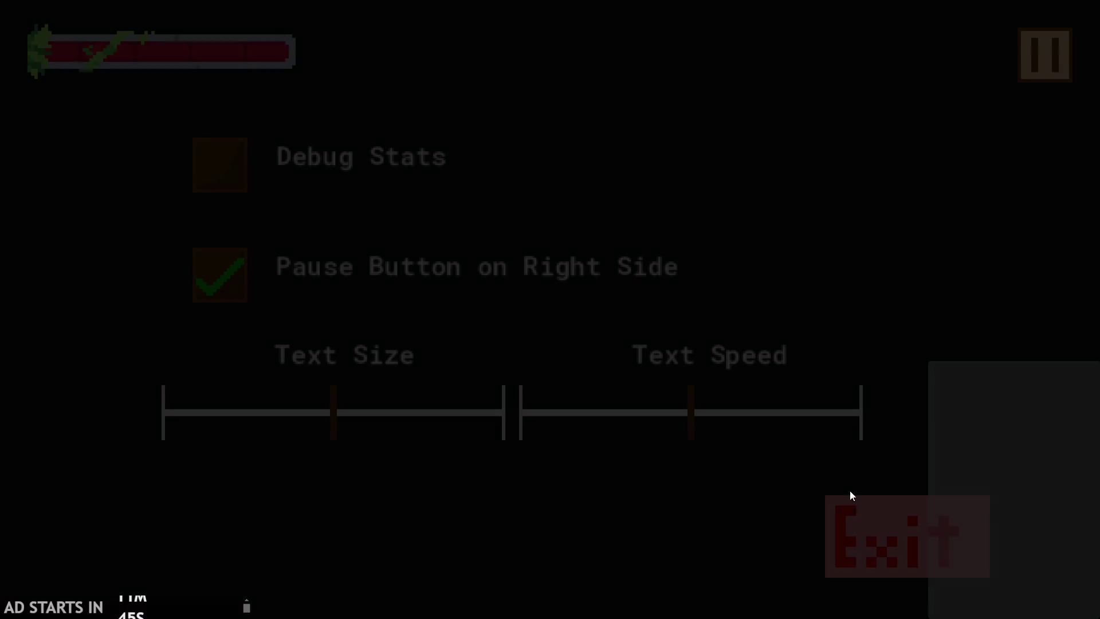
click(874, 541)
- Open temple_tileset_4_, then the tls_temple tile set, and finally the spr_temple_tileset sprite
drag(803, 373, 776, 318)
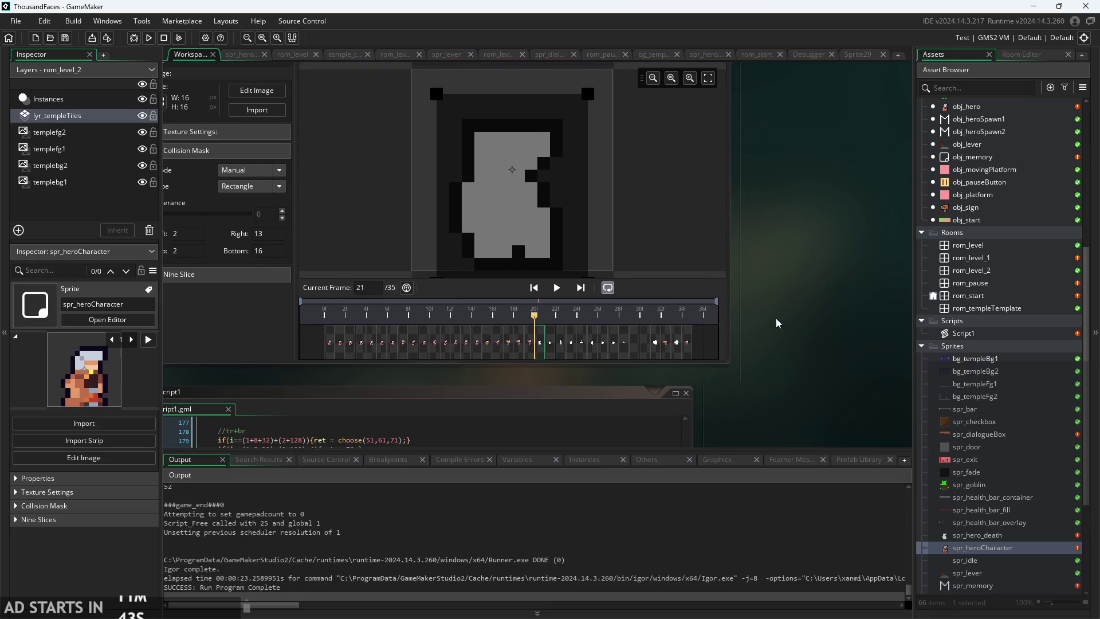
scroll(997, 525, down, 3)
scroll(999, 515, down, 3)
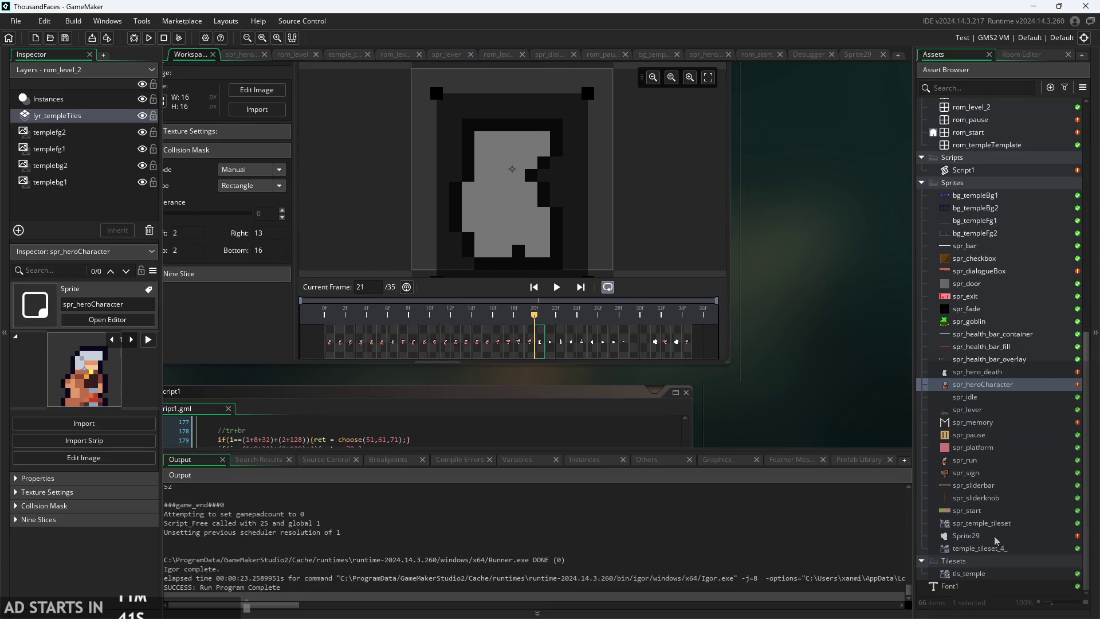
double_click(995, 545)
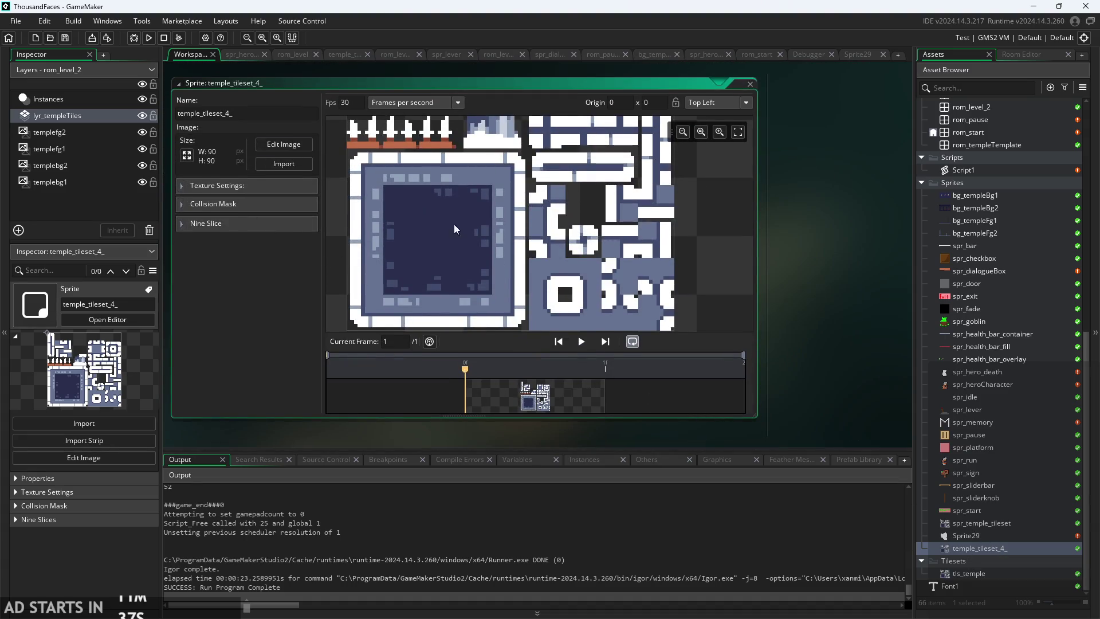
double_click(983, 571)
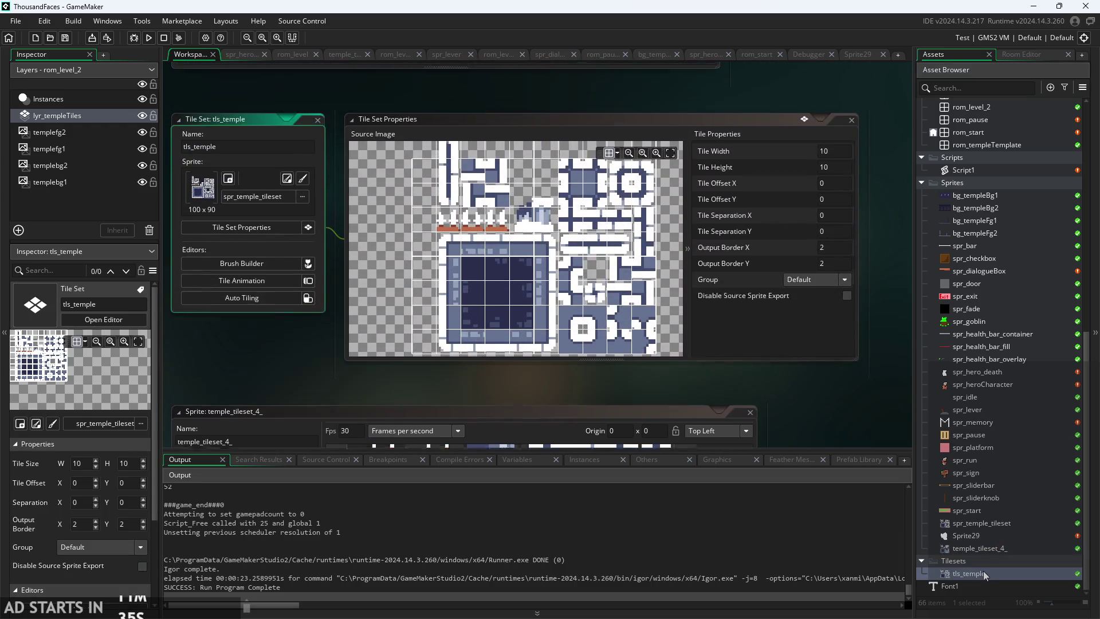
double_click(994, 519)
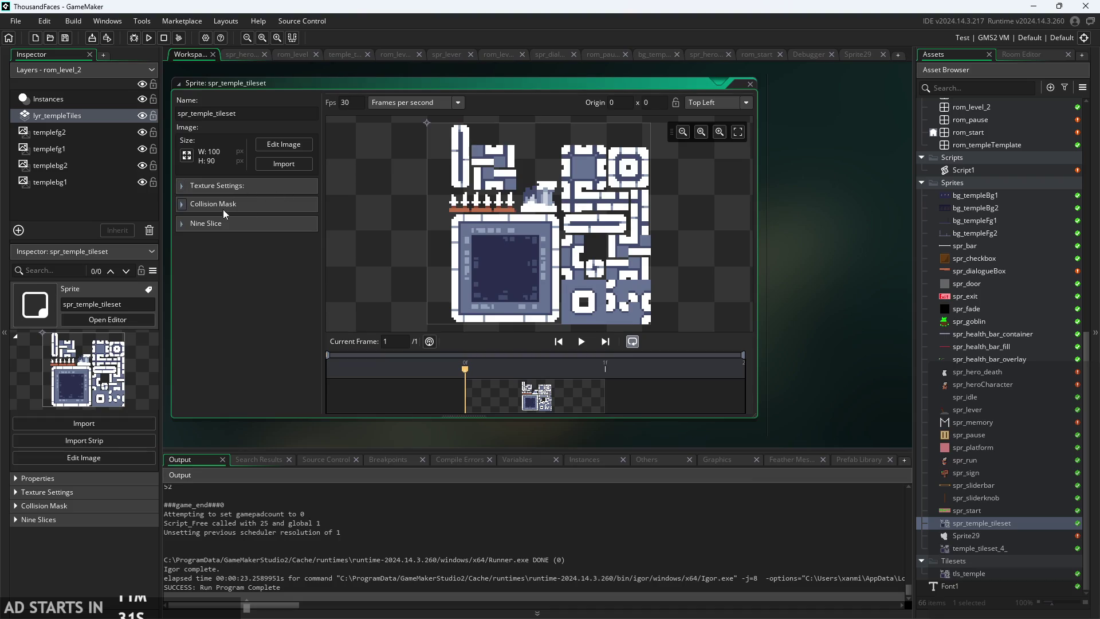
click(186, 205)
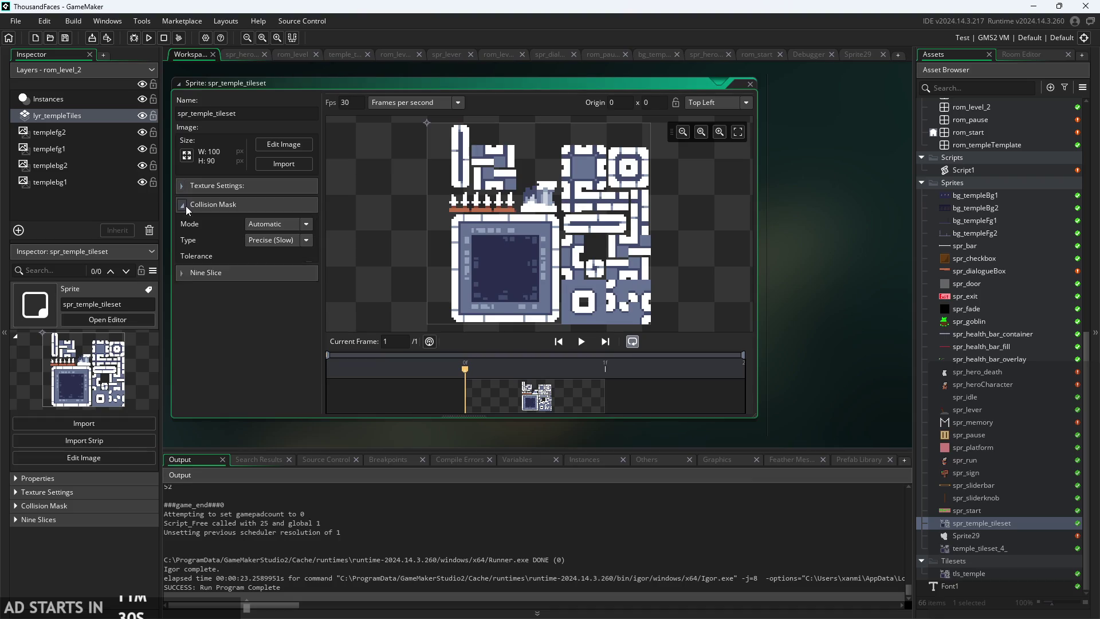
click(297, 242)
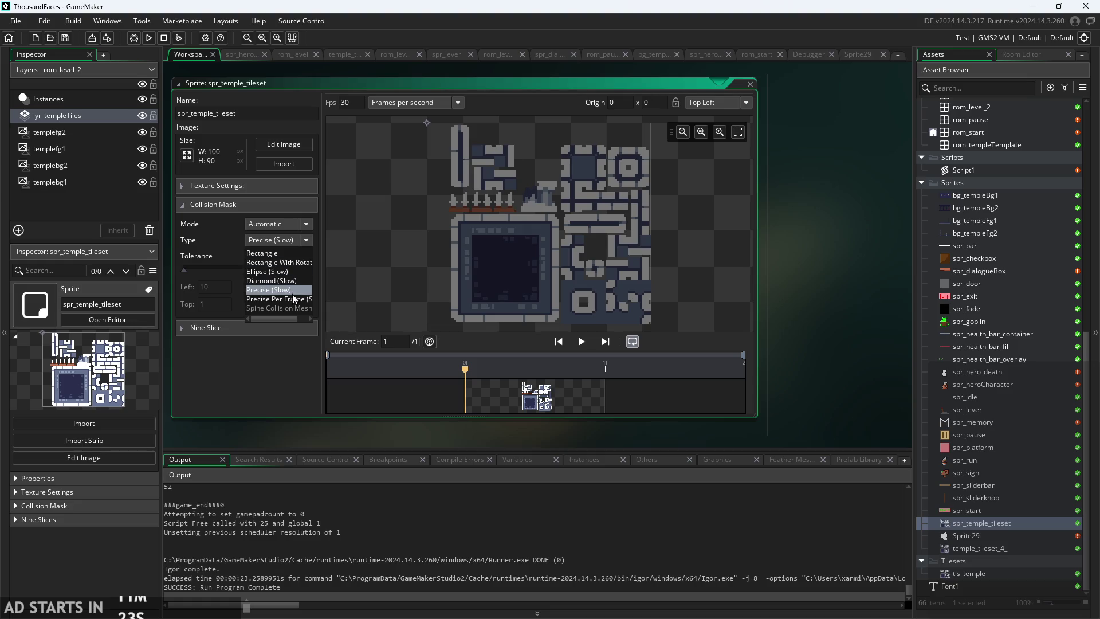
click(291, 300)
click(295, 239)
click(297, 294)
drag(184, 272, 304, 273)
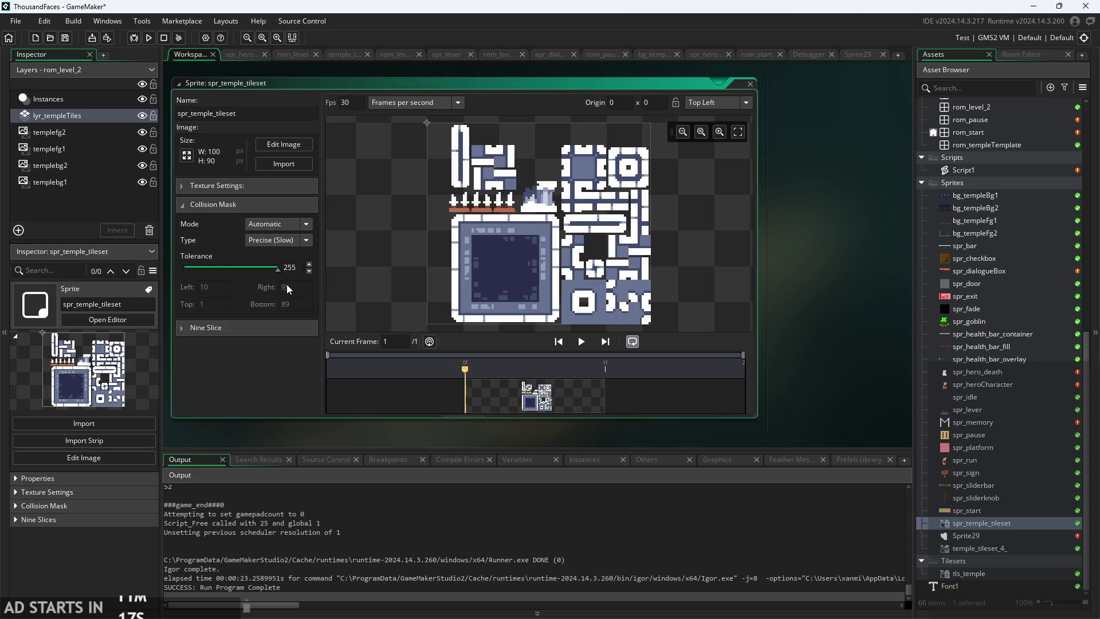
key(ctrl+z)
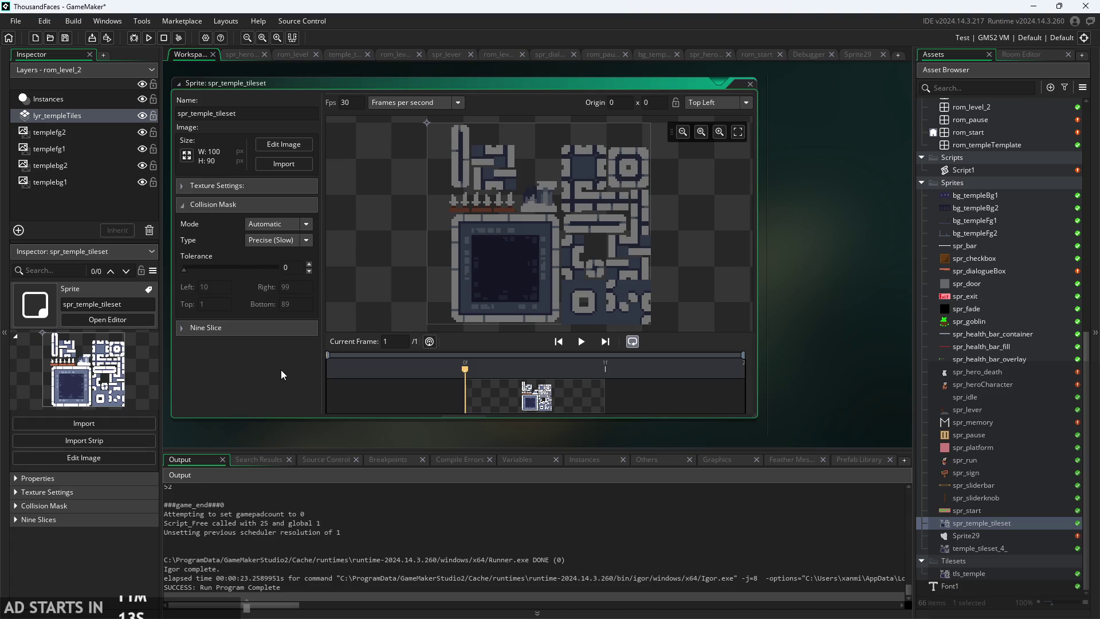
click(187, 204)
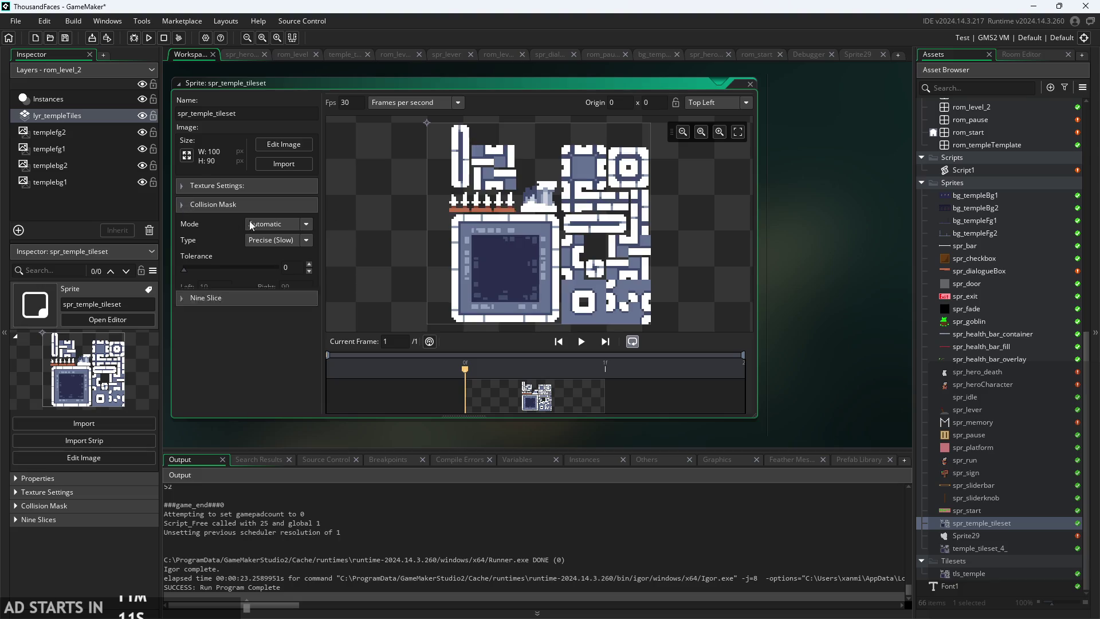
click(750, 84)
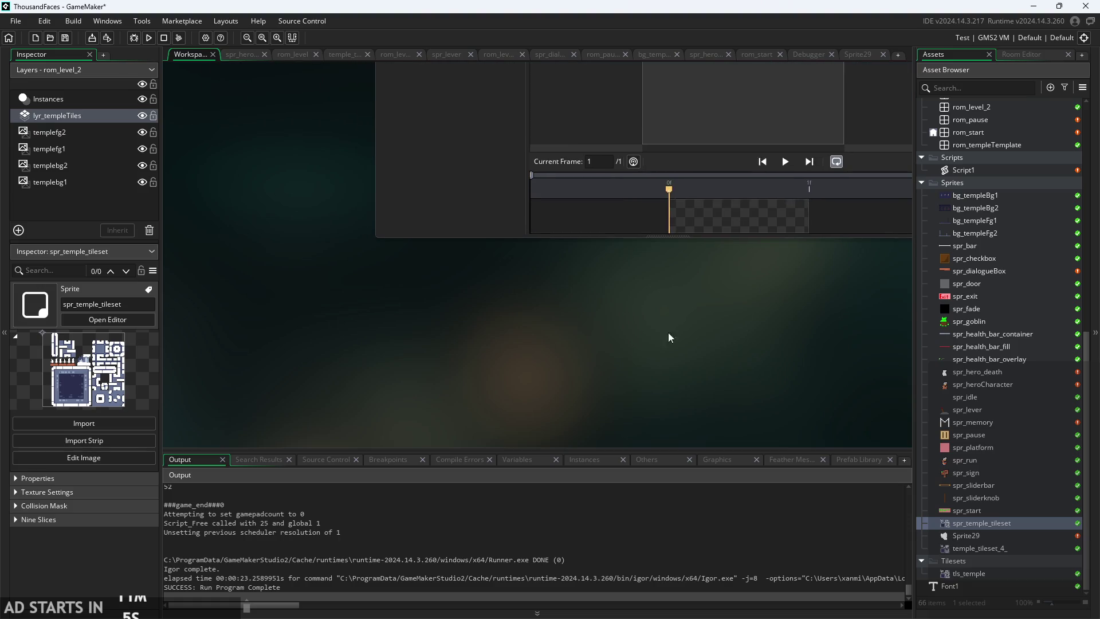
- Run and start the game, then walk the hero over to attack the goblin
click(149, 39)
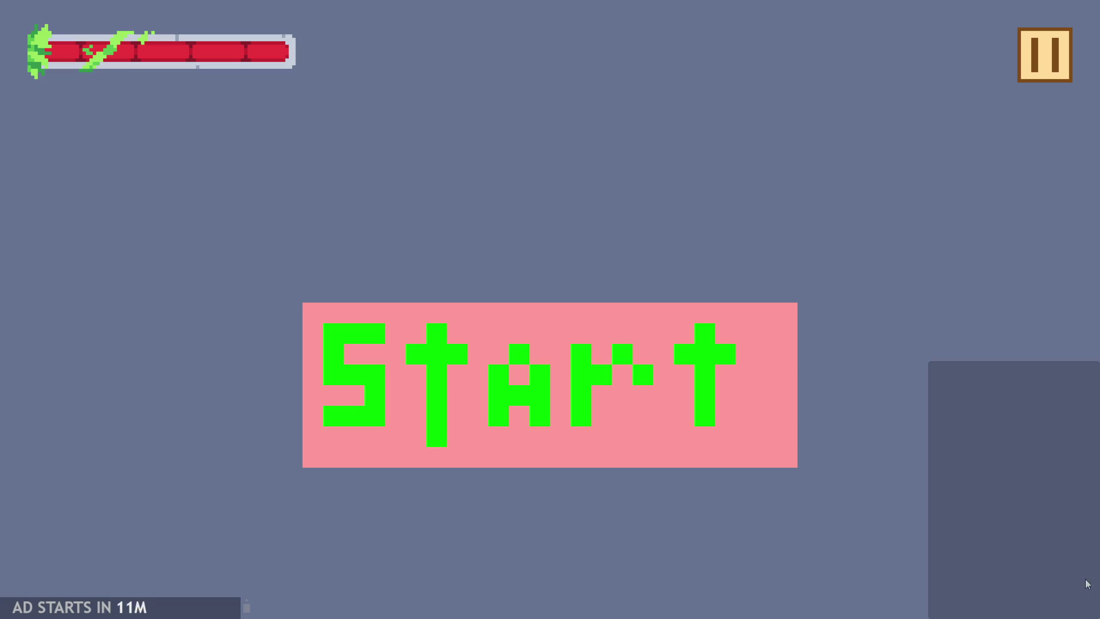
click(720, 360)
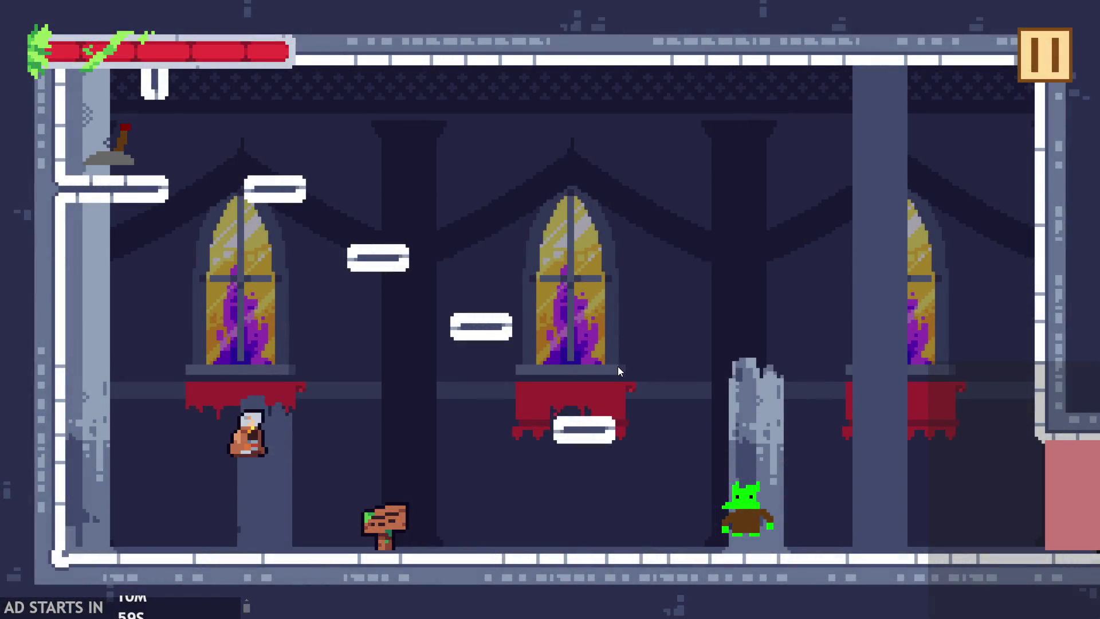
key(Right)
click(693, 380)
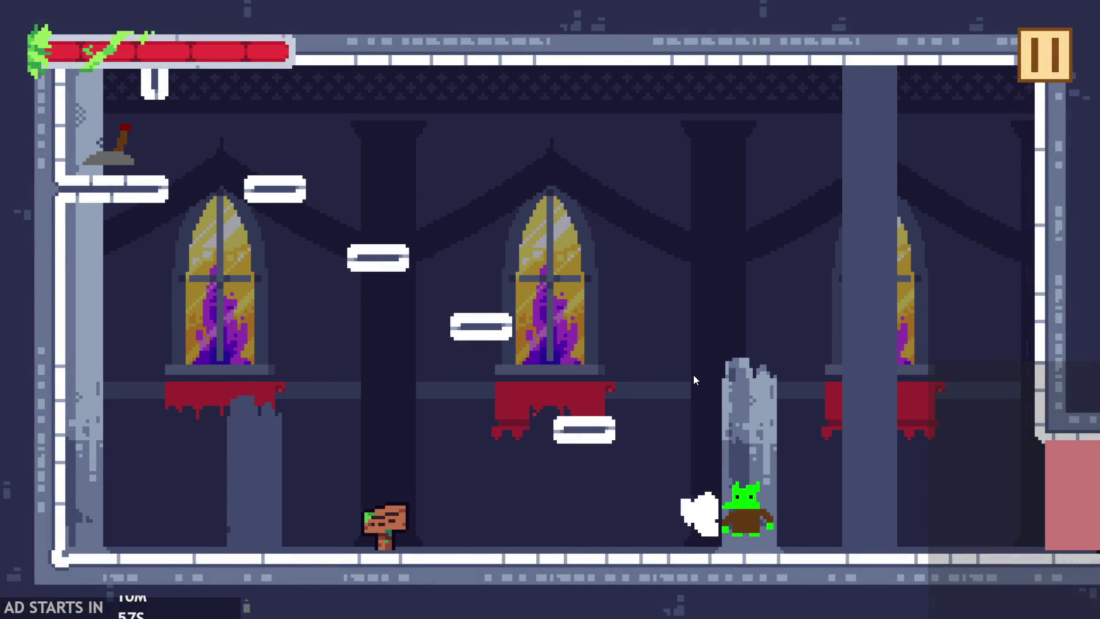
- Slash at the goblin several more times, then pause and exit the game
key(Right)
click(694, 380)
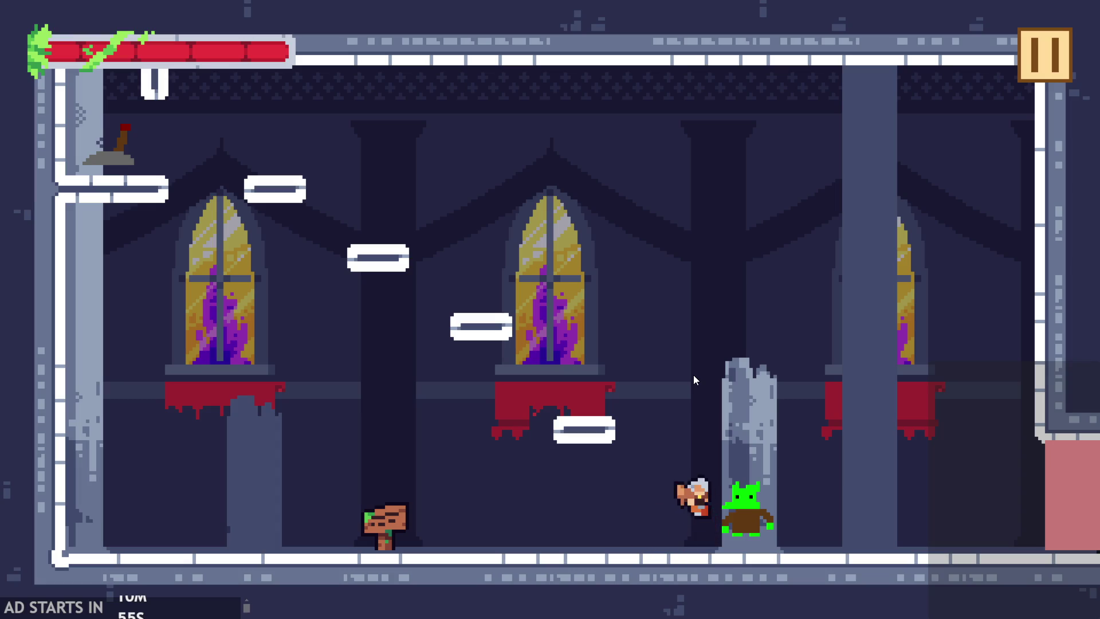
click(694, 377)
click(695, 377)
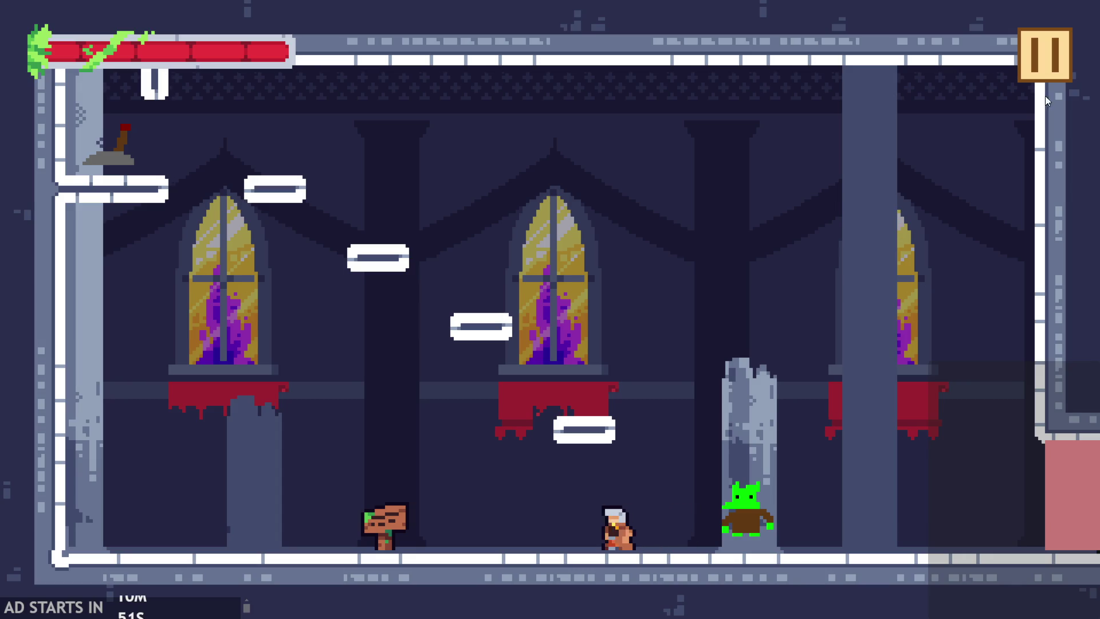
click(1061, 54)
click(886, 538)
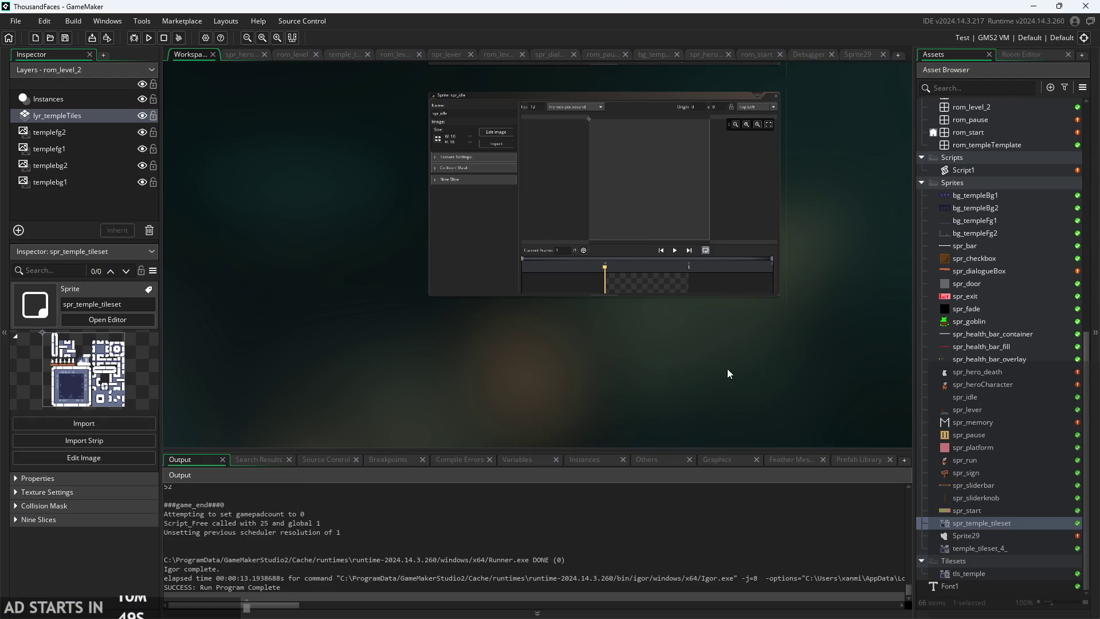
- Open the spr_goblin and spr_heroCharacter sprite editors, then open obj_hero's events
double_click(972, 321)
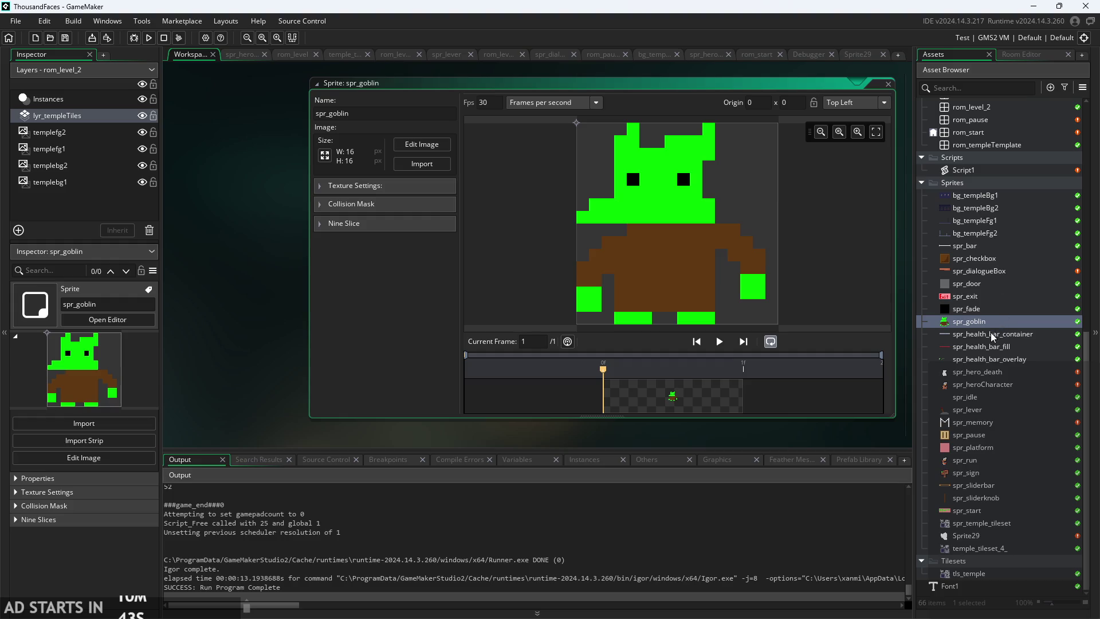
double_click(984, 385)
scroll(975, 359, up, 10)
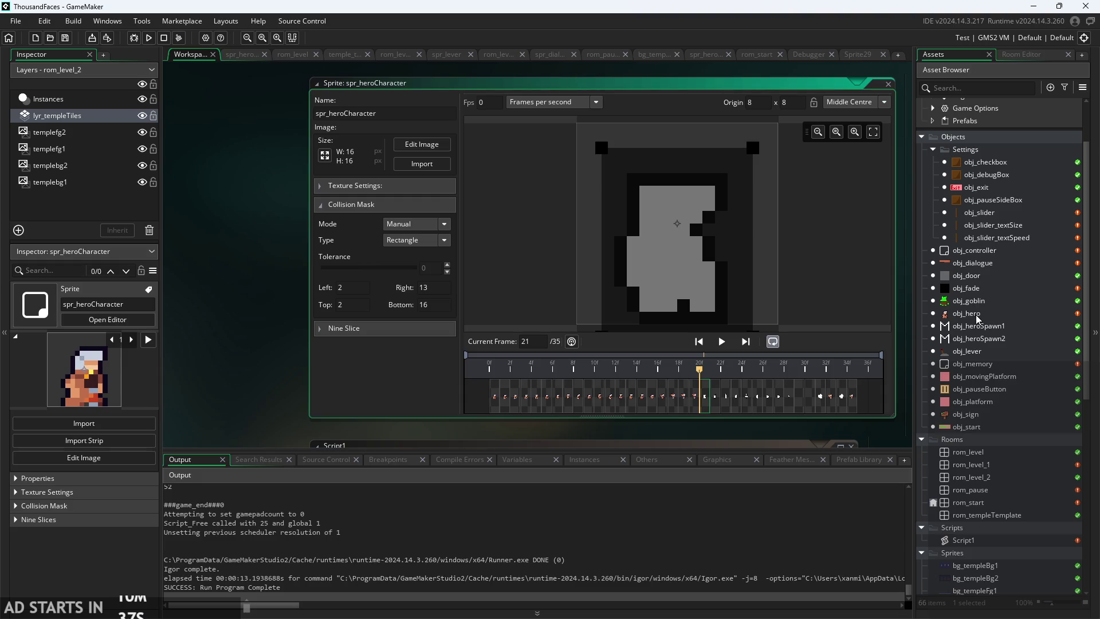
double_click(975, 314)
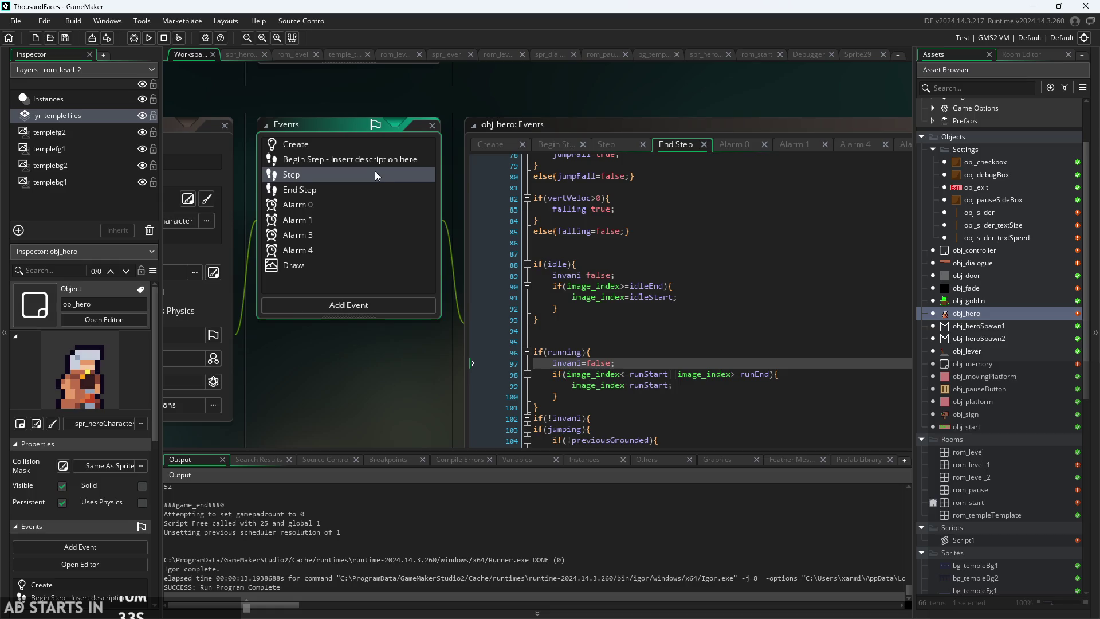
- Look through obj_hero's Step, Begin Step and Create event code, ending on Step
click(380, 179)
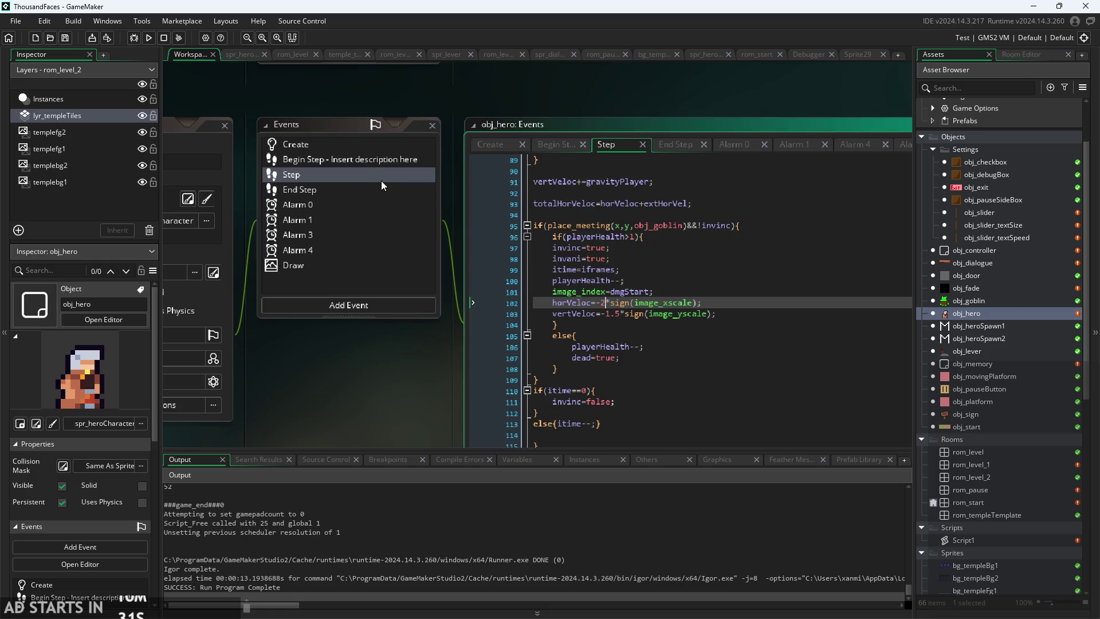
click(343, 160)
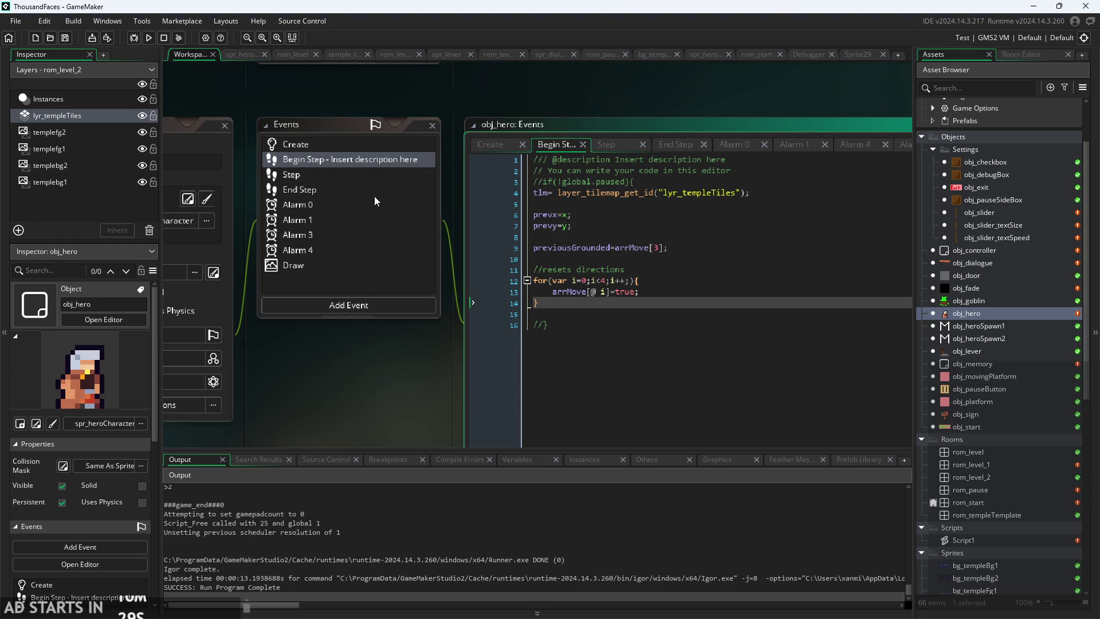
click(342, 144)
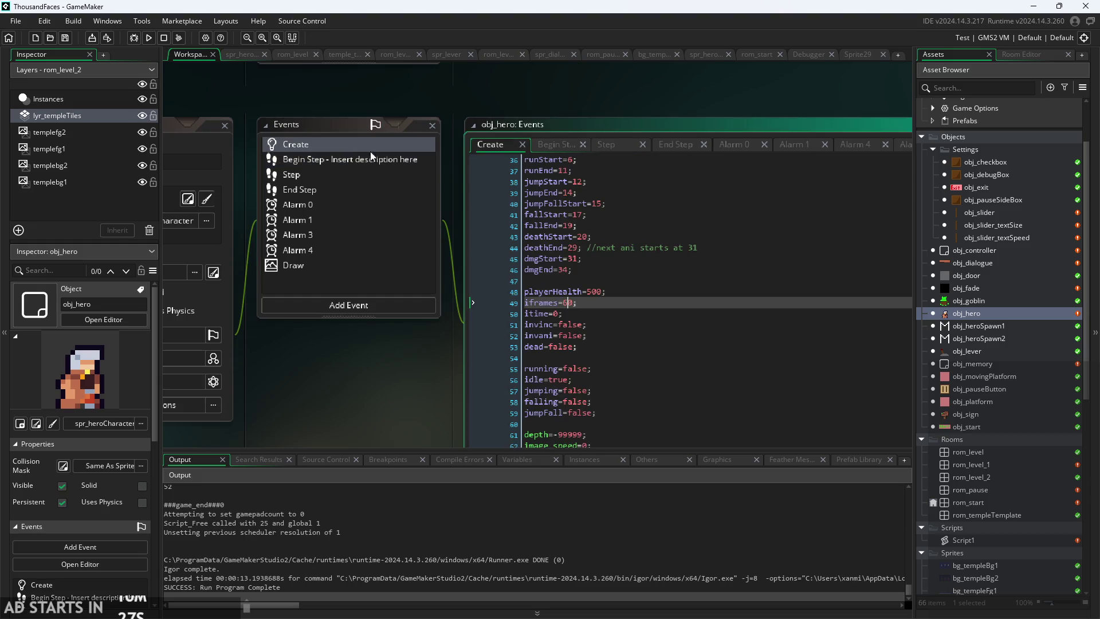
mouse_move(360, 388)
mouse_down()
mouse_move(258, 306)
mouse_move(233, 343)
mouse_up()
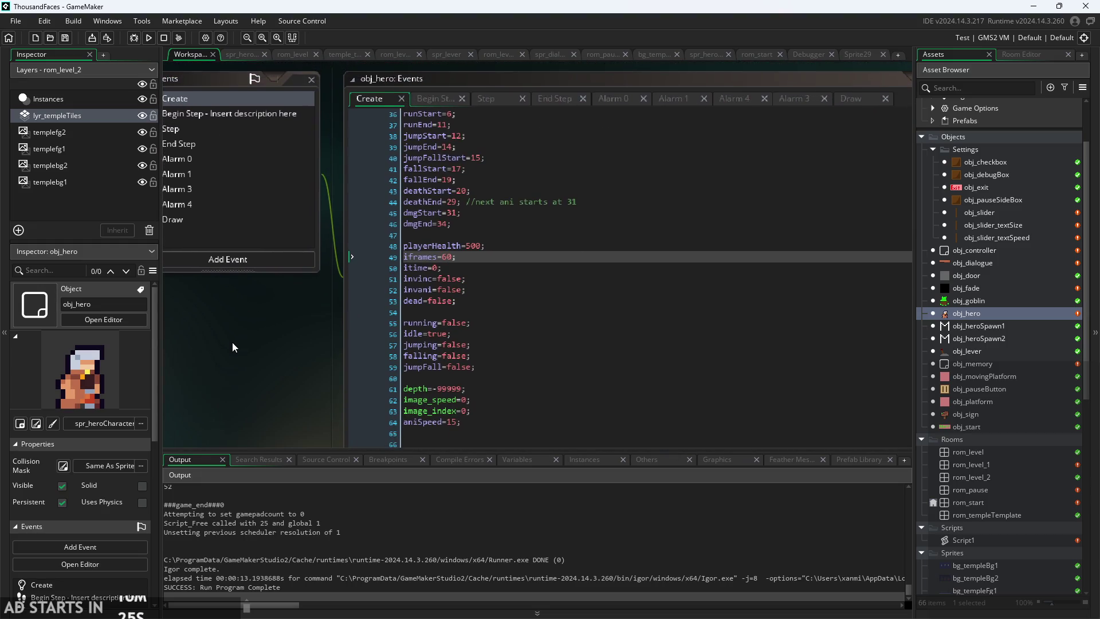
click(435, 101)
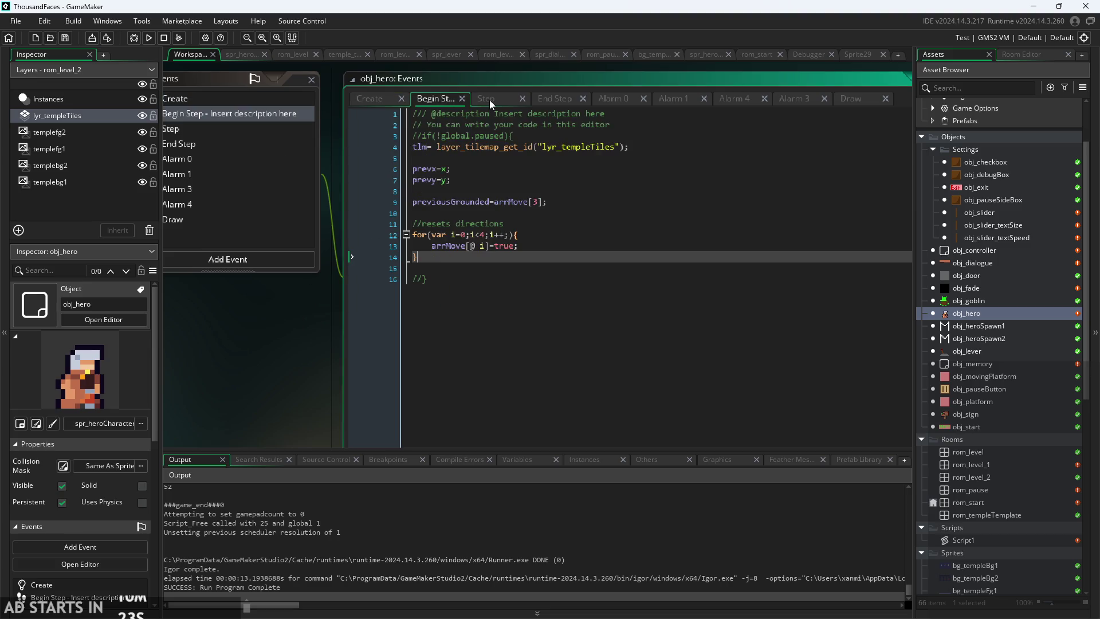
click(489, 100)
- Scroll down the code to inspect the obj_goblin collision check on line 95 and End Step
mouse_move(530, 178)
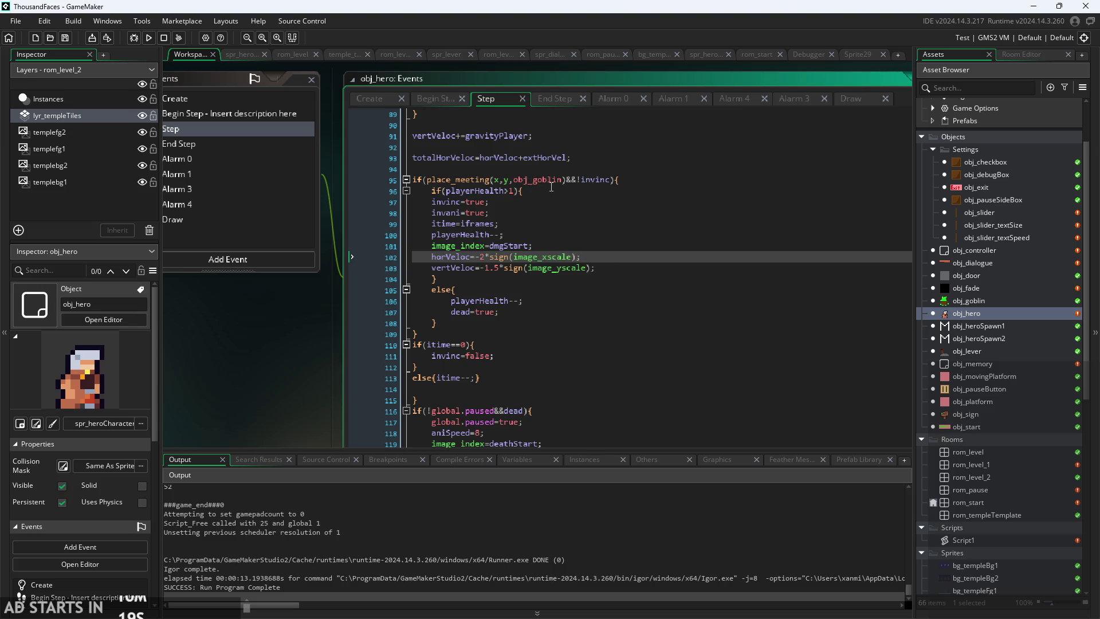
scroll(564, 184, up, 2)
scroll(560, 184, down, 1)
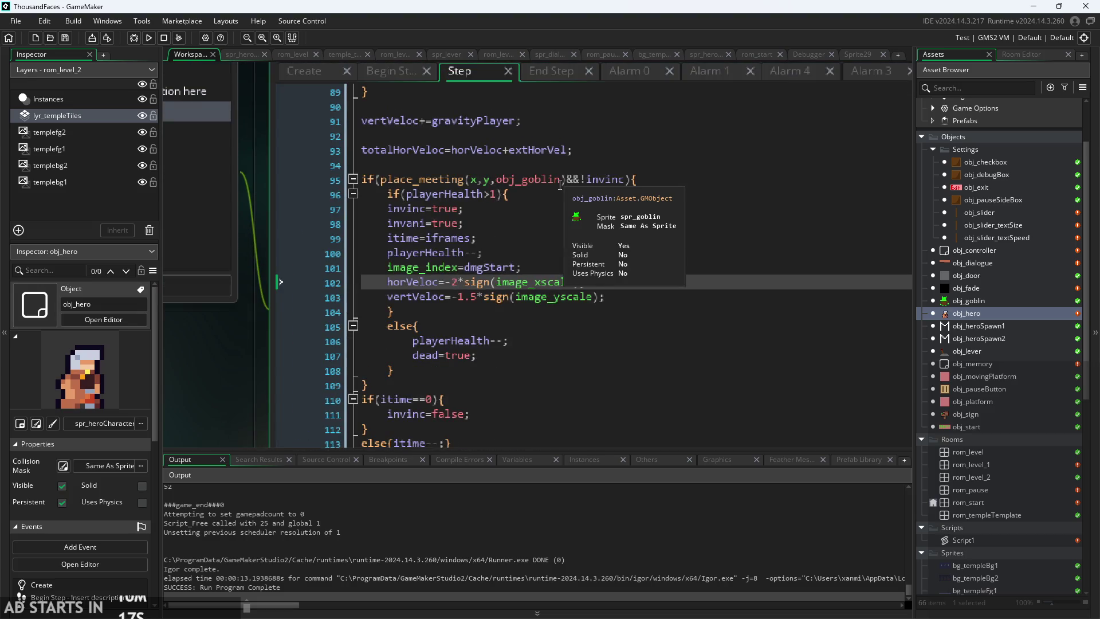
click(559, 185)
scroll(550, 212, down, 1)
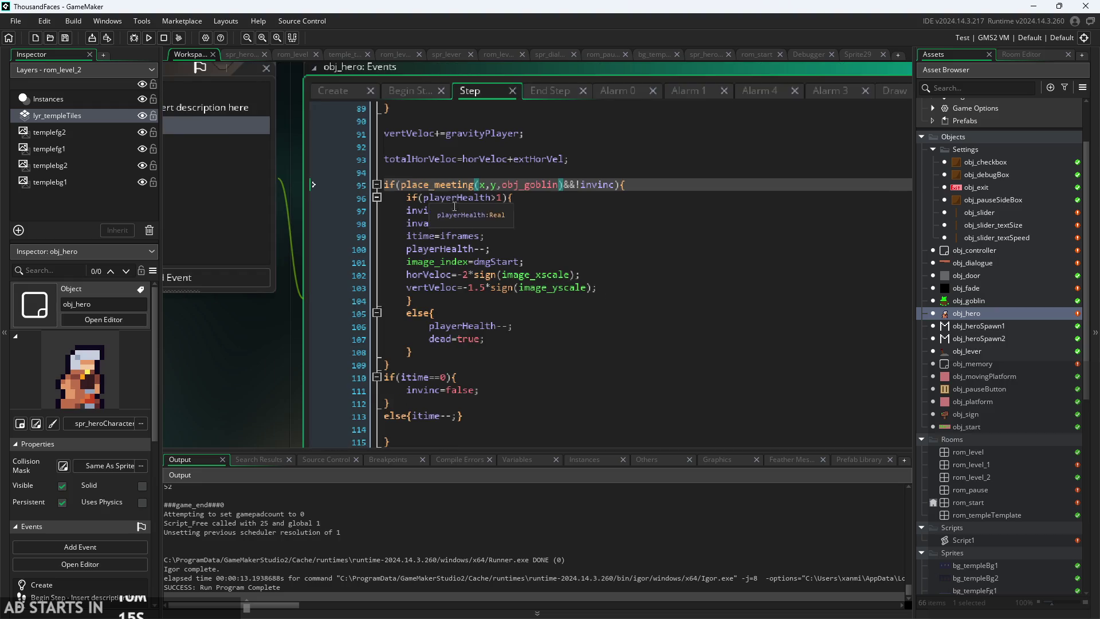
scroll(516, 275, down, 5)
scroll(197, 258, down, 3)
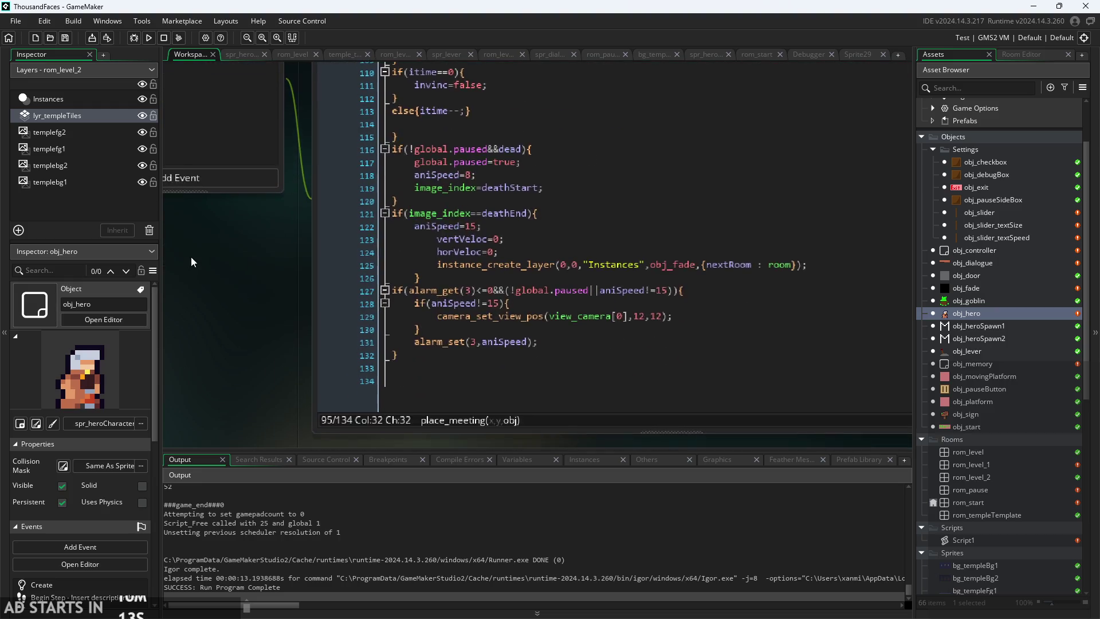
scroll(227, 278, down, 1)
click(506, 171)
- Scroll back up and place the cursor after obj_platform on line 27
scroll(401, 328, down, 10)
scroll(401, 328, up, 19)
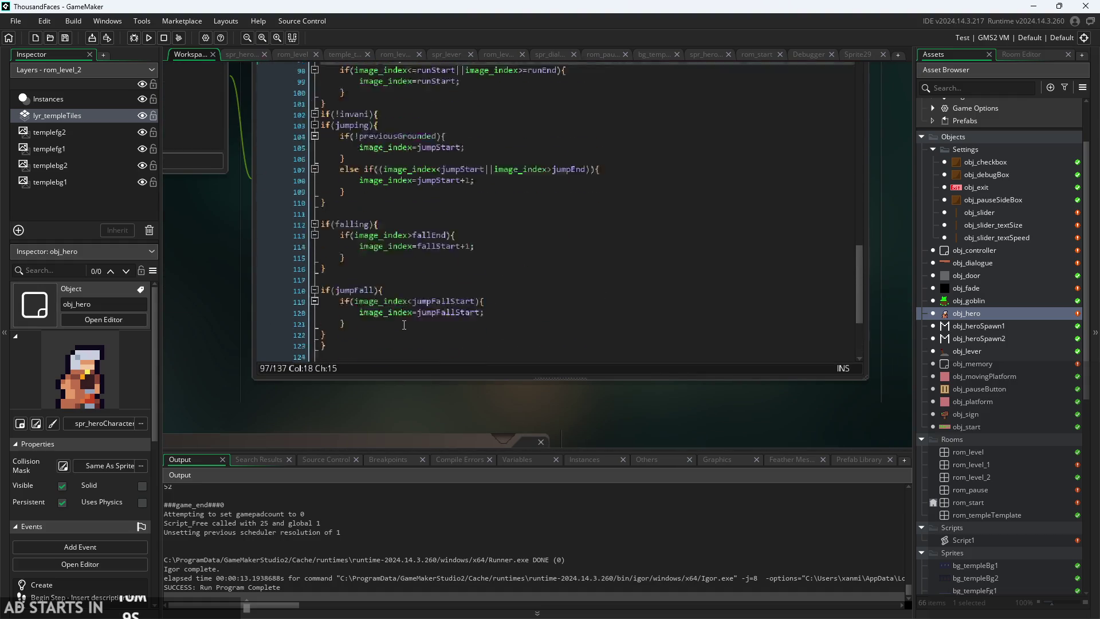
scroll(410, 305, up, 12)
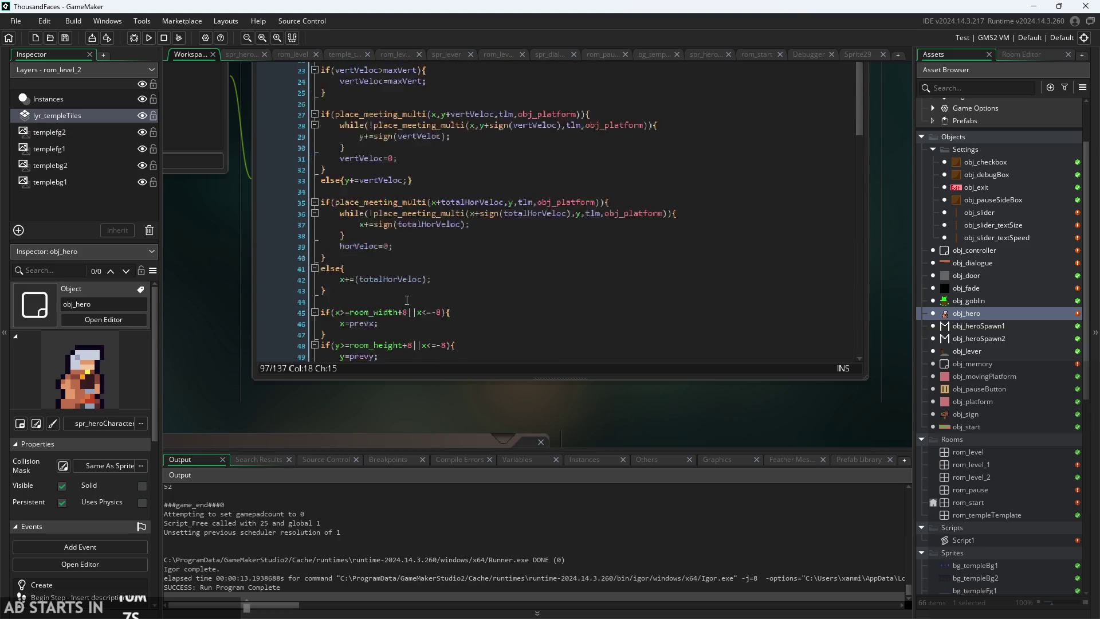
scroll(219, 392, up, 1)
ctrl+scroll(229, 378, up, 3)
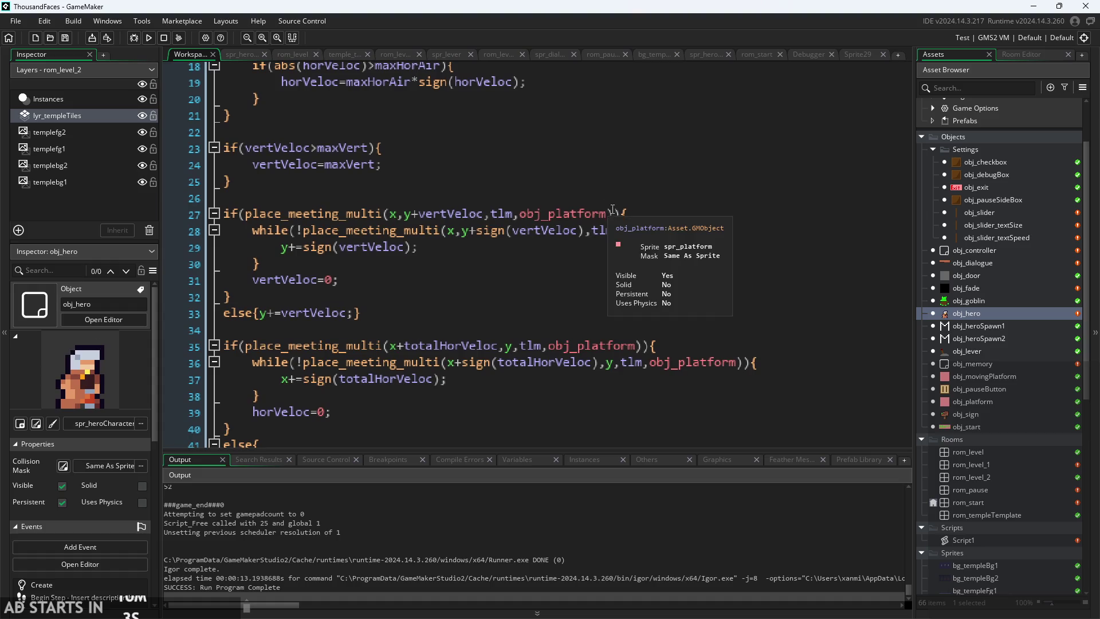
click(609, 215)
mouse_move(496, 209)
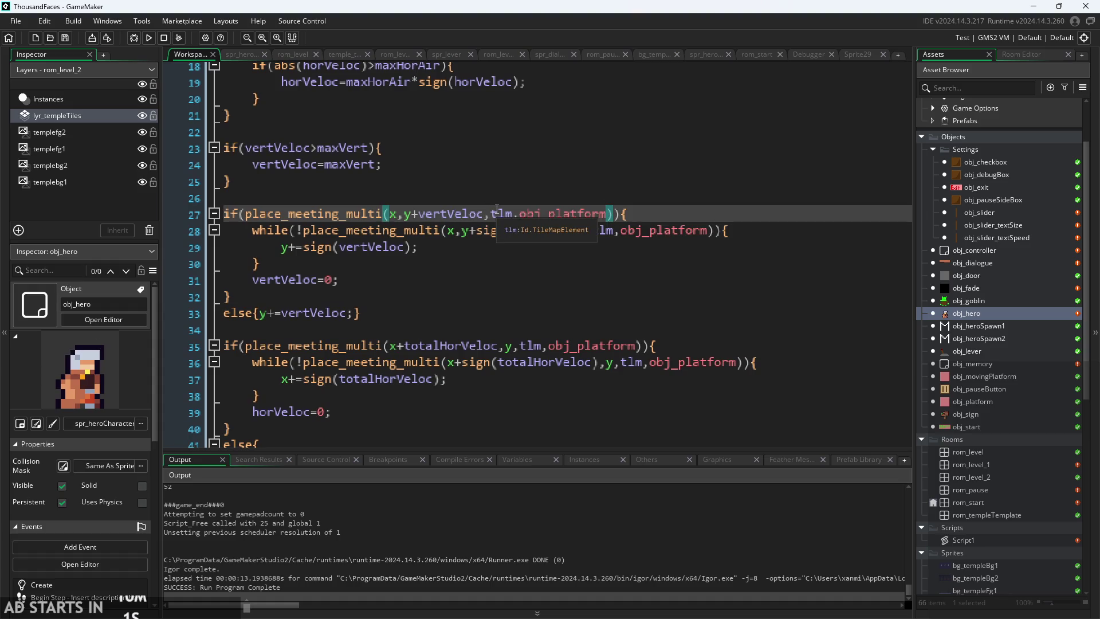
- Add ,obj_goblin after obj_platform on line 27 and paste it after obj_platform on line 35
text(,obj_g)
key(Return)
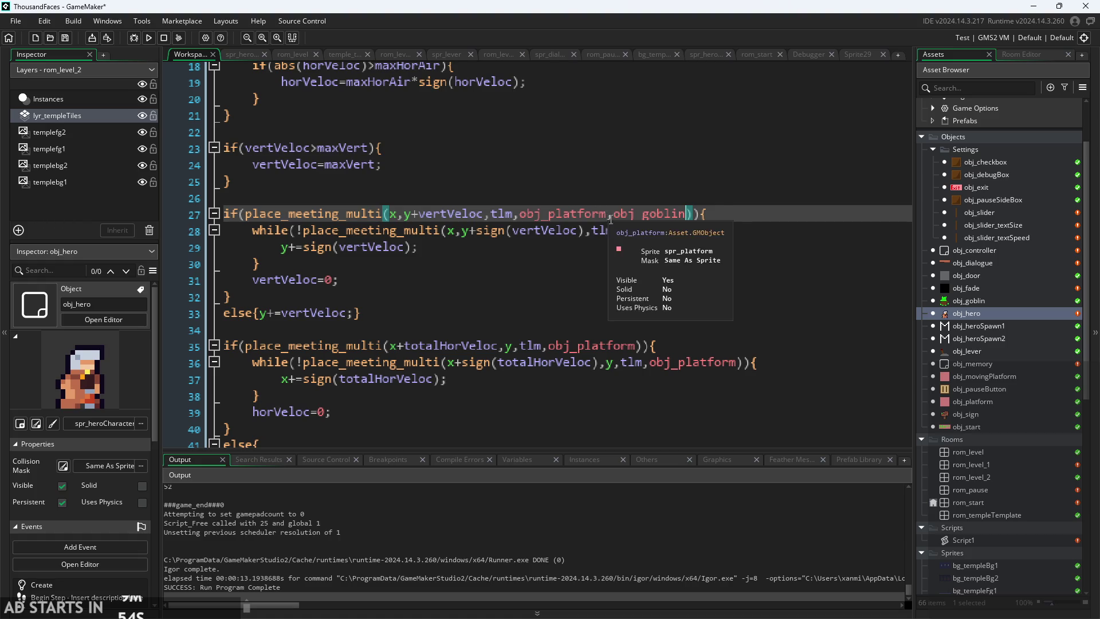
drag(609, 216, 687, 216)
key(ctrl+c)
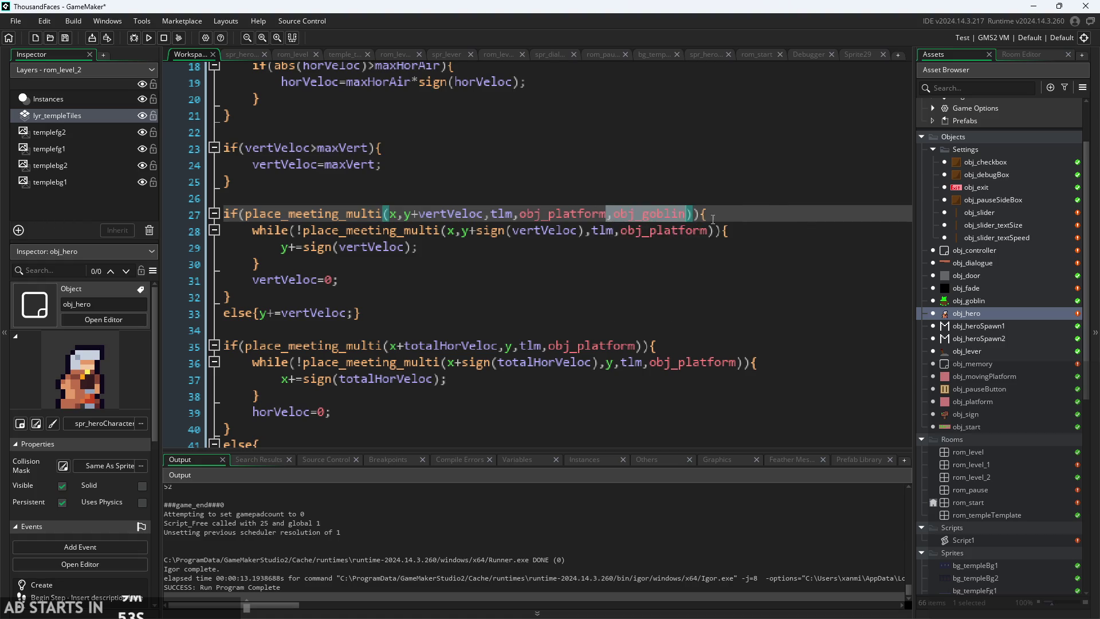
click(638, 345)
key(ctrl+v)
click(715, 336)
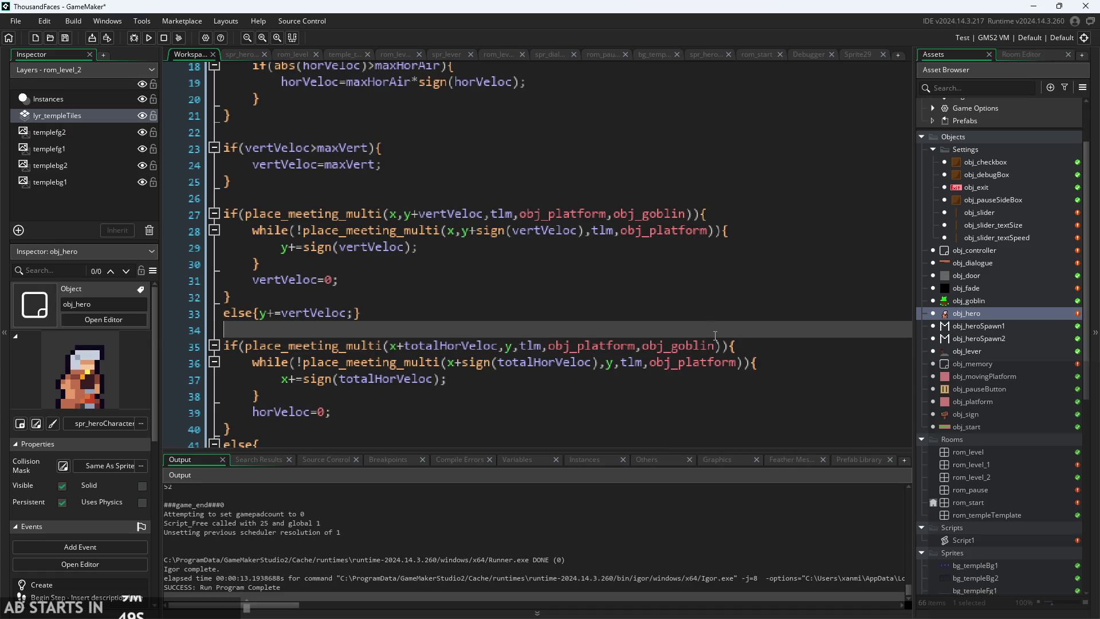
- Run the game, walk the hero left and right past the signpost, then quit
scroll(715, 335, down, 2)
scroll(599, 325, down, 1)
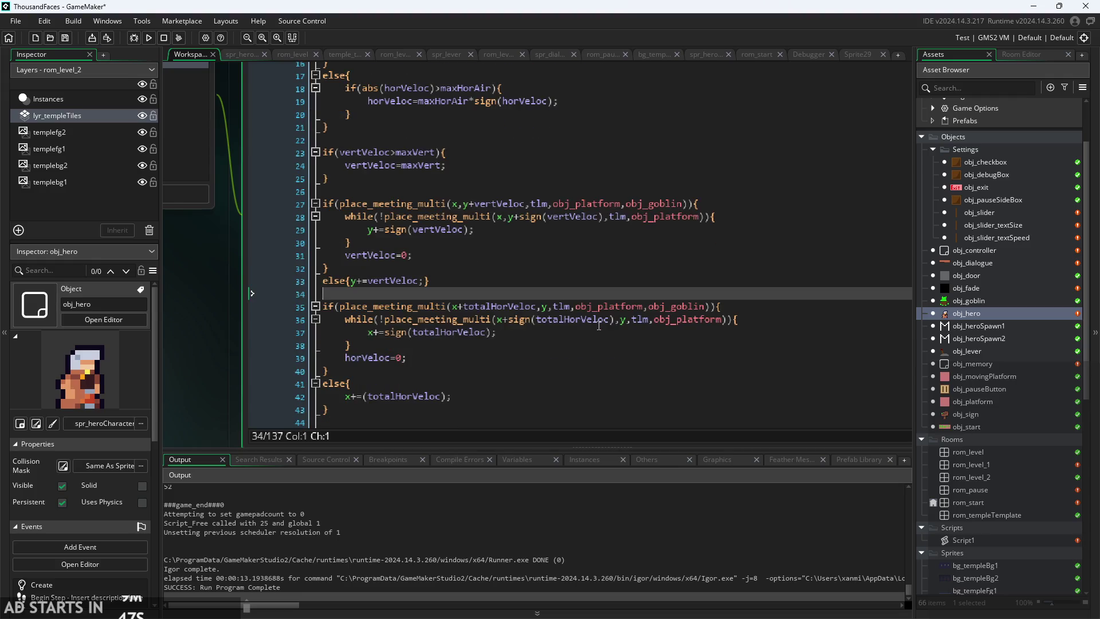
scroll(599, 325, up, 4)
scroll(600, 325, down, 5)
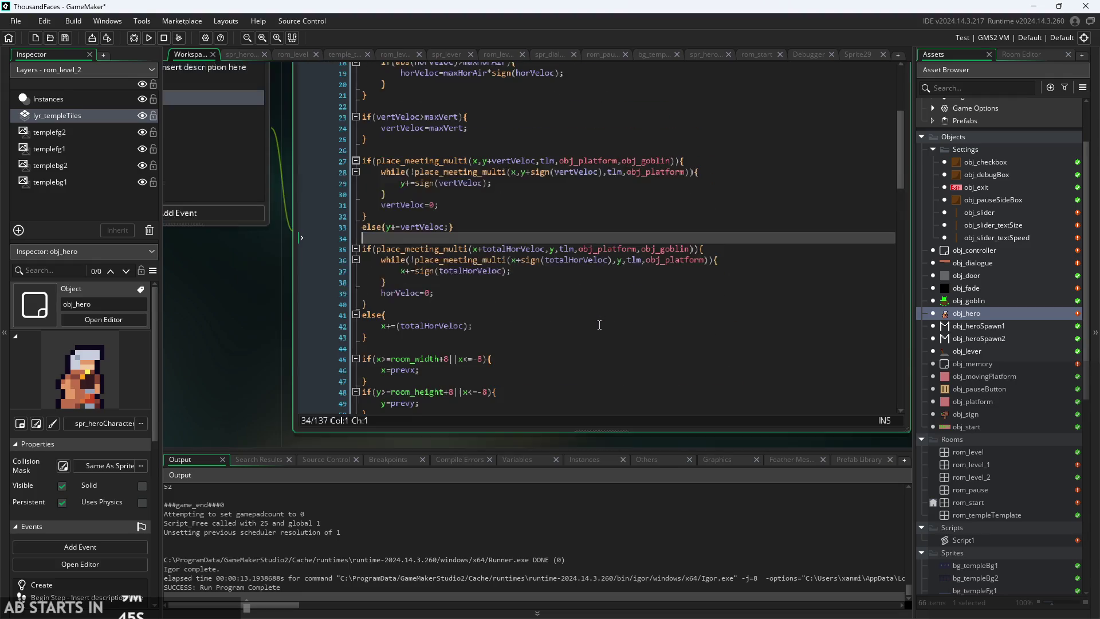
click(148, 38)
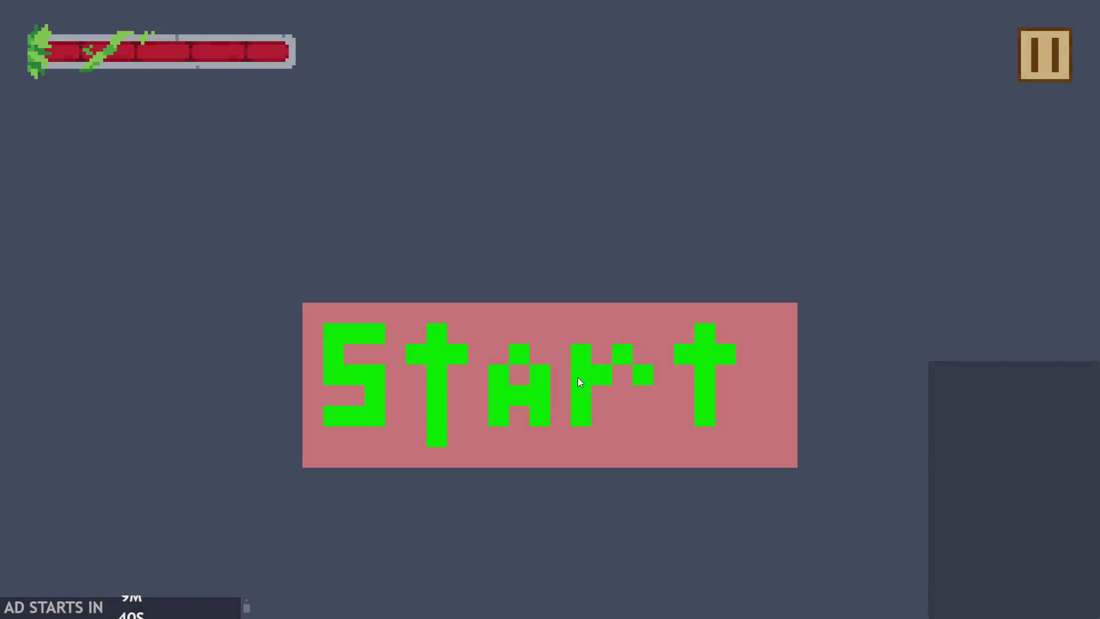
click(578, 377)
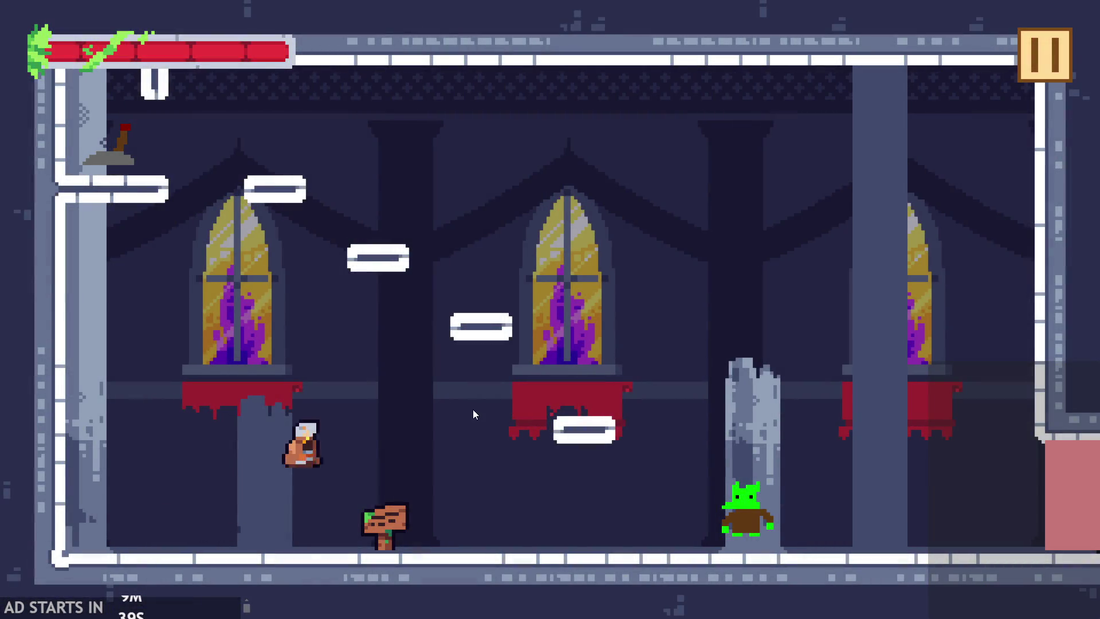
key(Left)
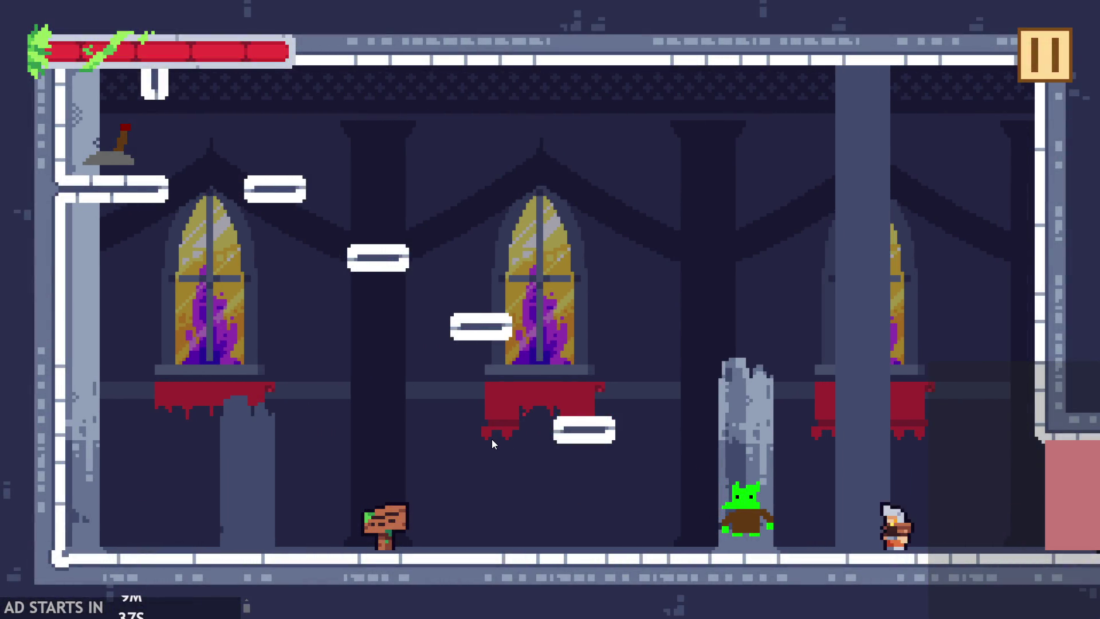
key(Right)
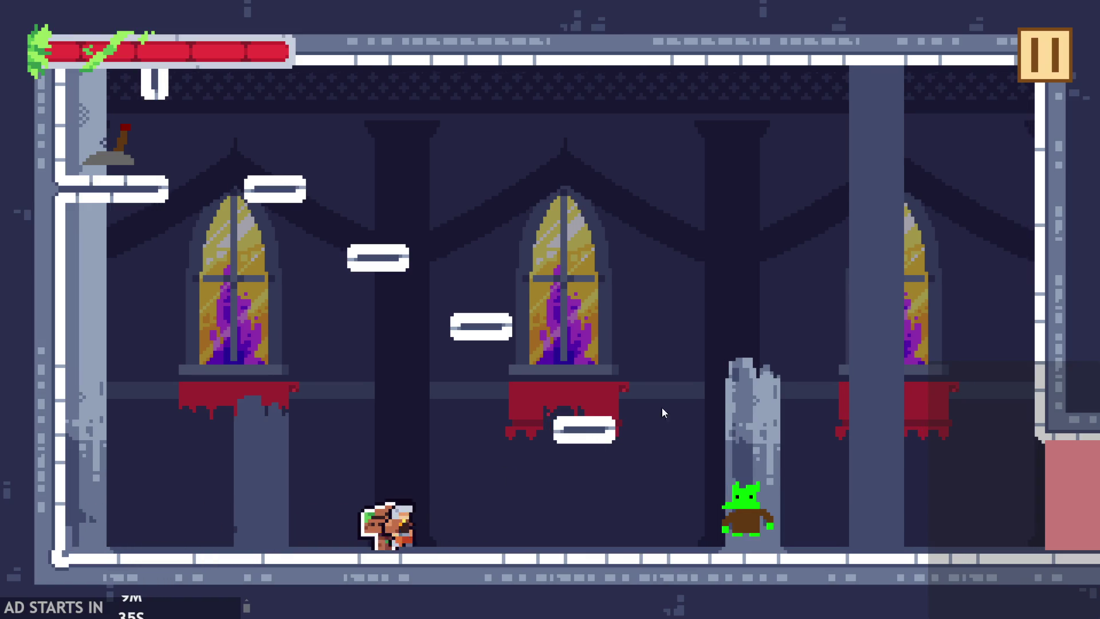
click(1038, 53)
click(851, 513)
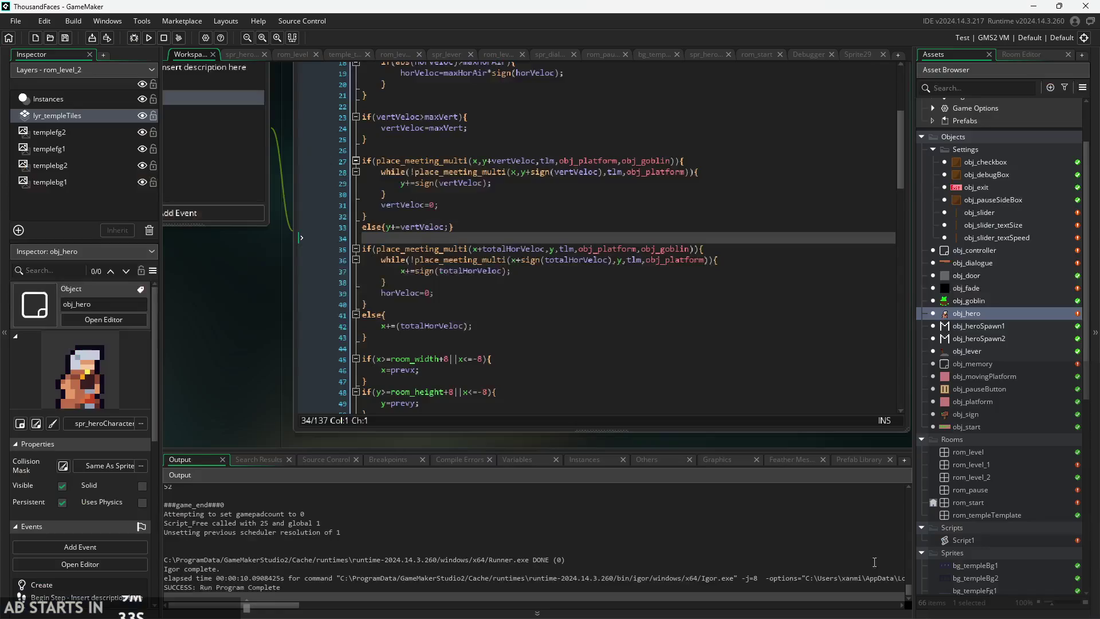
- Open spr_goblin, switch its Collision Mask mode to Full Image, and relaunch the game
scroll(967, 510, down, 5)
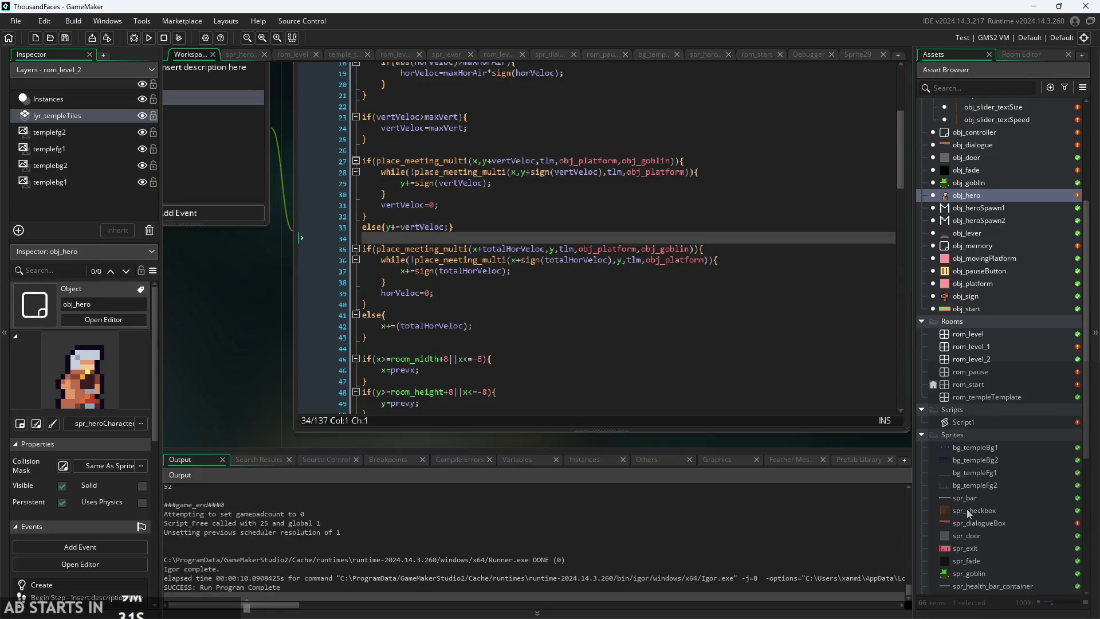
click(975, 527)
double_click(976, 525)
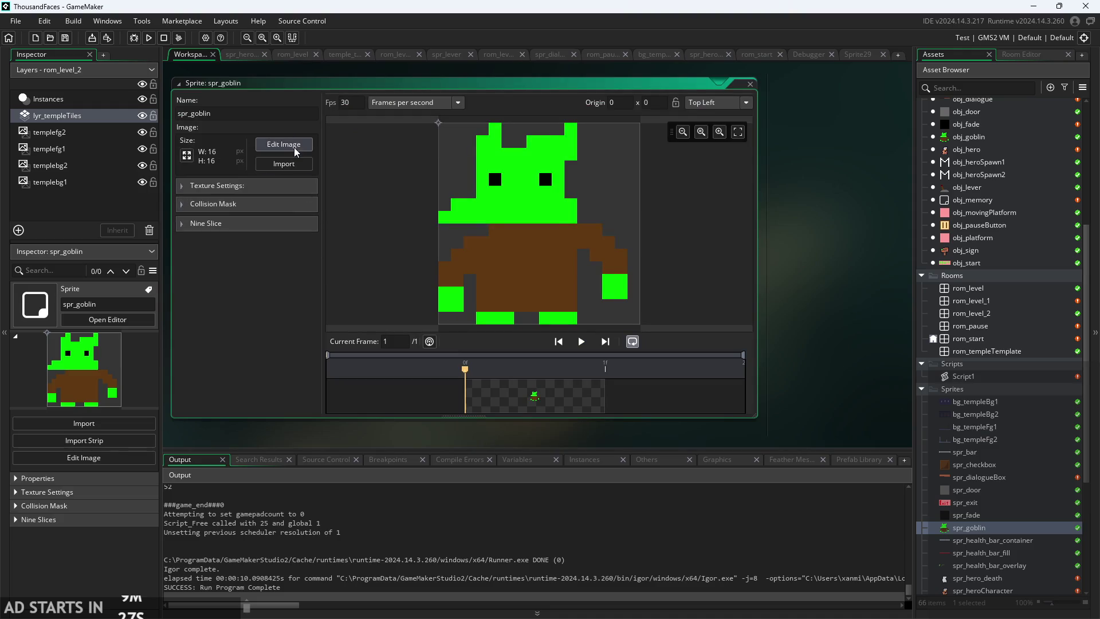
click(213, 204)
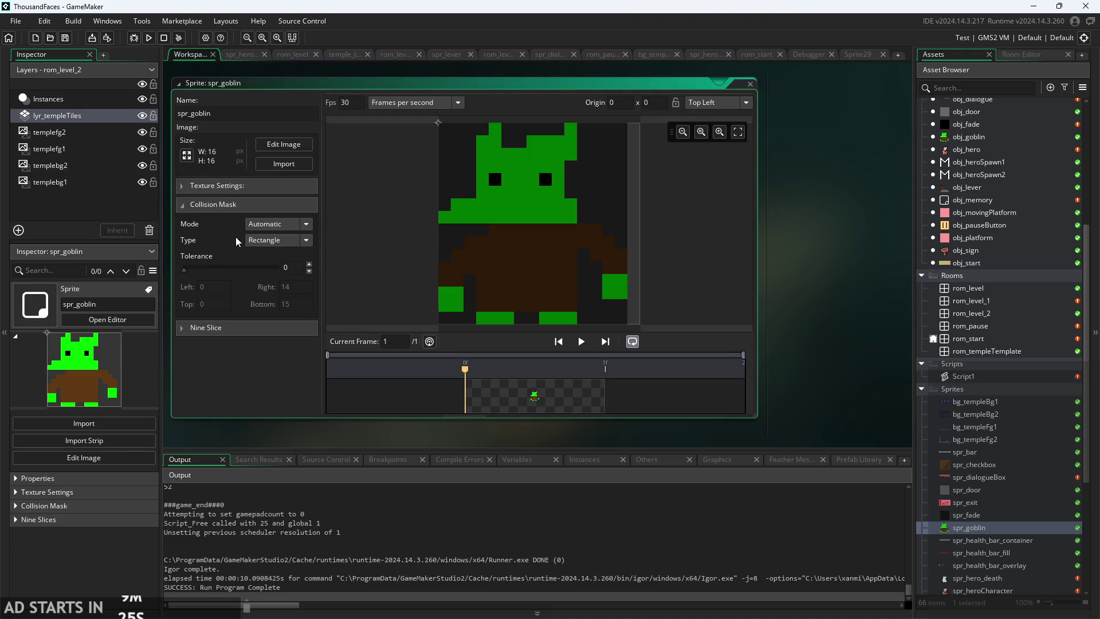
click(278, 224)
click(290, 248)
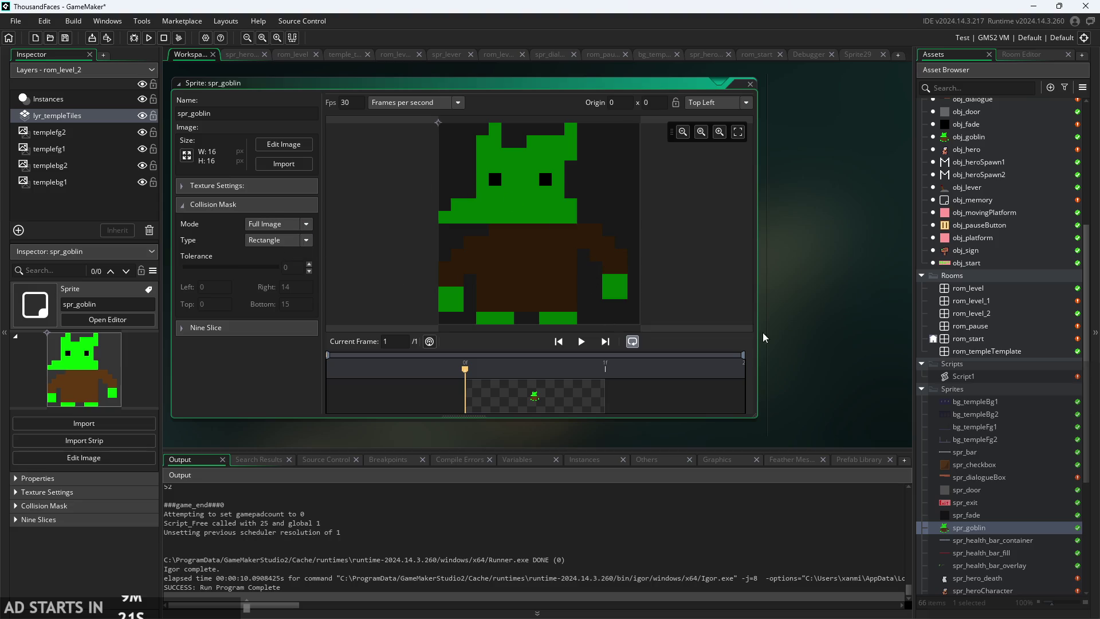
click(803, 336)
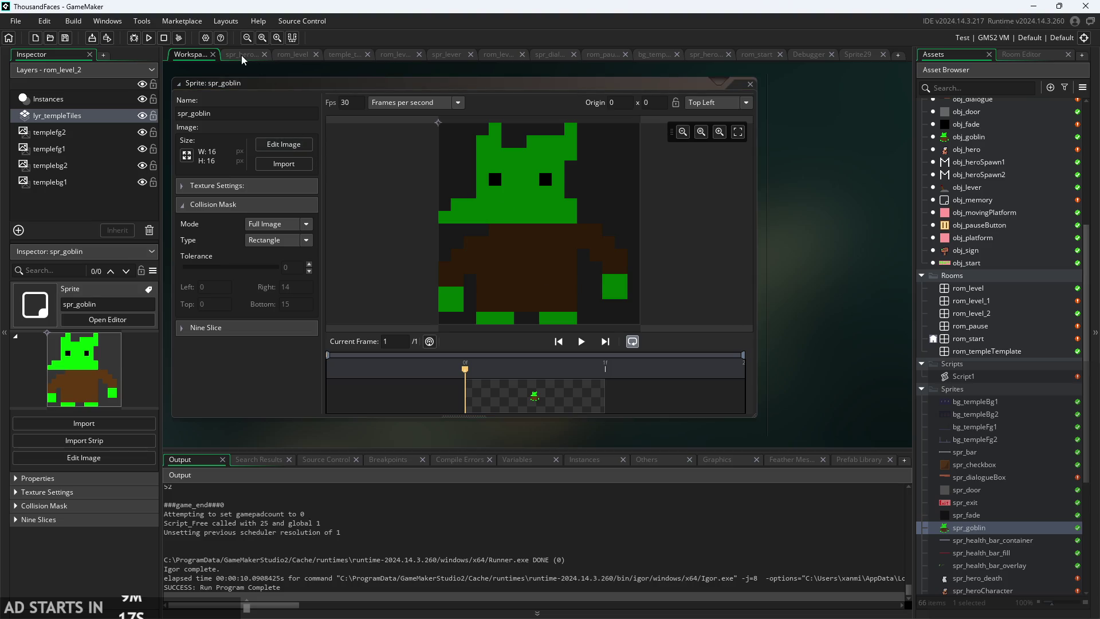
click(149, 39)
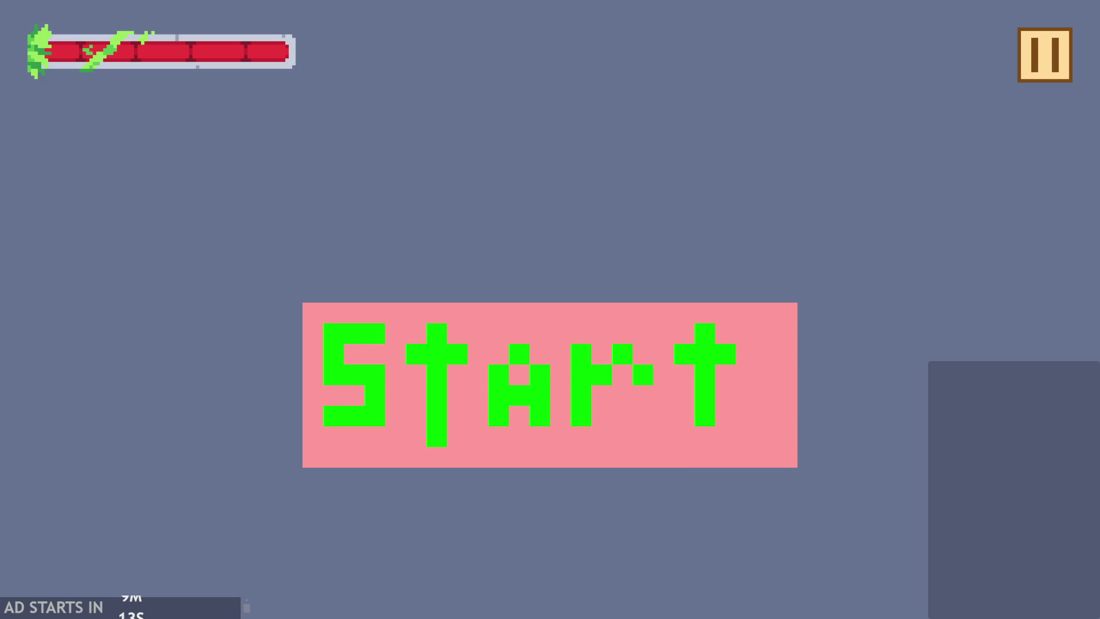
- Start the game from the Start screen and click through the level near the goblin
click(449, 342)
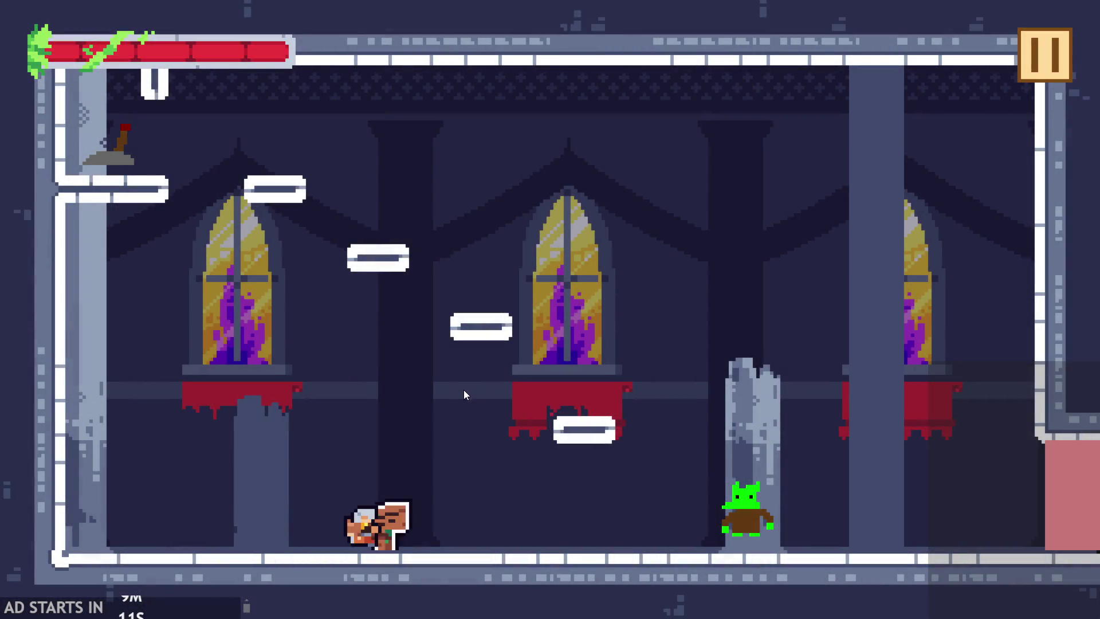
click(458, 403)
click(459, 403)
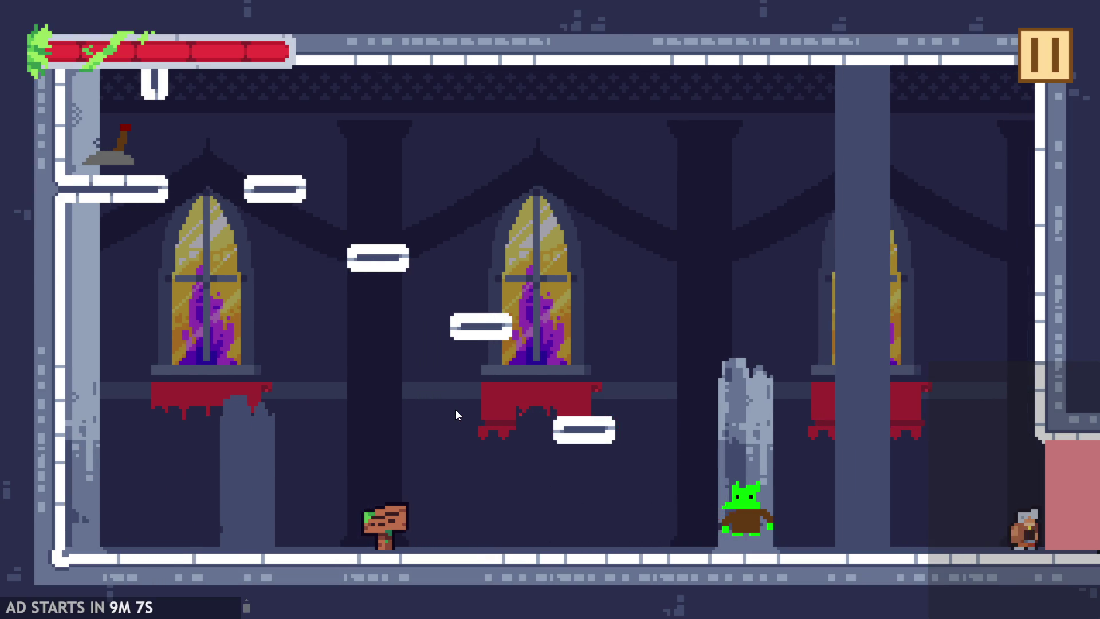
click(455, 417)
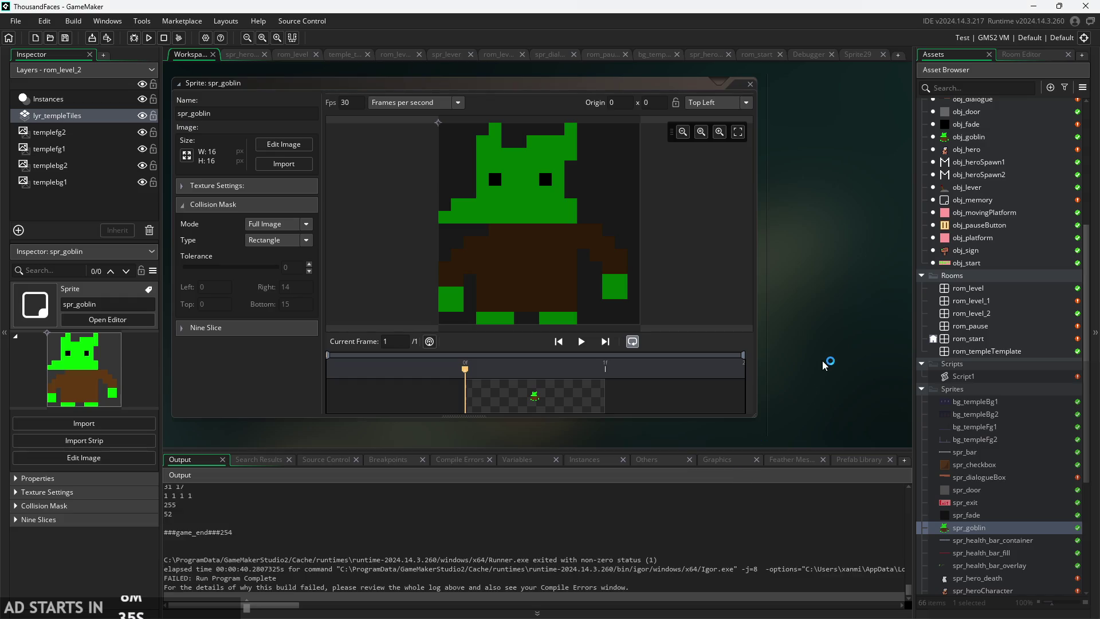
- Pan the workspace up-right and zoom out to show both editors
drag(834, 373, 846, 345)
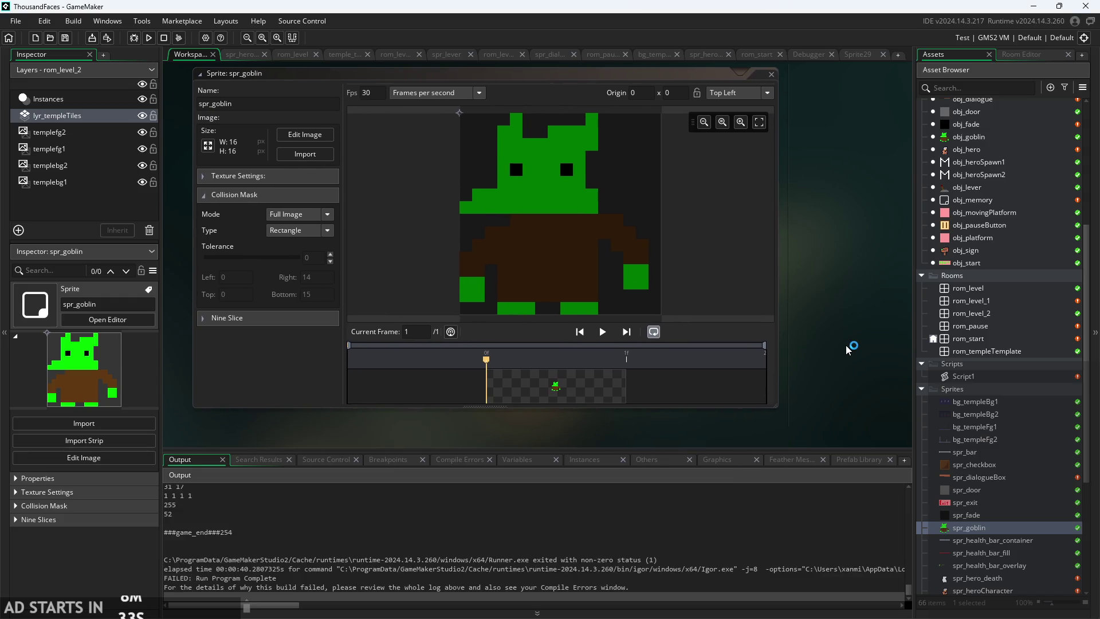
scroll(847, 290, down, 2)
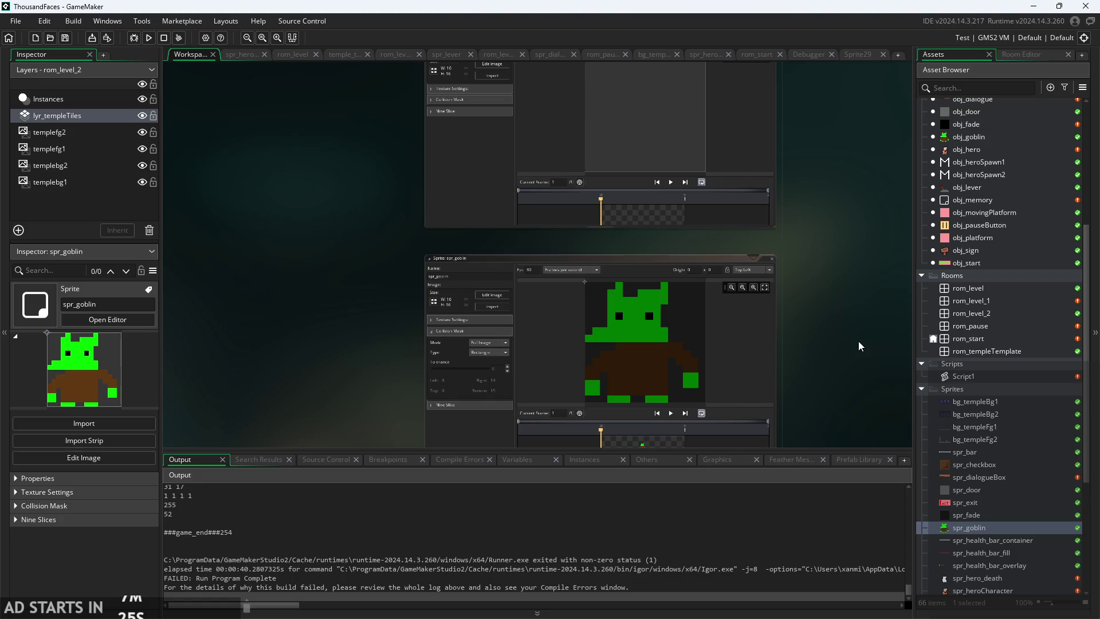
- Set spr_goblin's collision mask to Automatic mode with Precise (Slow) type
ctrl+scroll(871, 370, up, 3)
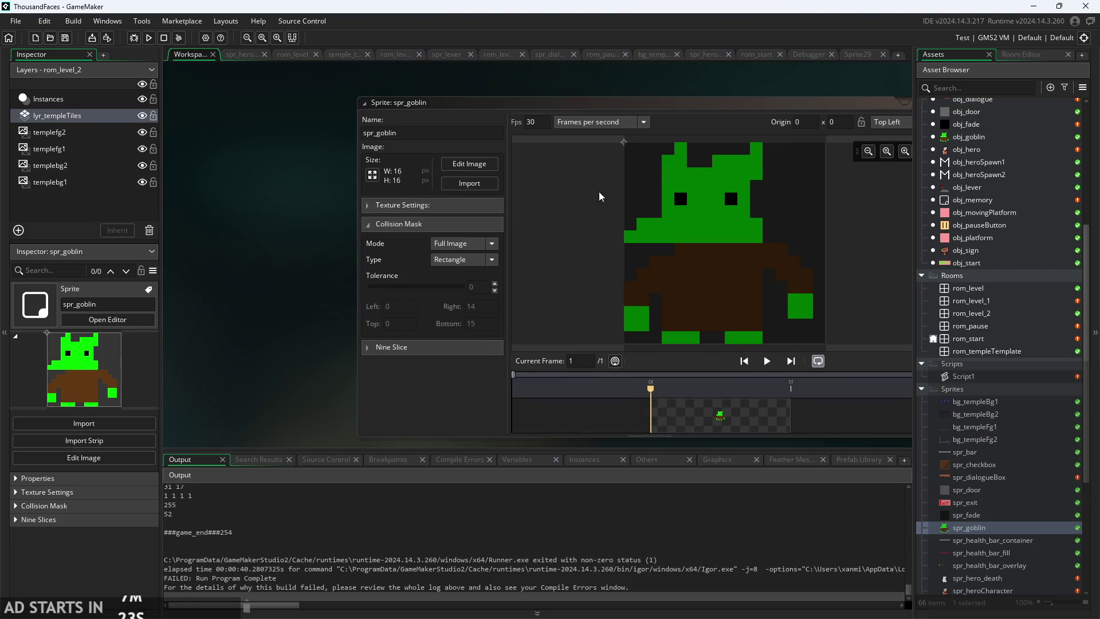
click(472, 243)
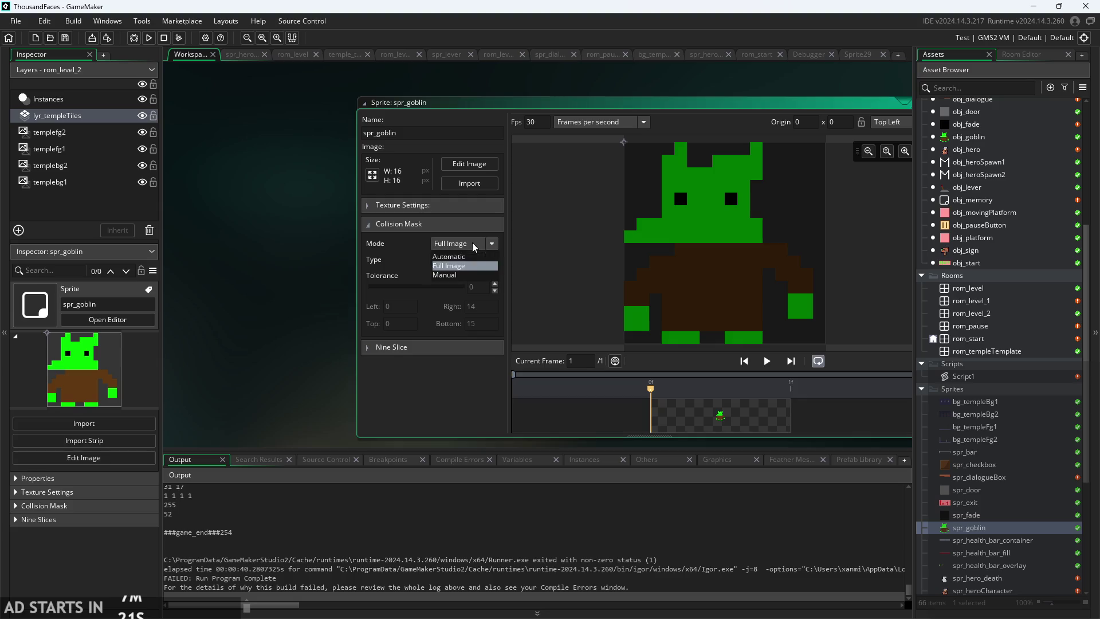
click(473, 259)
click(473, 259)
click(476, 310)
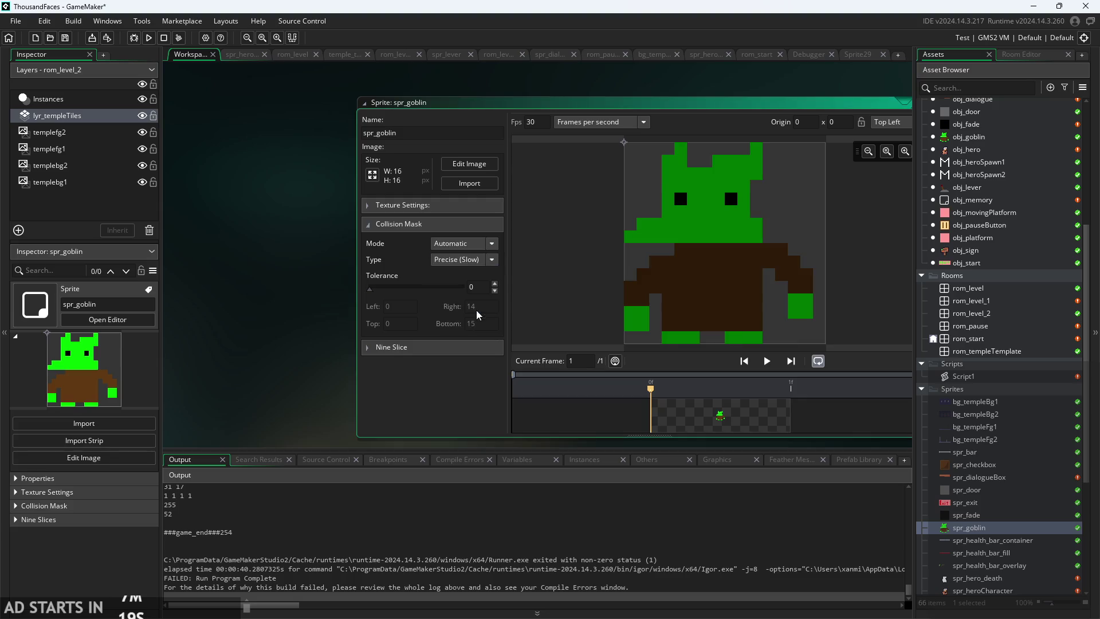
- Build and run the game, then start it on the castle level
drag(252, 321, 297, 321)
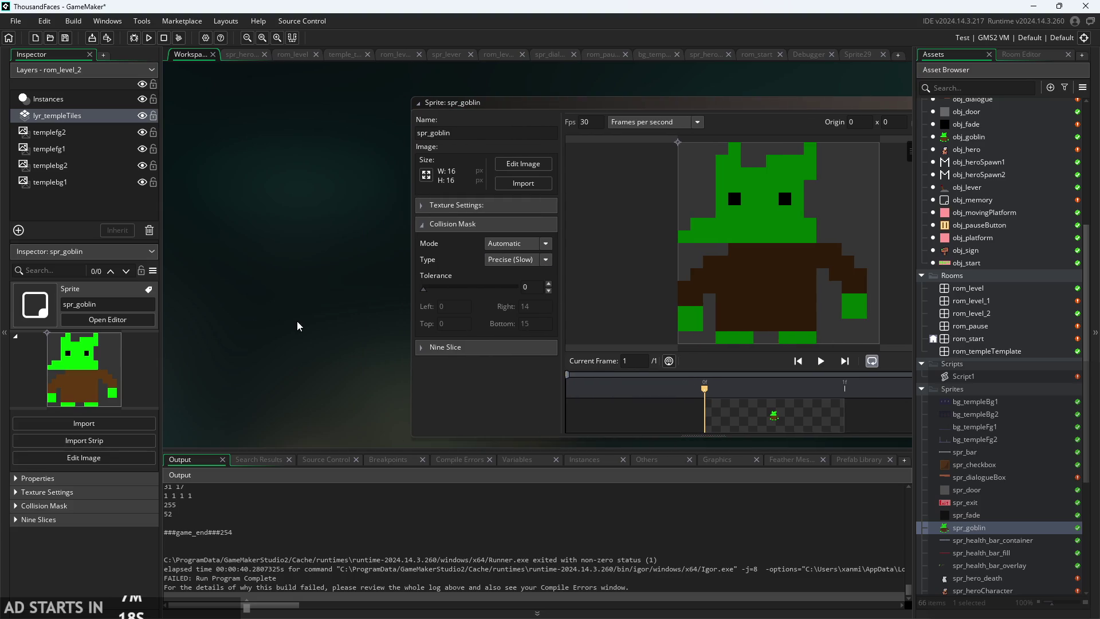
click(134, 38)
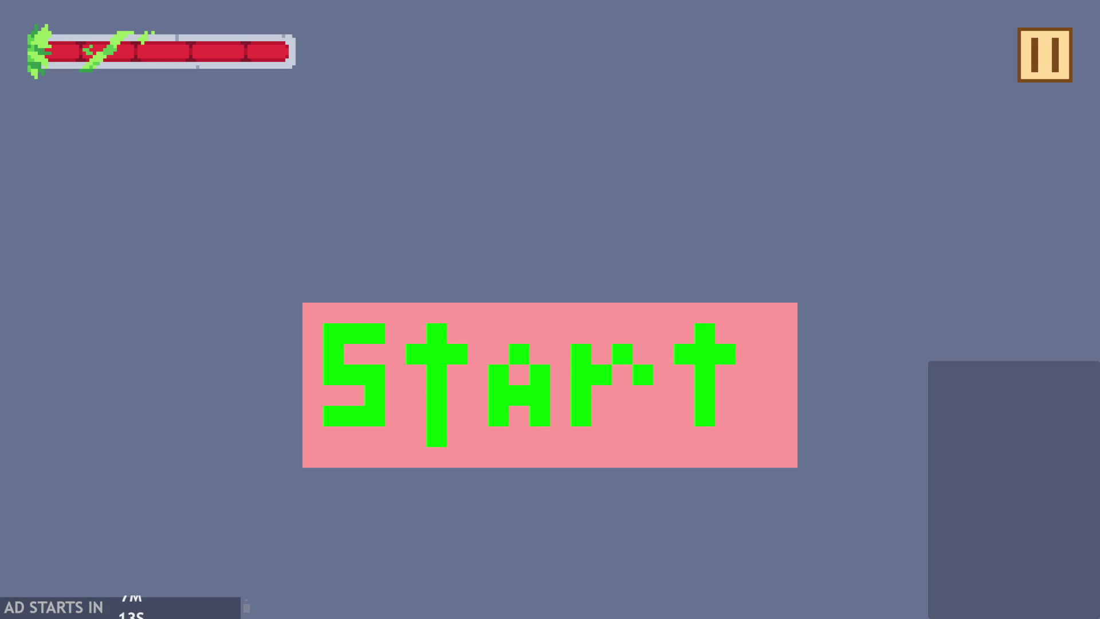
click(662, 370)
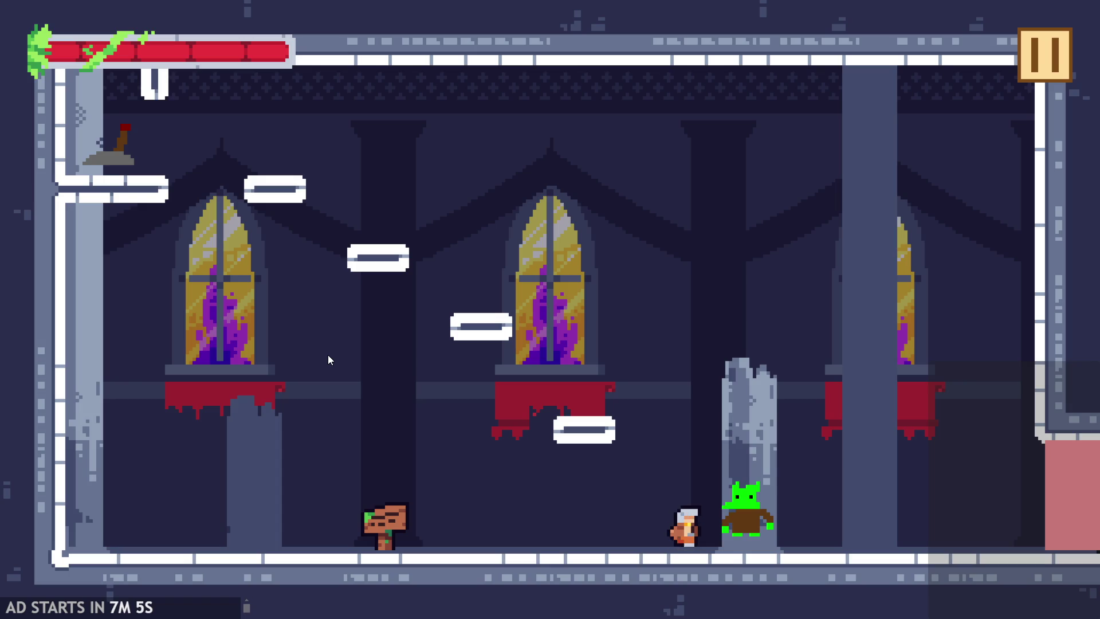
- Jump the hero around, then turn on Debug Stats from the pause settings and resume
key(space)
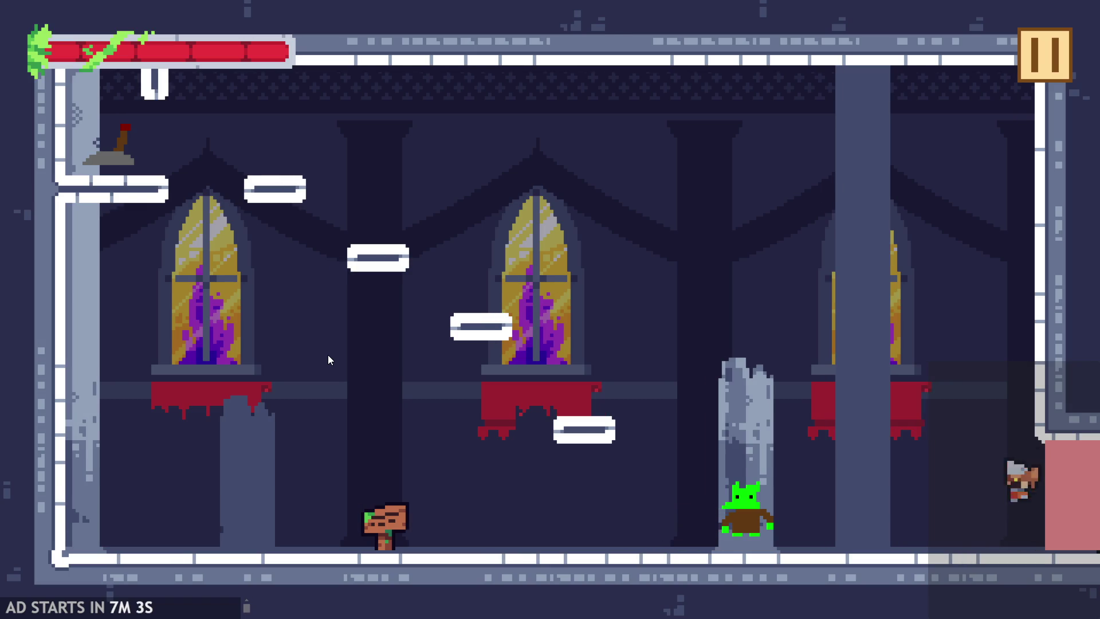
key(space)
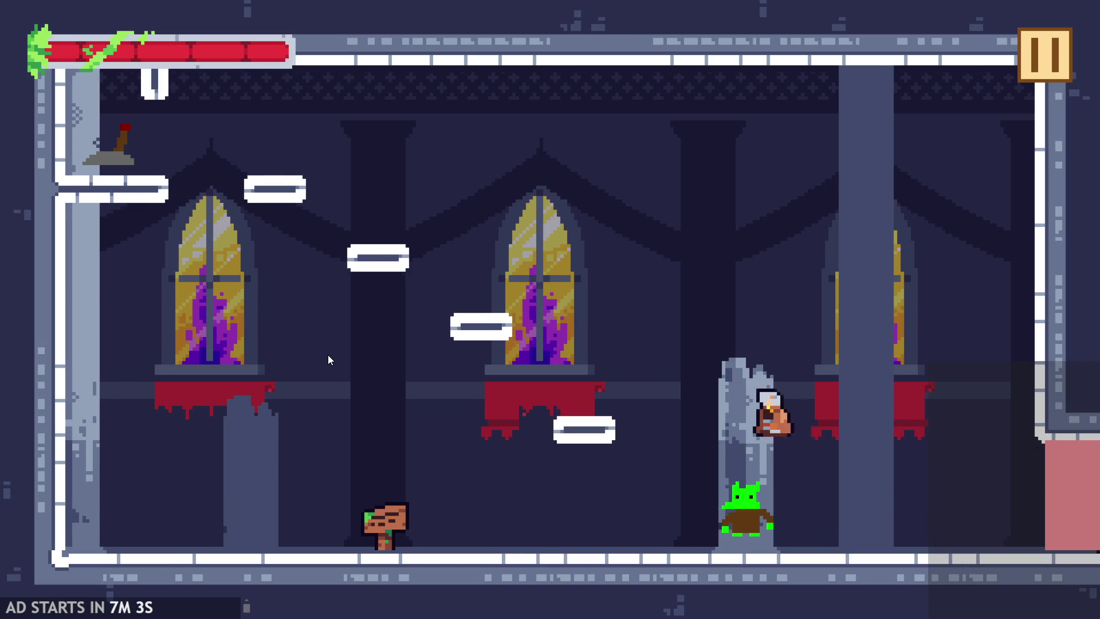
key(space)
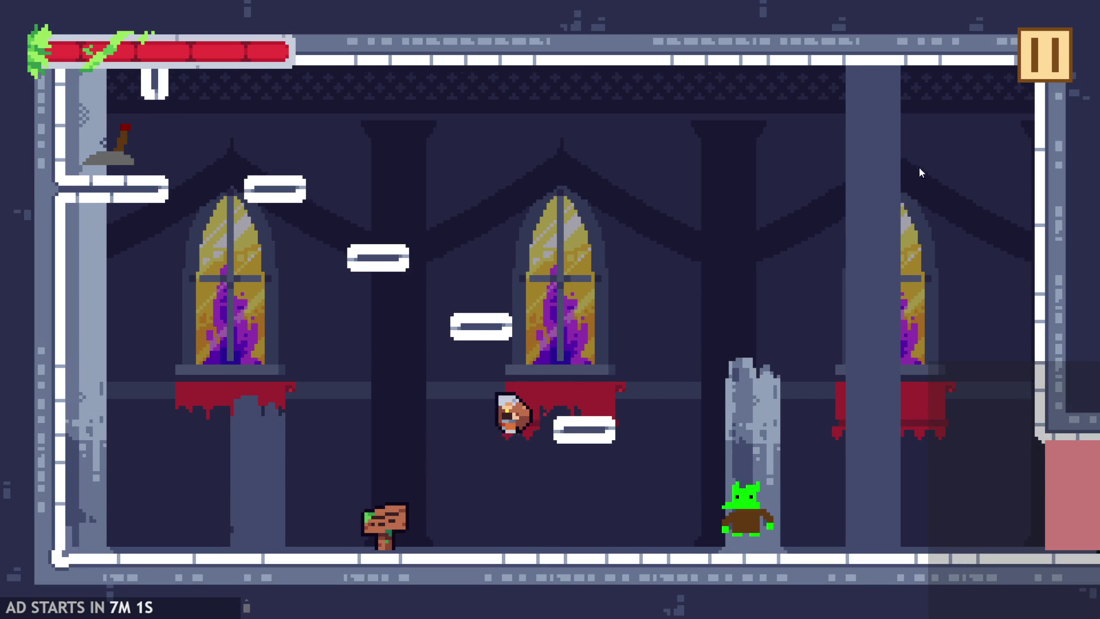
click(1031, 35)
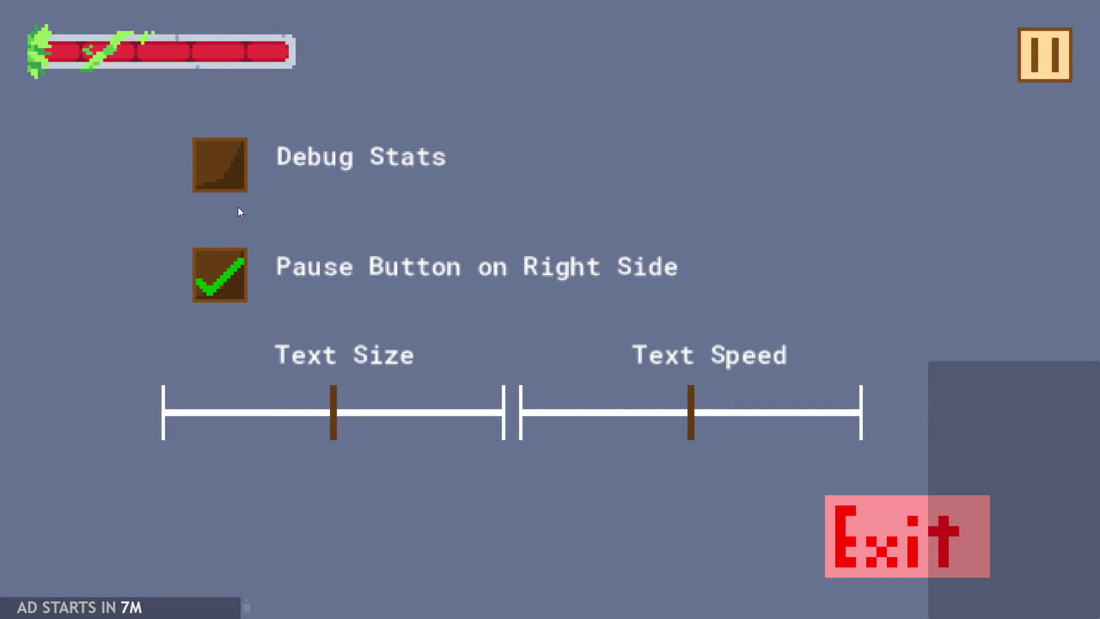
click(229, 178)
click(1049, 46)
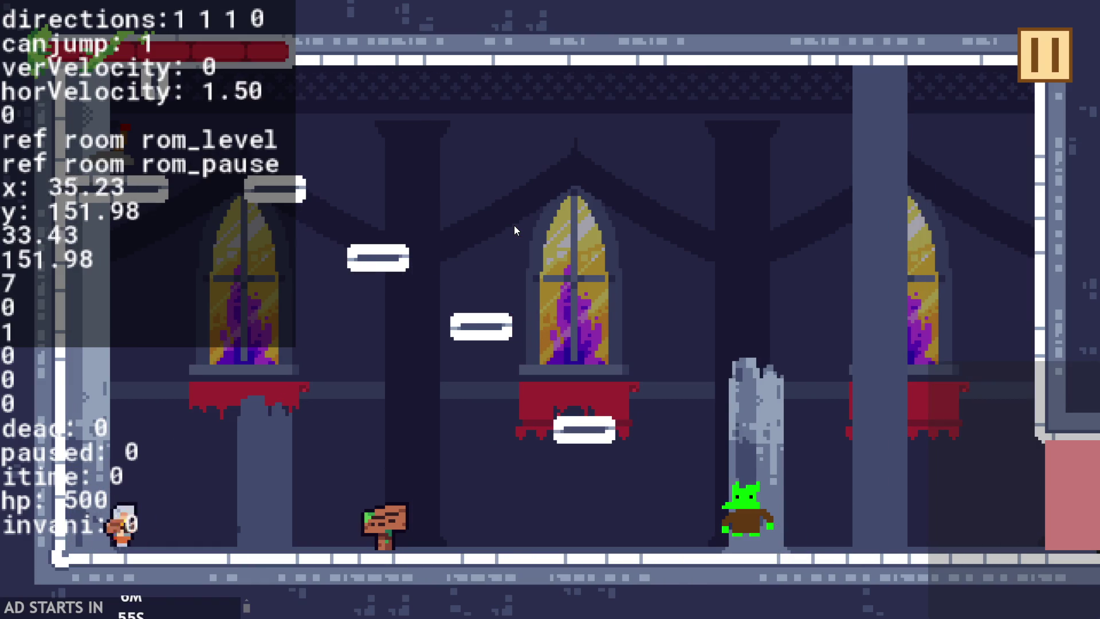
- Climb the hero across the platforms and nudge it into the goblin, then quit the game
click(514, 225)
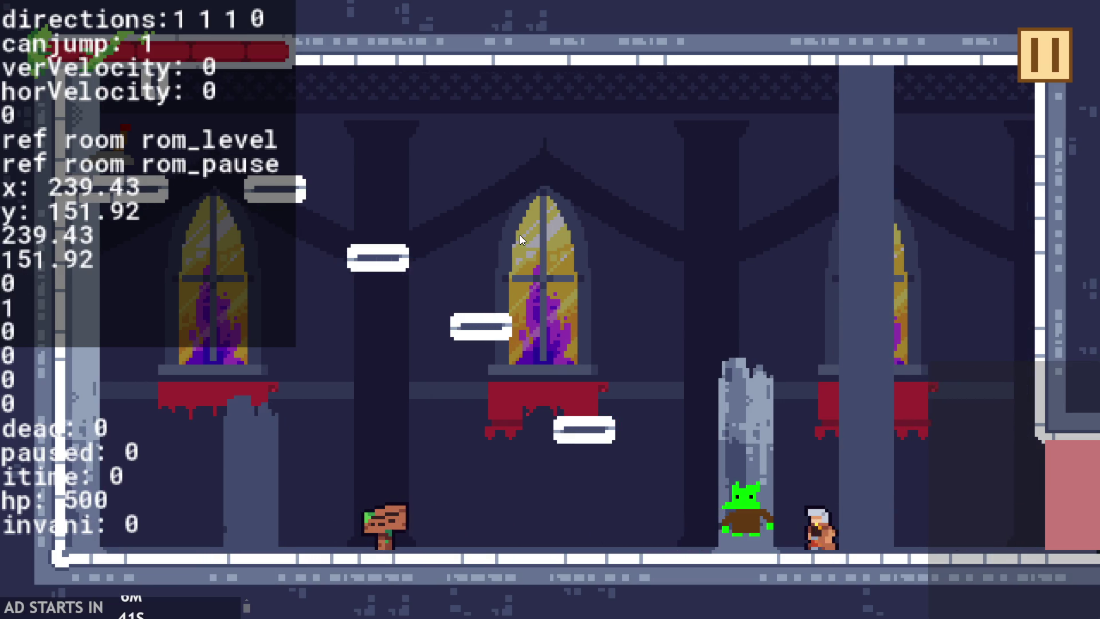
key(space)
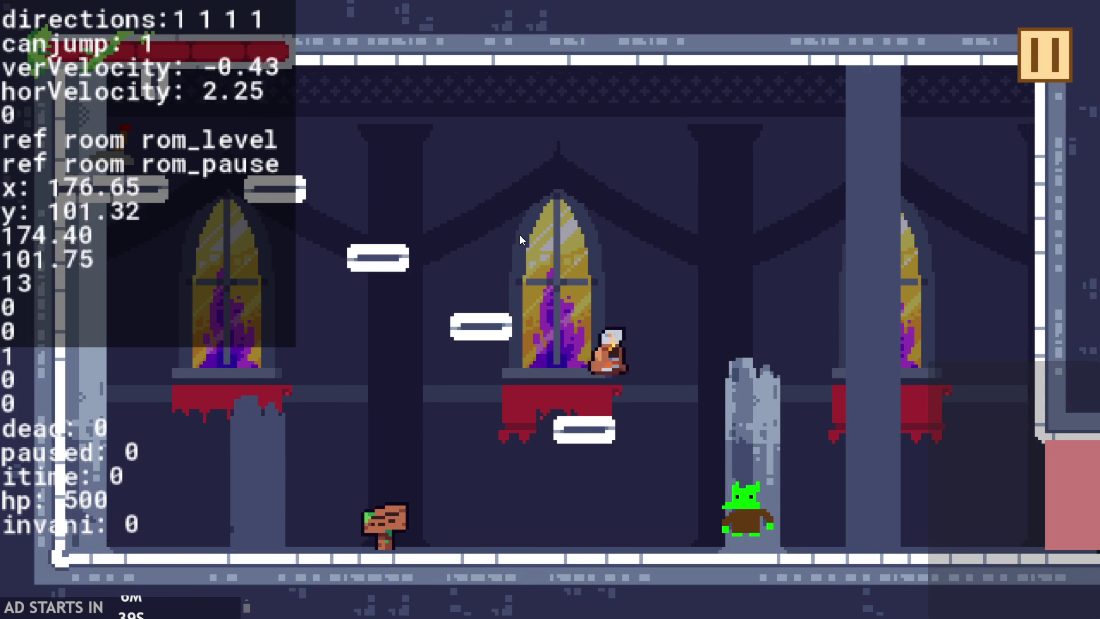
key(space)
key(space)
key(Left)
key(space)
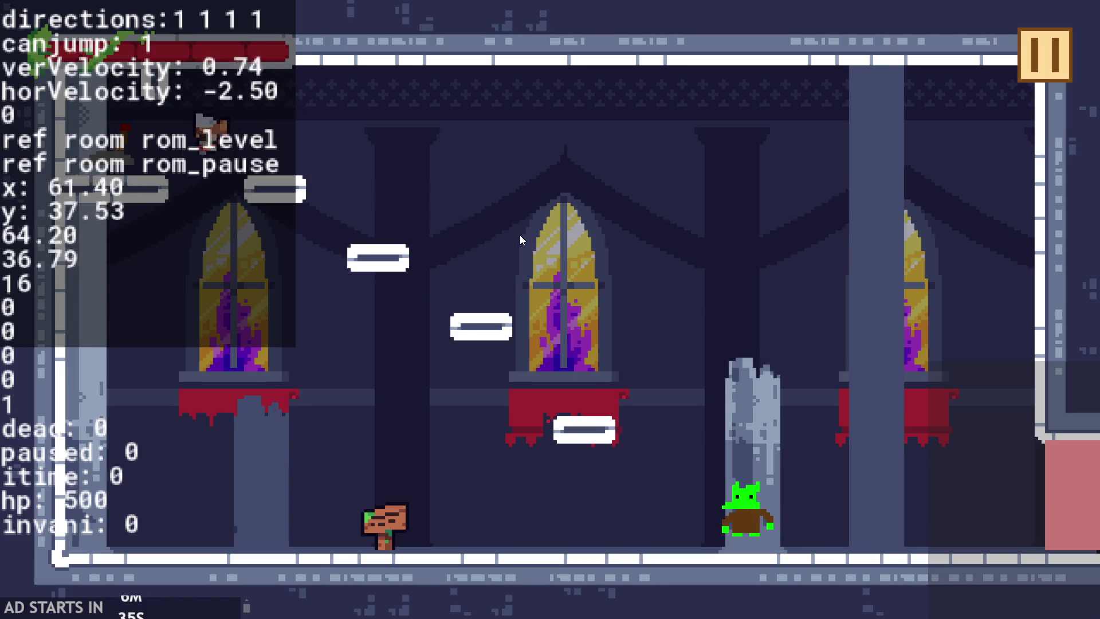
key(Right)
key(space)
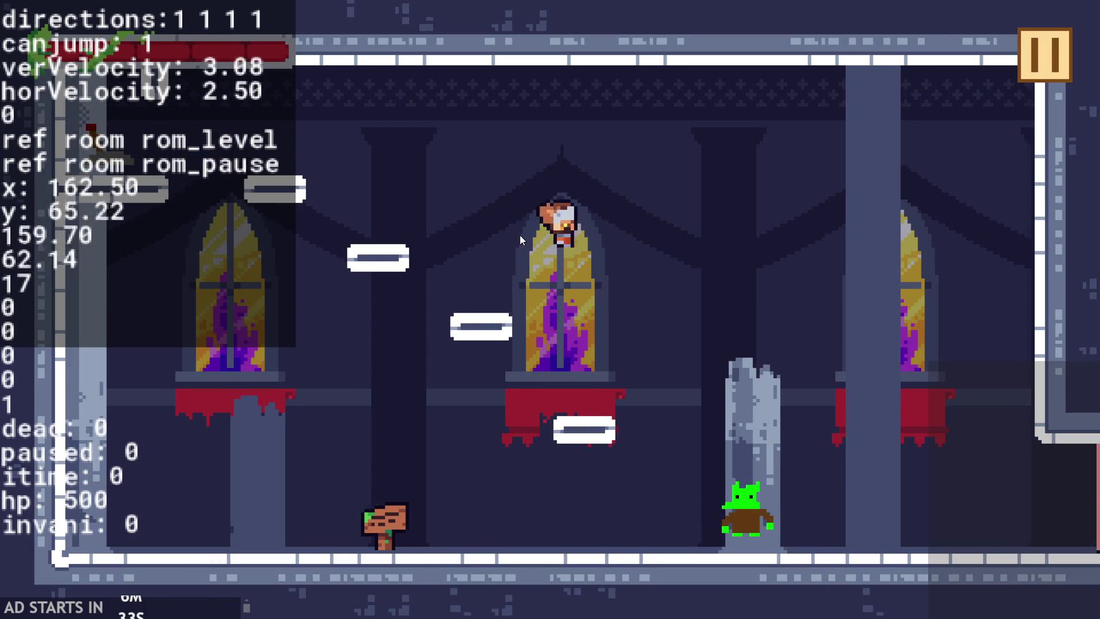
key(Left)
key(Left)
key(Right)
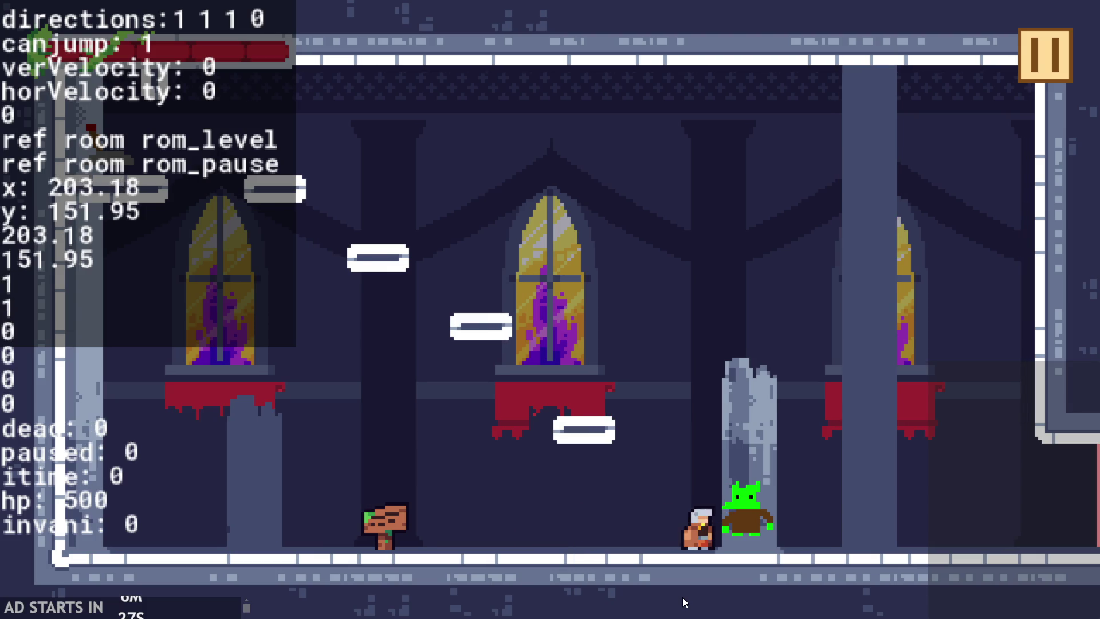
key(Right)
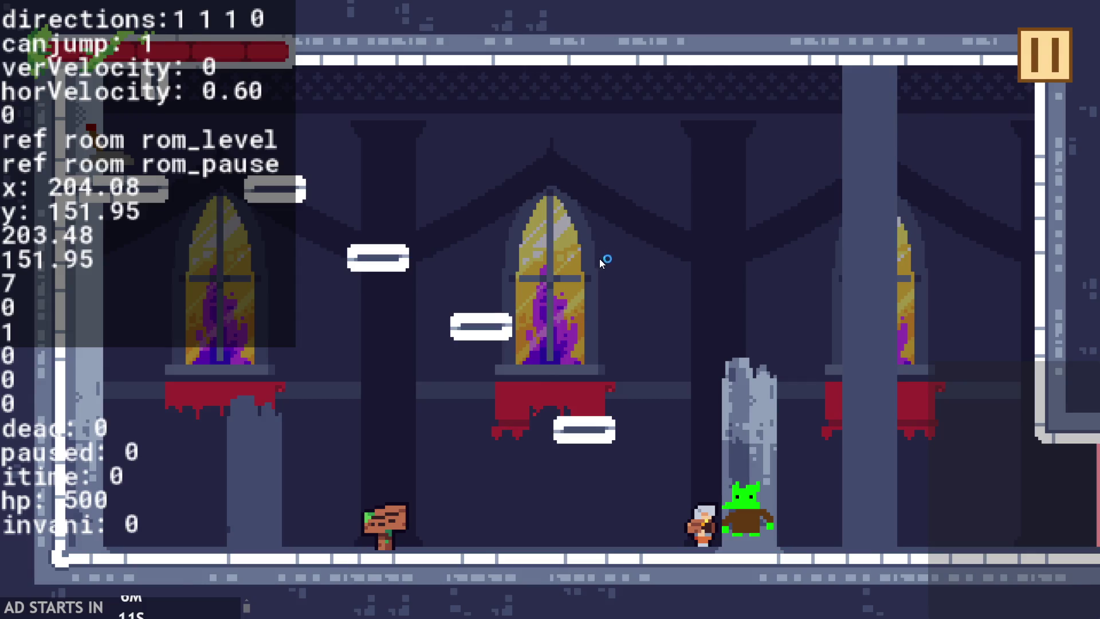
key(Escape)
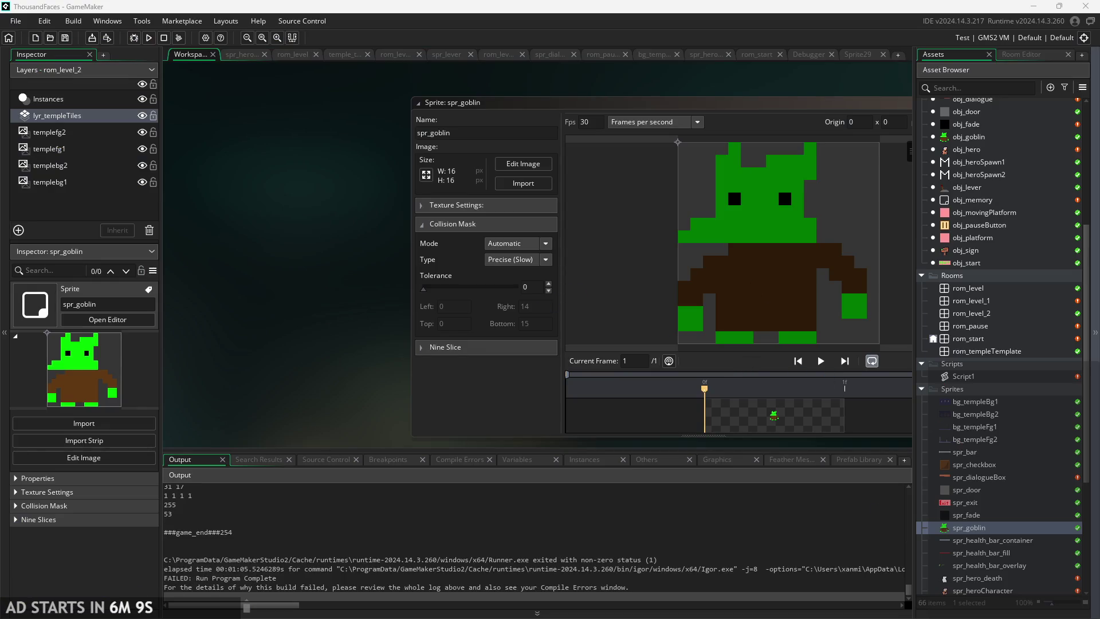
- Open obj_hero's End Step event to review its collision code
mouse_move(300, 404)
mouse_down()
mouse_move(321, 427)
mouse_move(360, 379)
mouse_up()
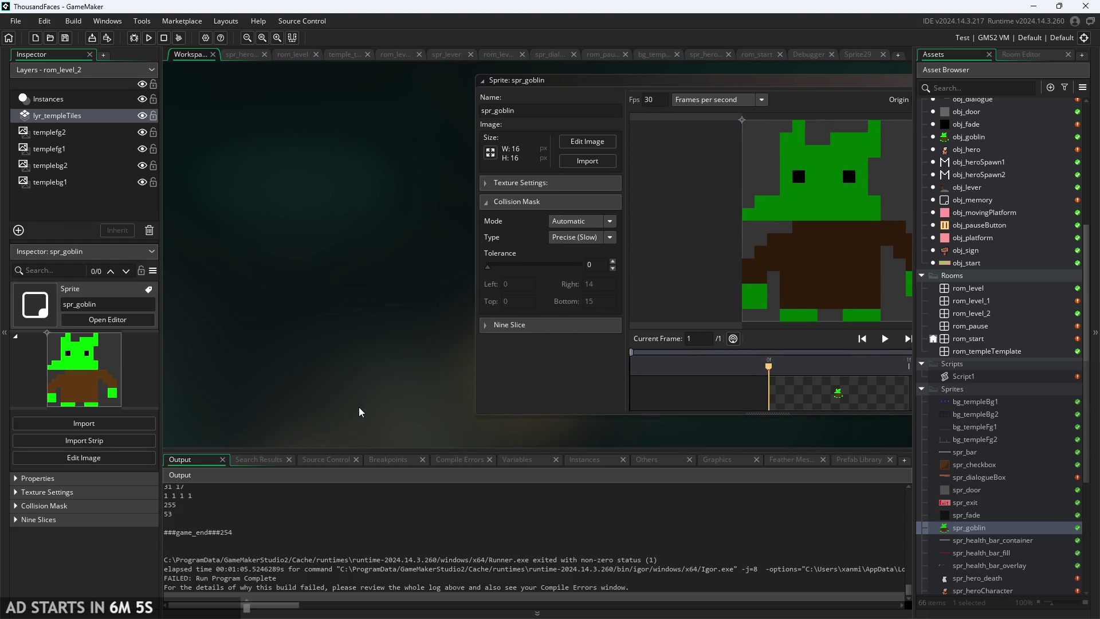
scroll(338, 343, right, 3)
drag(338, 343, 240, 371)
scroll(240, 371, up, 3)
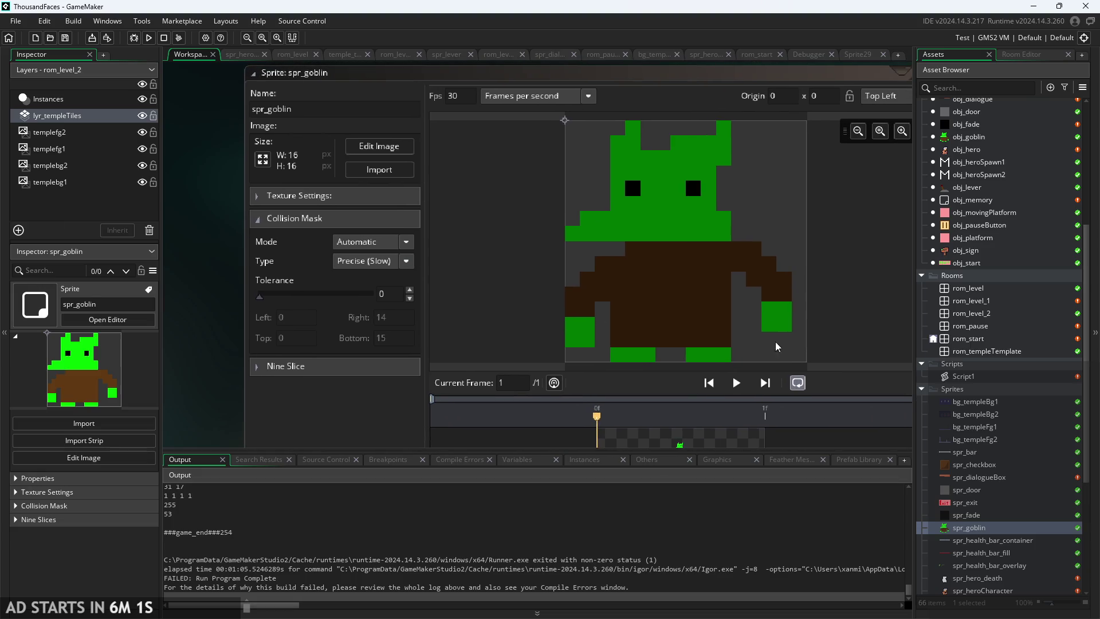
click(971, 137)
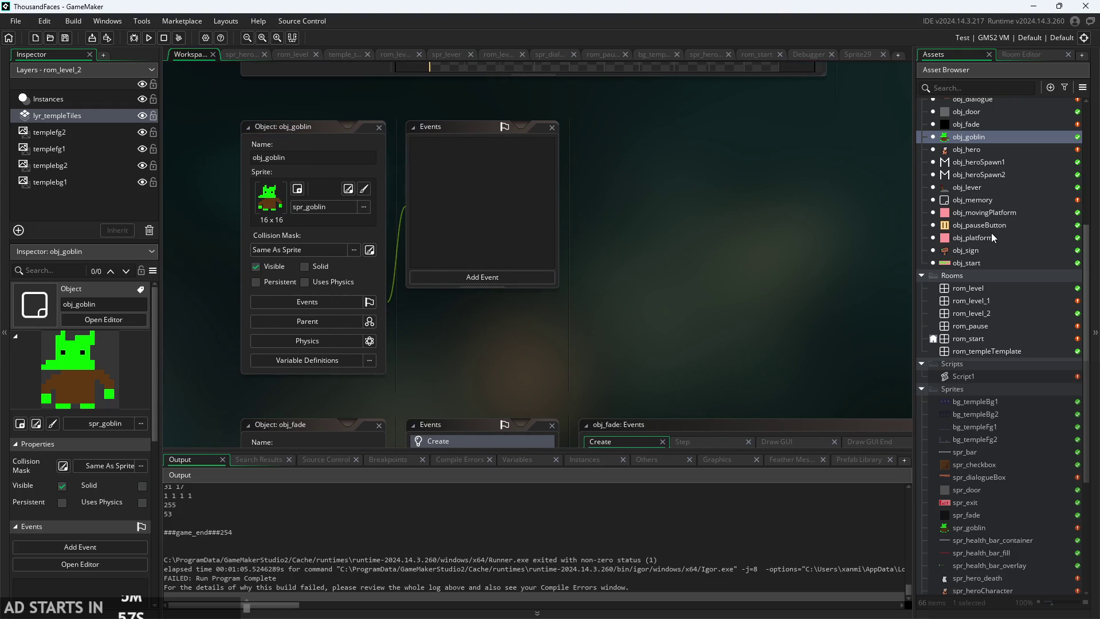
double_click(987, 150)
- Reopen the goblin sprite editor and expand the platform sprite's collision mask settings
mouse_move(492, 318)
mouse_down()
mouse_move(420, 332)
mouse_move(408, 325)
mouse_move(440, 298)
mouse_up()
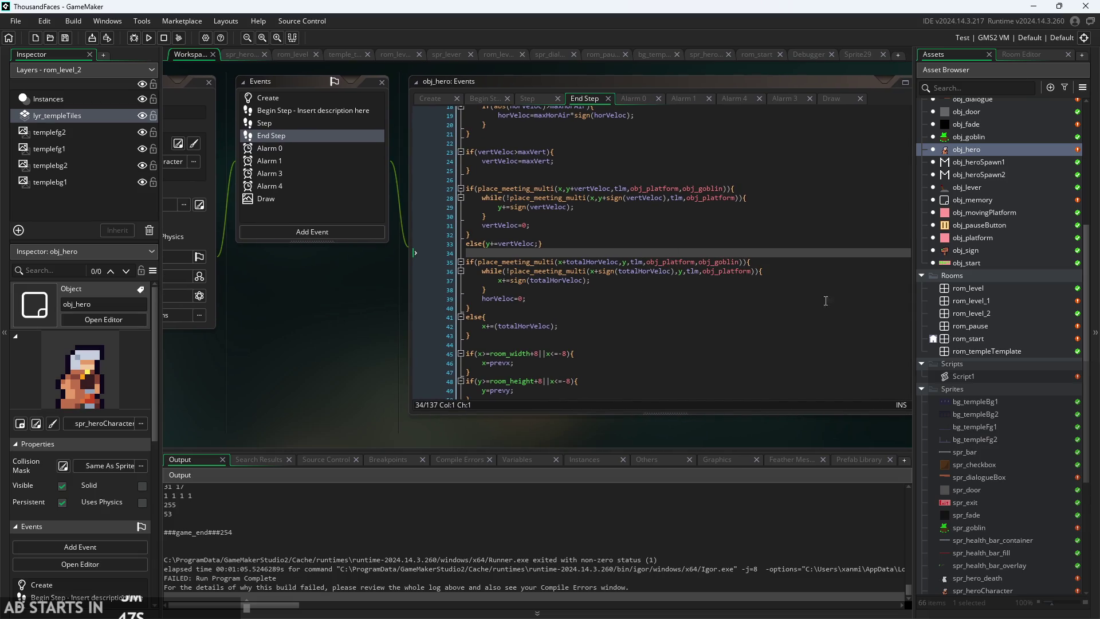
double_click(968, 528)
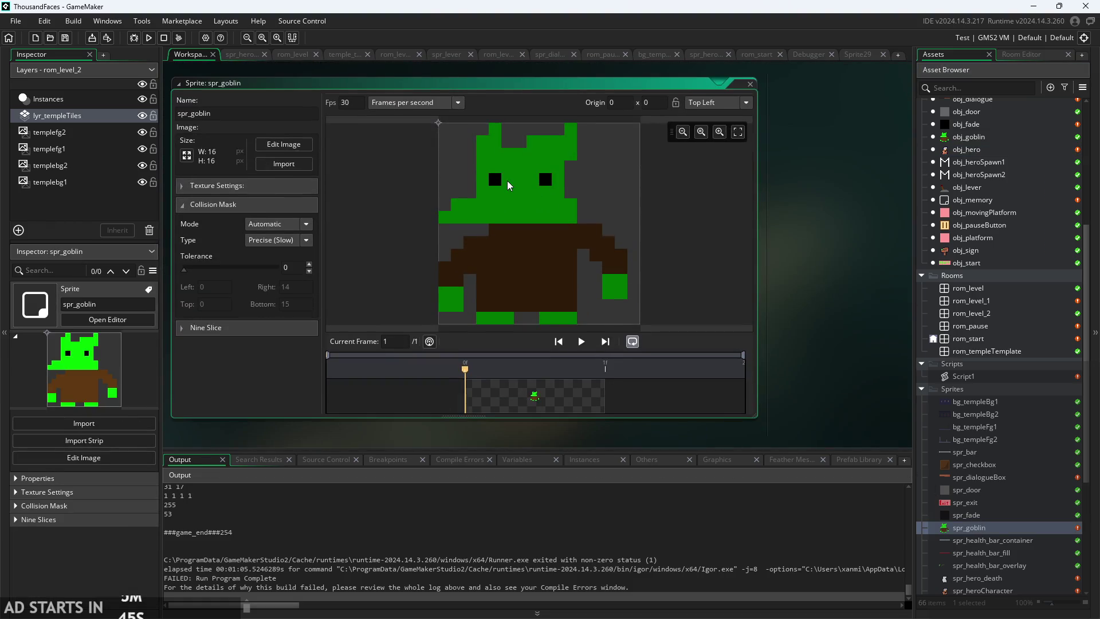
click(297, 227)
scroll(978, 504, down, 3)
double_click(972, 539)
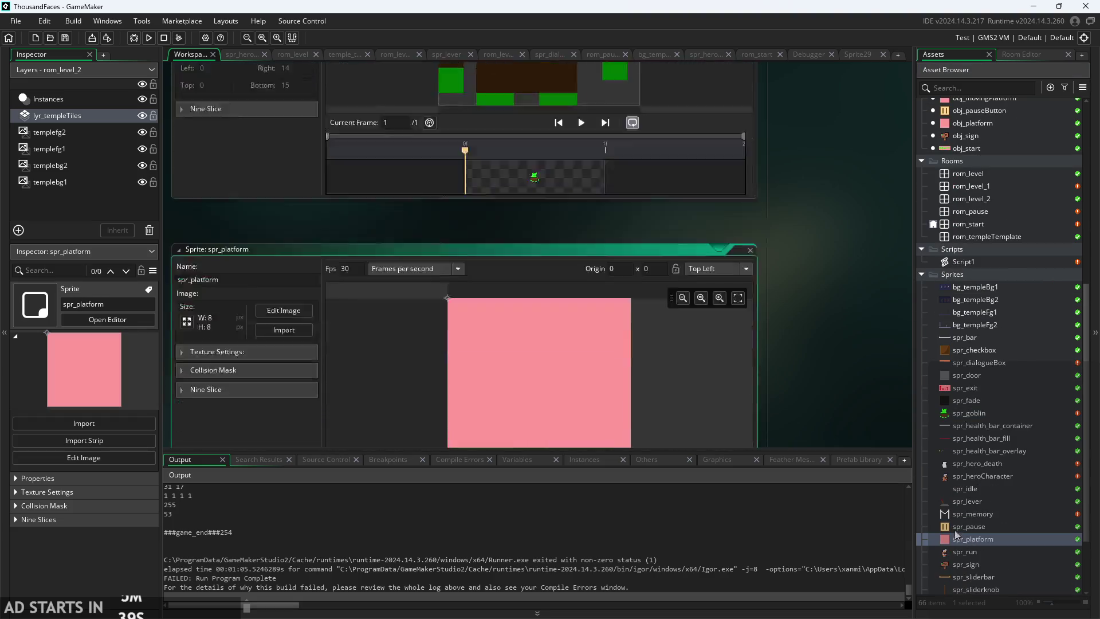
click(250, 201)
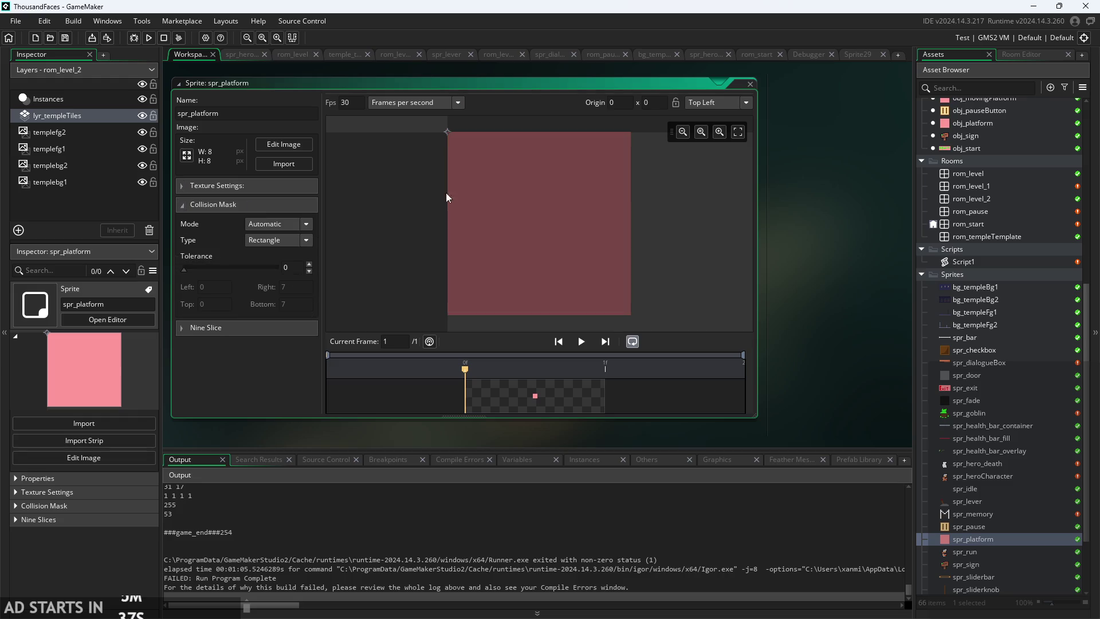
- Change spr_goblin's collision mask type to Rectangle
drag(805, 182, 848, 378)
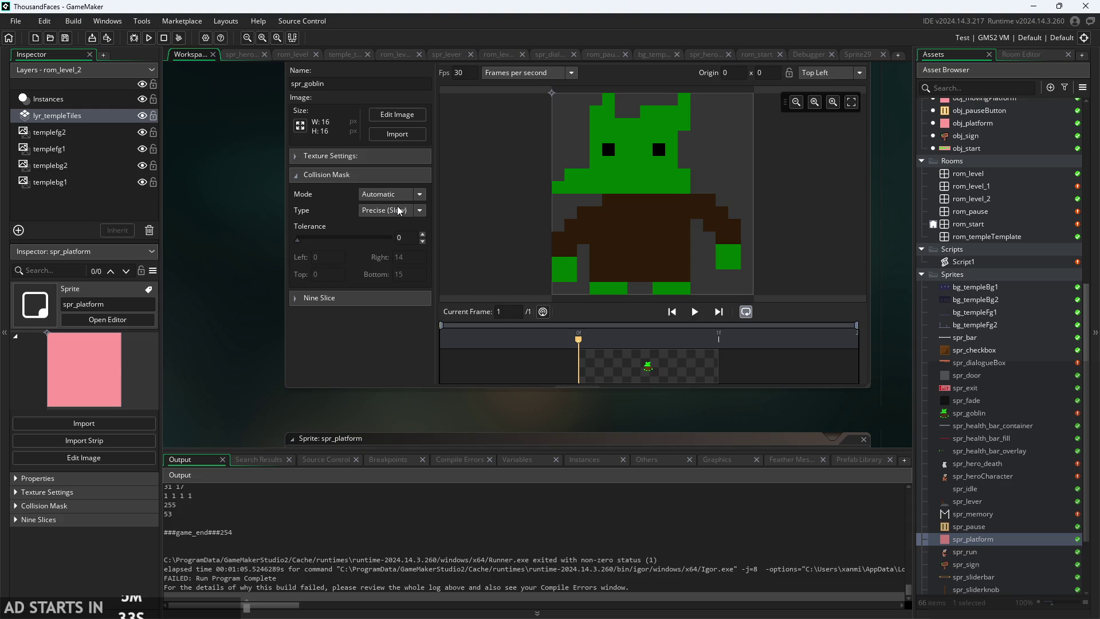
click(398, 207)
click(397, 225)
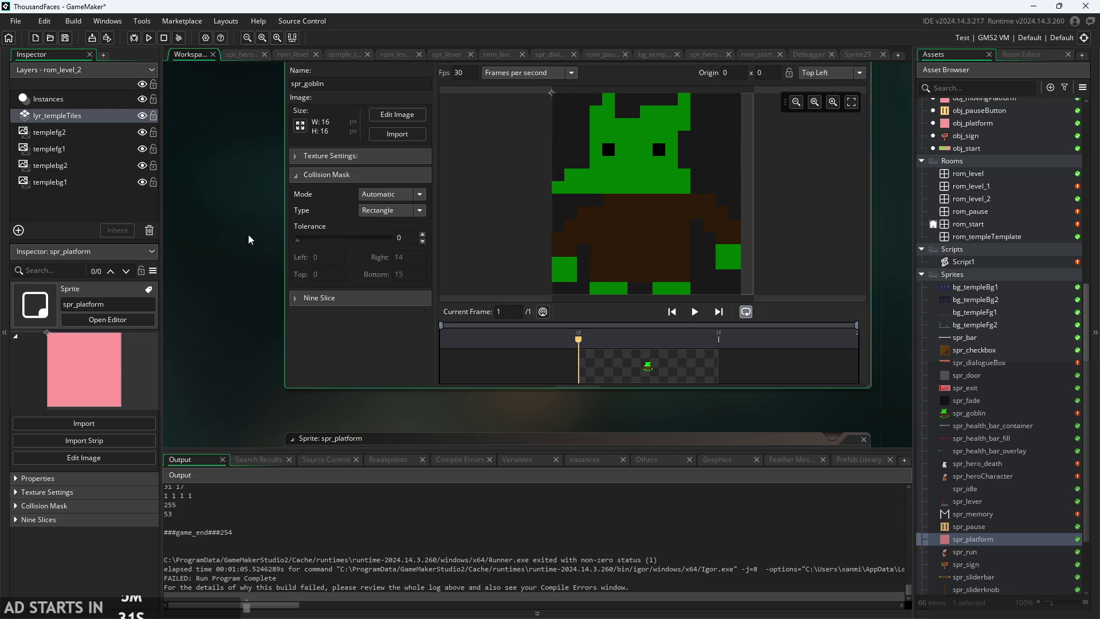
drag(250, 236, 260, 297)
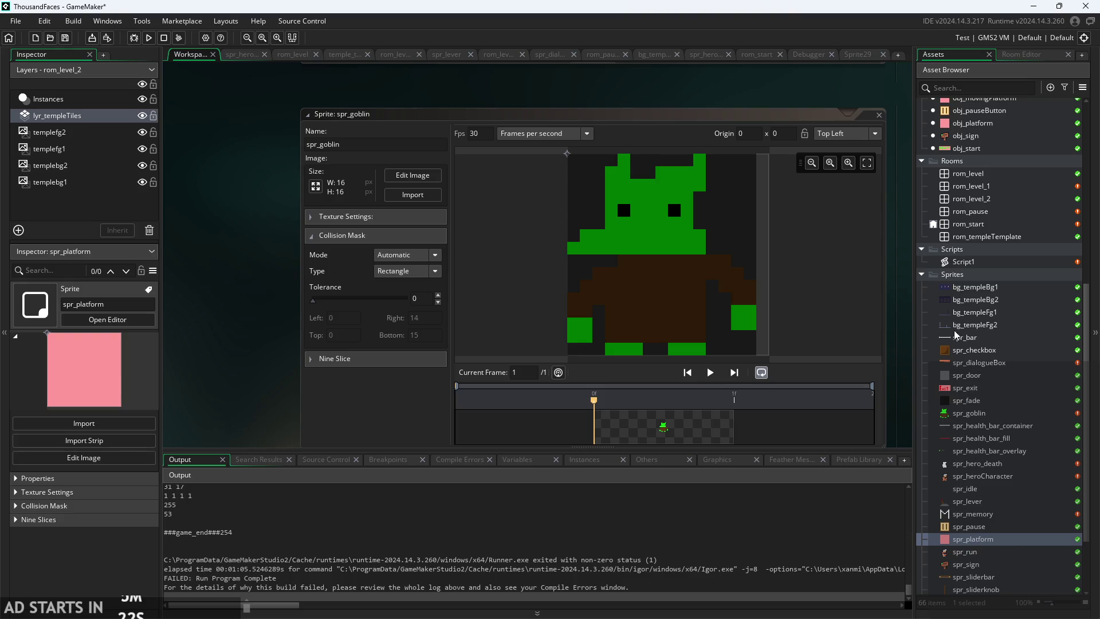
scroll(957, 337, up, 5)
scroll(965, 315, up, 2)
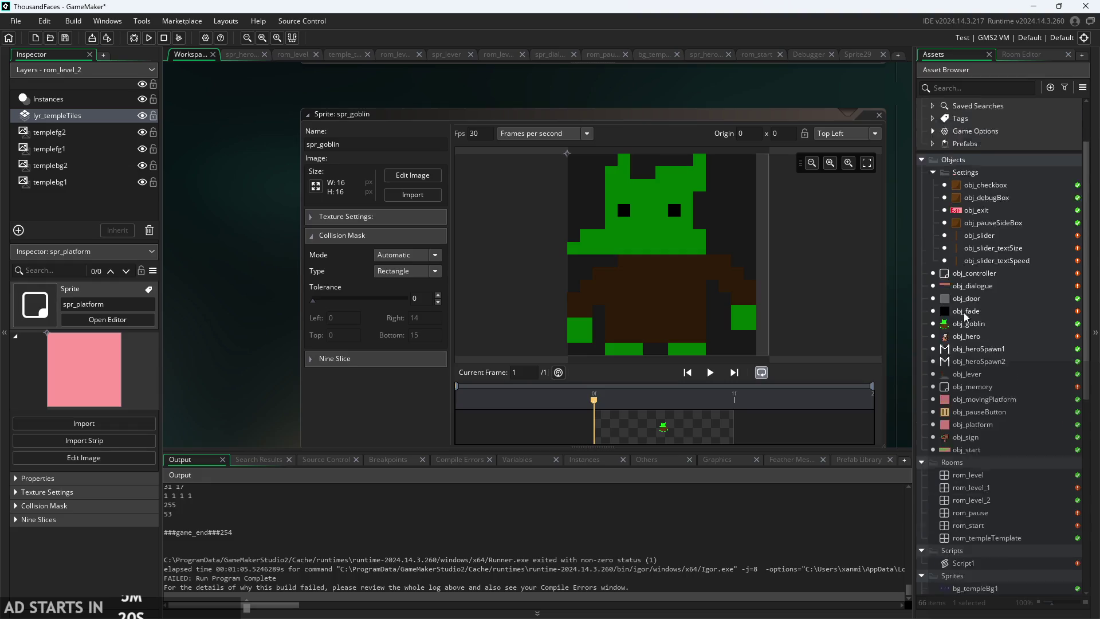
- Open rom_level and place an obj_platform instance beside the sign
click(989, 496)
double_click(989, 498)
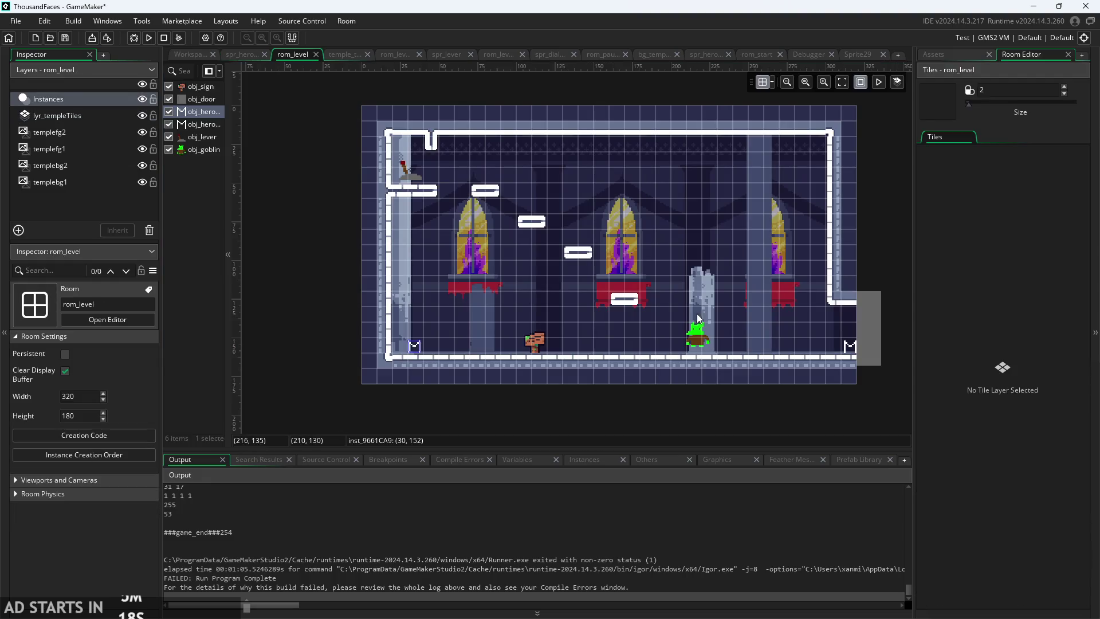
click(694, 327)
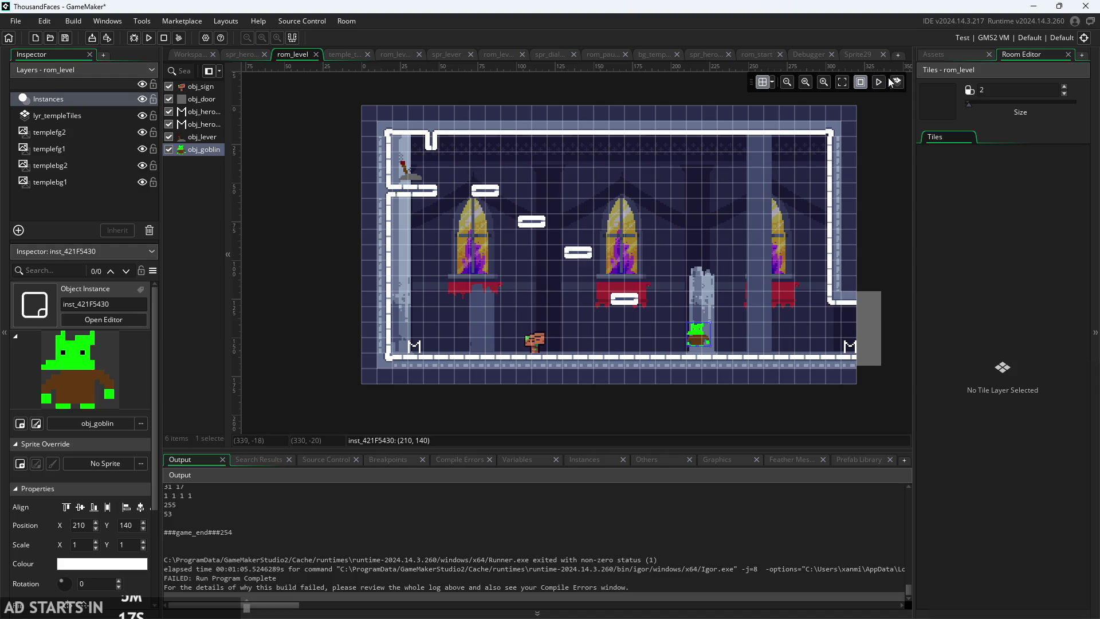
click(940, 55)
mouse_move(957, 448)
mouse_down()
mouse_move(615, 334)
mouse_move(529, 337)
mouse_up()
click(556, 289)
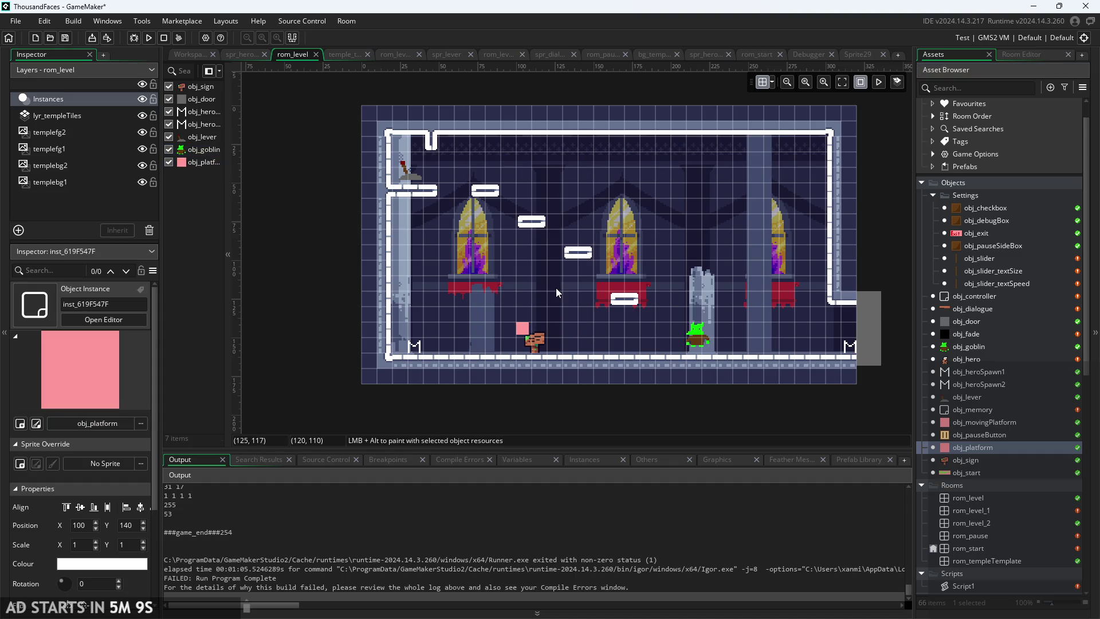
- Scale the pink platform to 2.25, then build and launch the game
click(523, 329)
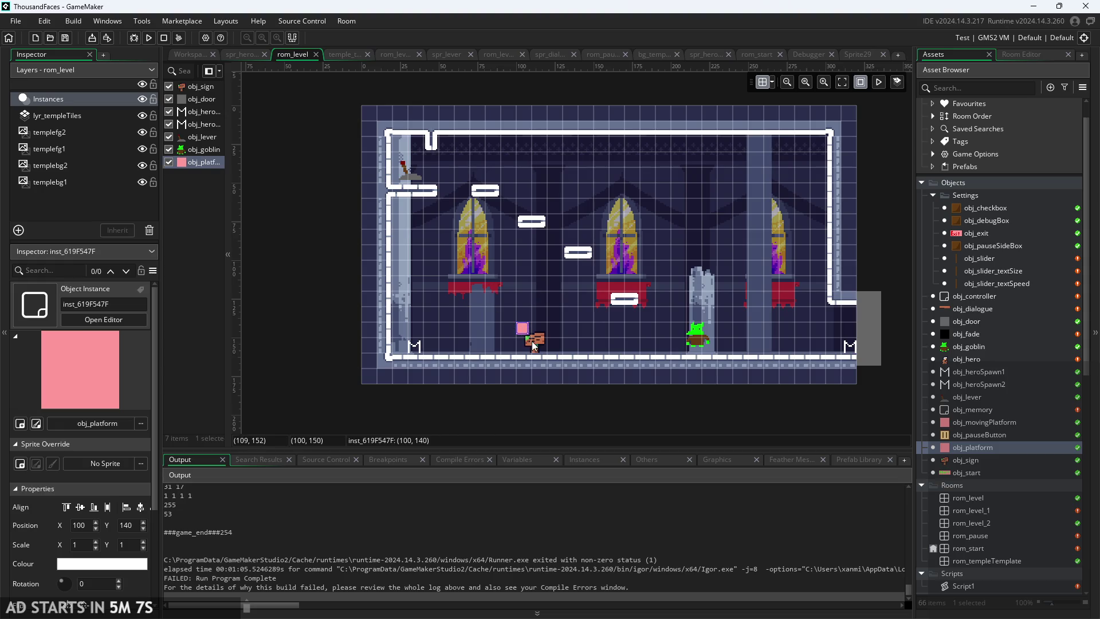
drag(527, 335, 544, 351)
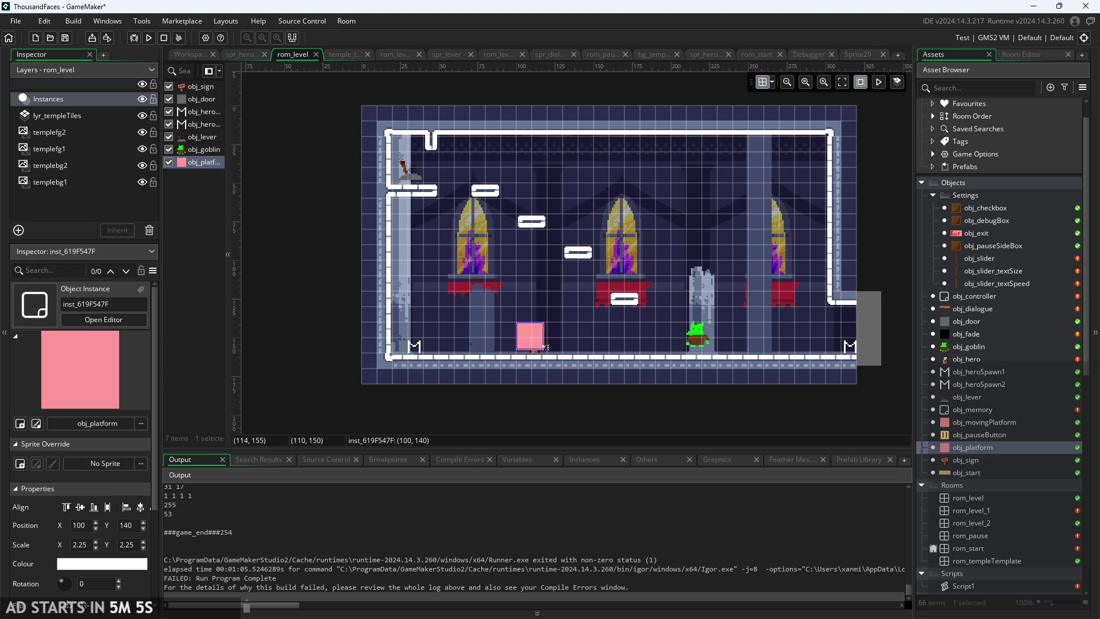
click(282, 99)
click(149, 37)
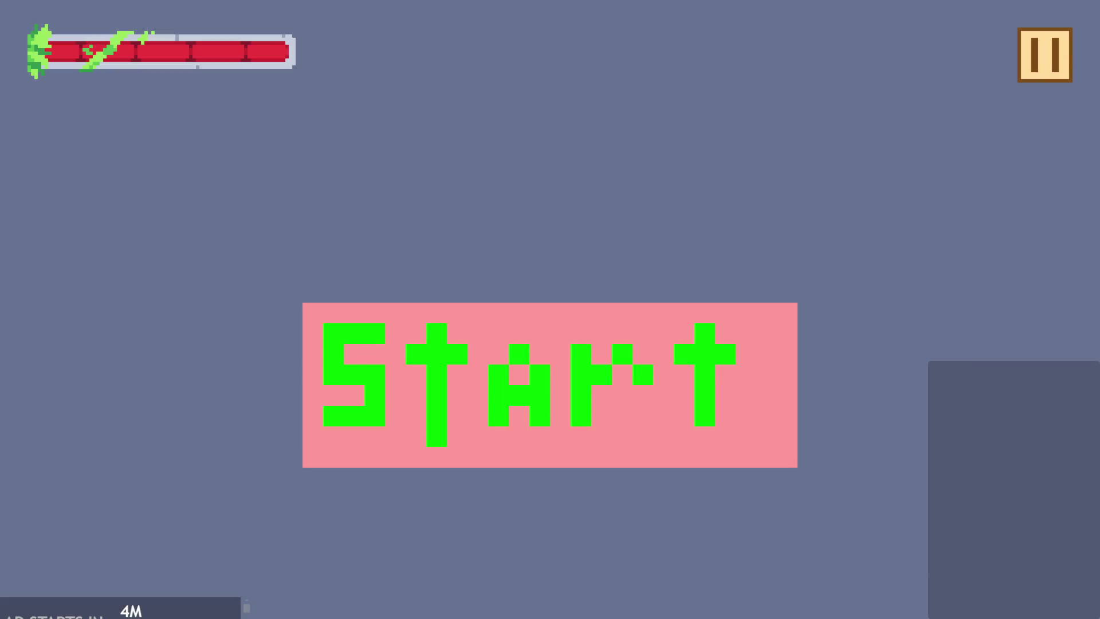
- Start the game and hop the hero onto the enlarged pink block
click(671, 373)
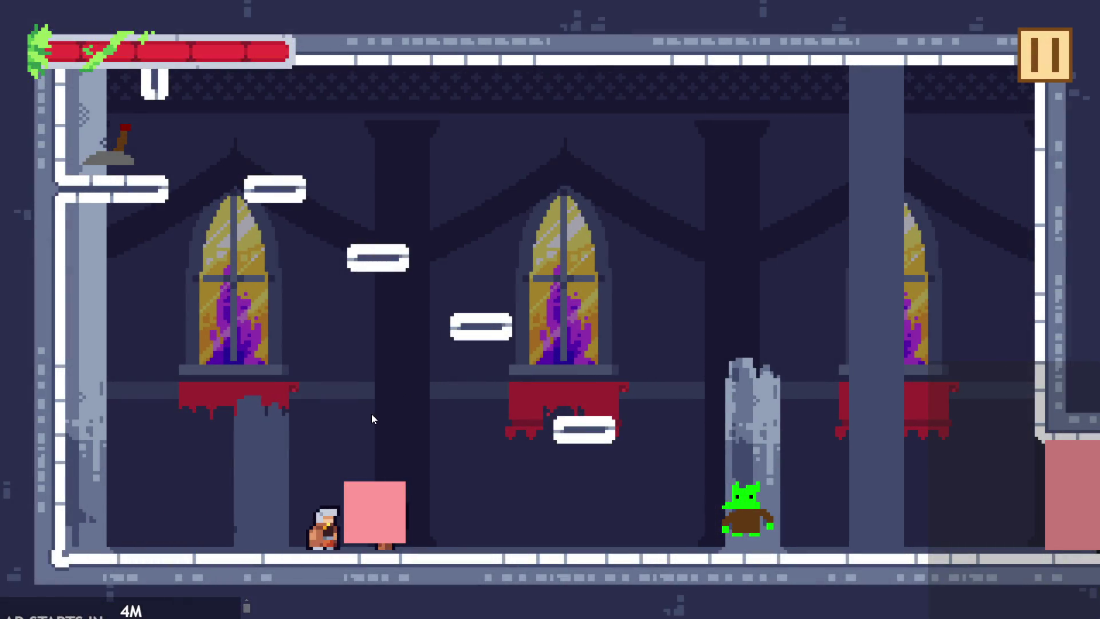
key(Left)
key(Up)
key(Right)
key(Left)
key(Up)
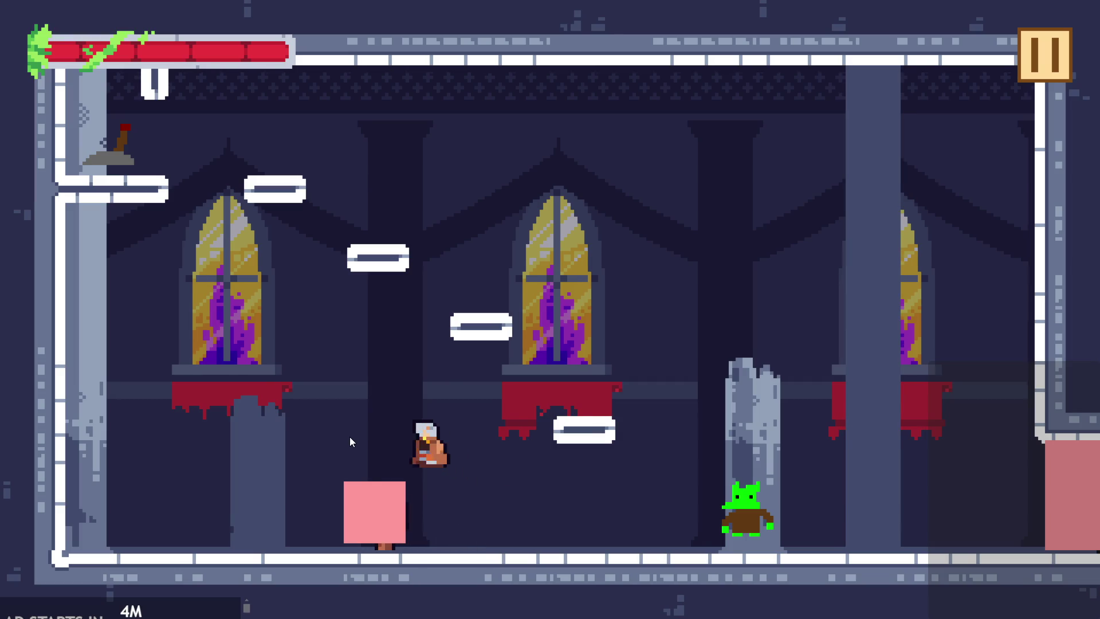
key(Left)
key(Up)
key(Right)
- Run the hero back past the goblin, then pause and exit to the editor
key(Left)
key(Right)
key(Up)
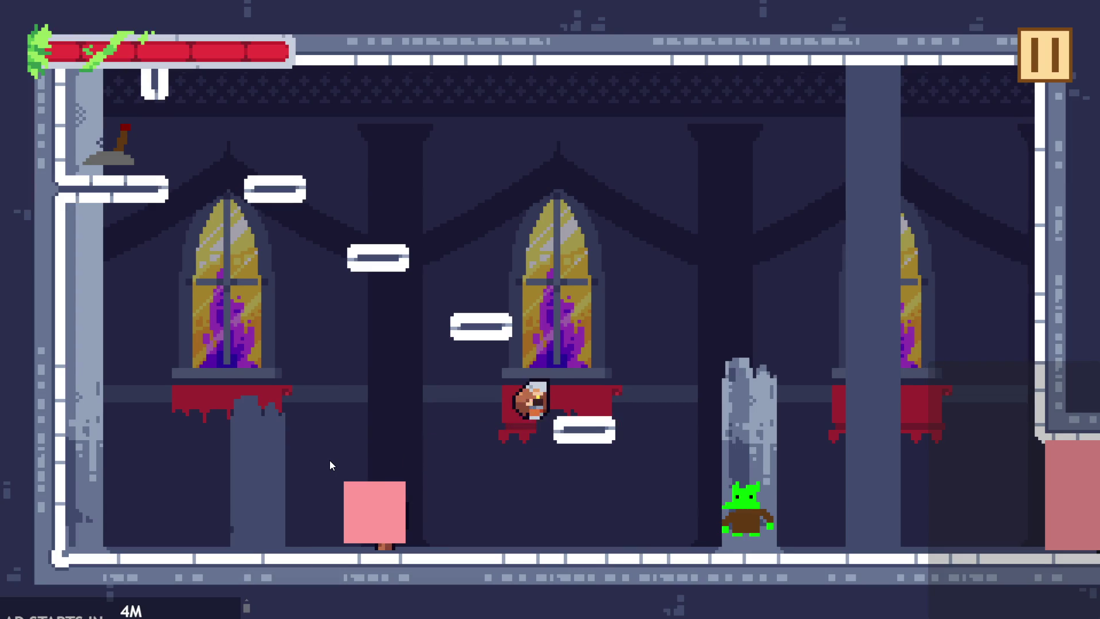
key(Right)
key(Up)
key(Left)
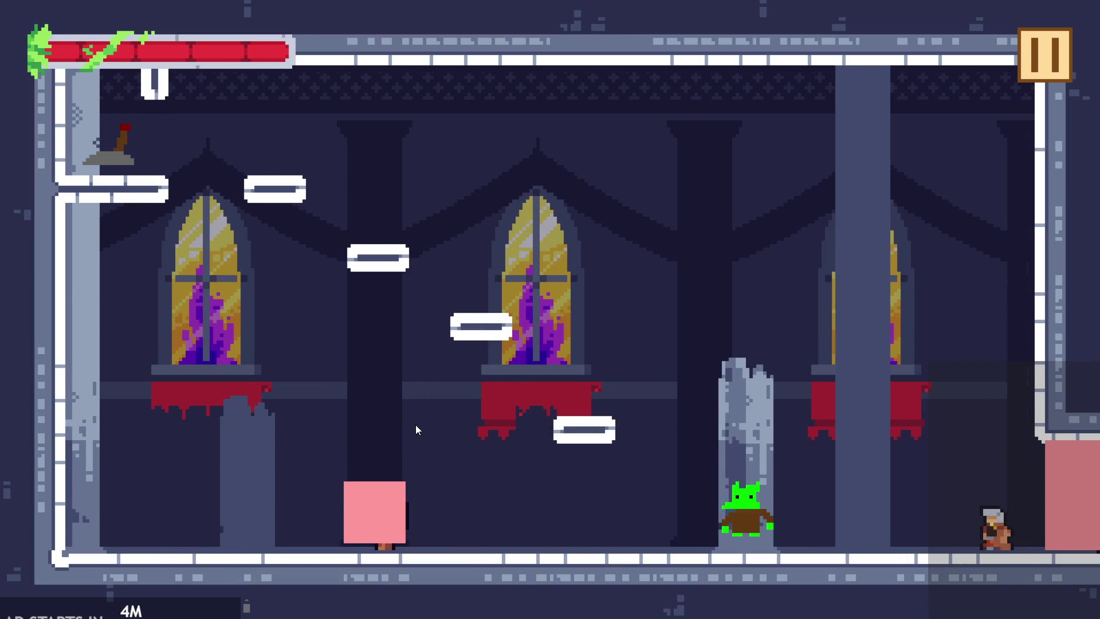
click(1030, 118)
click(882, 514)
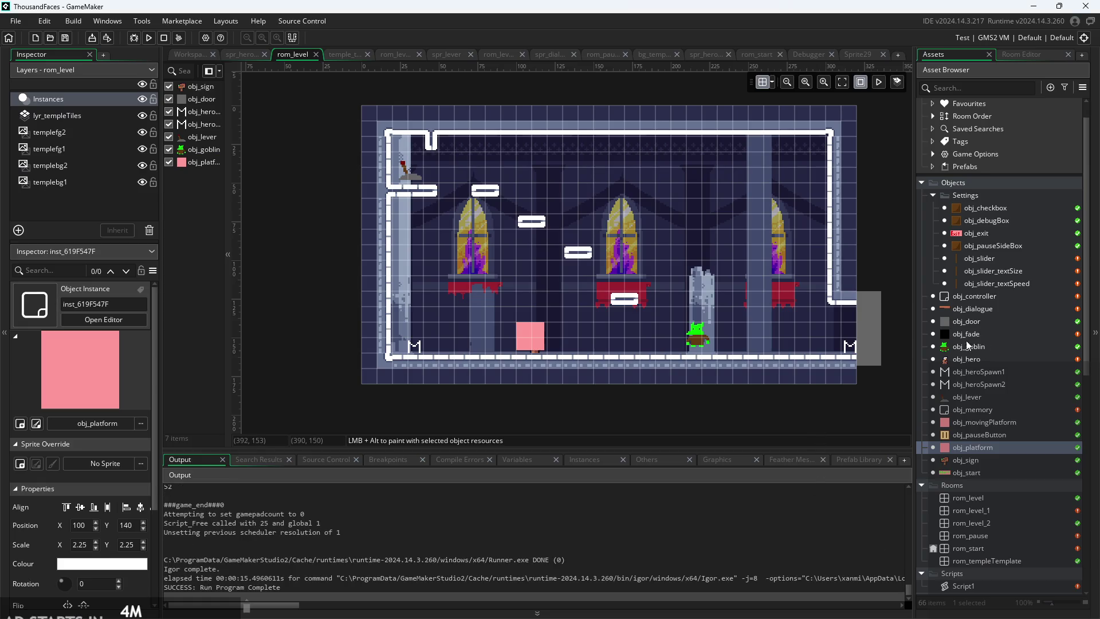
- Bring up obj_hero's End Step collision code in the workspace
click(1024, 234)
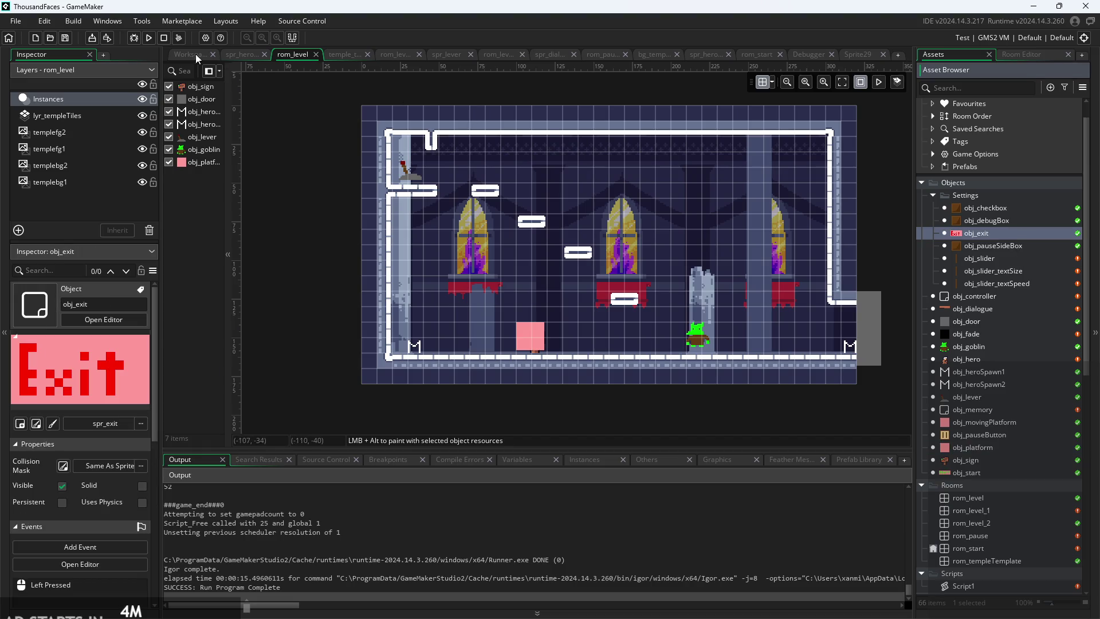
click(189, 54)
mouse_move(255, 319)
mouse_down()
mouse_move(270, 335)
mouse_move(214, 252)
mouse_move(225, 247)
mouse_up()
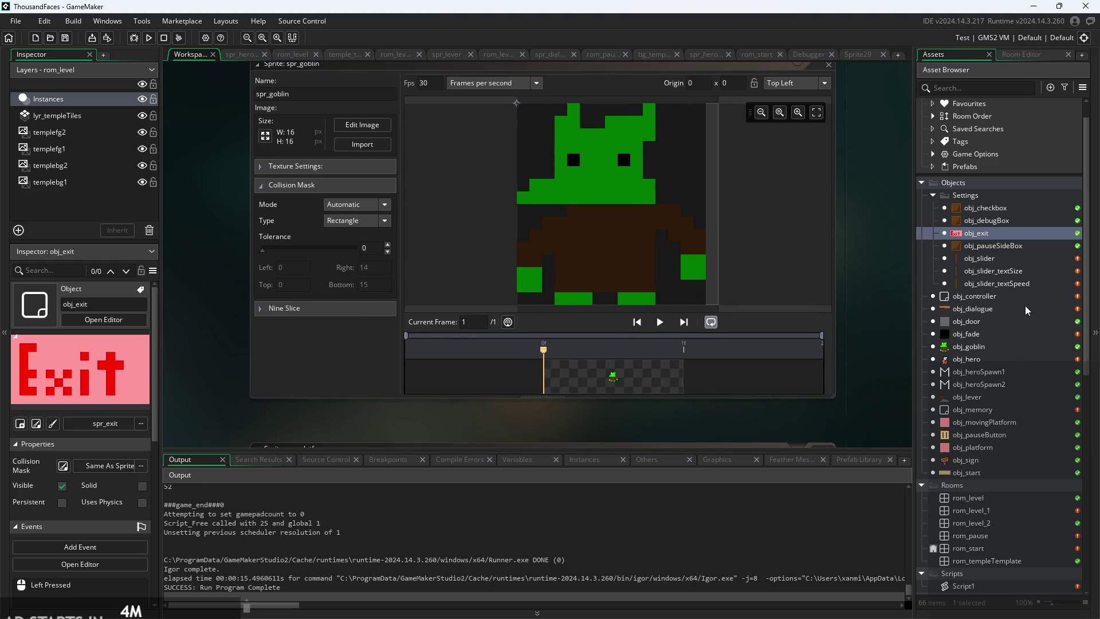
scroll(997, 287, up, 1)
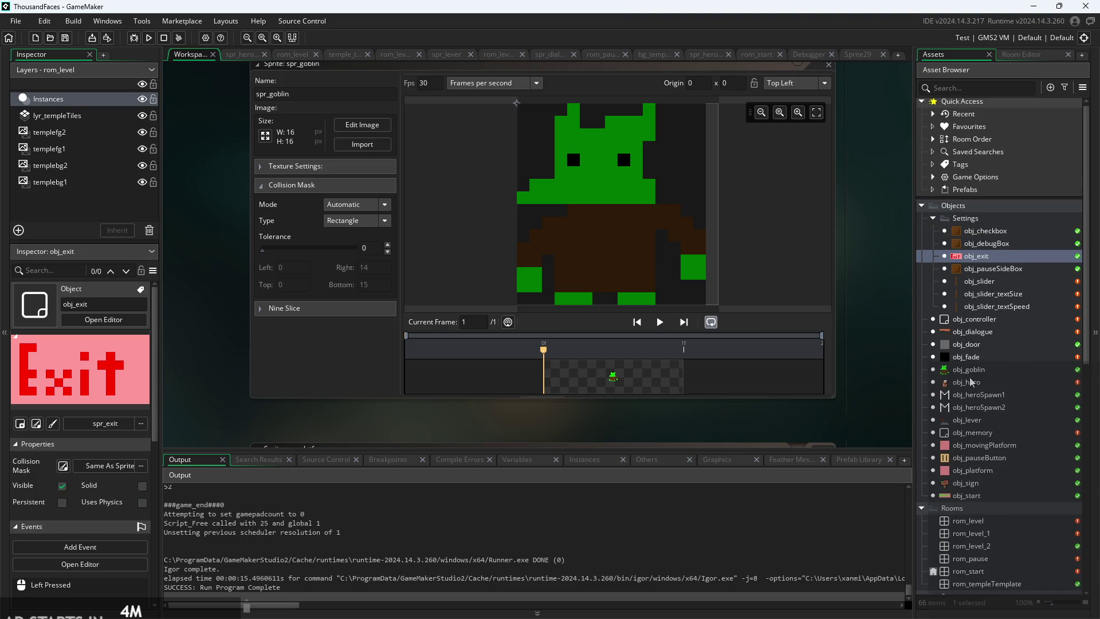
double_click(975, 360)
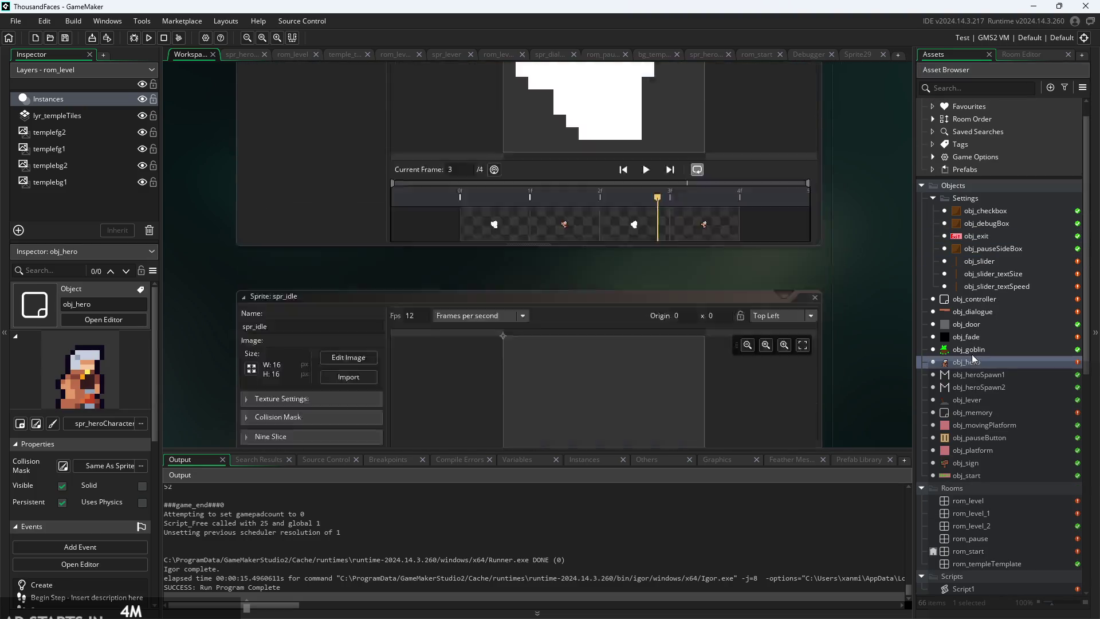
scroll(394, 339, up, 3)
scroll(395, 339, down, 3)
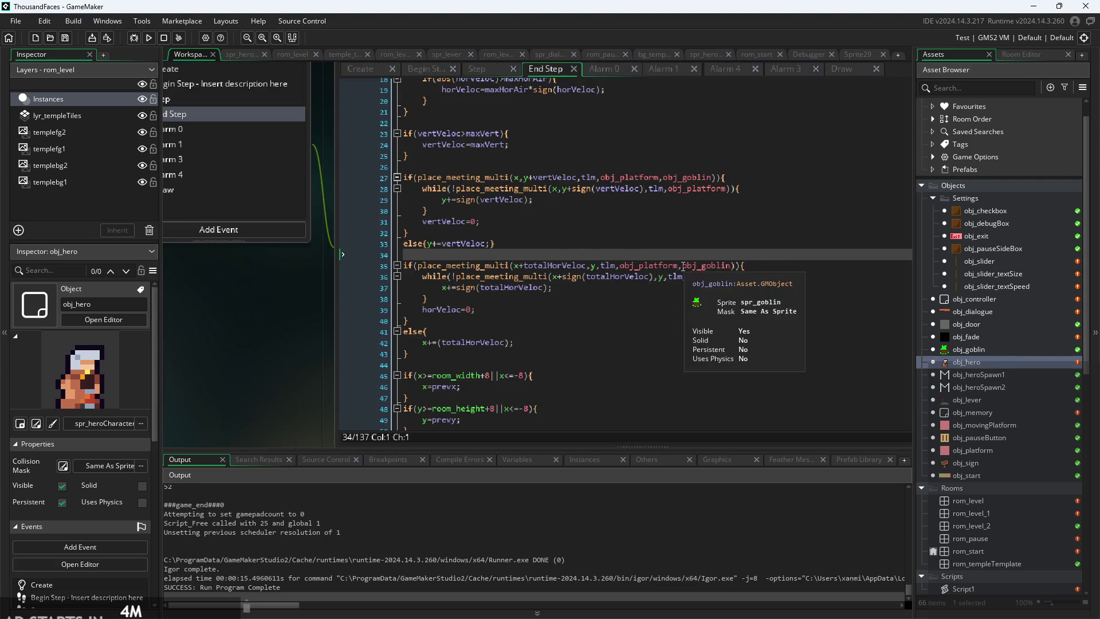
- Copy ',obj_goblin' from line 35 into the while checks on lines 36 and 28
drag(678, 265, 733, 271)
key(ctrl+c)
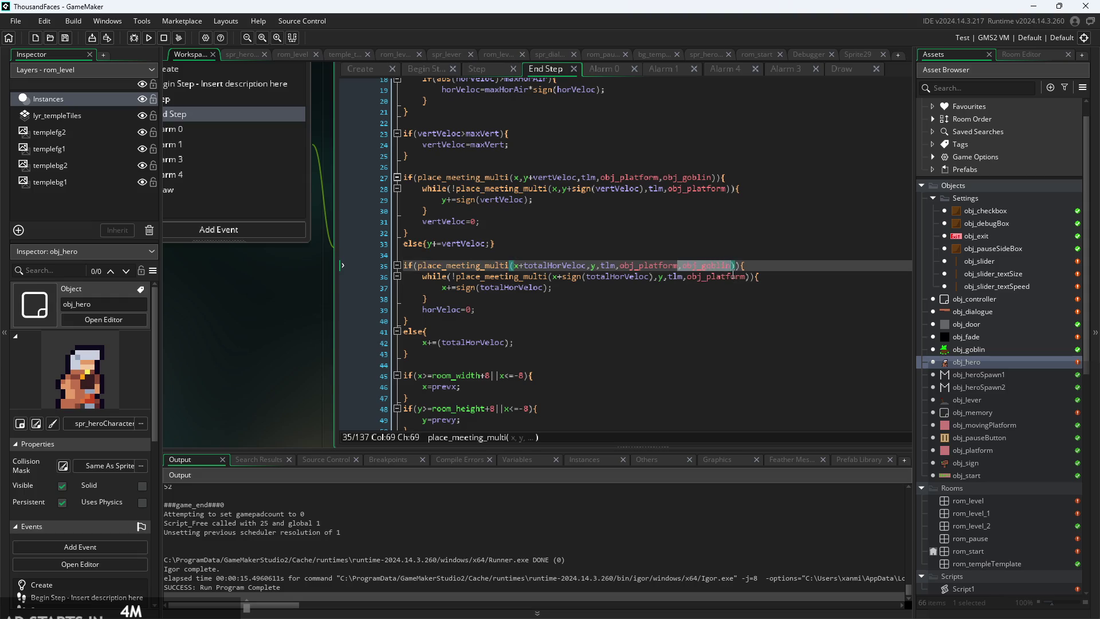
click(644, 287)
scroll(644, 291, down, 2)
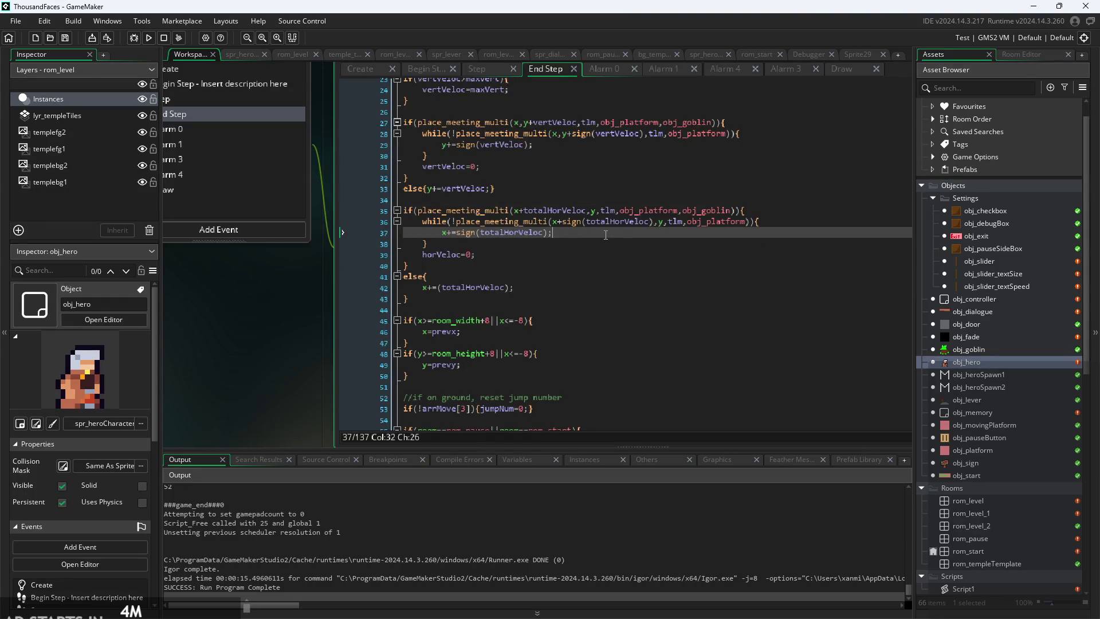
click(746, 223)
key(ctrl+v)
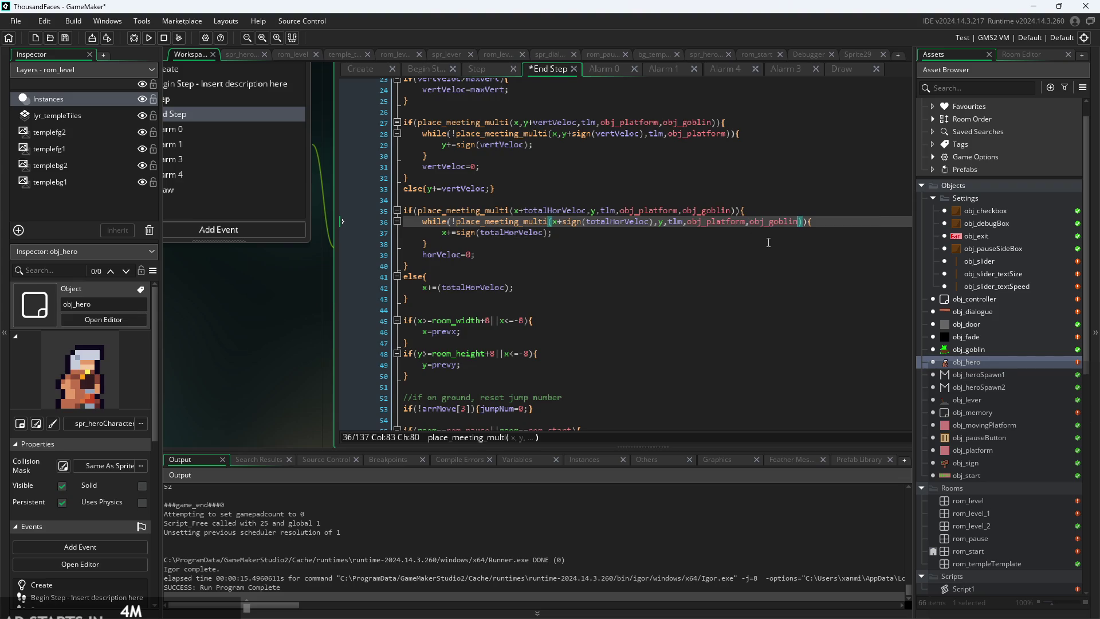
scroll(768, 242, up, 3)
click(729, 216)
key(ctrl+v)
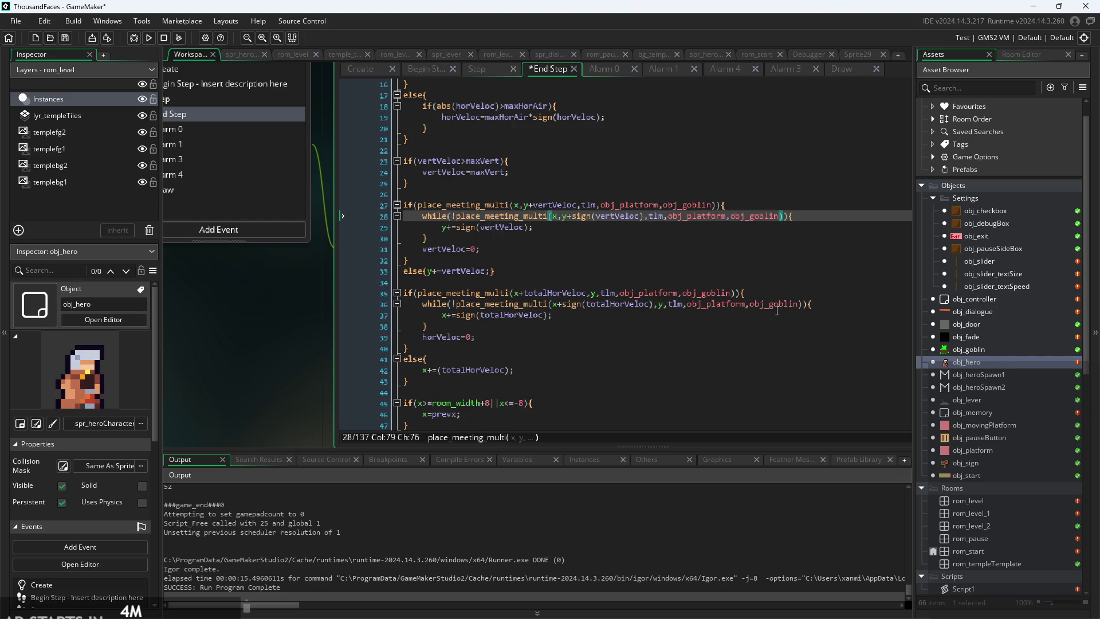
- Save the edited code and run a new build
scroll(782, 308, up, 4)
key(ctrl+s)
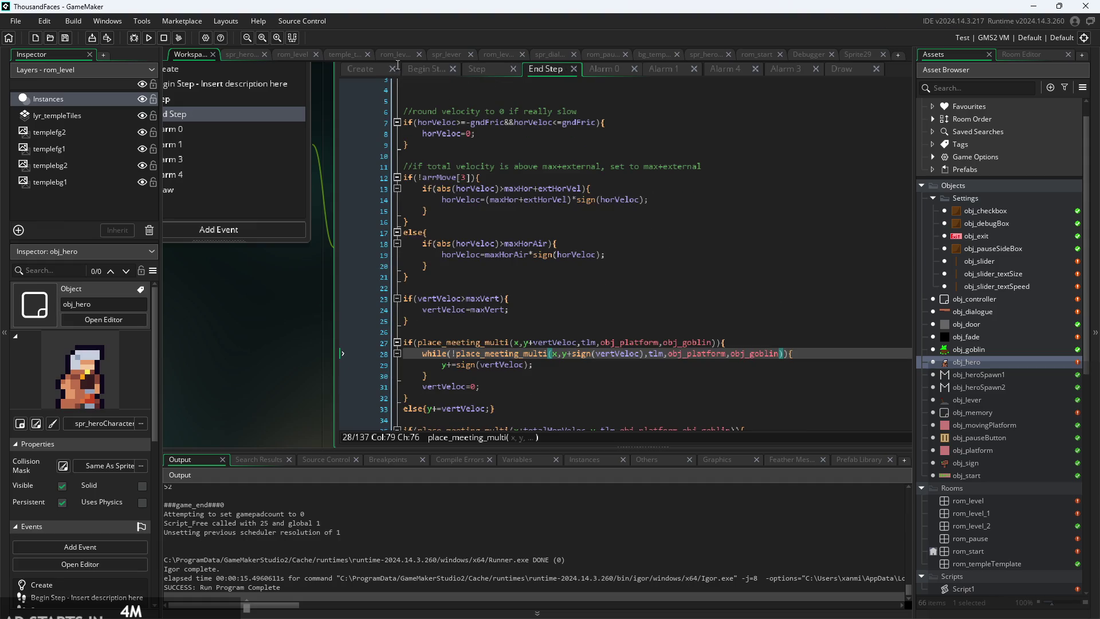
click(148, 38)
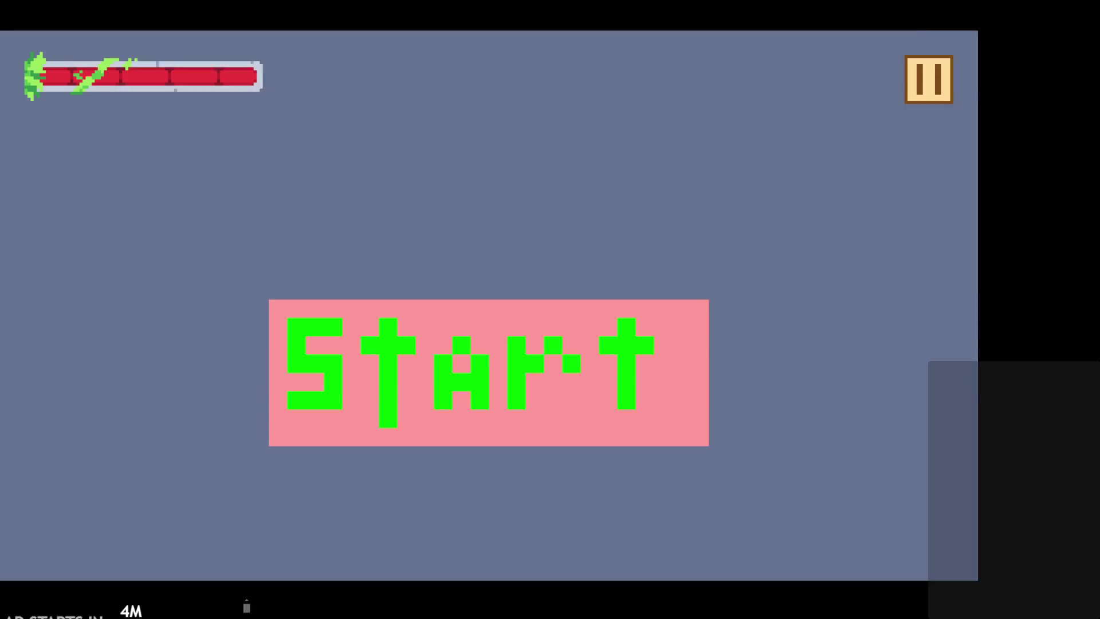
- Start the game and jump the hero back and forth over the goblin
click(611, 463)
key(Right)
key(space)
key(Left)
key(Right)
key(space)
key(Left)
key(space)
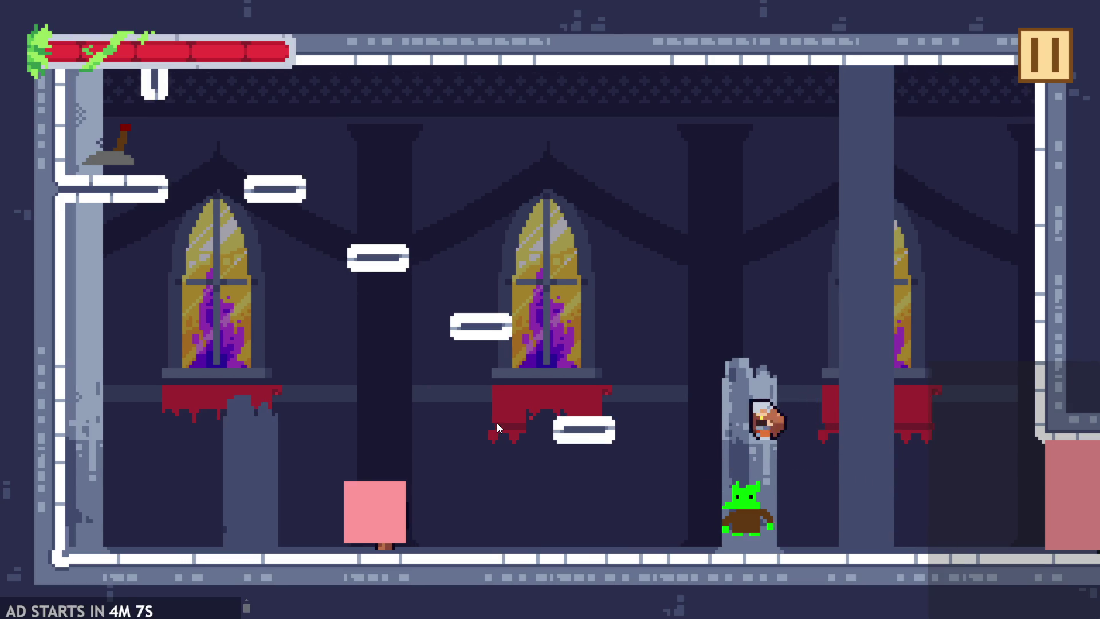
key(Right)
key(space)
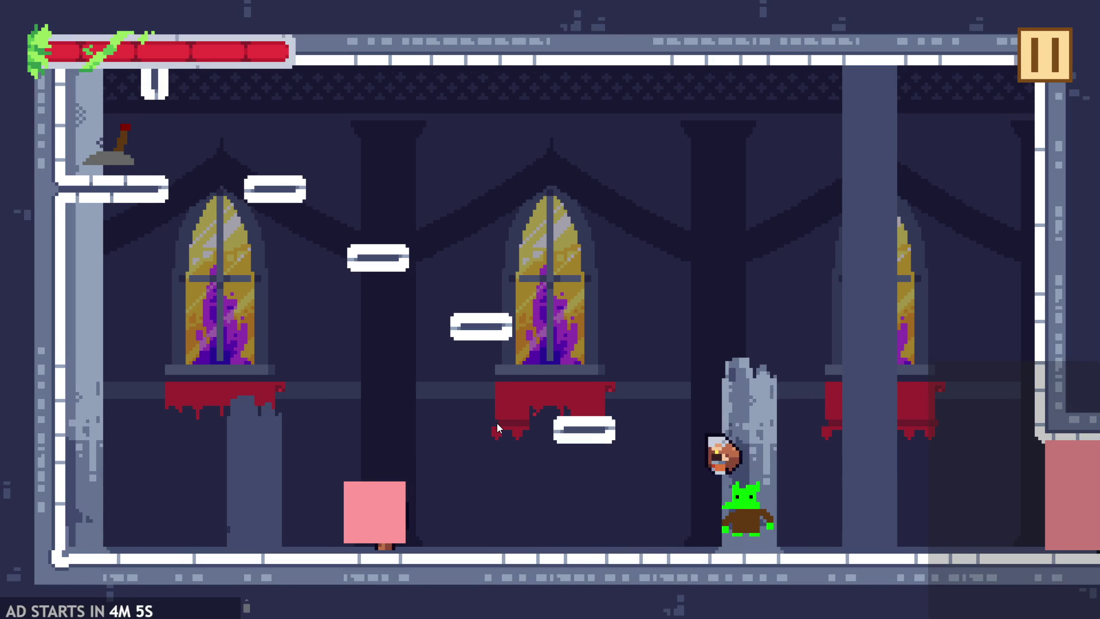
- Hop across the pink block, wall-jump the pillar and flip the lever
key(Left)
key(space)
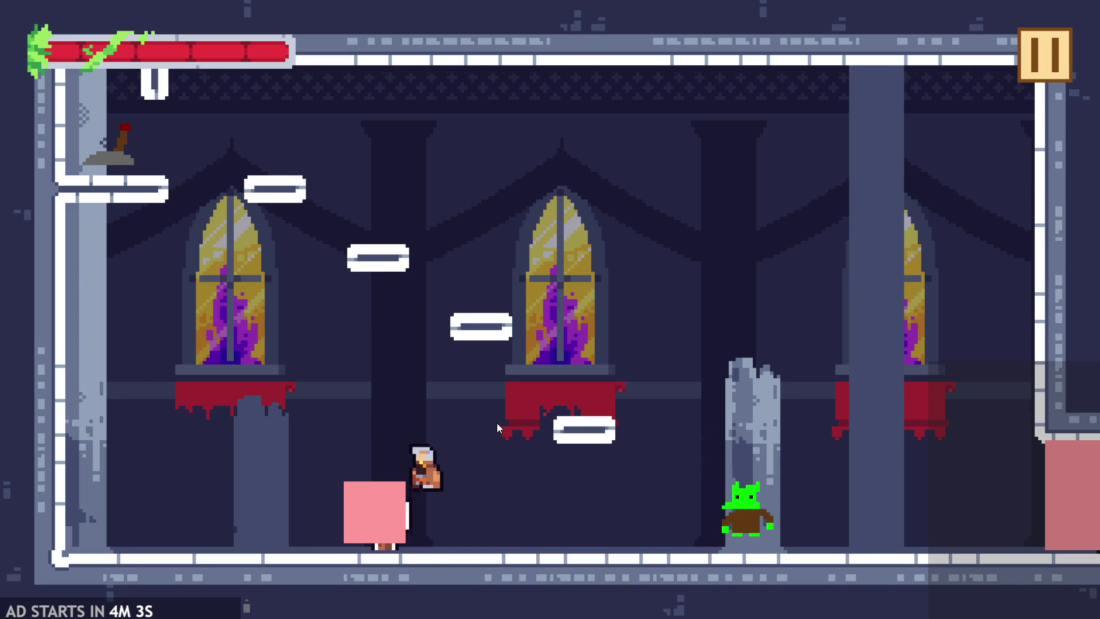
key(Right)
key(space)
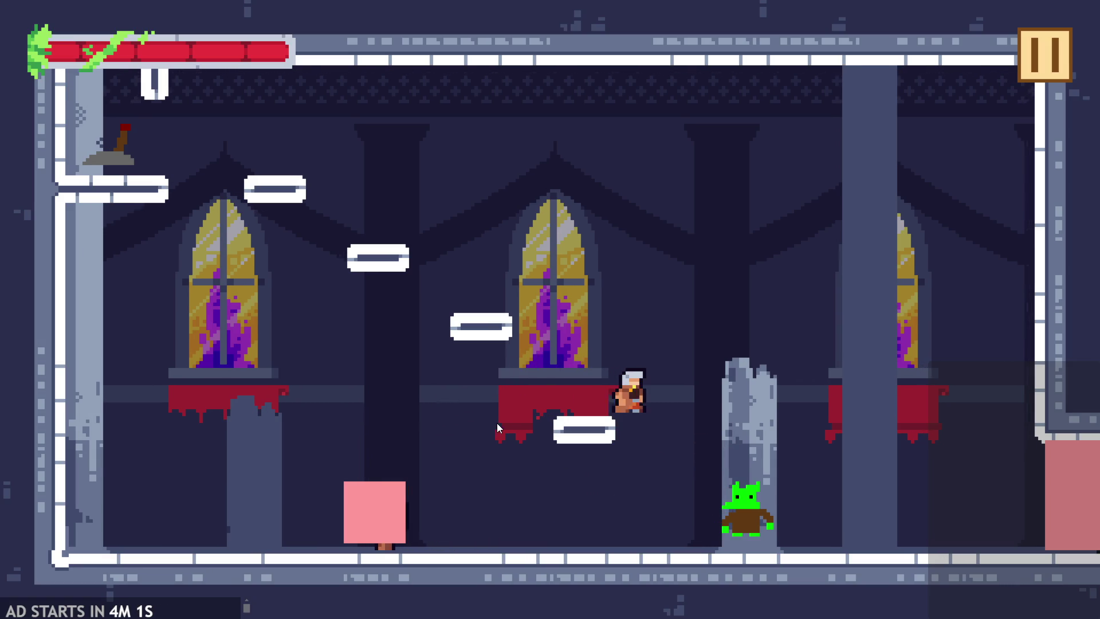
key(space)
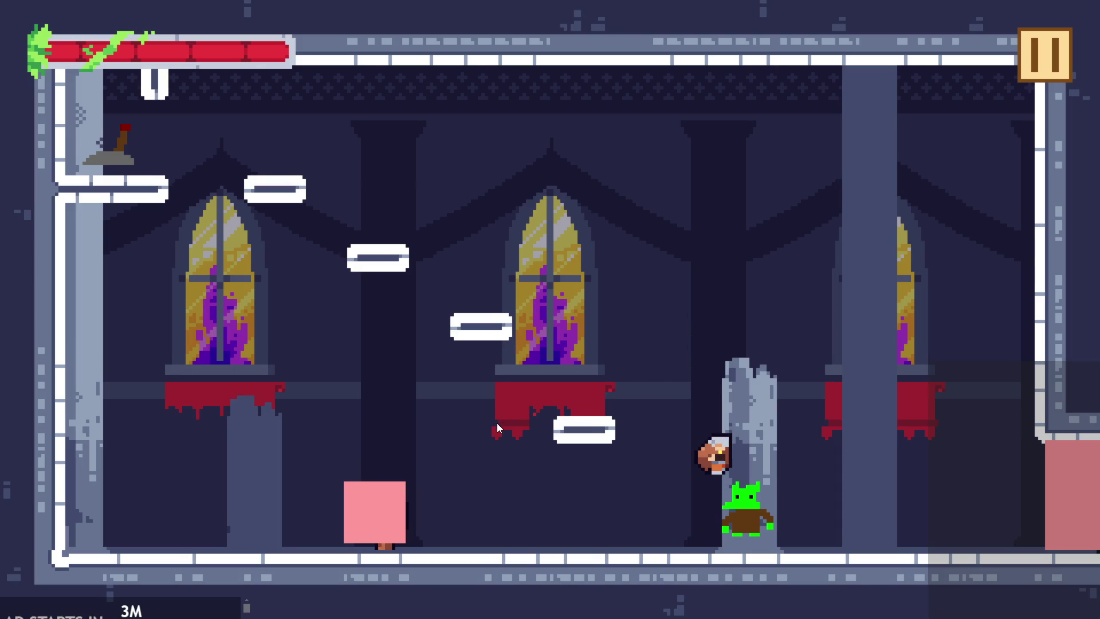
key(space)
key(Right)
key(space)
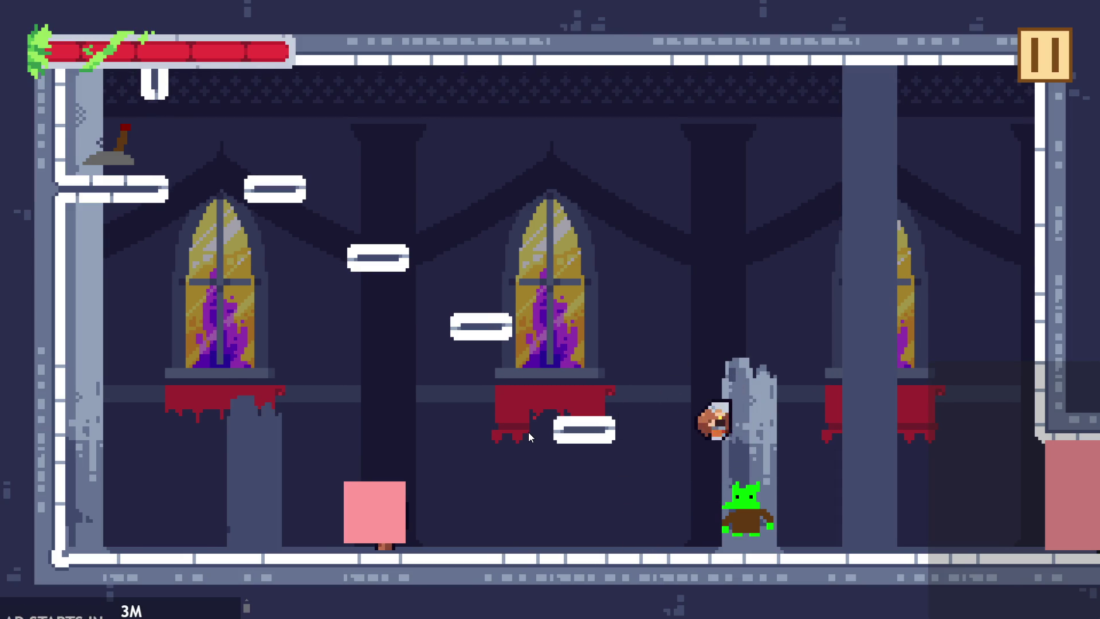
key(space)
key(Left)
key(space)
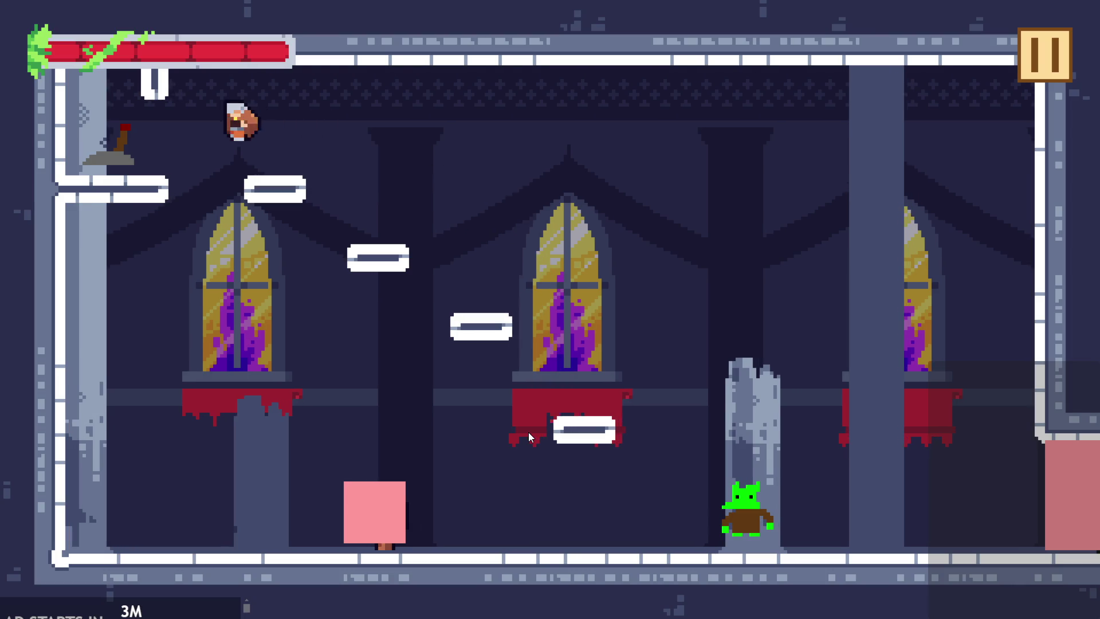
key(Left)
key(Right)
key(space)
key(space)
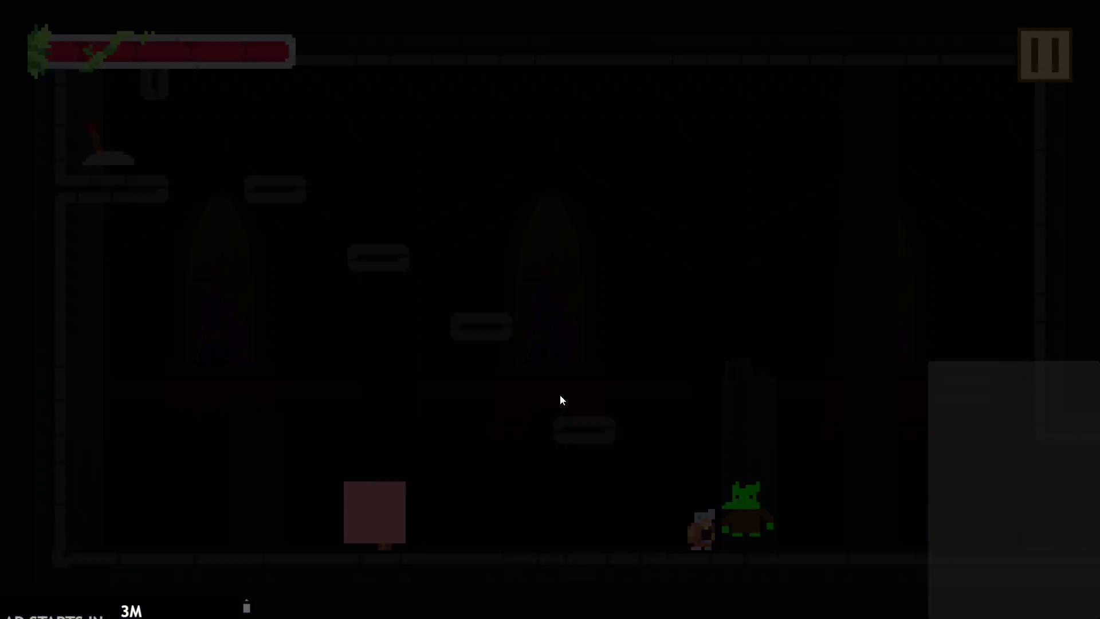
- Enable Debug Stats, jump the hero into the goblin, then exit to the editor
click(333, 164)
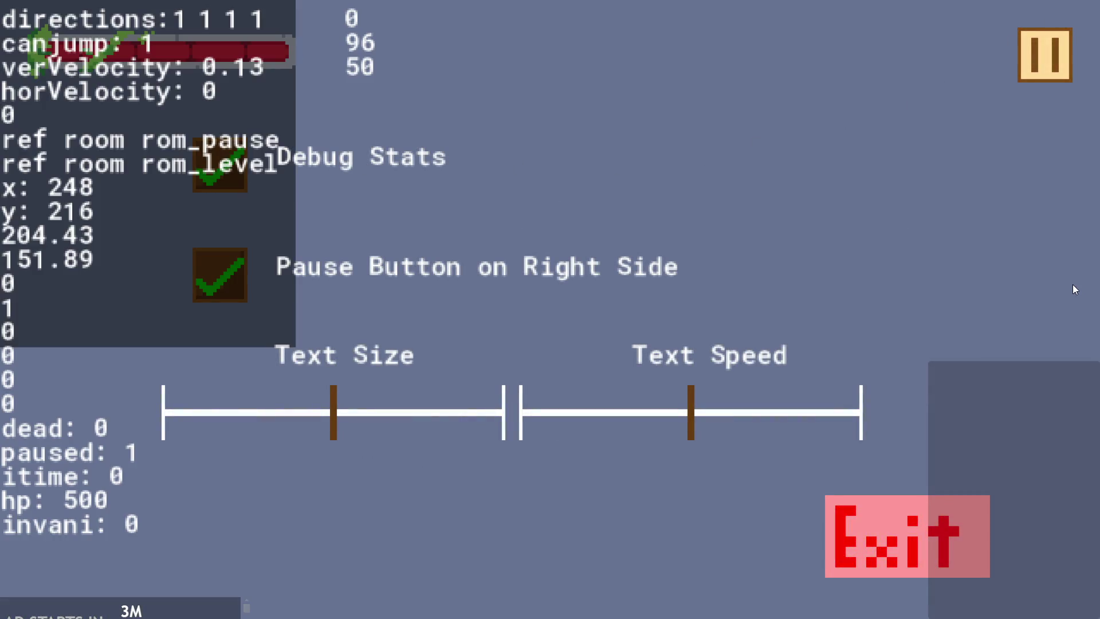
key(Escape)
key(space)
key(Right)
key(Left)
key(Right)
key(space)
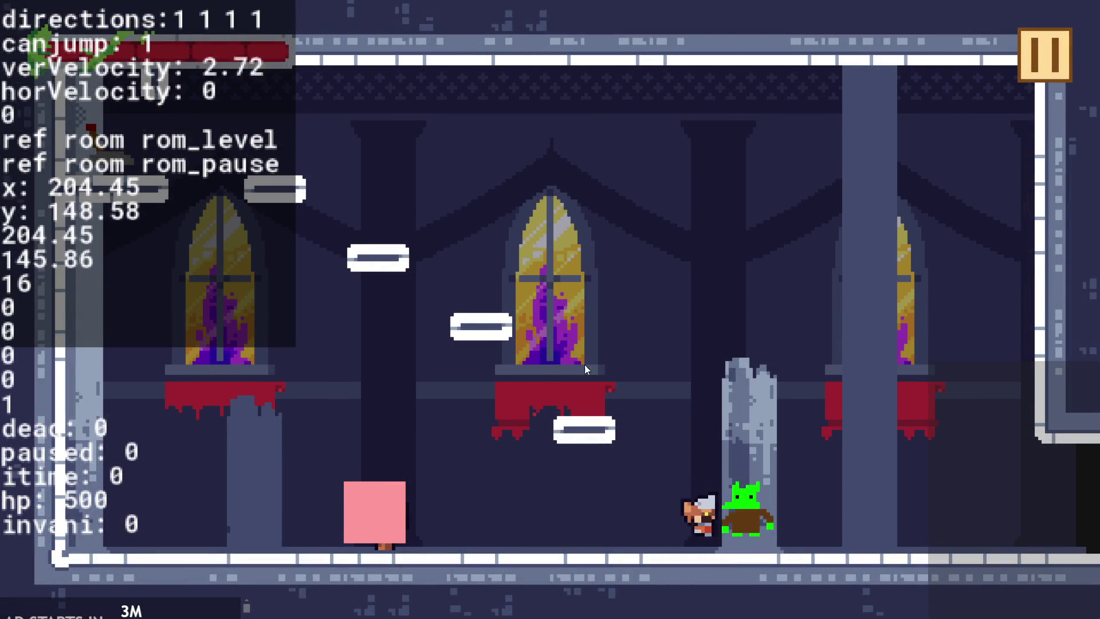
key(Escape)
click(918, 567)
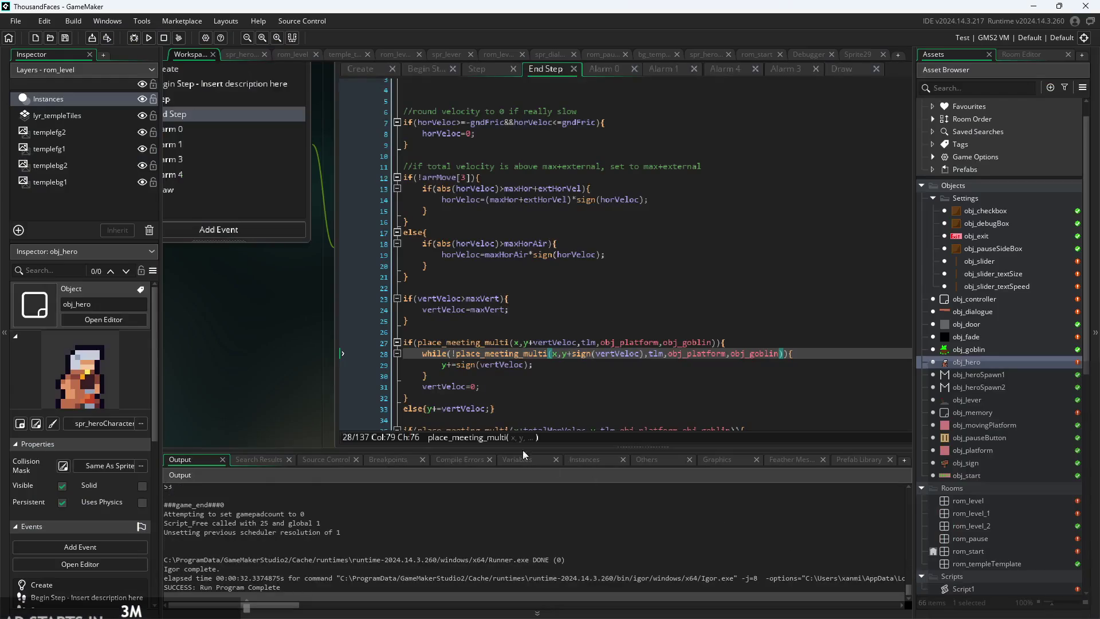
scroll(314, 365, down, 1)
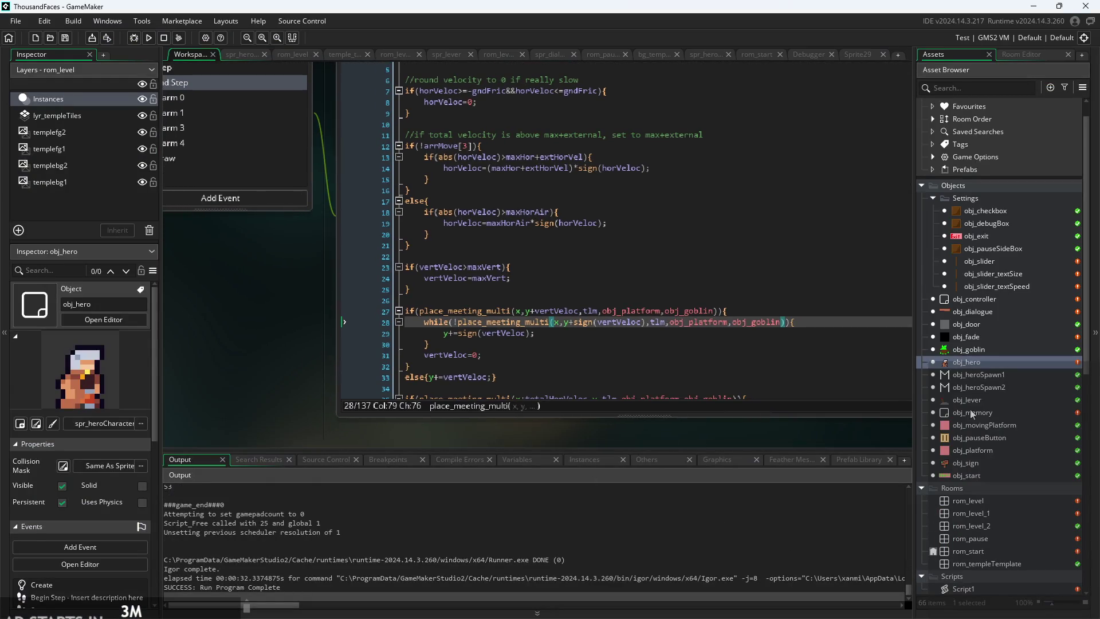
scroll(985, 493, down, 2)
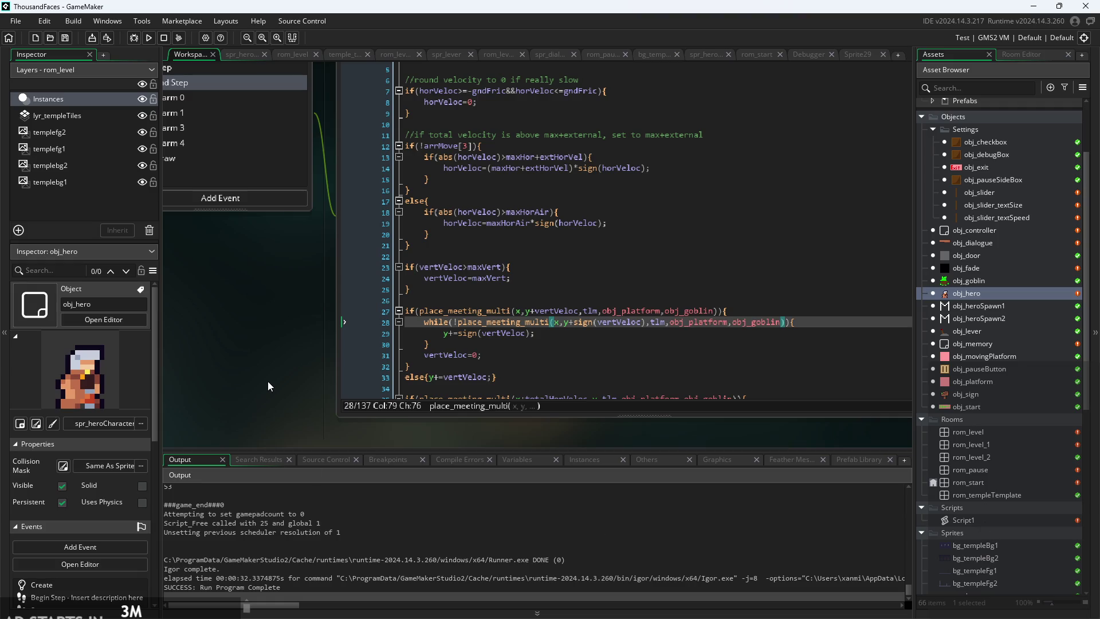
drag(265, 383, 304, 385)
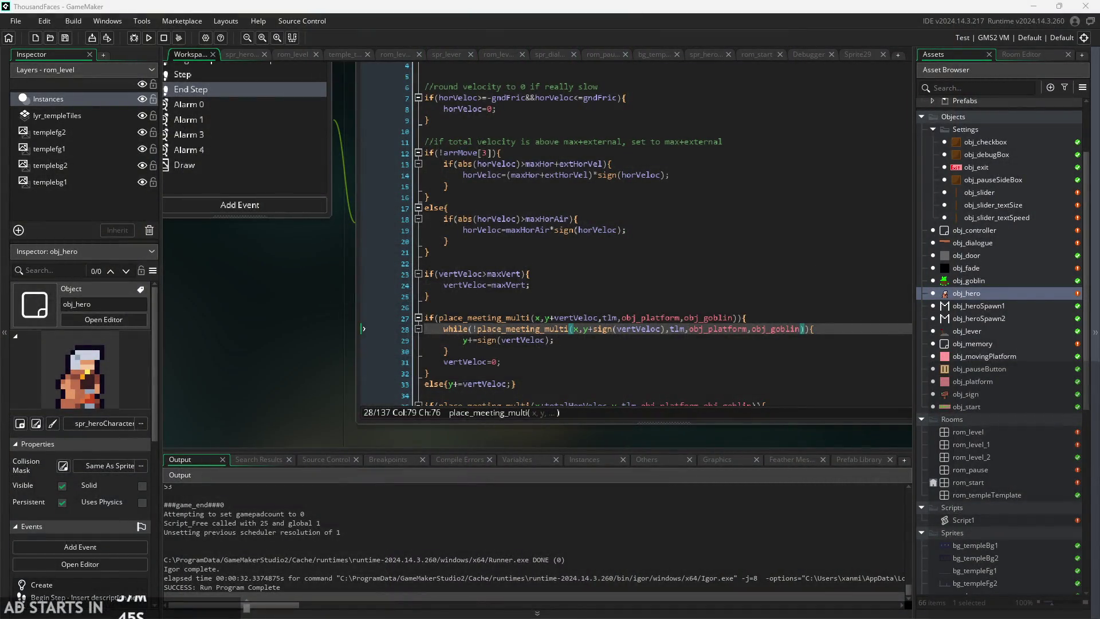
- Open the obj_goblin object from the Asset Browser
ctrl+scroll(332, 423, down, 2)
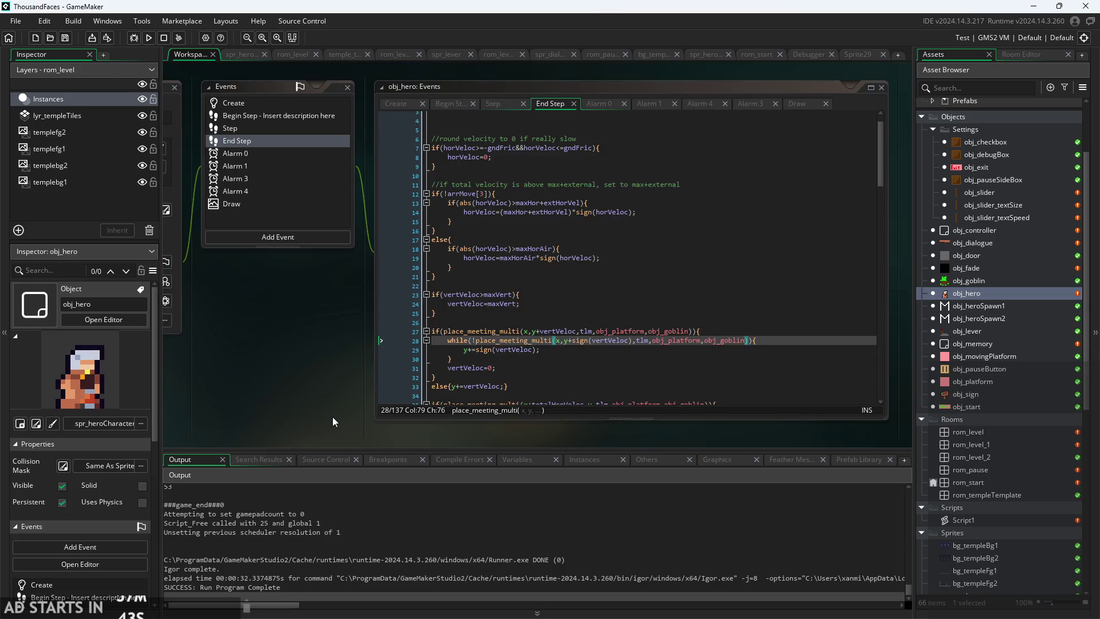
ctrl+scroll(210, 384, up, 3)
ctrl+scroll(201, 382, up, 4)
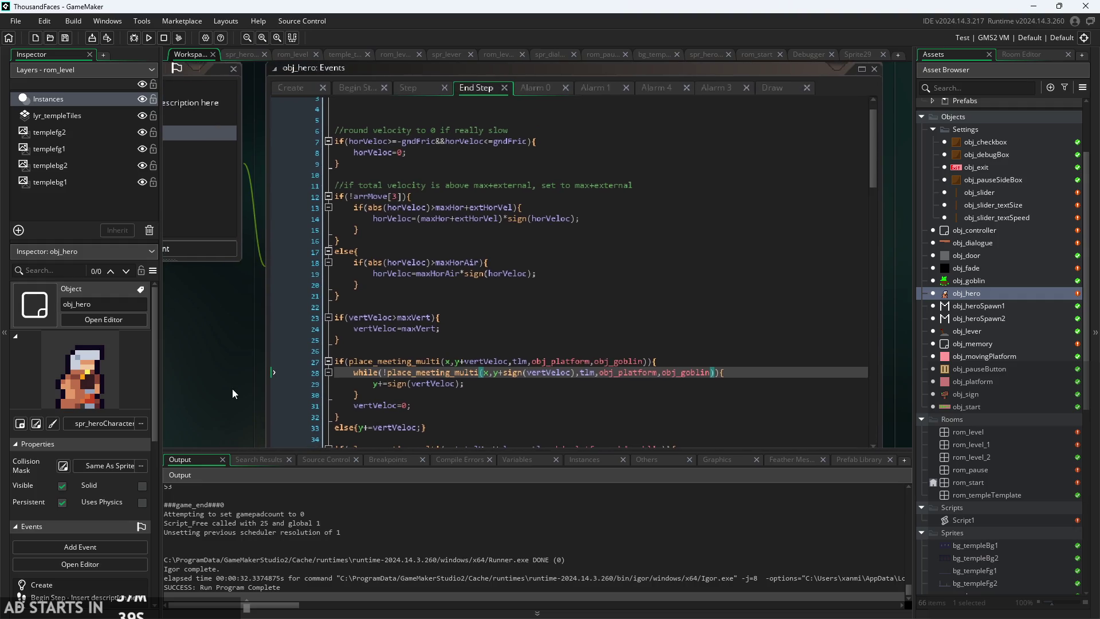
scroll(228, 367, down, 3)
scroll(511, 341, up, 3)
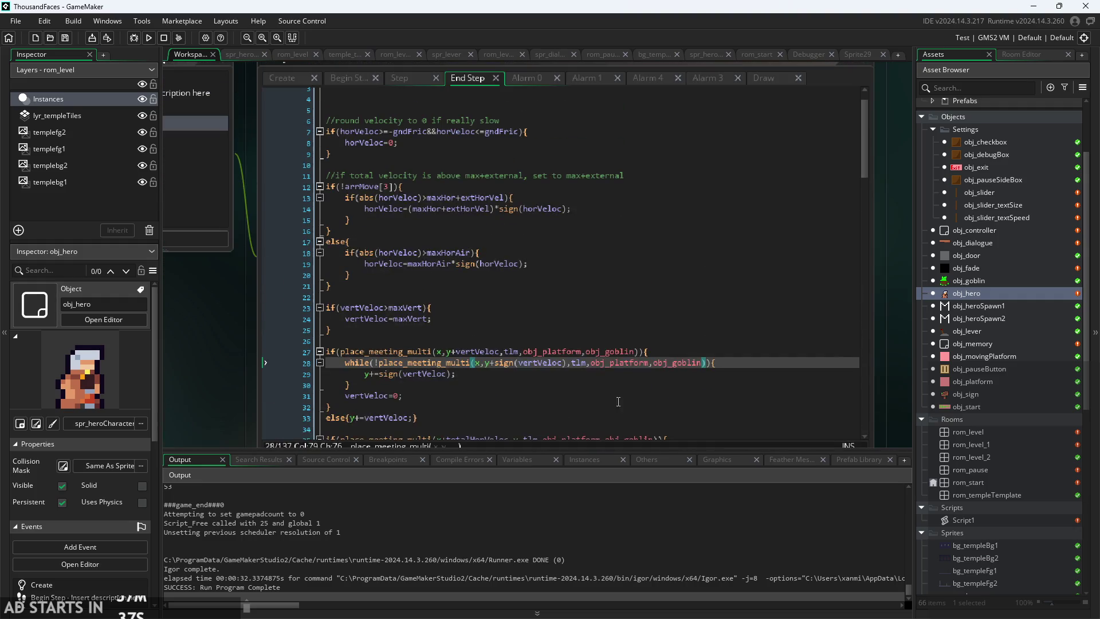
drag(866, 154, 879, 432)
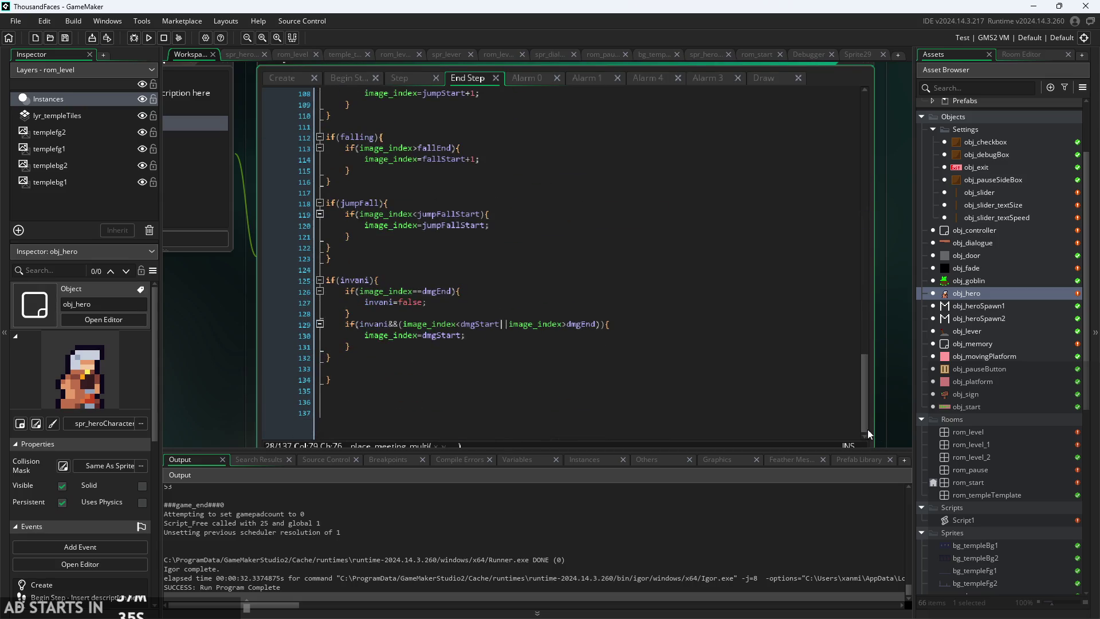
ctrl+scroll(300, 387, down, 2)
scroll(322, 352, up, 8)
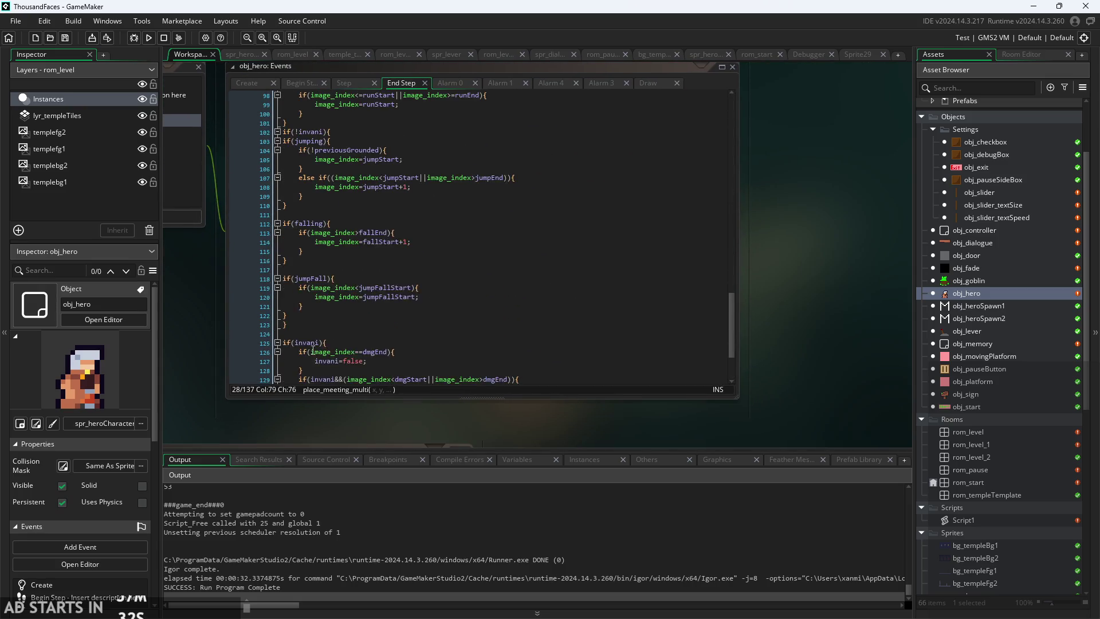
scroll(323, 352, up, 7)
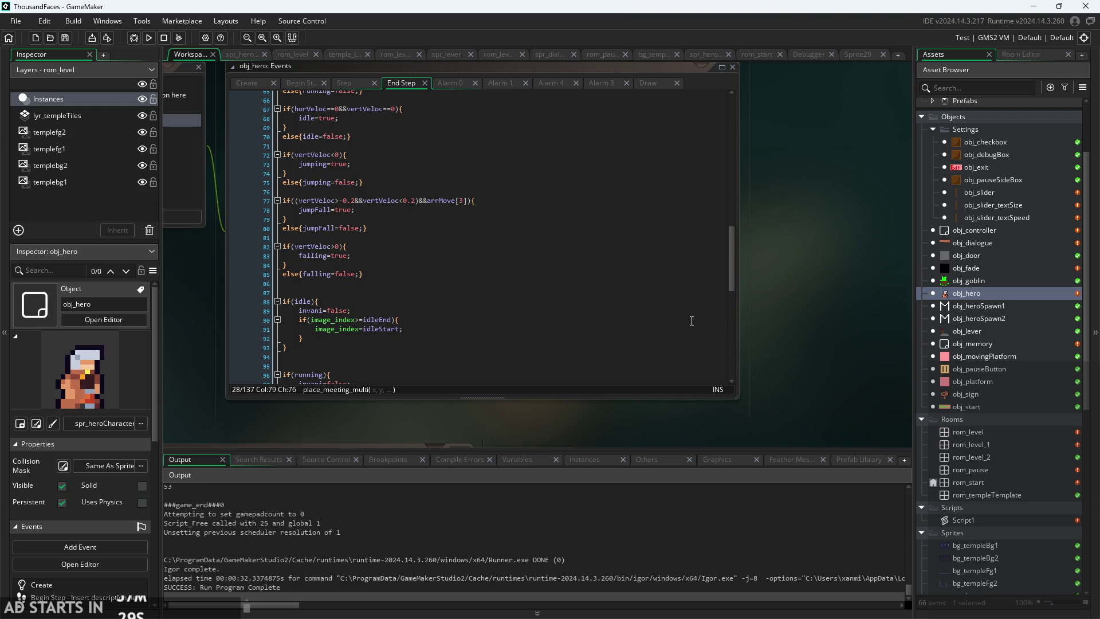
double_click(999, 280)
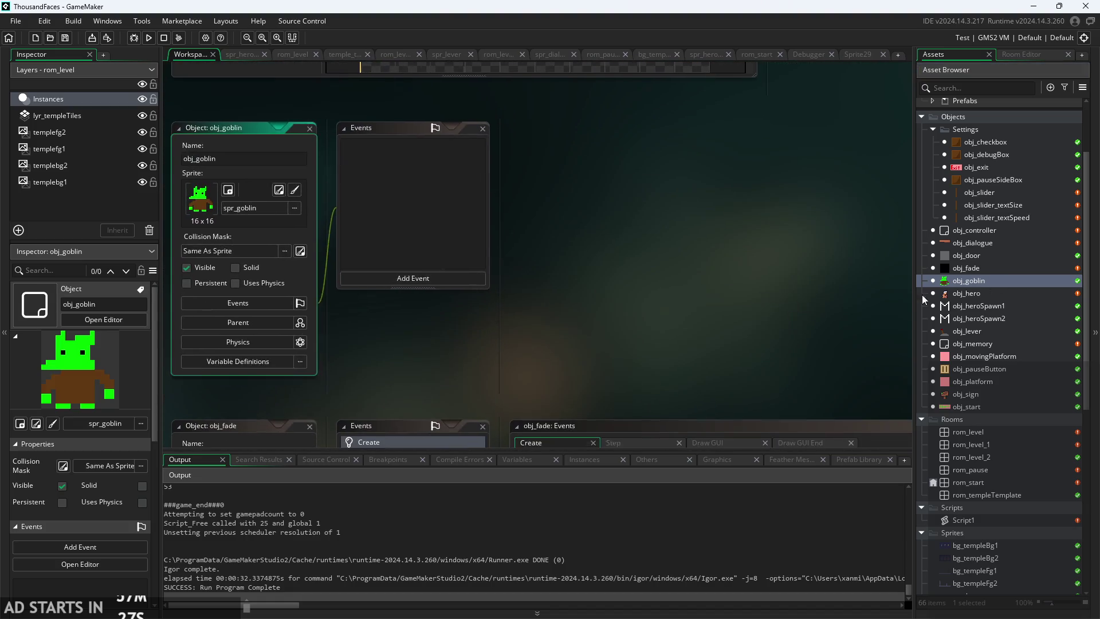
- Show obj_hero's End Step obj_platform/obj_goblin collision checks, caret on the vertical check
scroll(676, 281, up, 5)
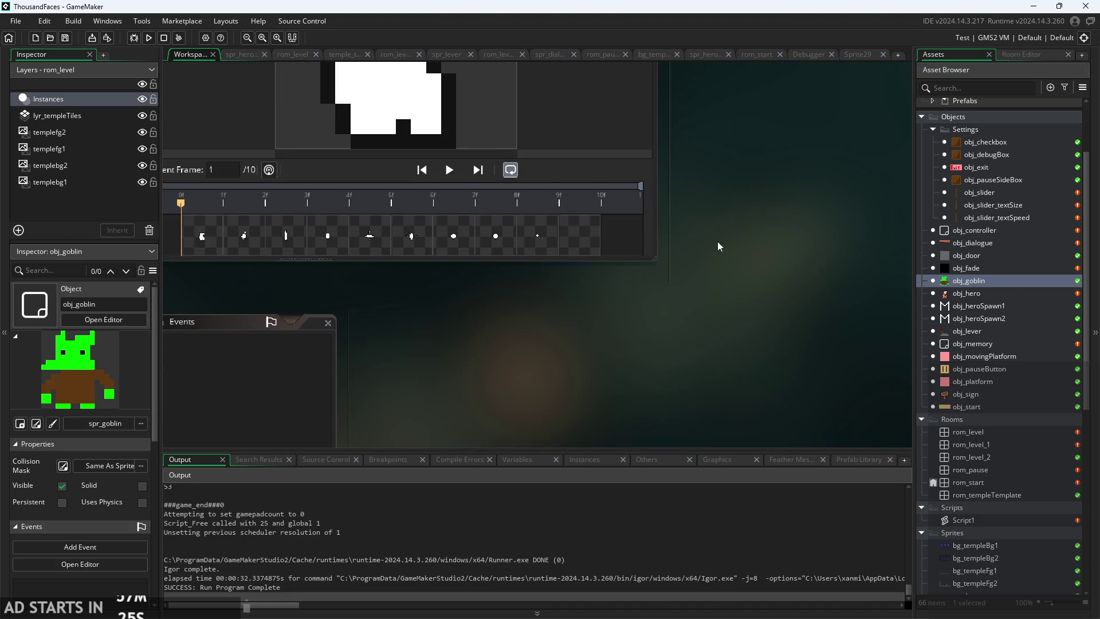
ctrl+scroll(700, 328, down, 4)
ctrl+scroll(667, 376, up, 4)
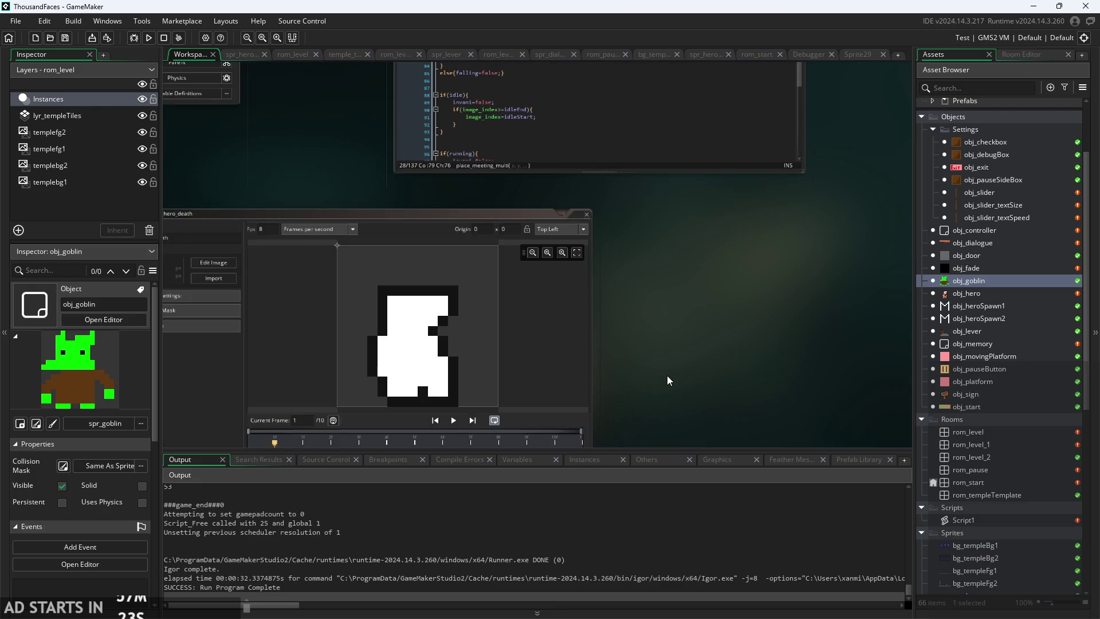
scroll(668, 376, up, 2)
ctrl+scroll(669, 332, up, 3)
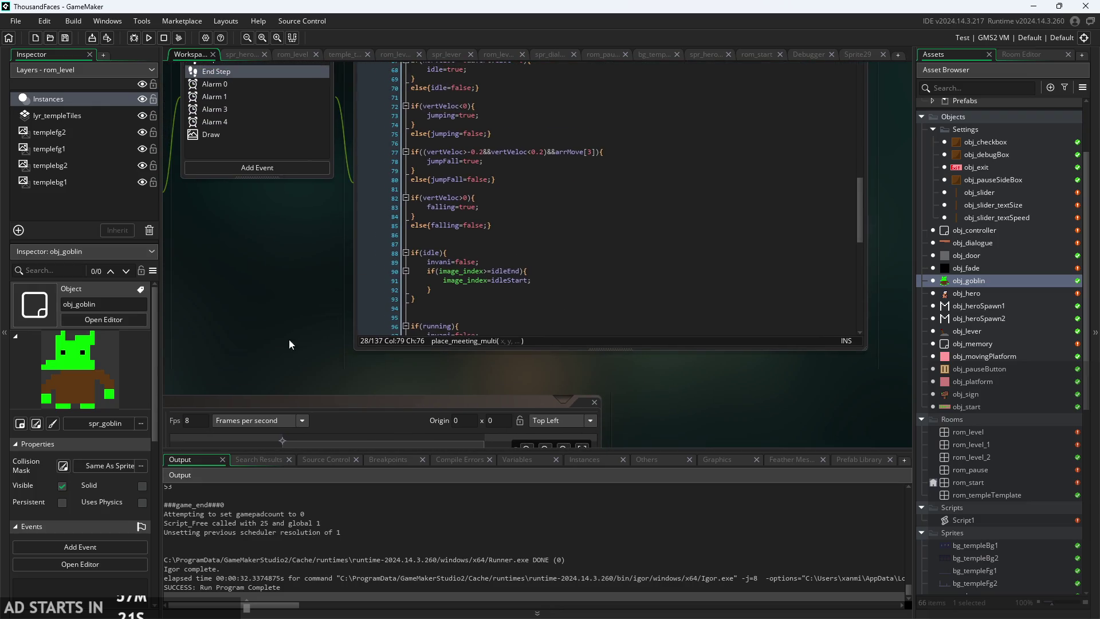
scroll(306, 345, up, 5)
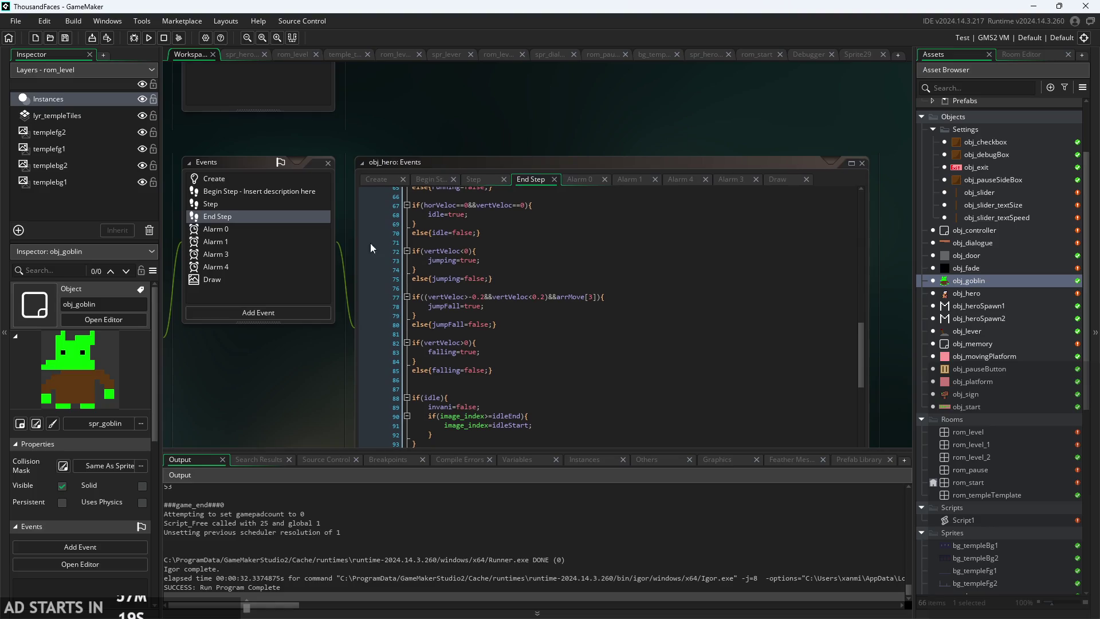
scroll(448, 334, up, 14)
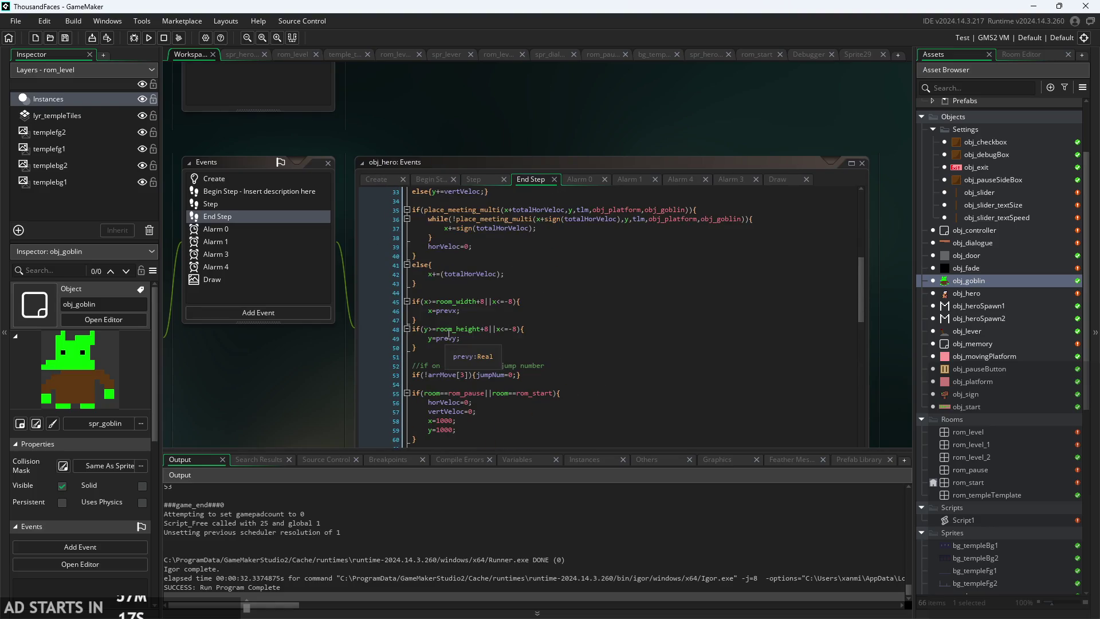
ctrl+scroll(449, 333, up, 2)
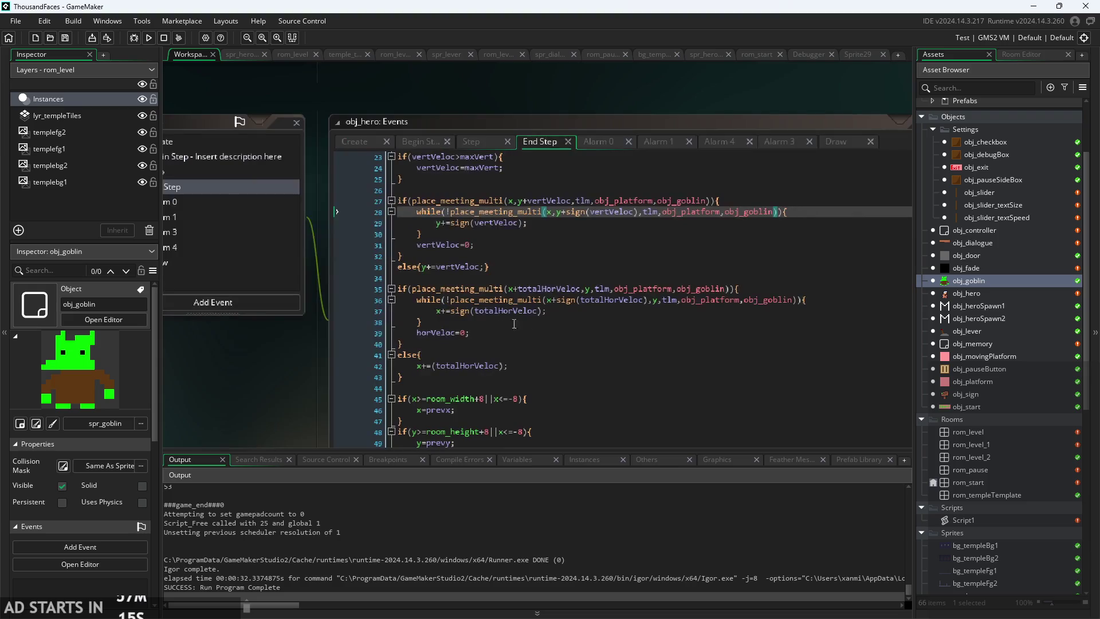
drag(274, 381, 140, 326)
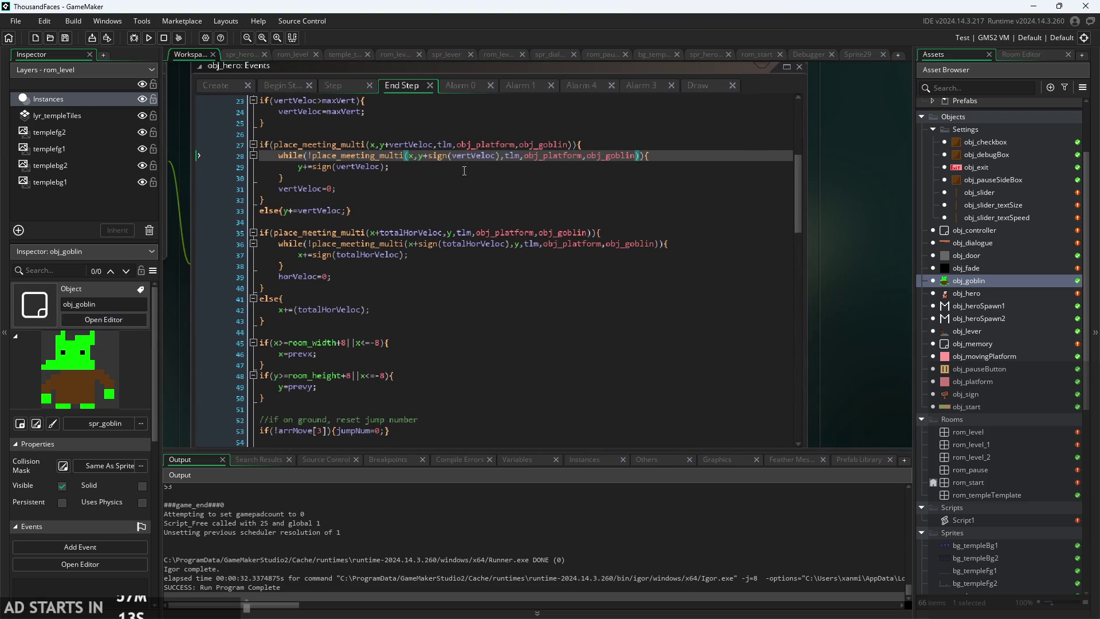
click(515, 145)
mouse_move(526, 150)
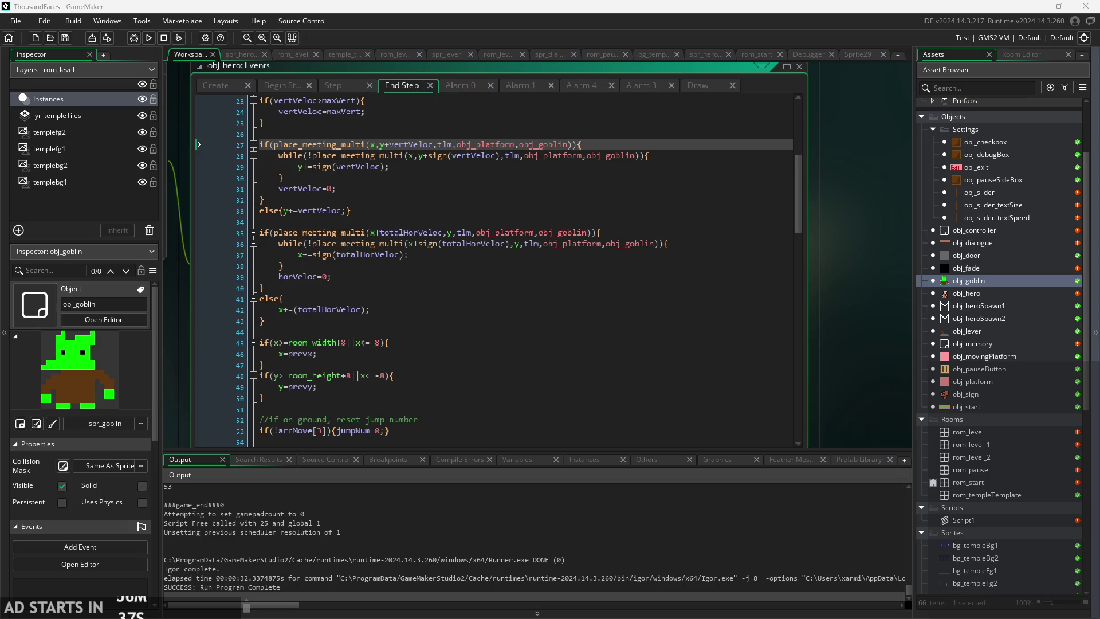
- Check the collision code on lines 27–29, then run the game and start from the title screen
scroll(852, 328, left, 1)
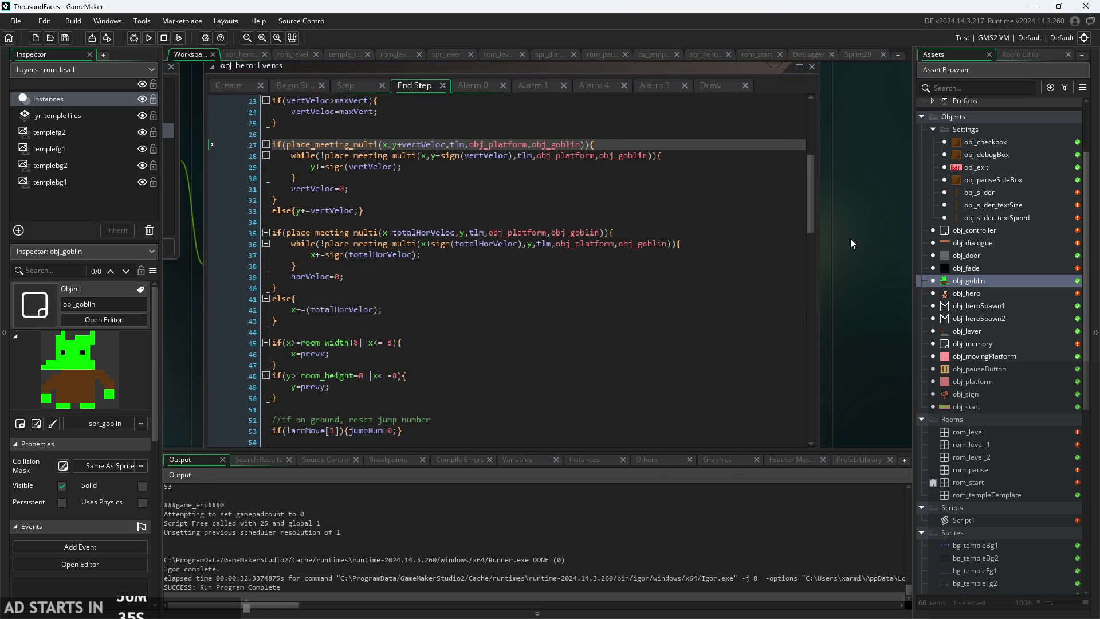
scroll(850, 238, up, 2)
scroll(882, 274, left, 3)
scroll(516, 286, up, 1)
scroll(341, 351, up, 1)
scroll(340, 350, up, 1)
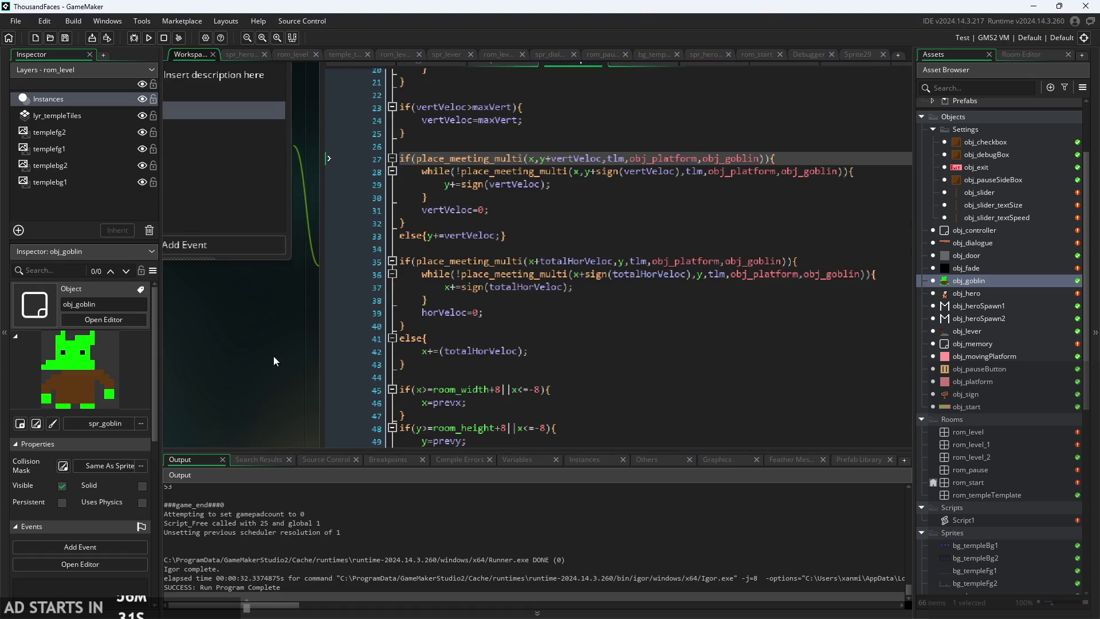
scroll(272, 357, down, 2)
scroll(191, 315, right, 5)
scroll(519, 227, up, 1)
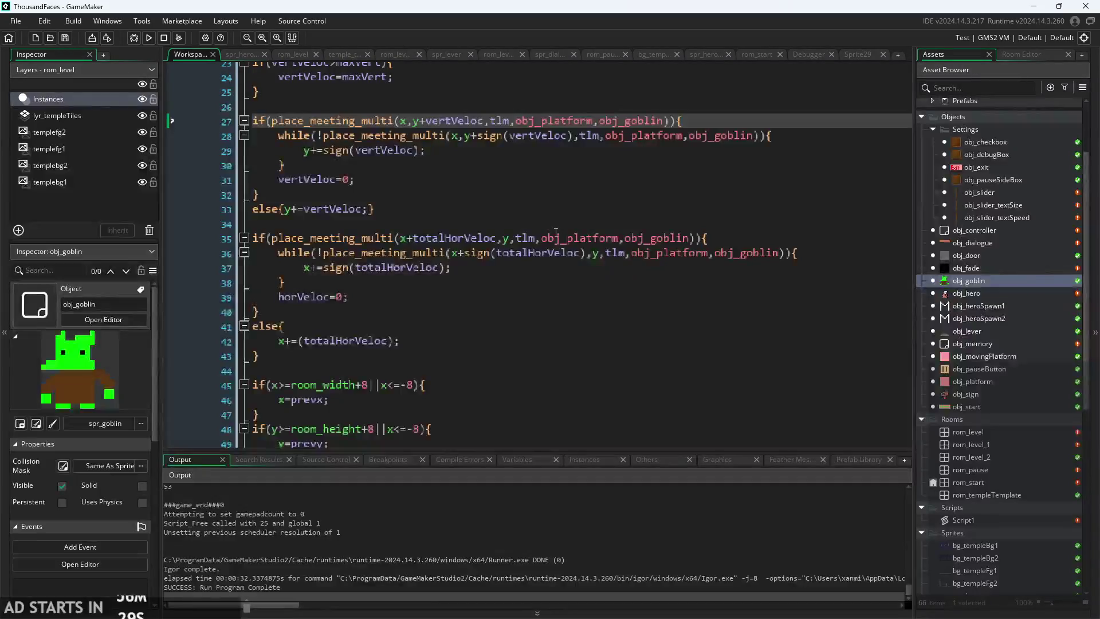
click(743, 144)
click(149, 38)
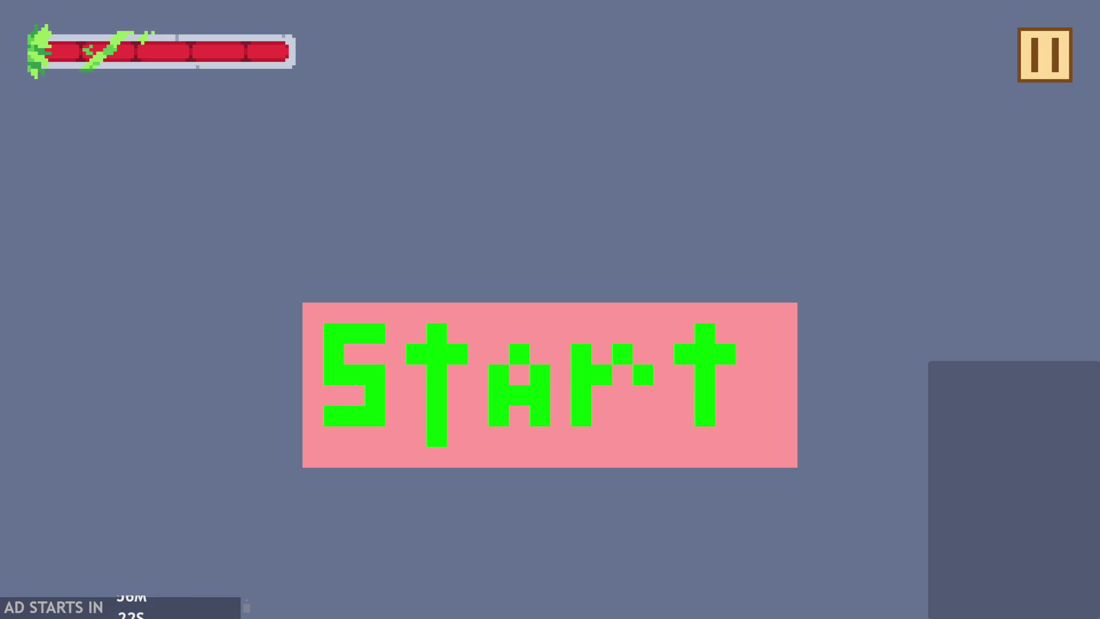
click(458, 414)
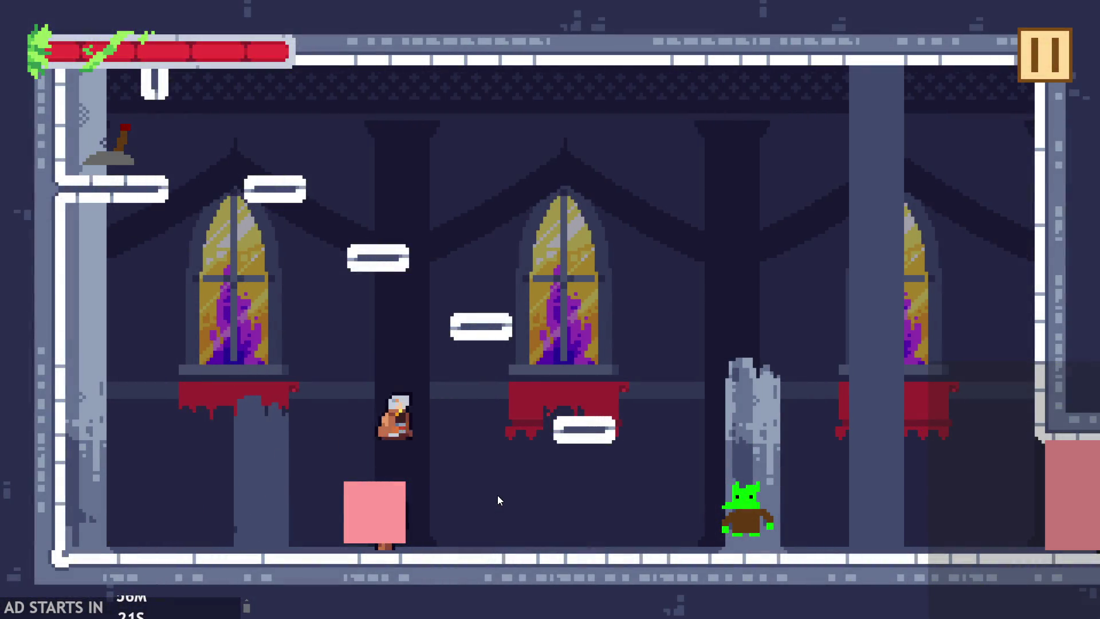
- Run the knight toward the goblin, hopping on and off the broken pillar
key(Right)
key(space)
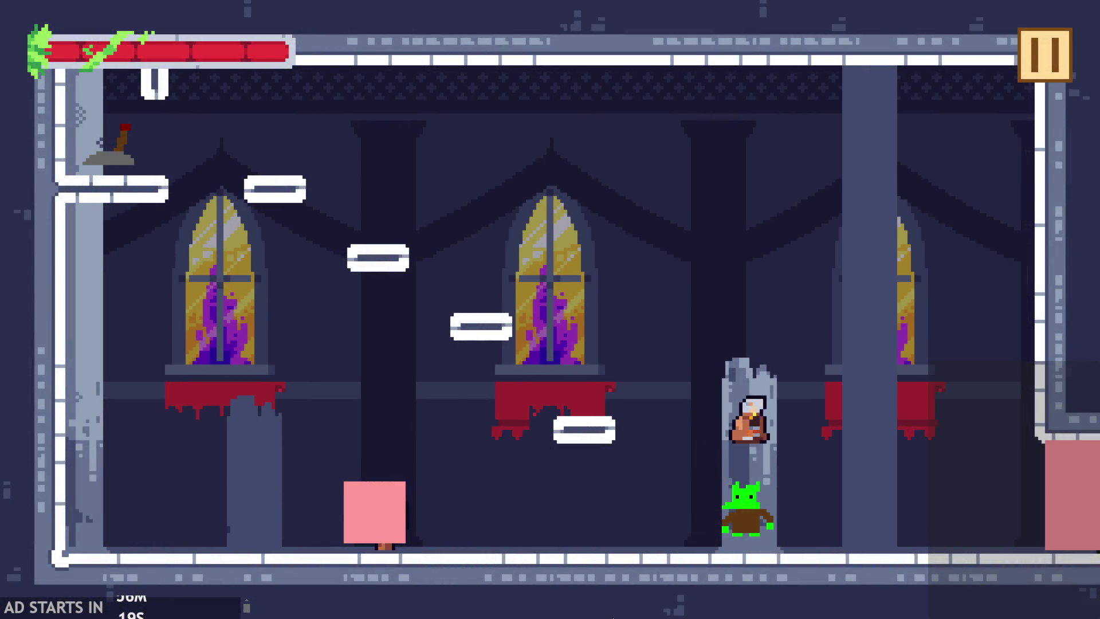
key(Right)
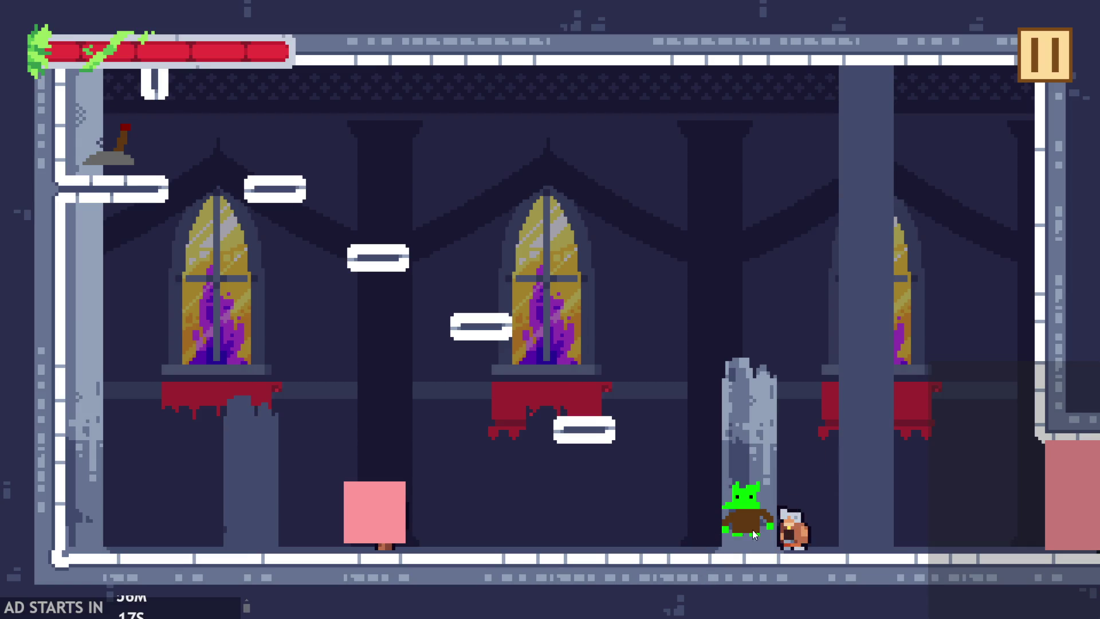
key(Left)
key(space)
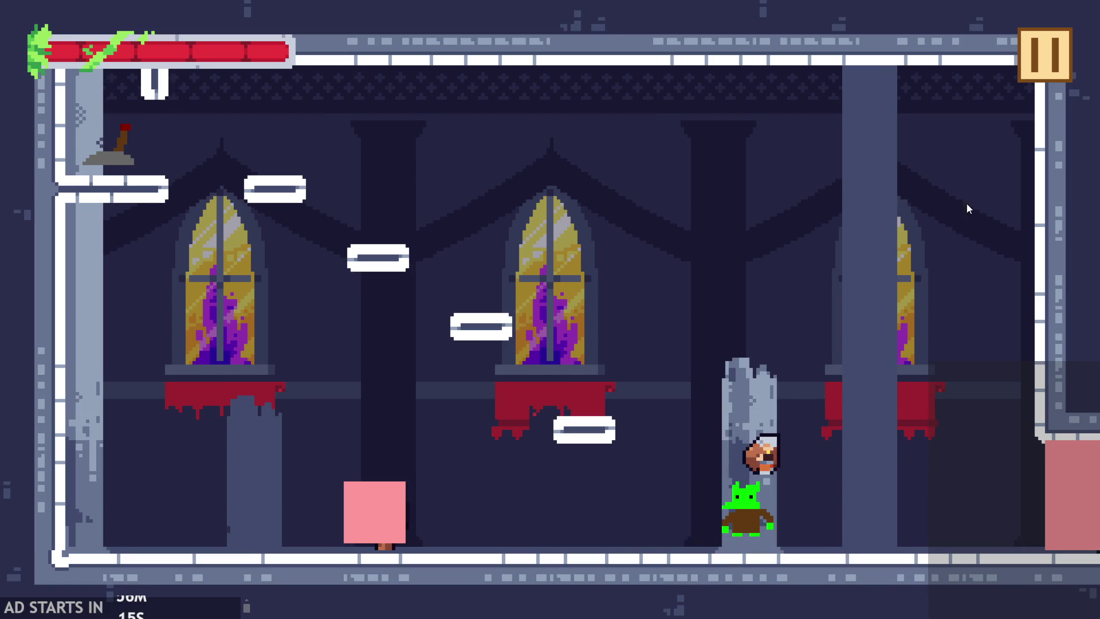
- Turn on the Debug Stats overlay from the pause menu and resume the game
click(1057, 46)
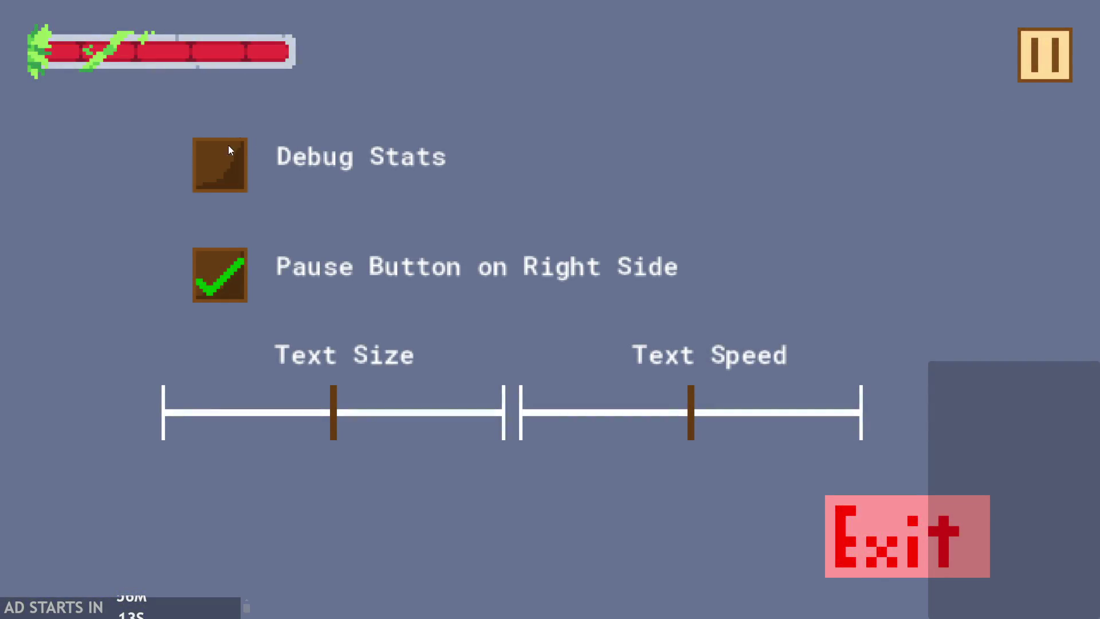
click(229, 150)
click(1040, 52)
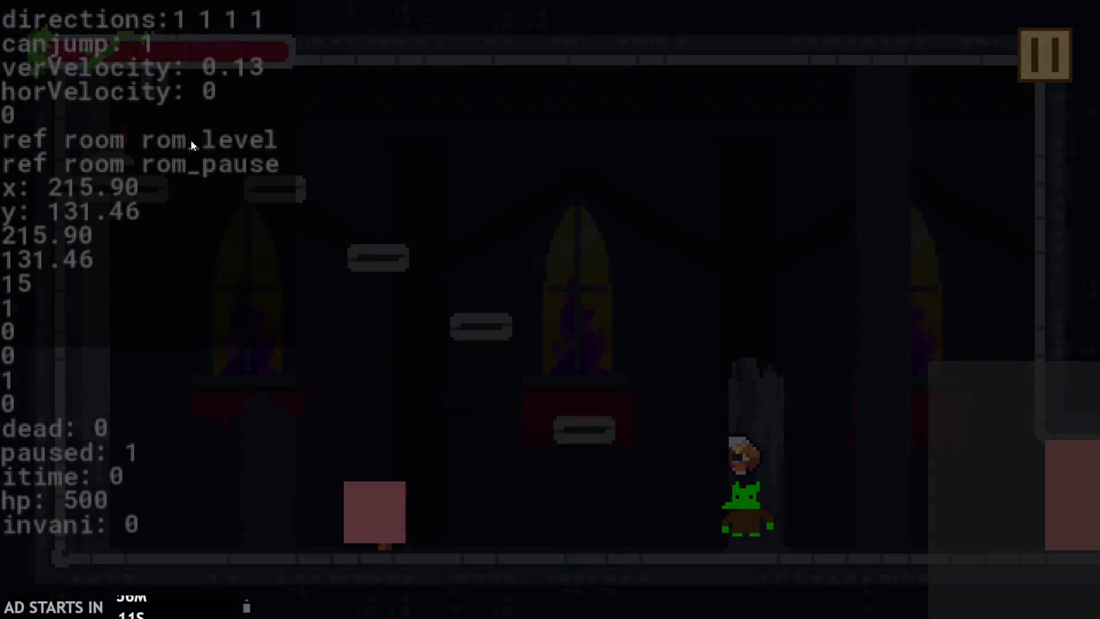
key(space)
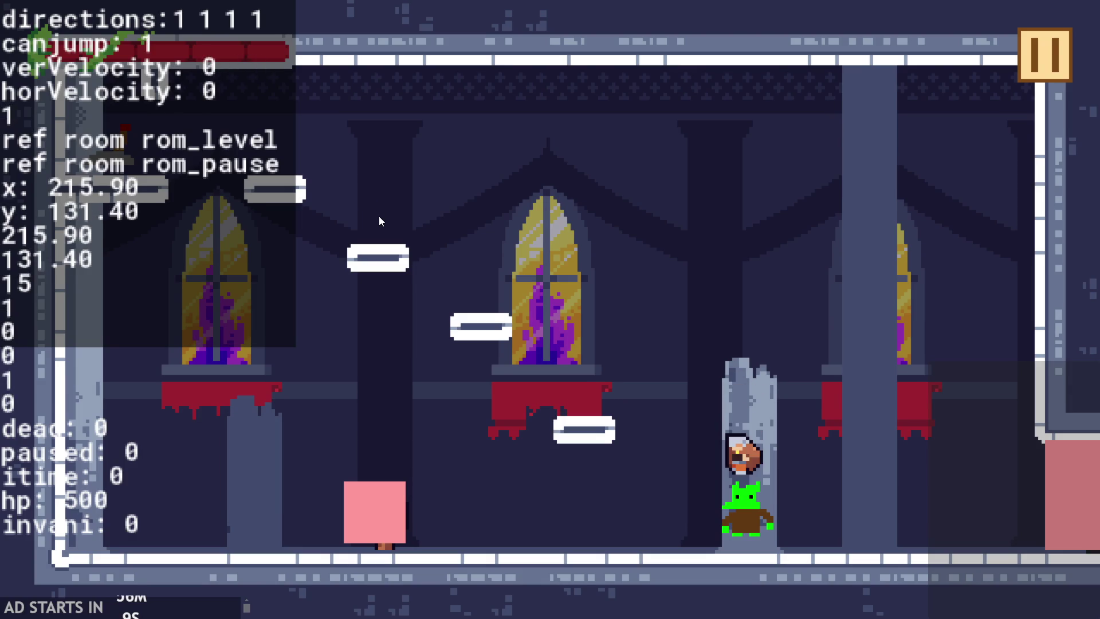
- Walk the knight into the goblin repeatedly, retreating to the pink block each time
key(Right)
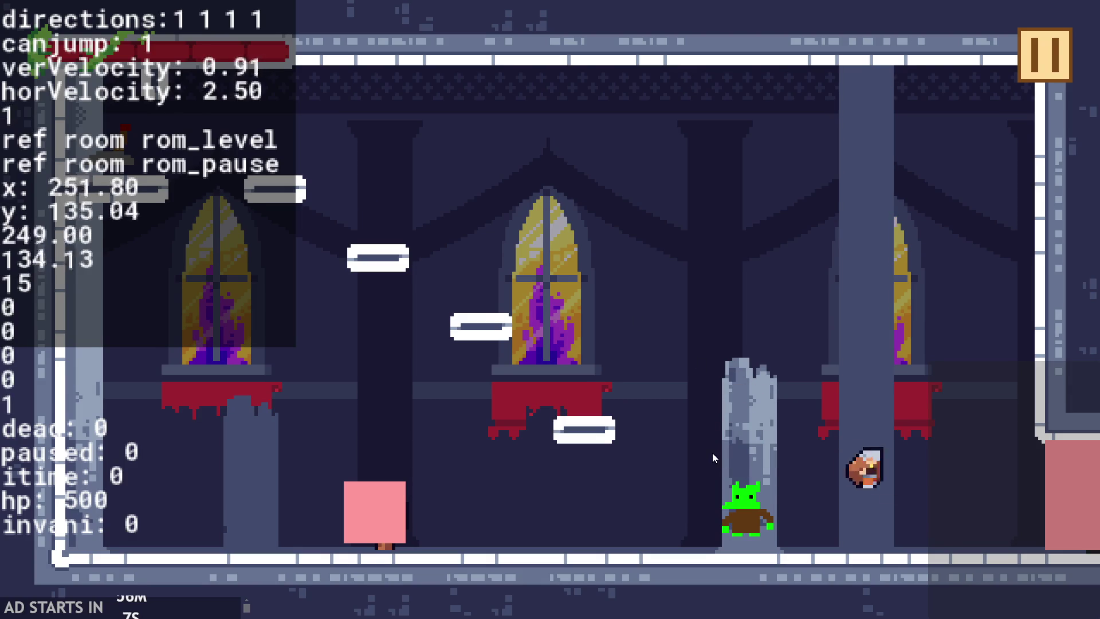
key(Left)
key(space)
key(Right)
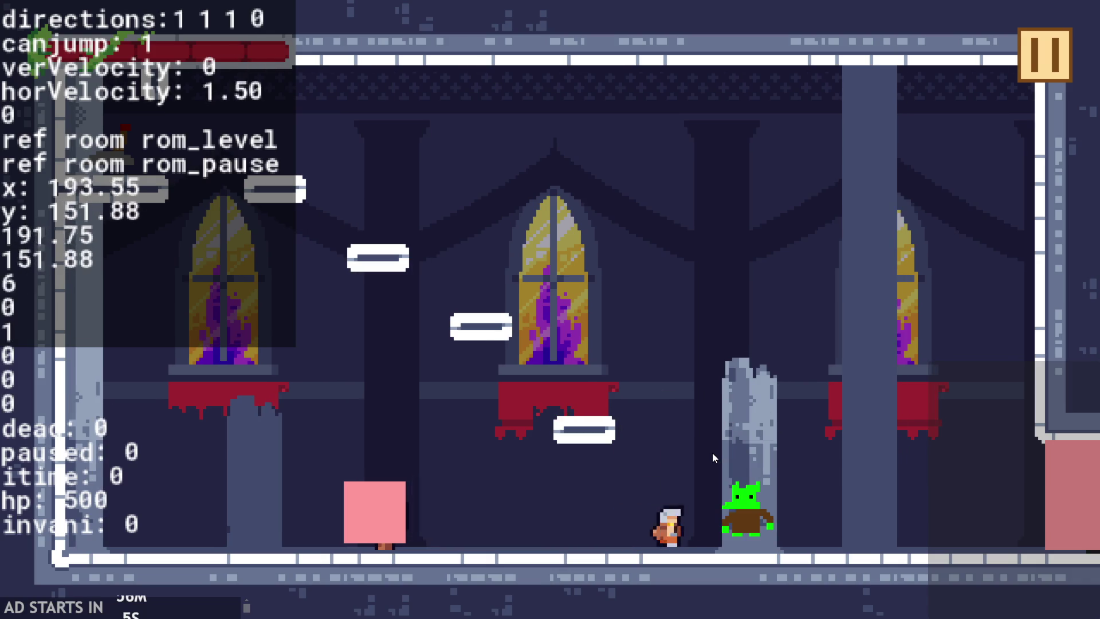
key(Left)
key(Right)
key(Left)
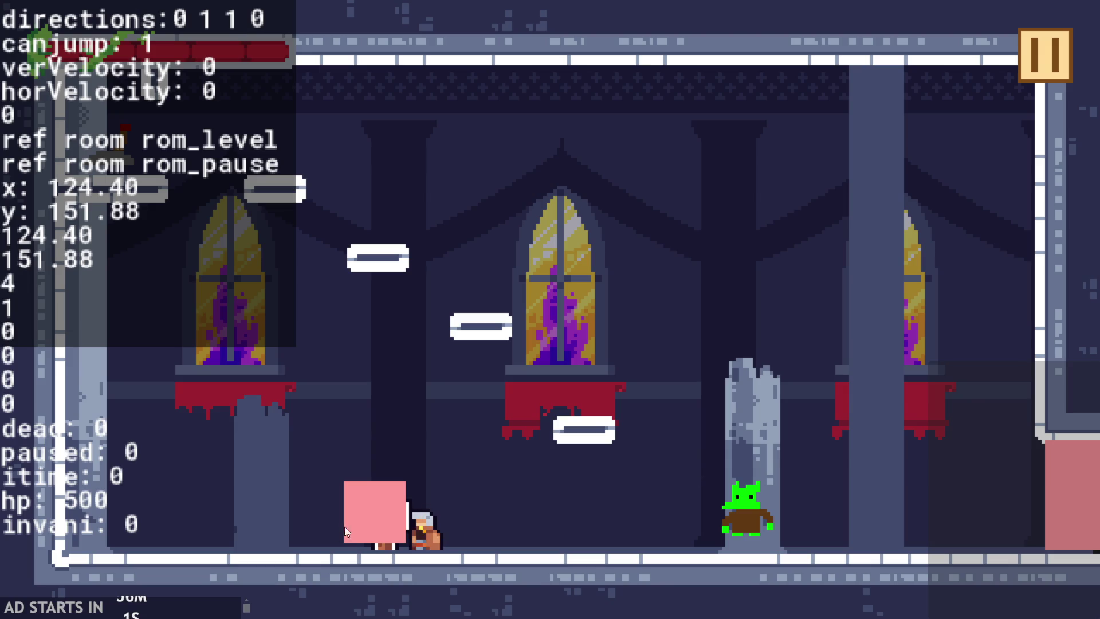
key(Right)
key(Left)
key(Right)
key(Left)
- Jump the knight toward the floating platforms, walk along the floor, then pause the game
key(Up)
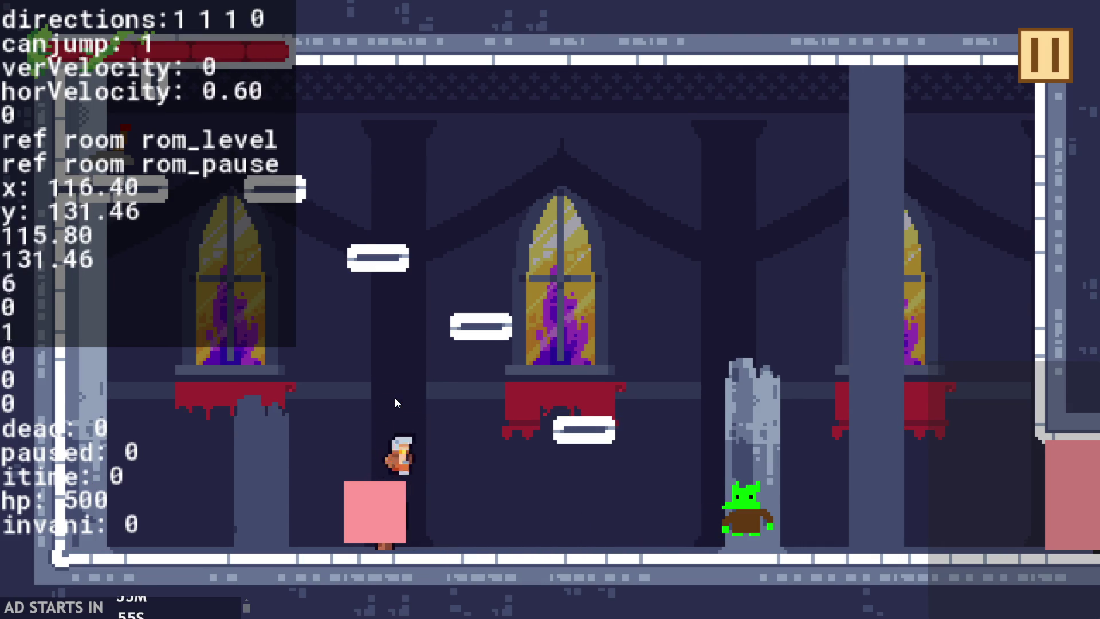
key(Up)
key(Right)
key(Left)
key(Left)
key(Right)
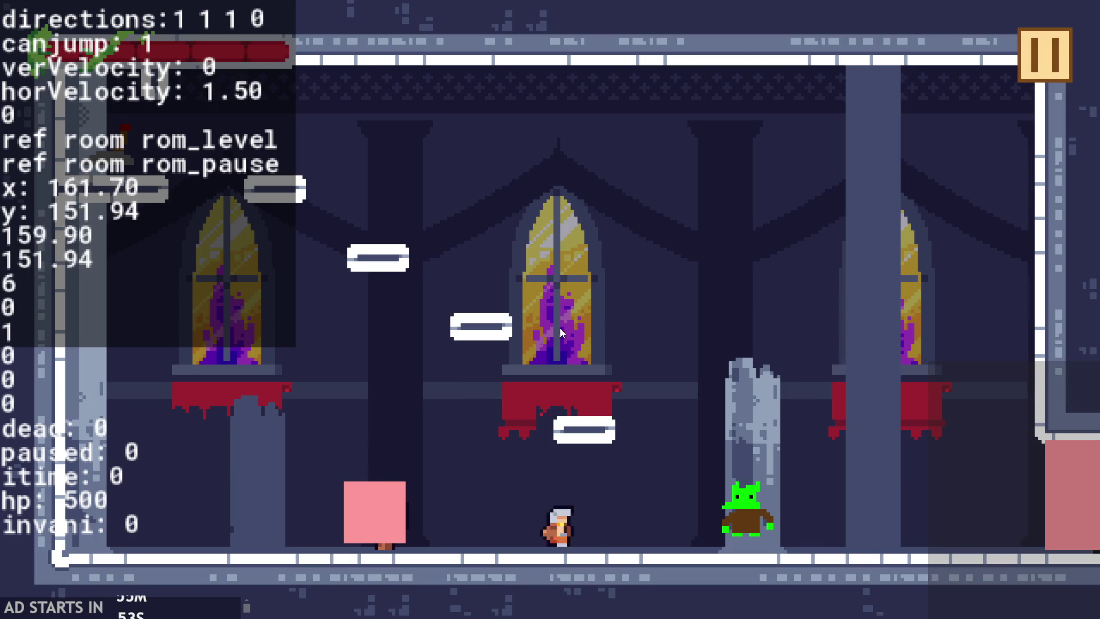
click(1044, 55)
click(886, 542)
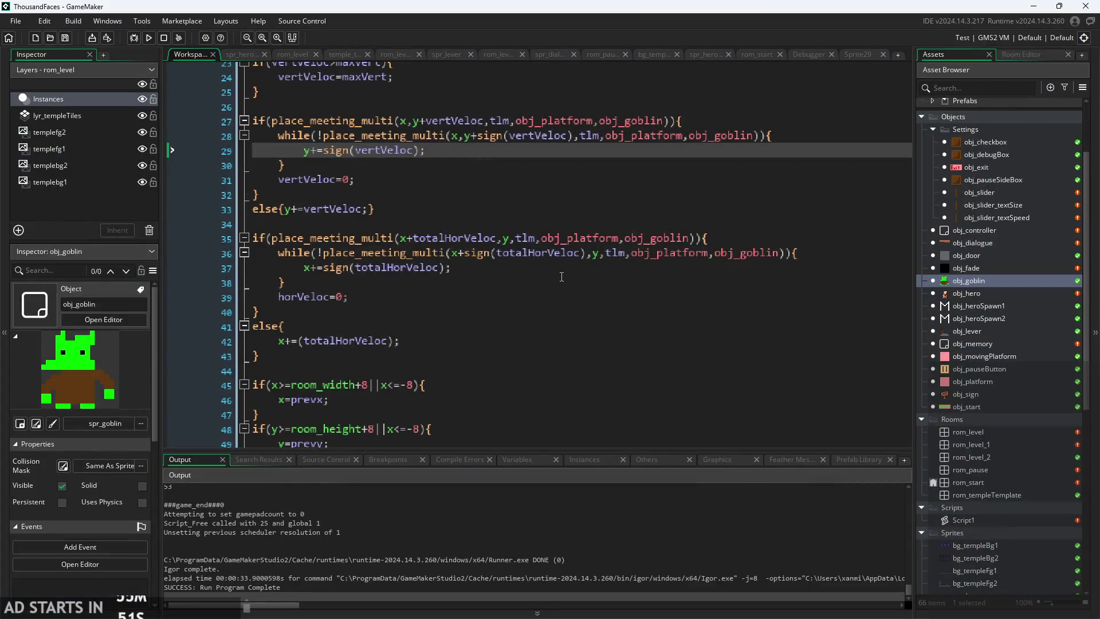
mouse_move(619, 237)
mouse_down()
mouse_move(703, 238)
mouse_move(691, 238)
mouse_up()
click(583, 325)
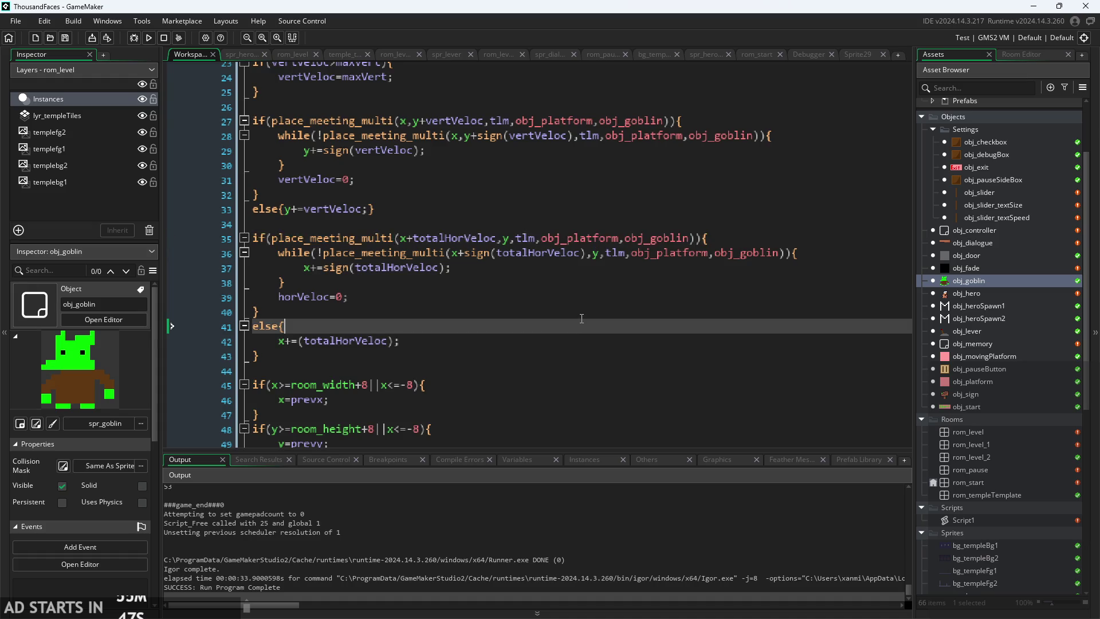
key(Escape)
scroll(753, 200, down, 15)
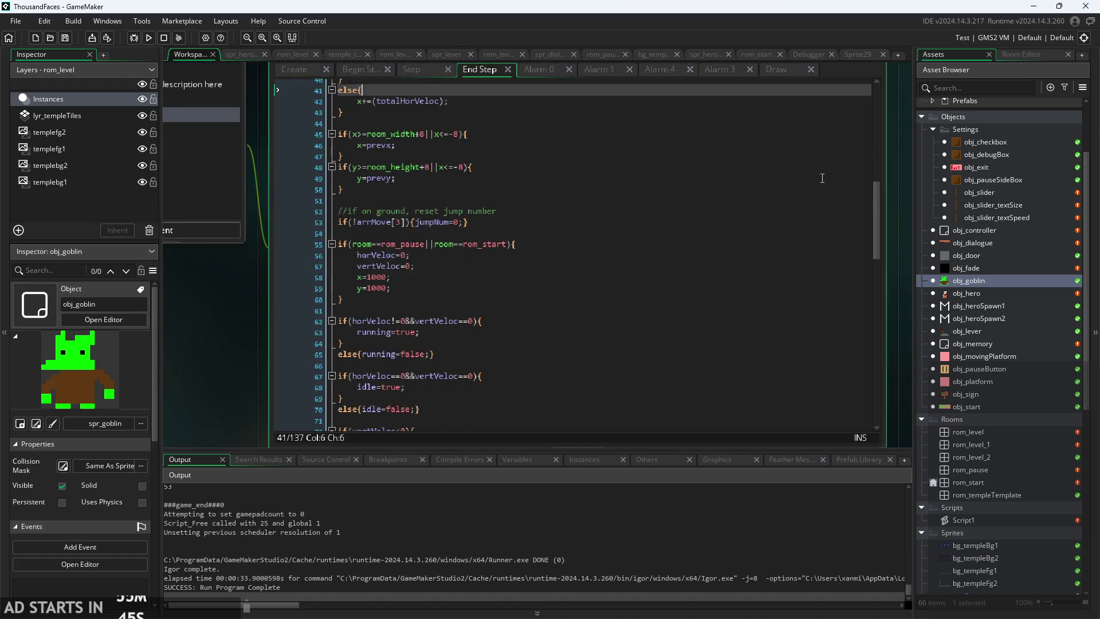
scroll(586, 232, down, 4)
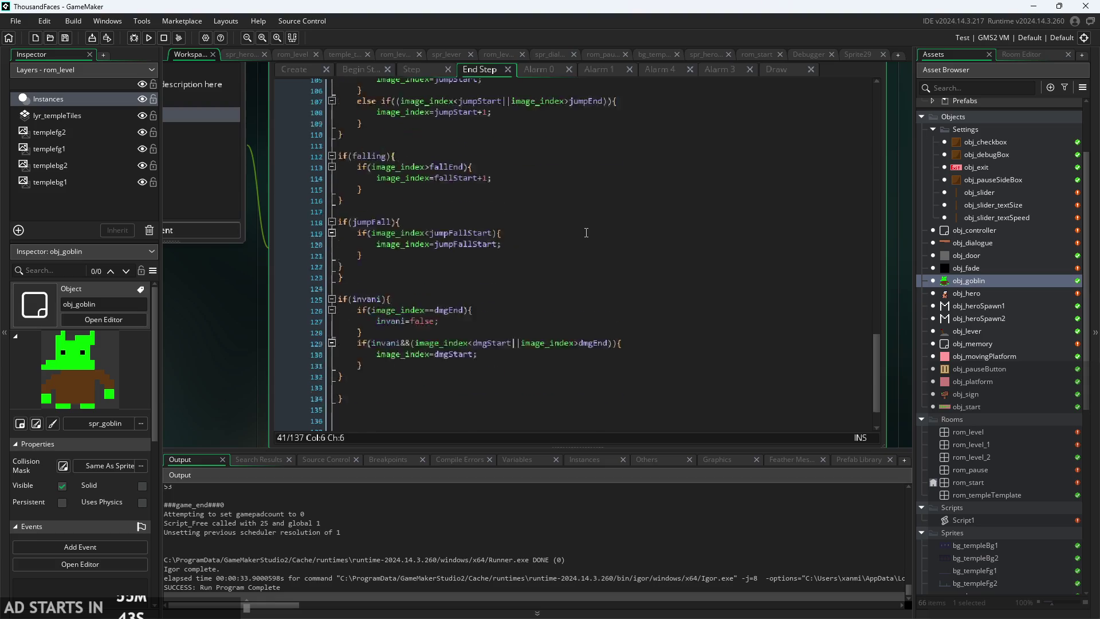
drag(879, 350, 859, 87)
scroll(253, 351, up, 1)
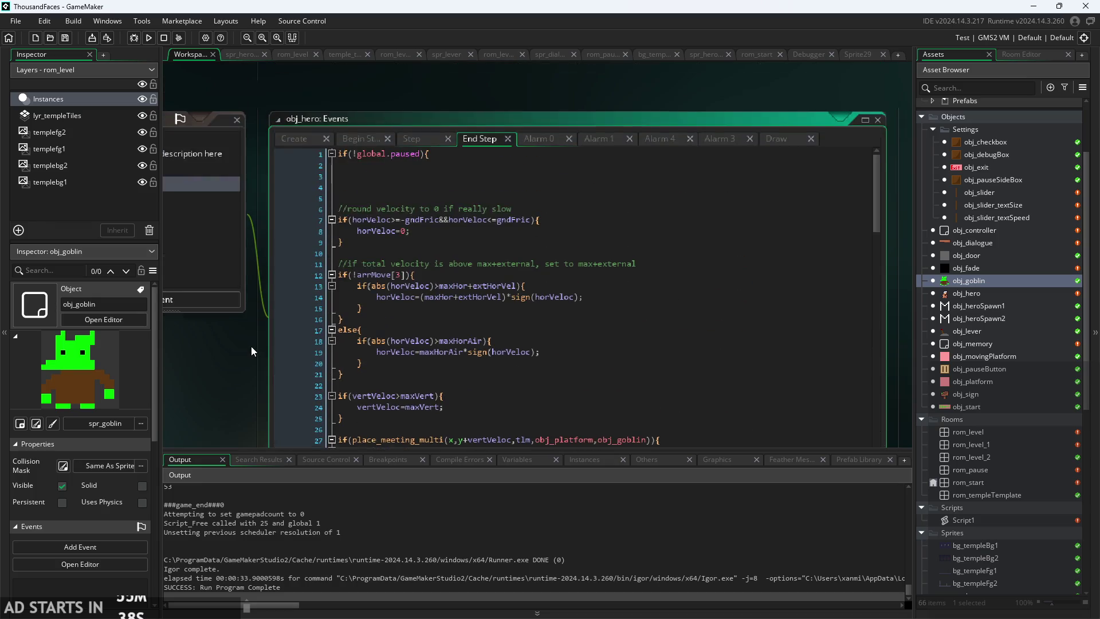
click(407, 141)
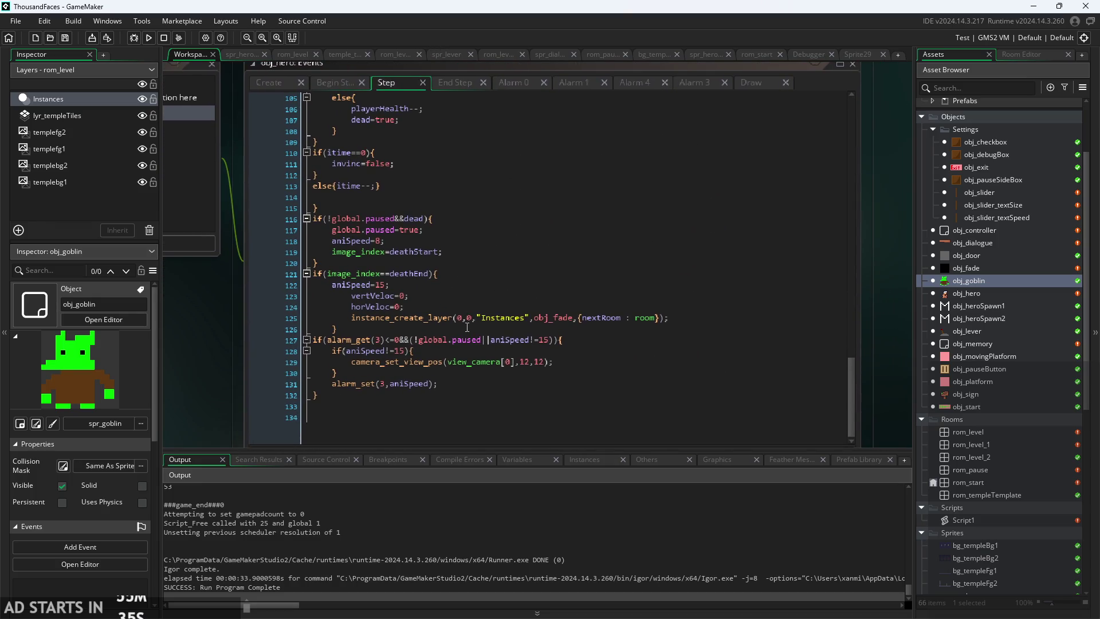
scroll(591, 360, up, 1)
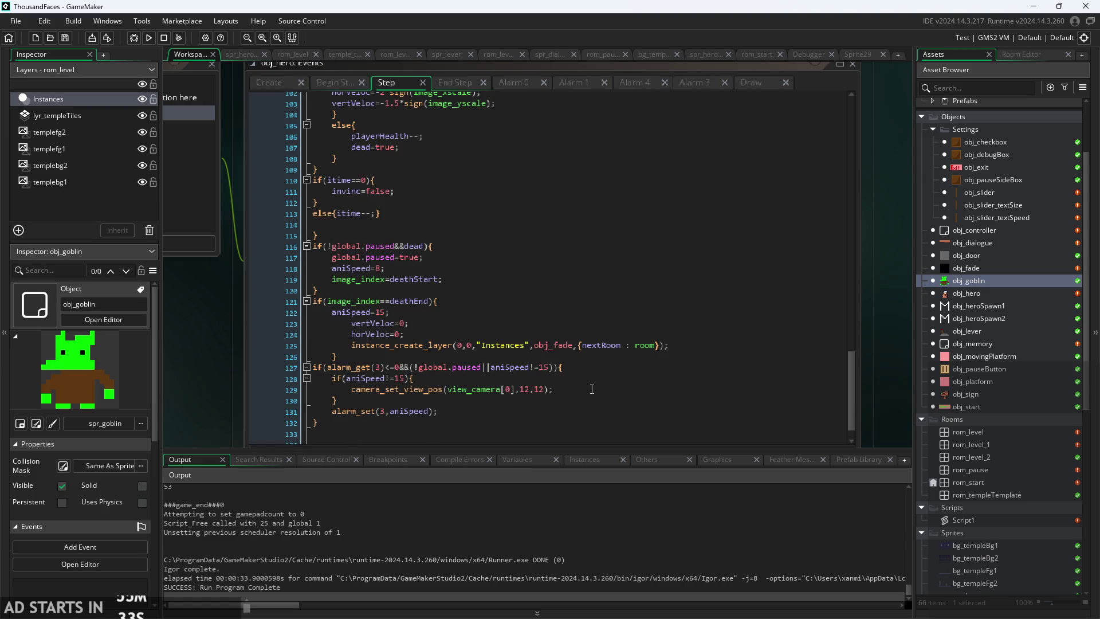
scroll(592, 389, up, 4)
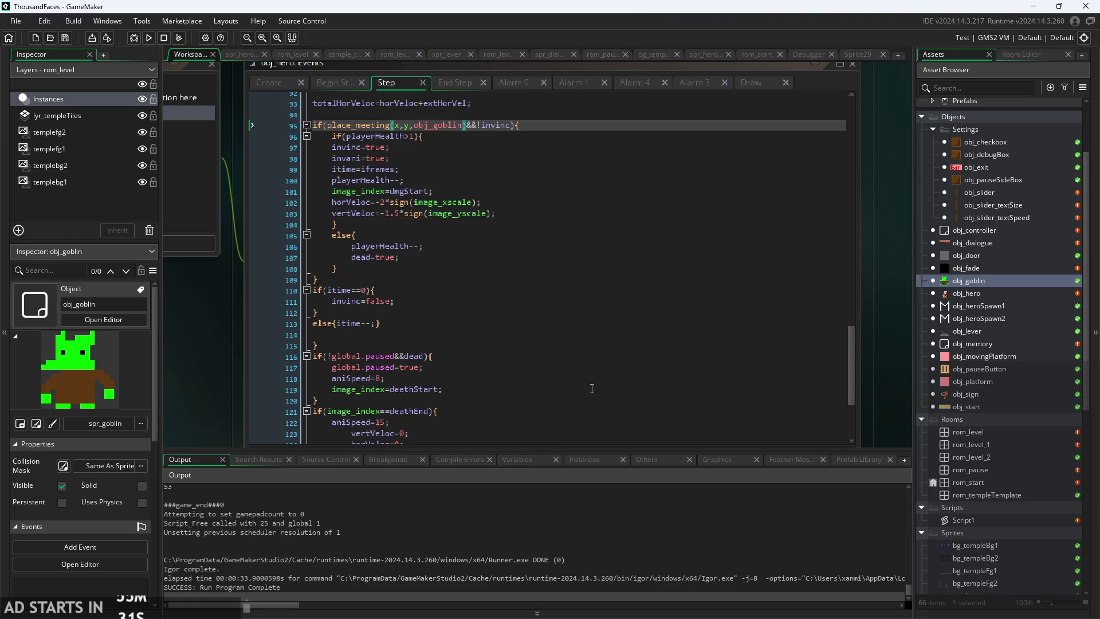
scroll(592, 388, up, 4)
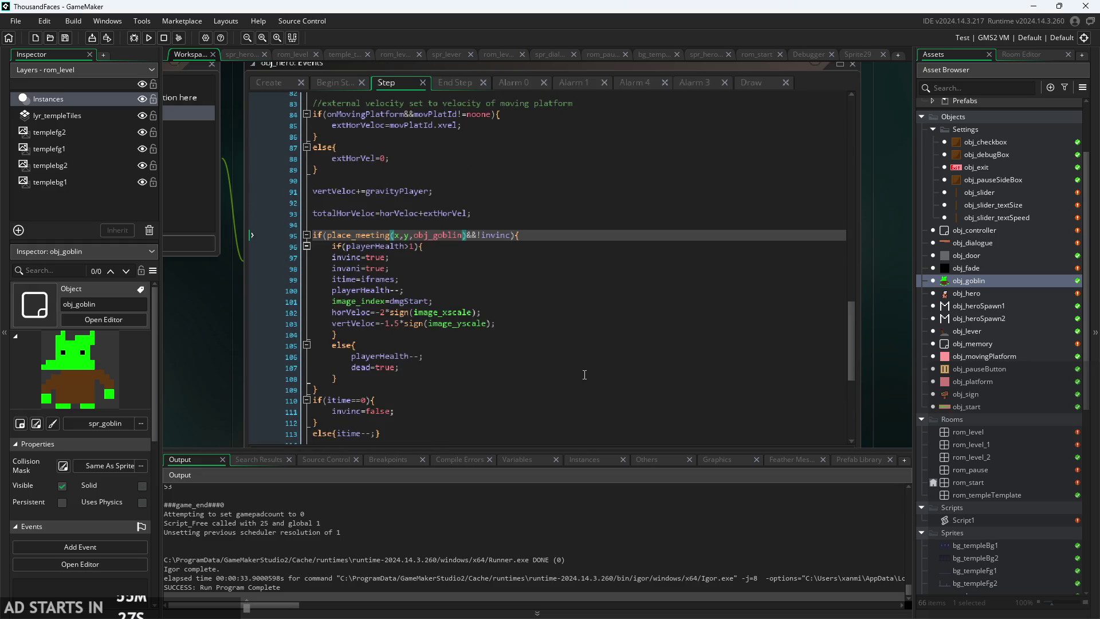
scroll(584, 375, up, 4)
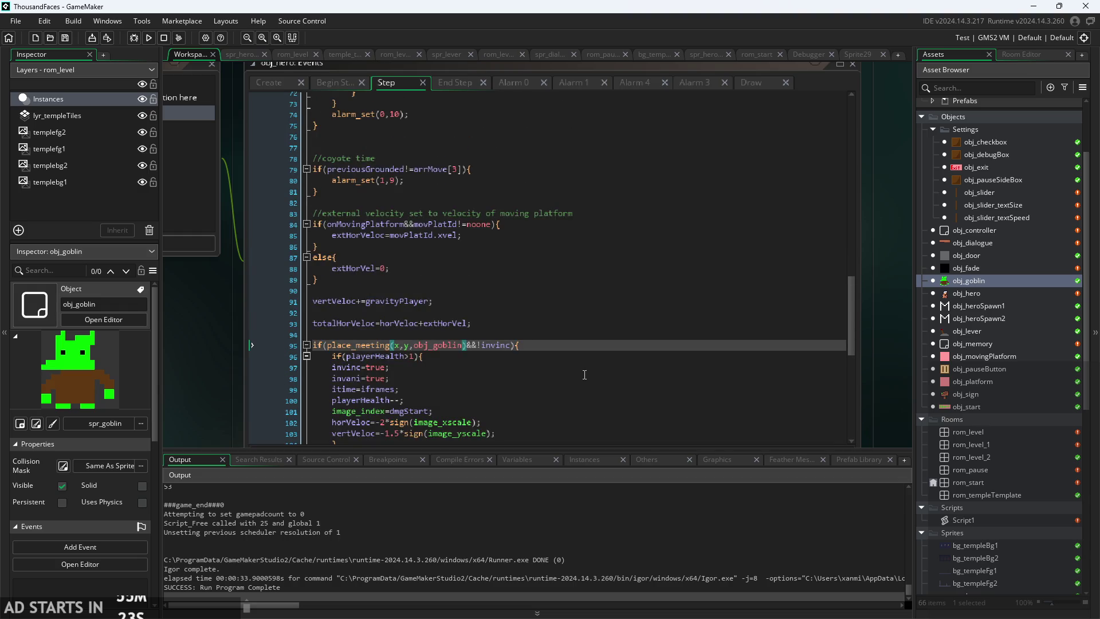
scroll(584, 375, up, 6)
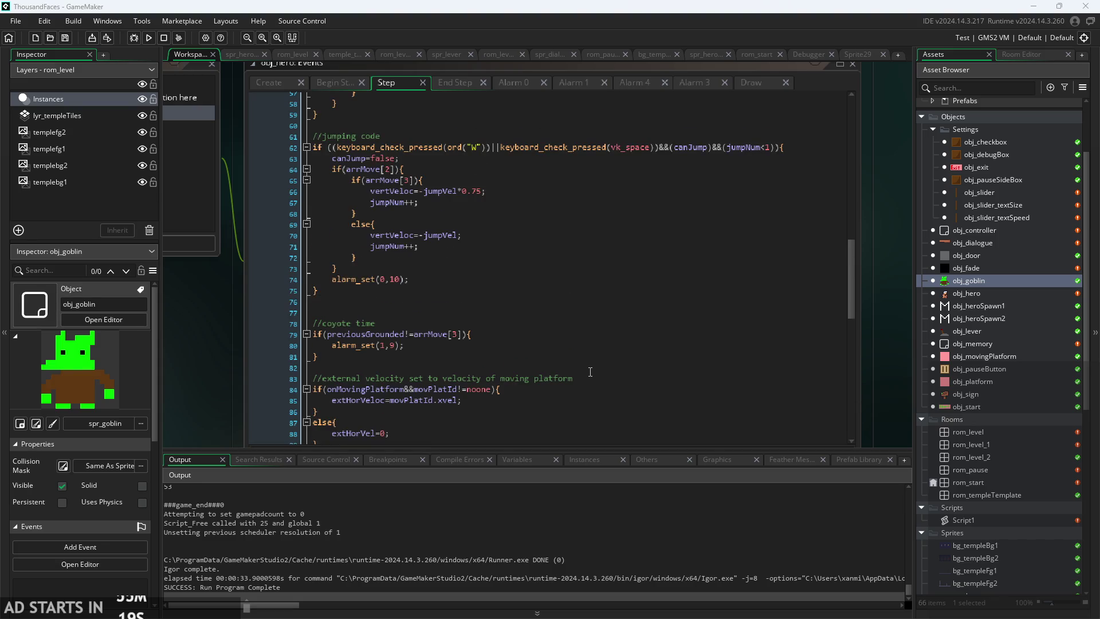
scroll(574, 373, up, 4)
scroll(560, 339, up, 8)
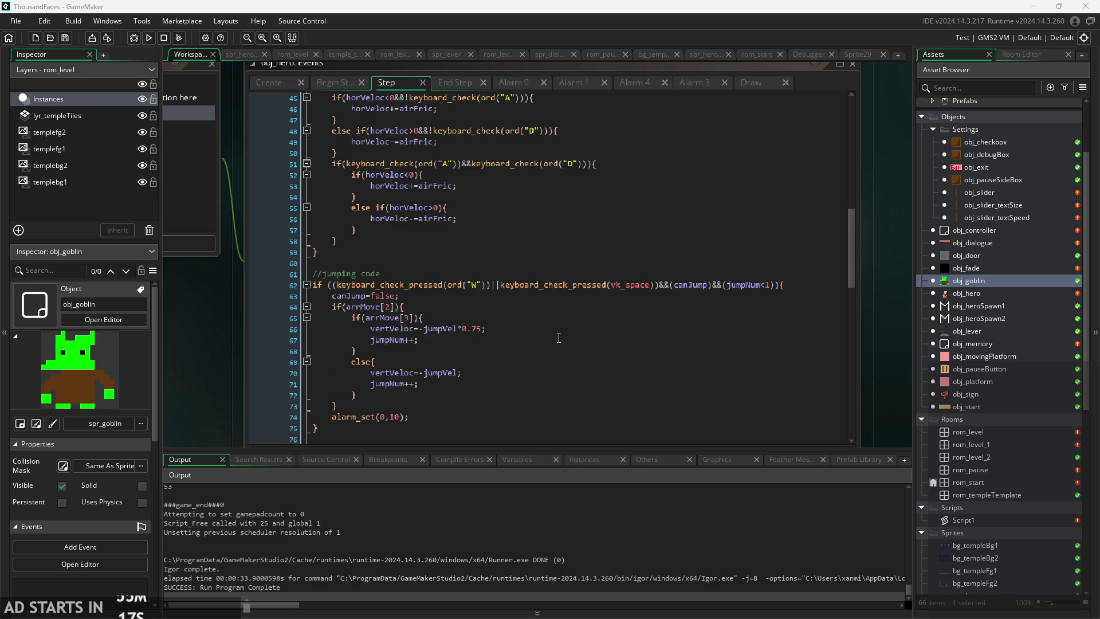
scroll(549, 332, up, 4)
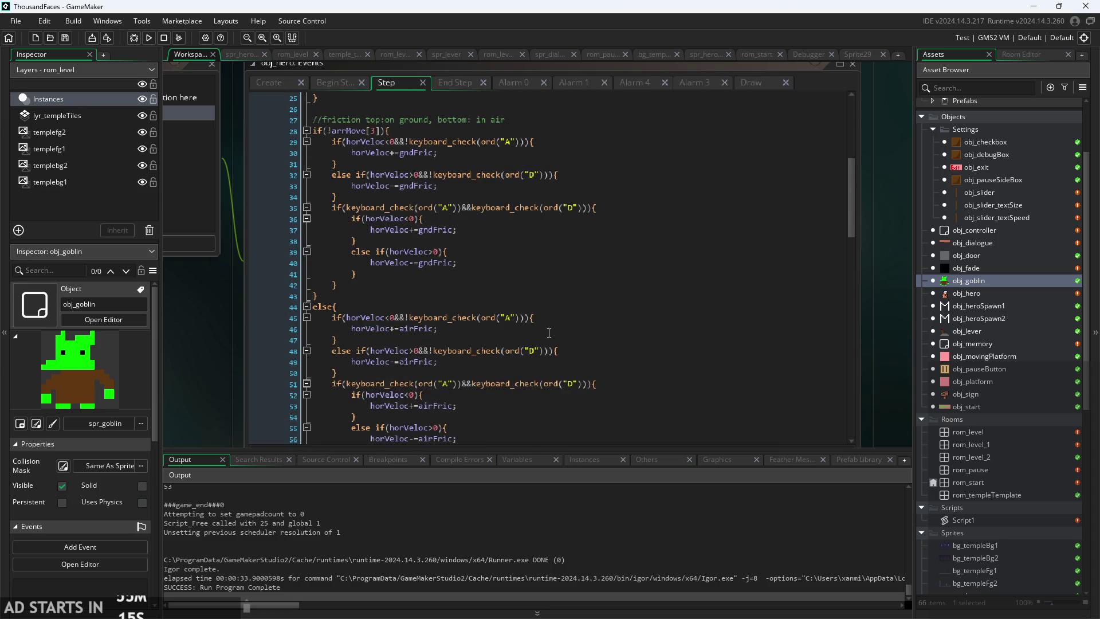
scroll(549, 332, down, 8)
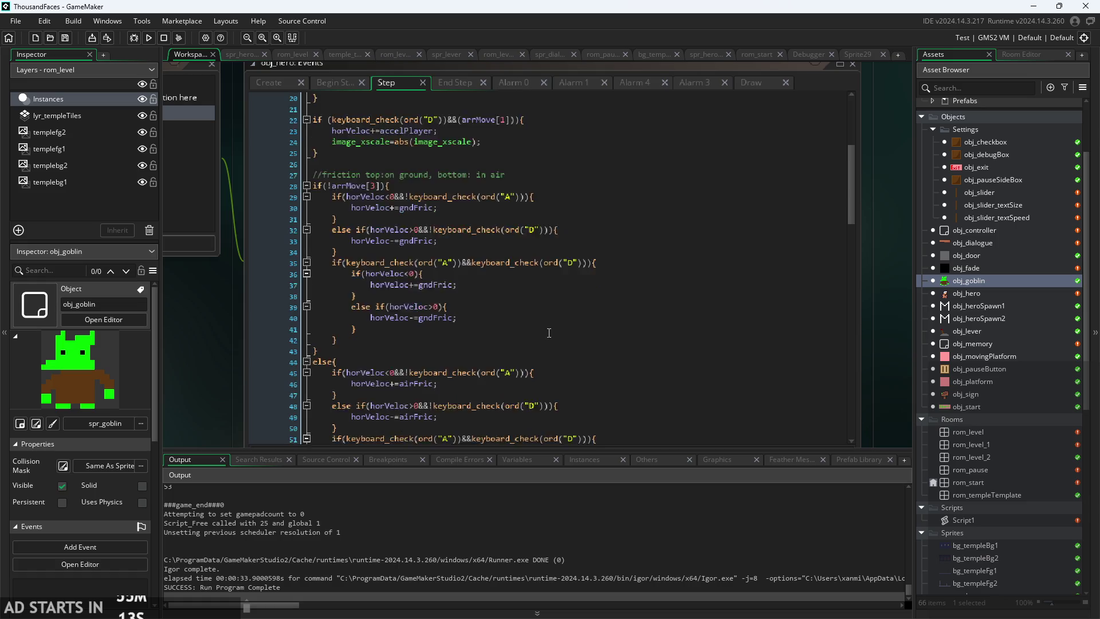
scroll(537, 345, up, 14)
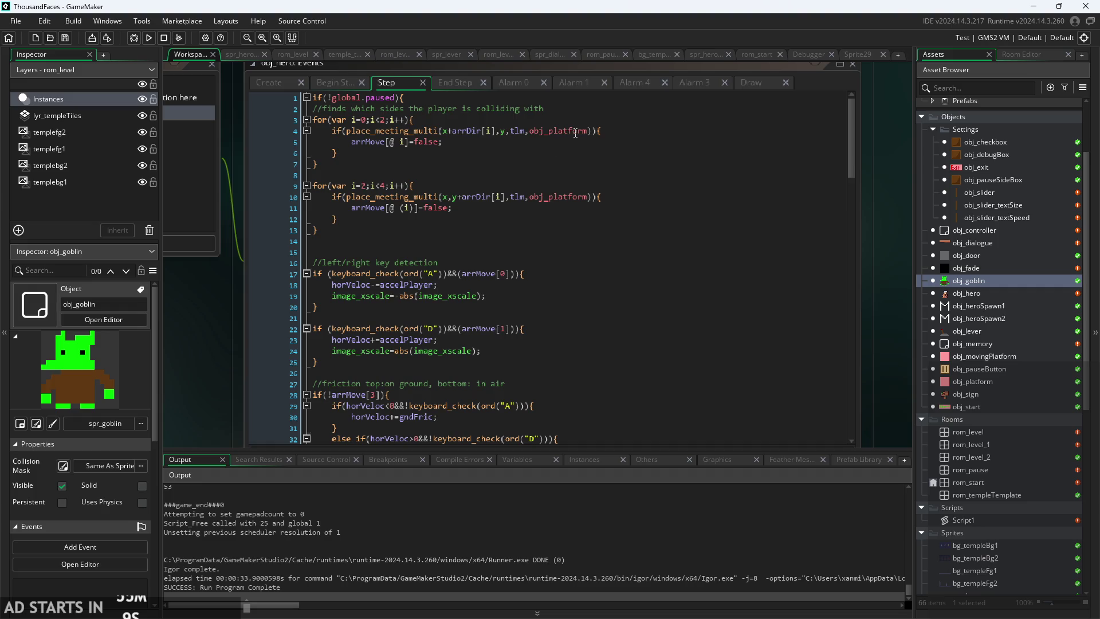
mouse_move(577, 133)
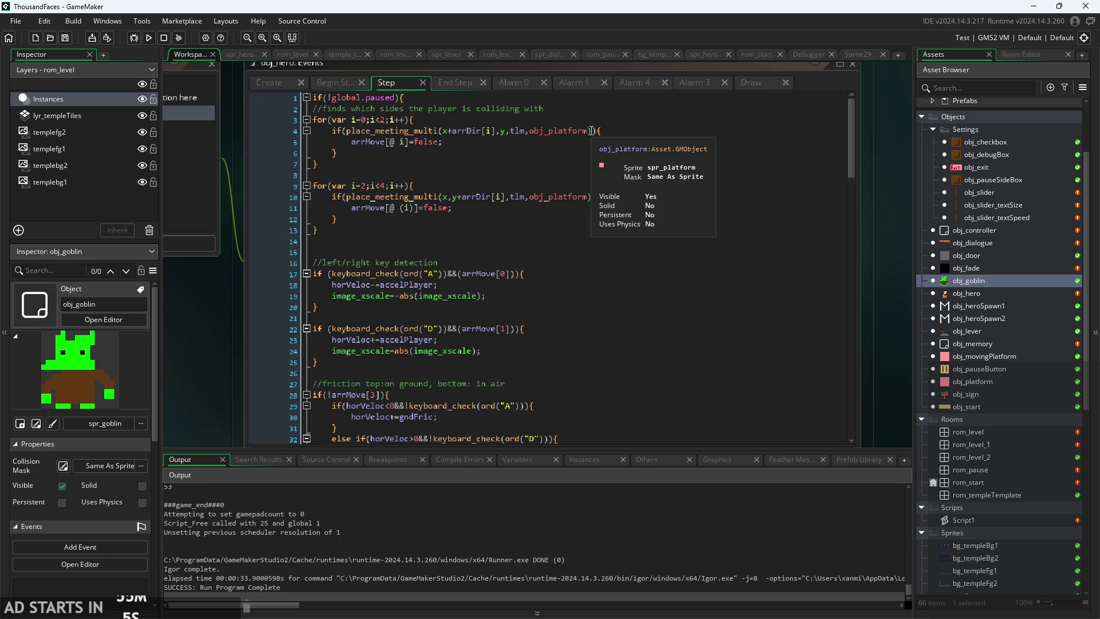
- Append ',obj_goblin' to the place_meeting_multi check on line 4 of the Step event
click(589, 136)
text(,obj_goblin)
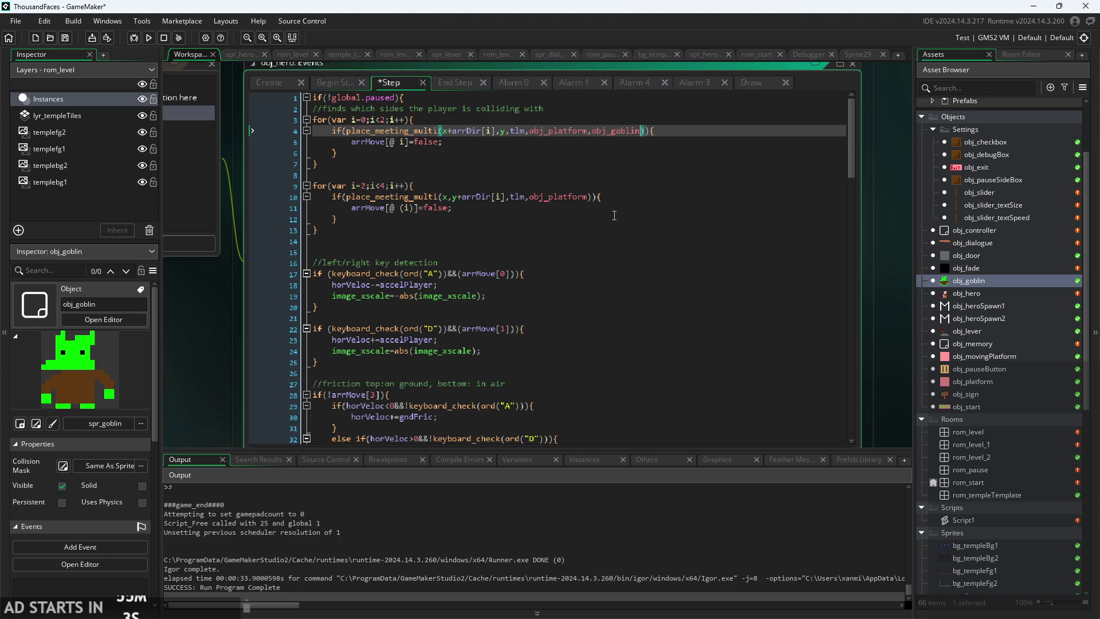
click(590, 198)
text(,obj_goblin)
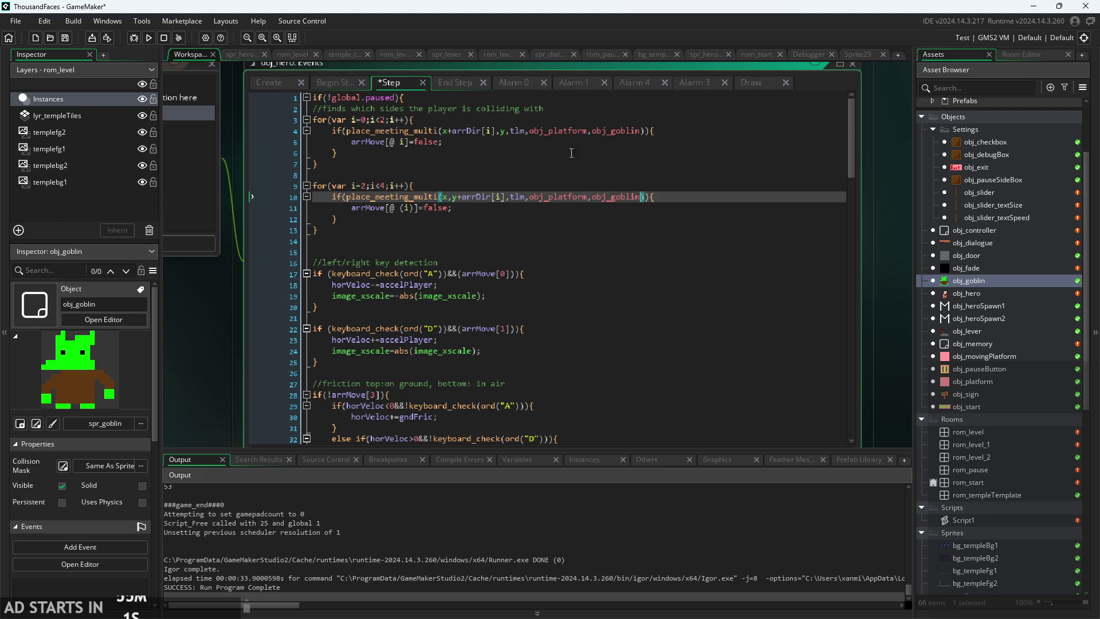
drag(851, 119, 818, 408)
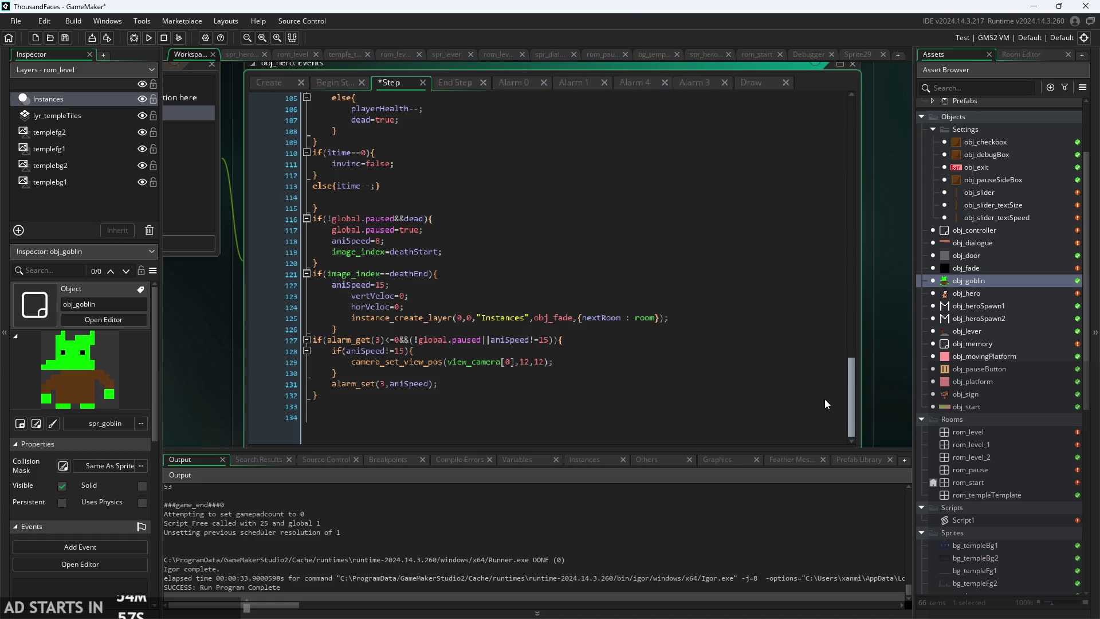
- Move to the goblin collision check at the end of line 95
click(550, 361)
scroll(546, 328, up, 2)
scroll(546, 328, up, 5)
click(476, 208)
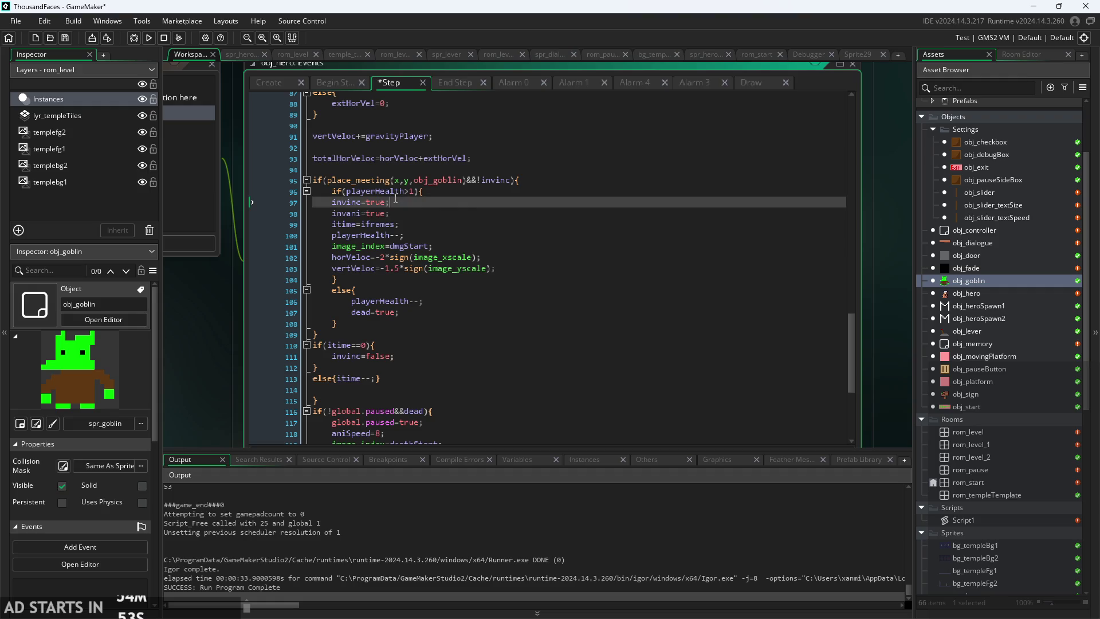
scroll(476, 215, up, 1)
key(Up)
click(521, 208)
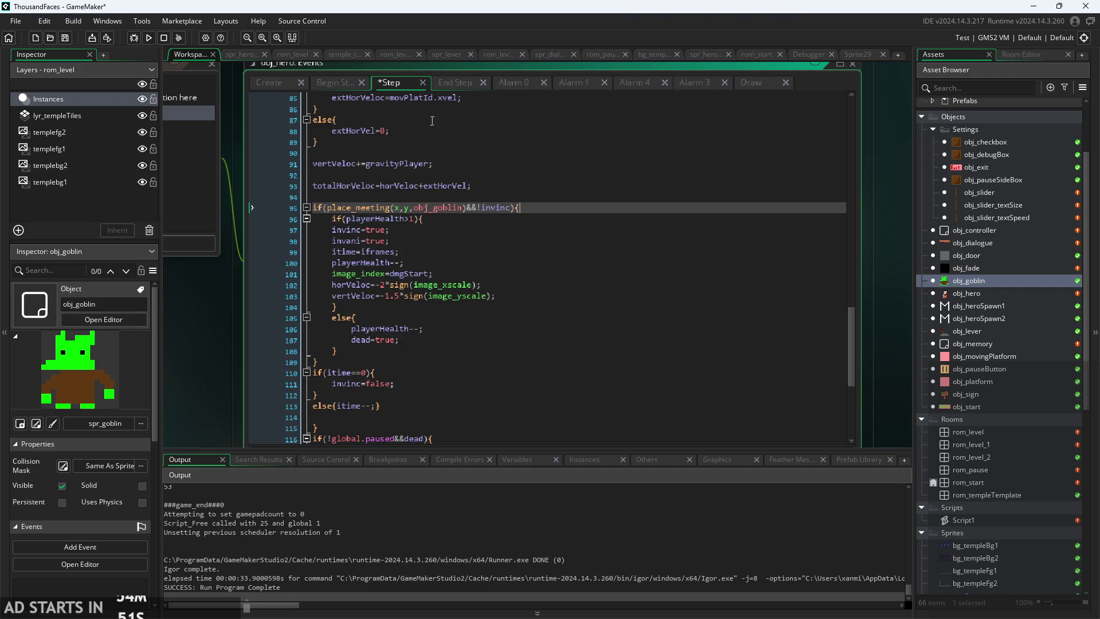
- Show the End Step code with the caret after vertVeloc=0 on line 31
click(453, 82)
scroll(472, 325, up, 2)
scroll(472, 325, down, 3)
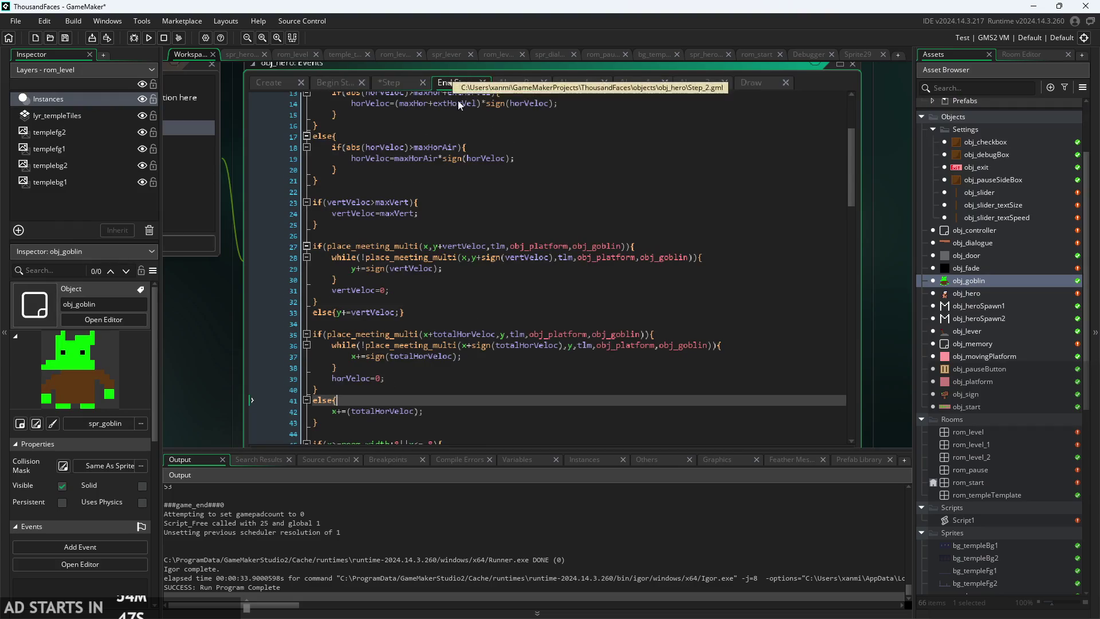
click(572, 286)
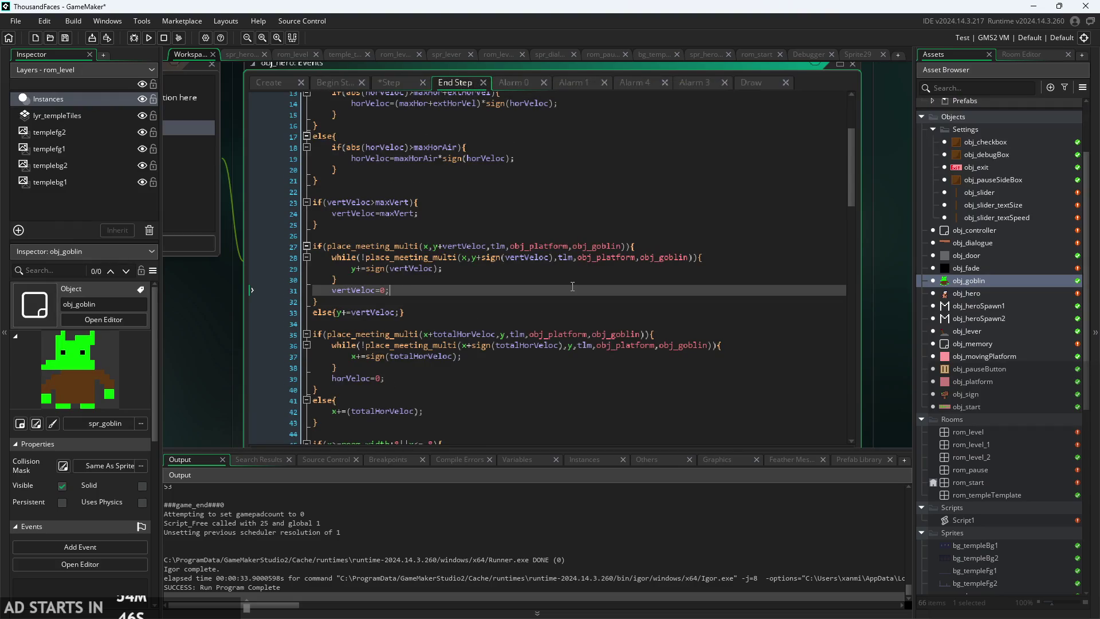
- Save and run the game, start play, jump by the pillar, and enable Debug Stats
click(149, 38)
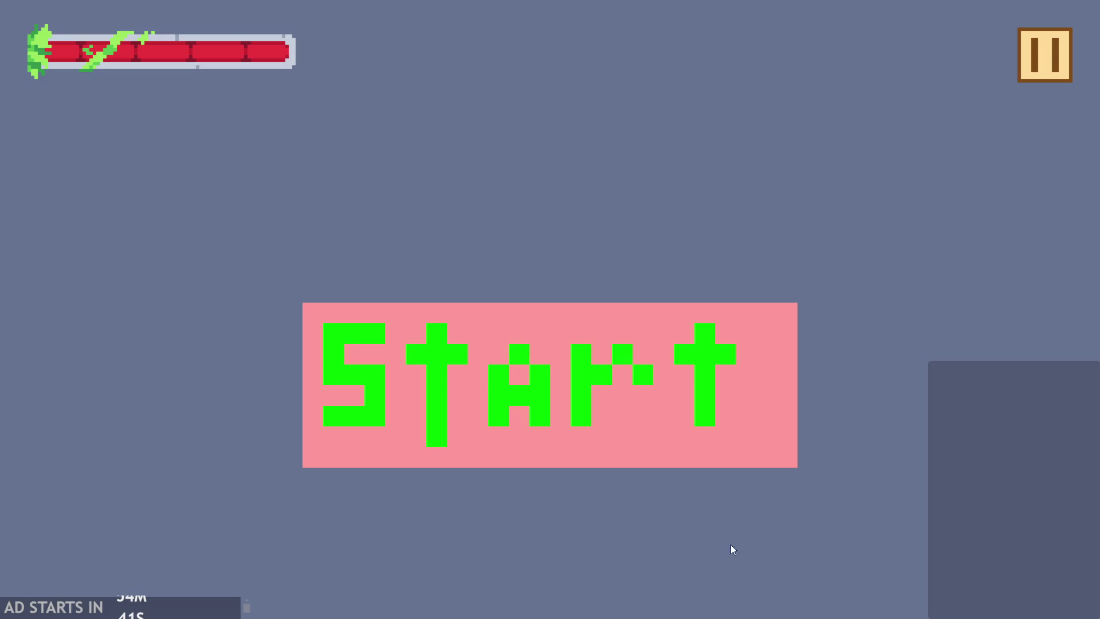
click(451, 432)
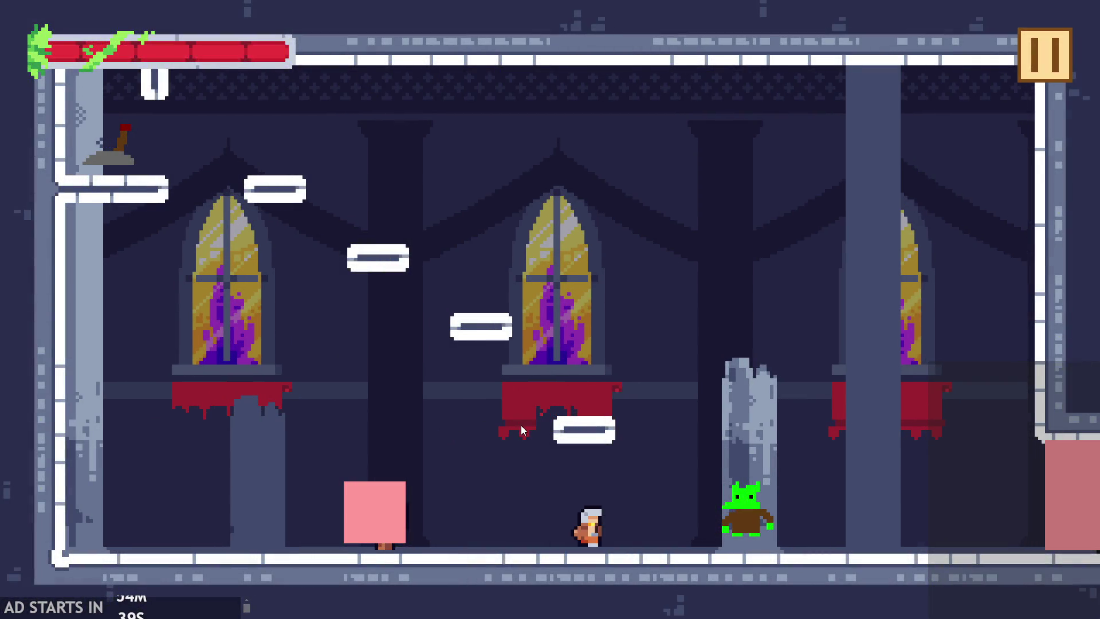
key(Right)
key(space)
click(1054, 66)
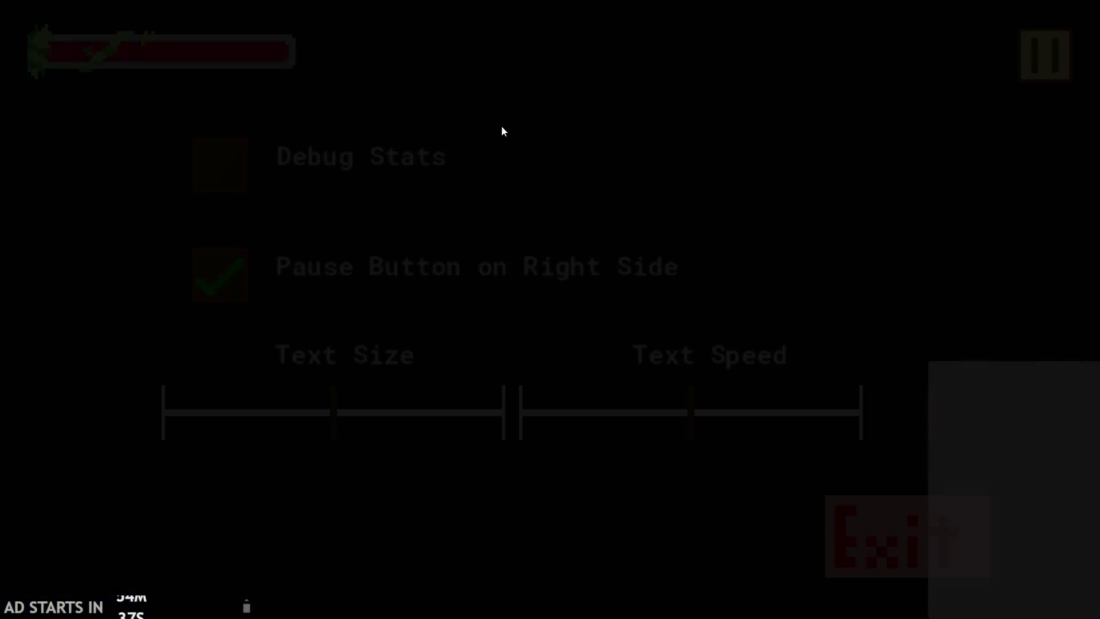
click(220, 164)
click(1015, 68)
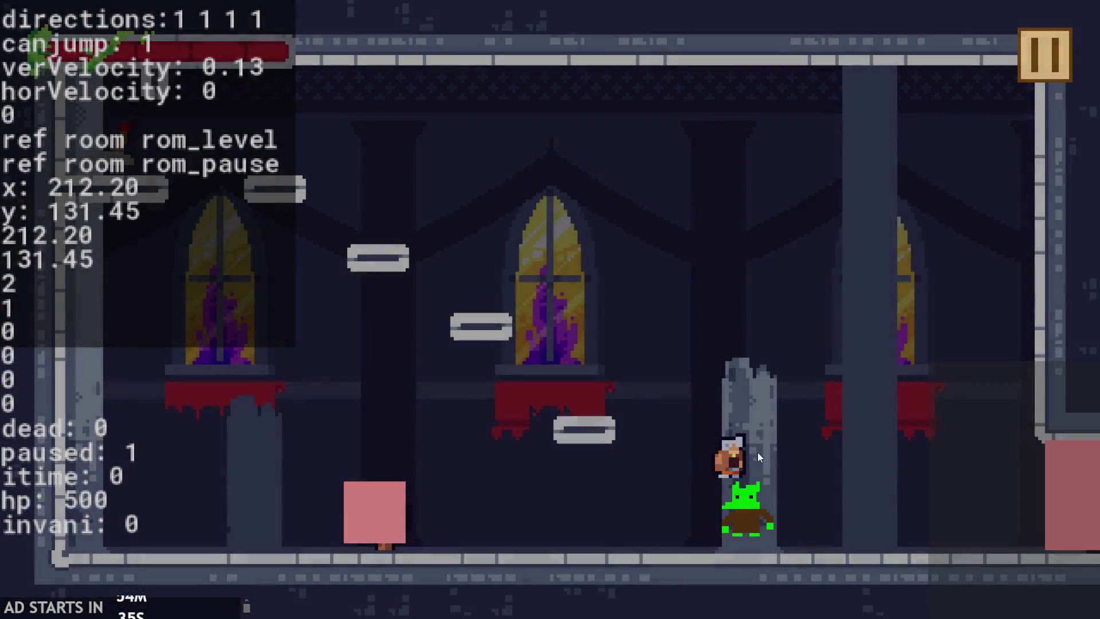
- Move and jump the hero over to the pink sign
key(Right)
key(Left)
key(space)
key(space)
key(Left)
key(Right)
key(space)
key(Left)
key(Right)
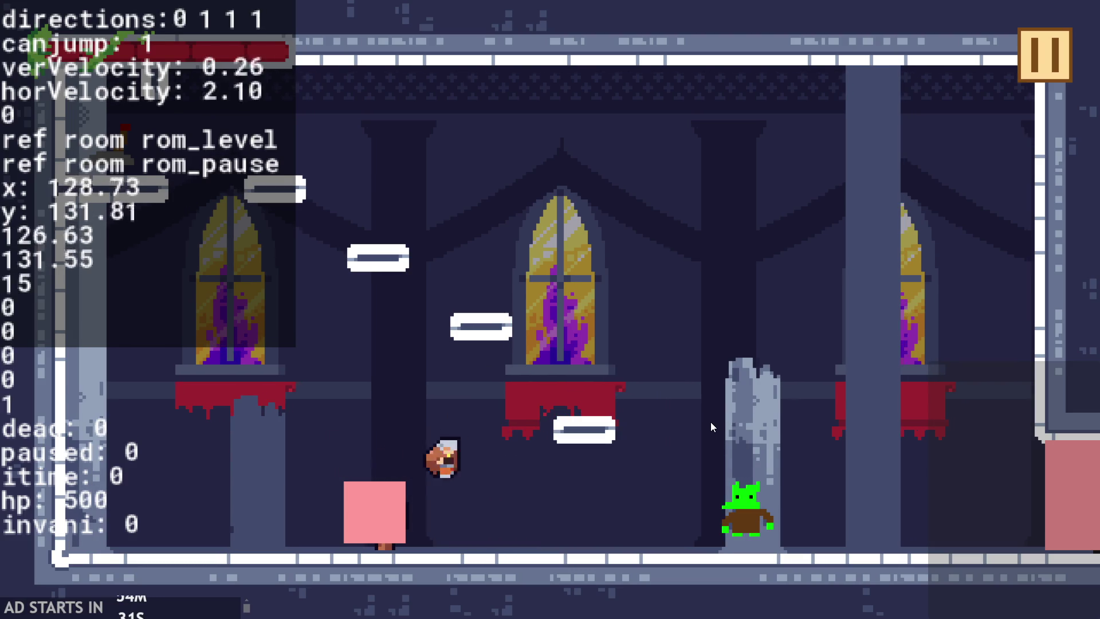
- Read the sign's message and turn Debug Stats back off
key(Escape)
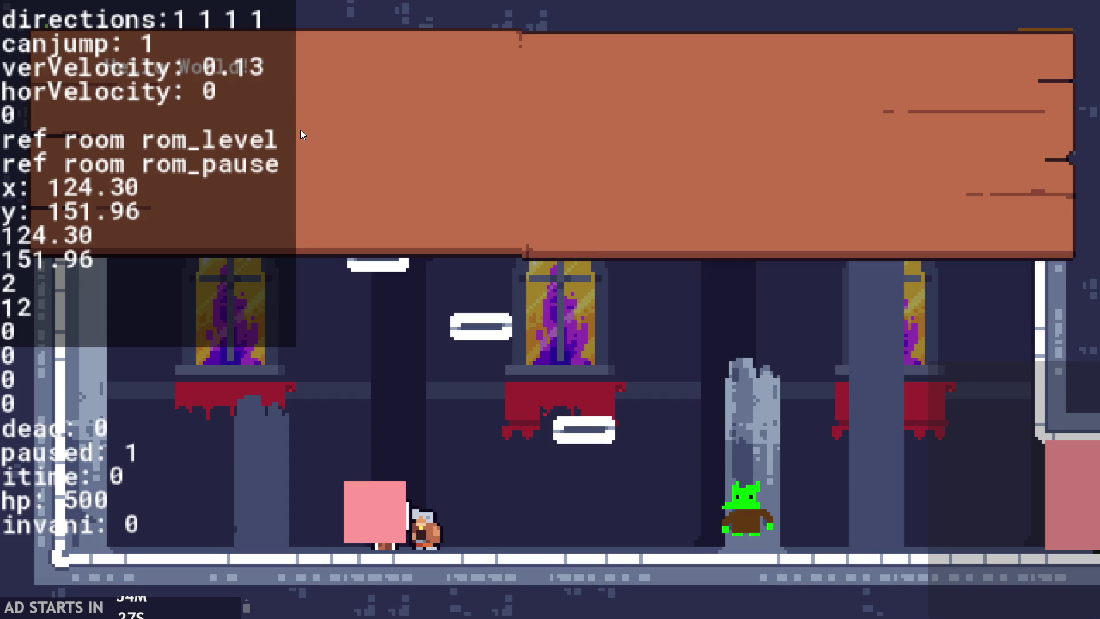
click(1064, 35)
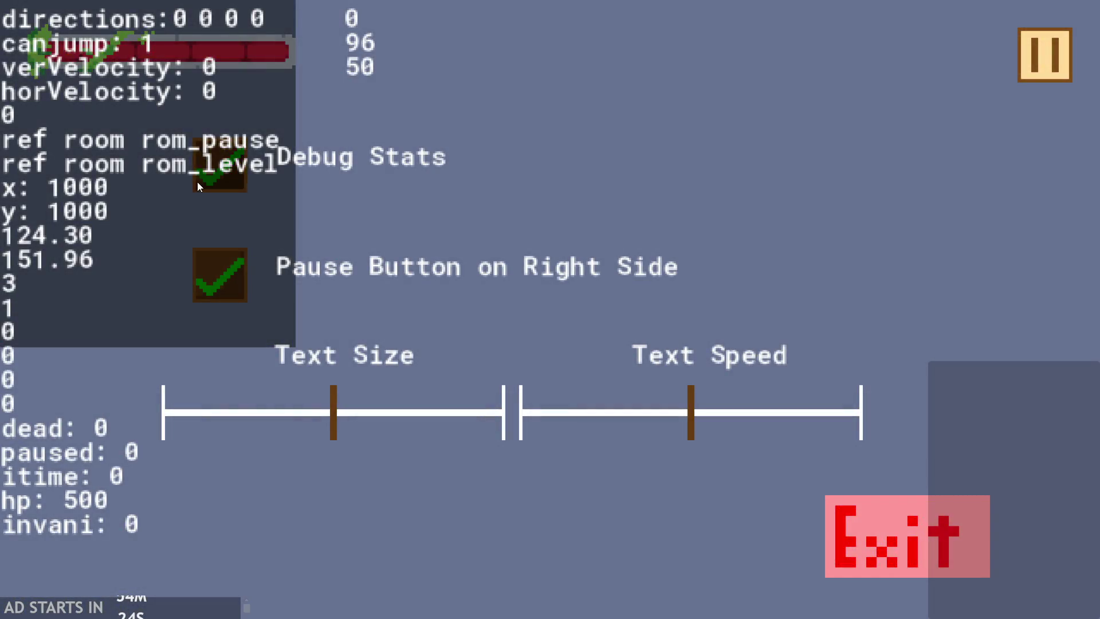
click(197, 181)
key(Escape)
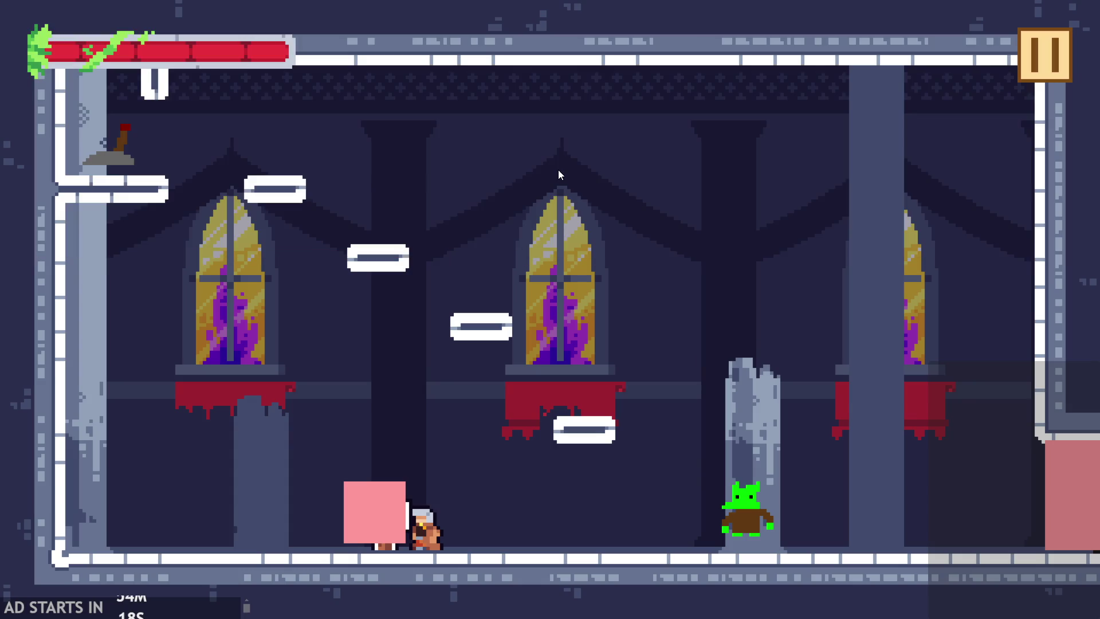
key(space)
- Climb the floating platforms, flip the lever, jump near the goblin, then pause
key(space)
key(Left)
key(space)
key(space)
key(Left)
key(space)
key(Right)
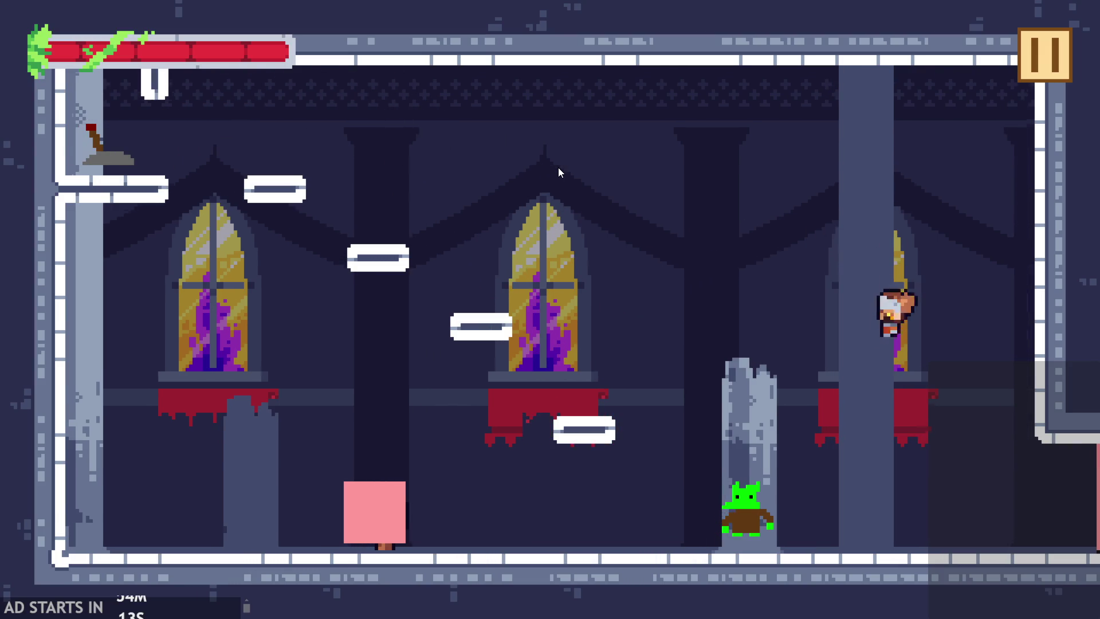
key(Left)
key(space)
key(Left)
key(Right)
key(space)
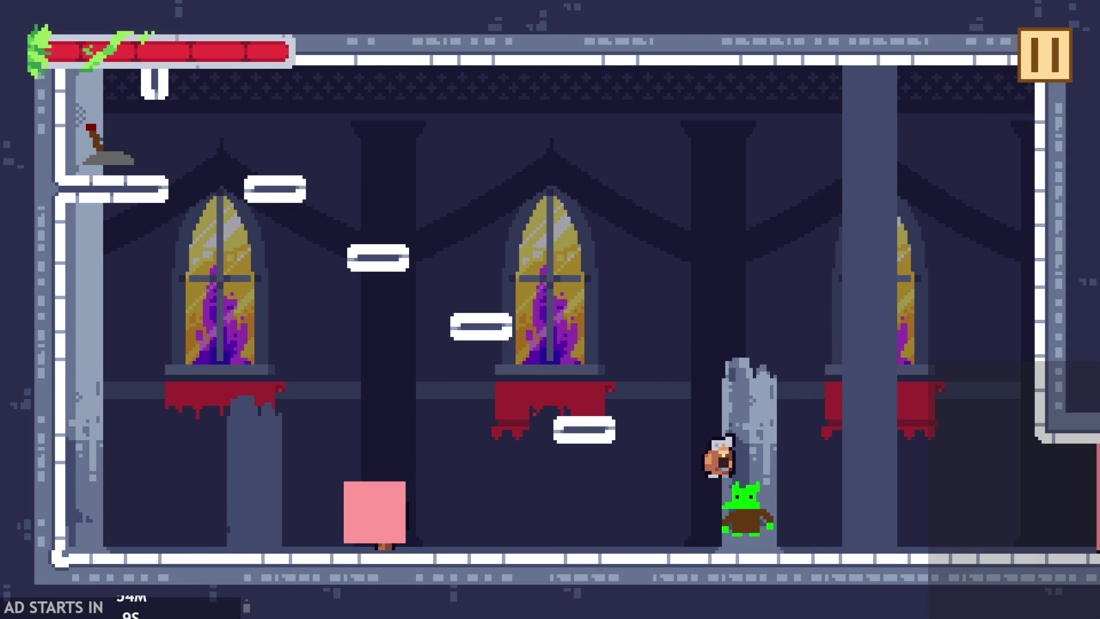
click(1032, 63)
- Exit the game and rename the goblin object to obj_spike
click(904, 525)
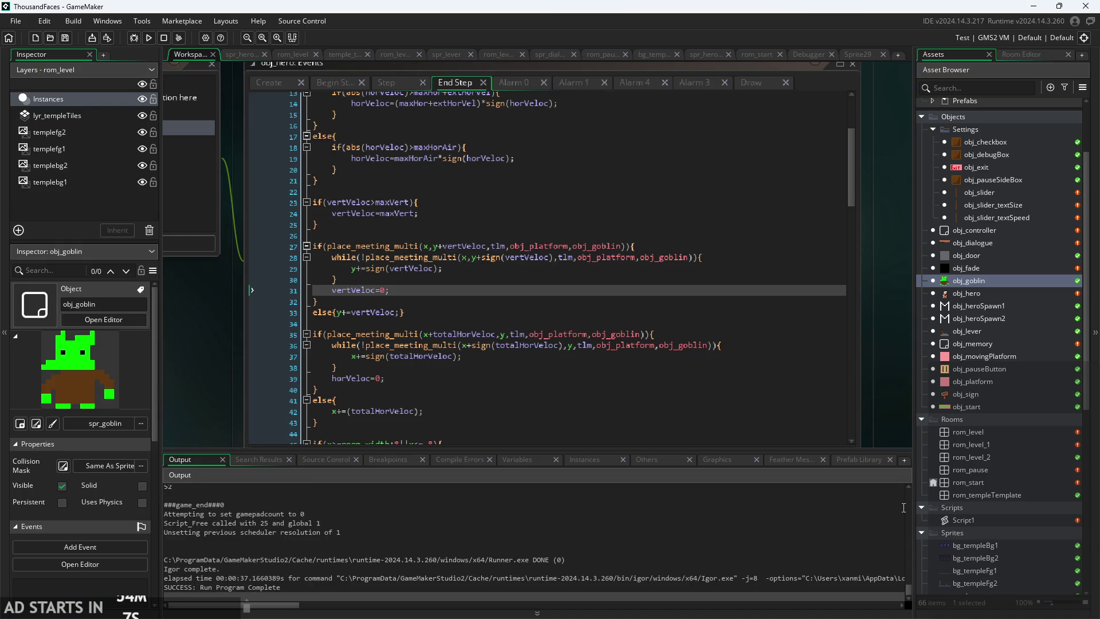
double_click(995, 281)
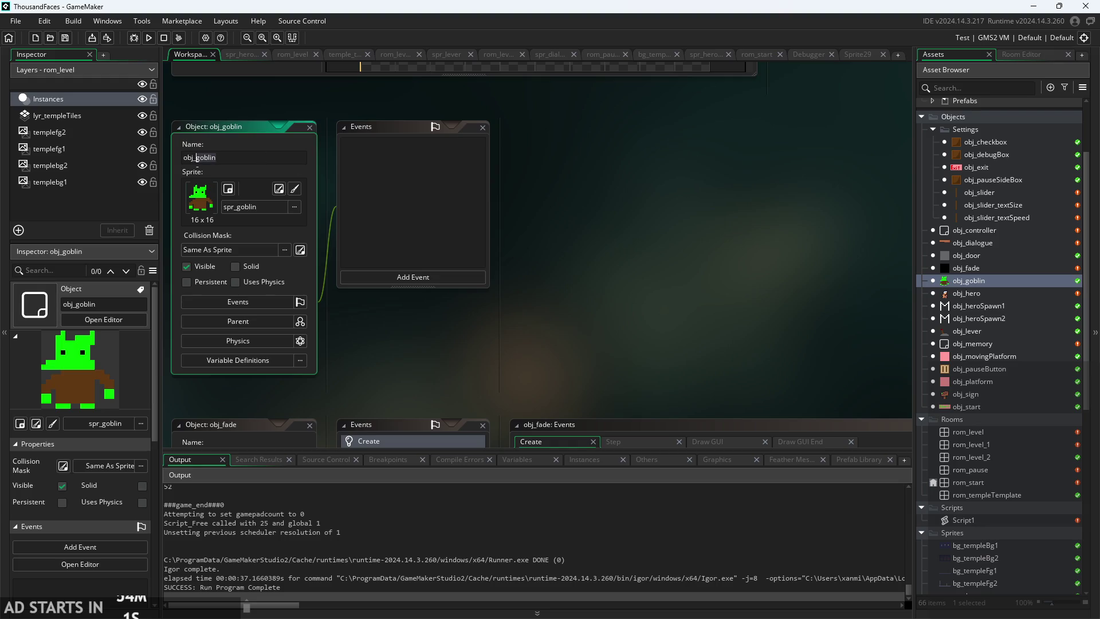
key(BackSpace)
key(BackSpace)
key(BackSpace)
text(s)
key(Return)
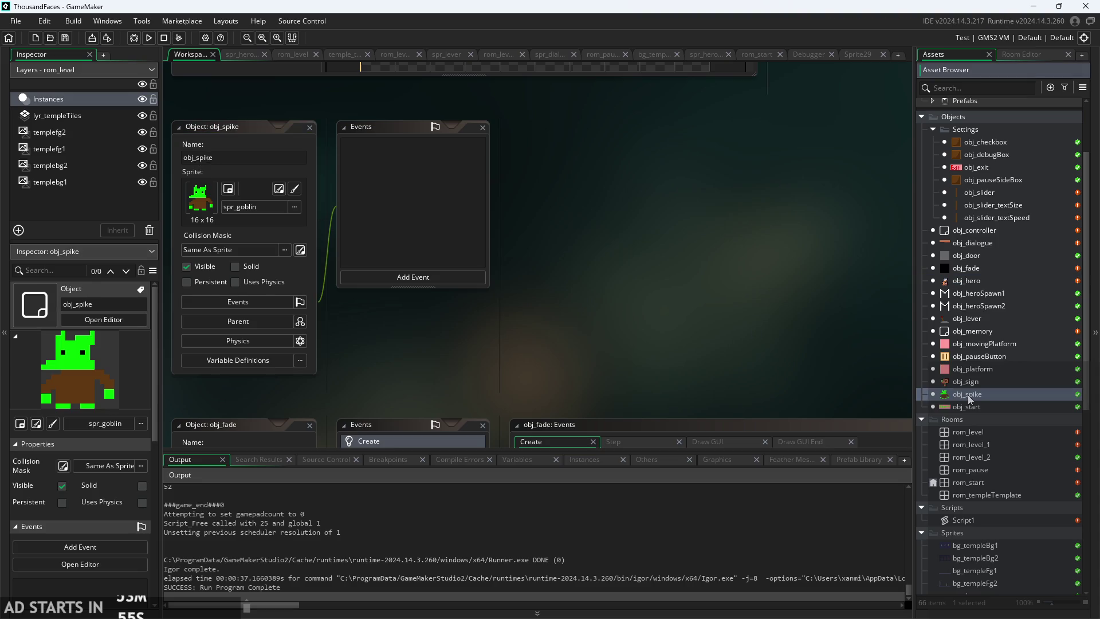
- In obj_spike, create a new blank sprite (Sprite30) and set the object's sprite to None
drag(494, 354, 527, 357)
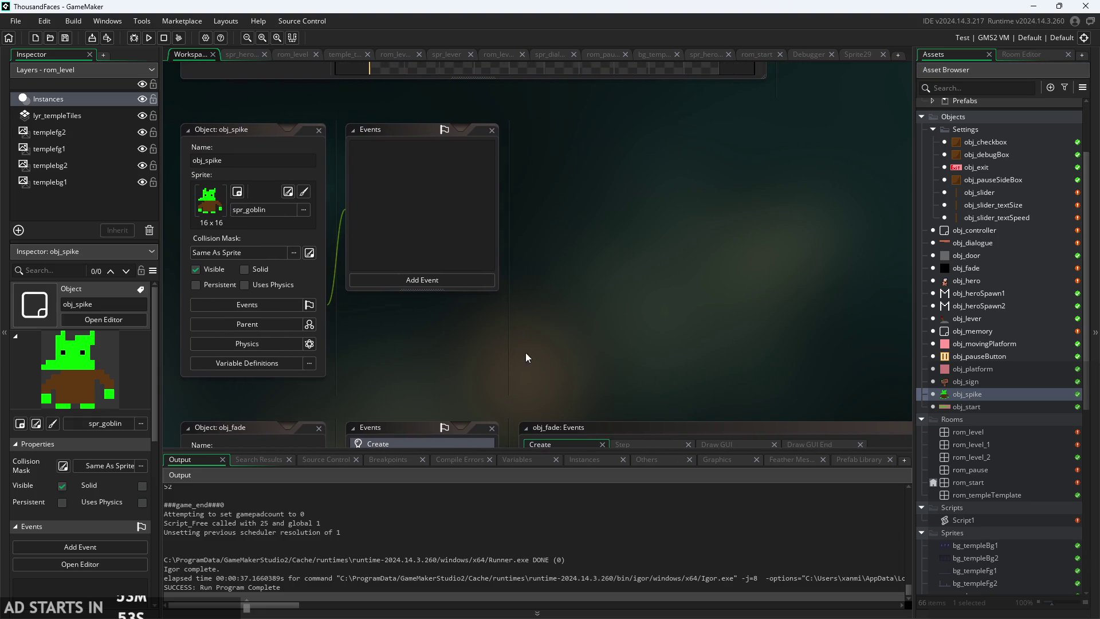
double_click(957, 278)
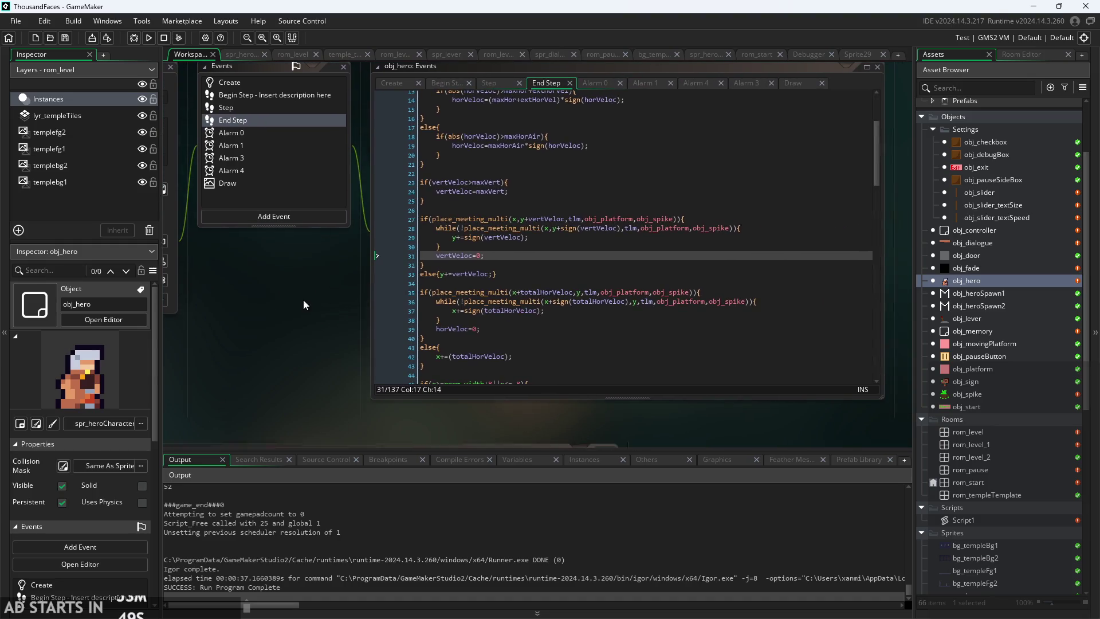
double_click(991, 394)
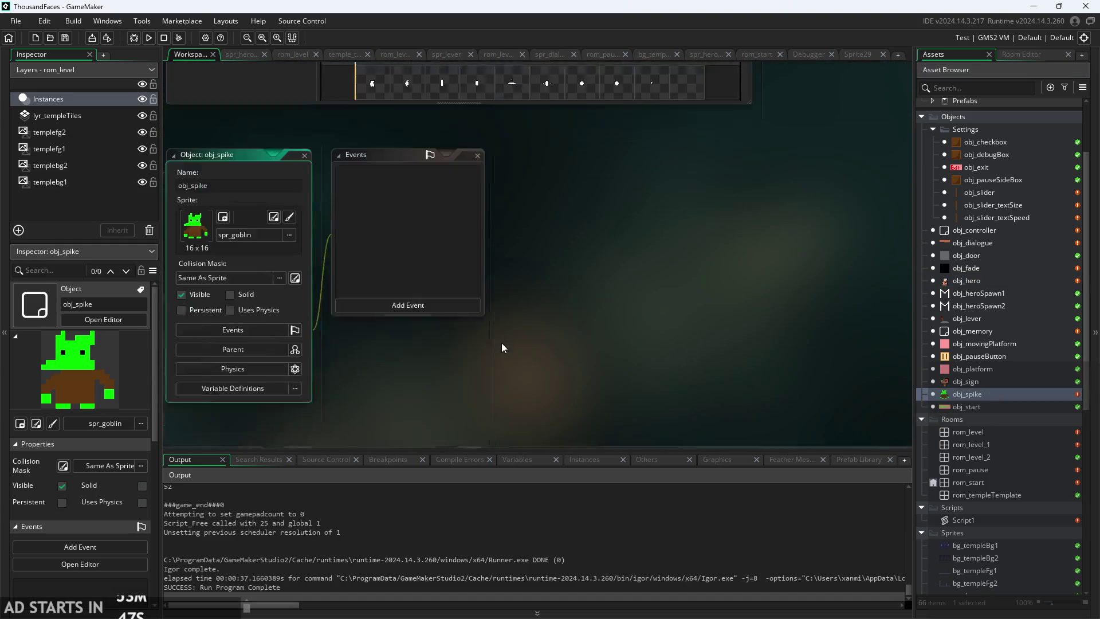
click(351, 192)
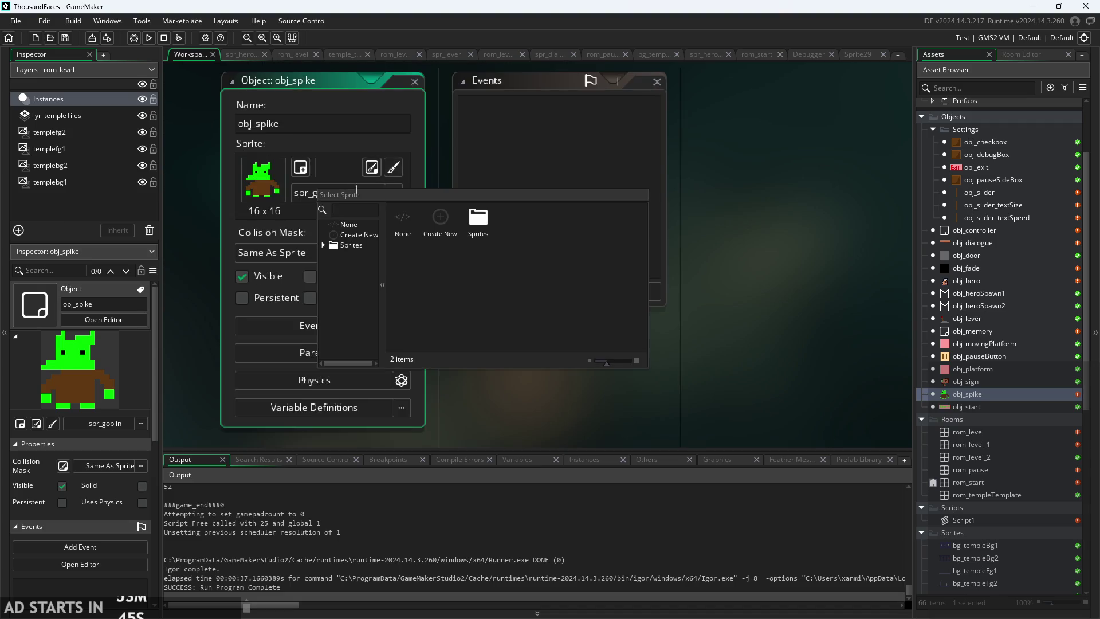
click(341, 247)
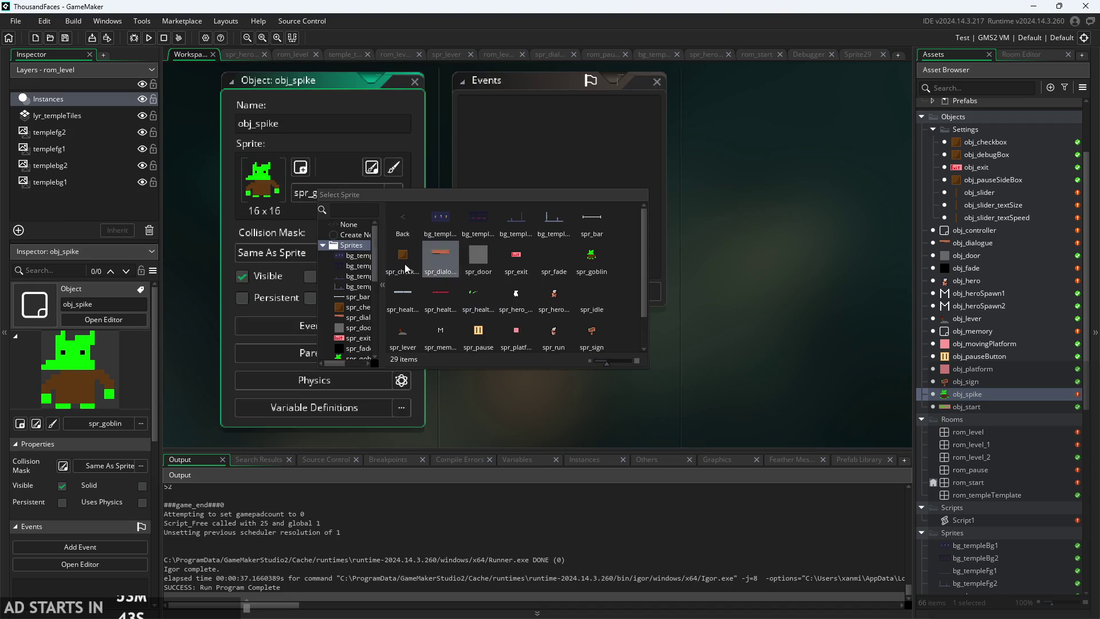
click(325, 236)
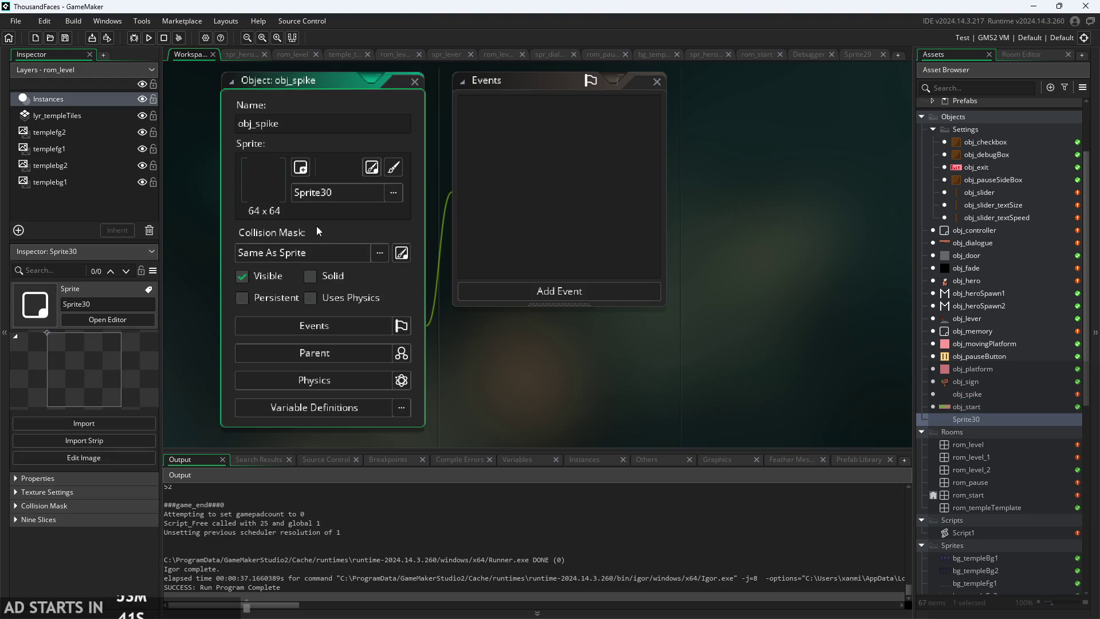
click(317, 191)
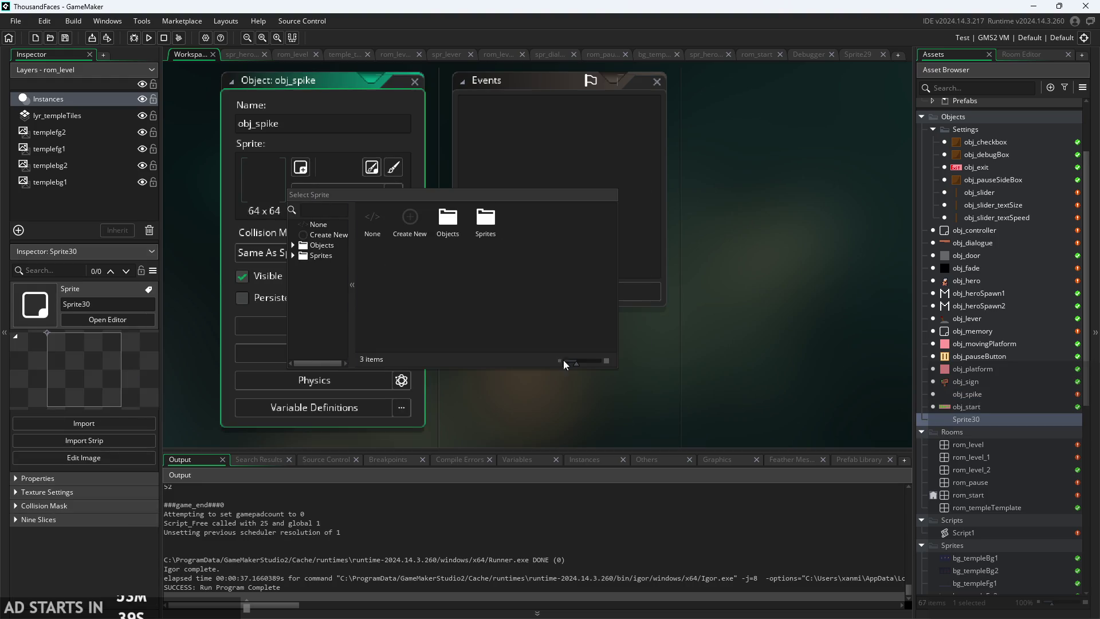
click(673, 400)
click(311, 197)
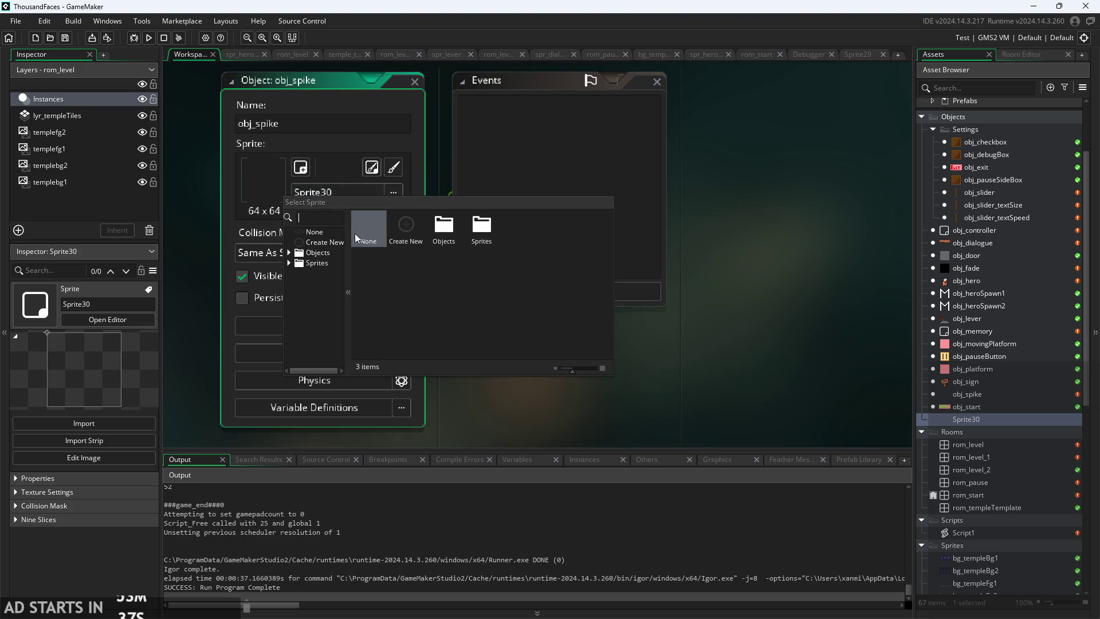
click(328, 246)
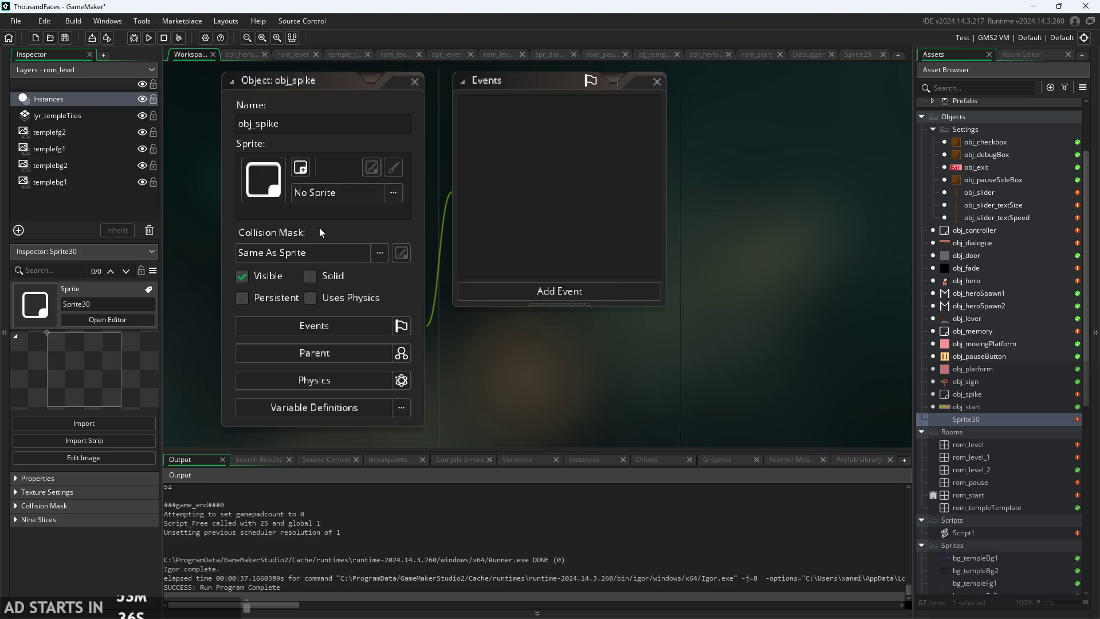
- Add a Create event to obj_spike and try typing an image variable, then erase it
click(555, 292)
click(576, 292)
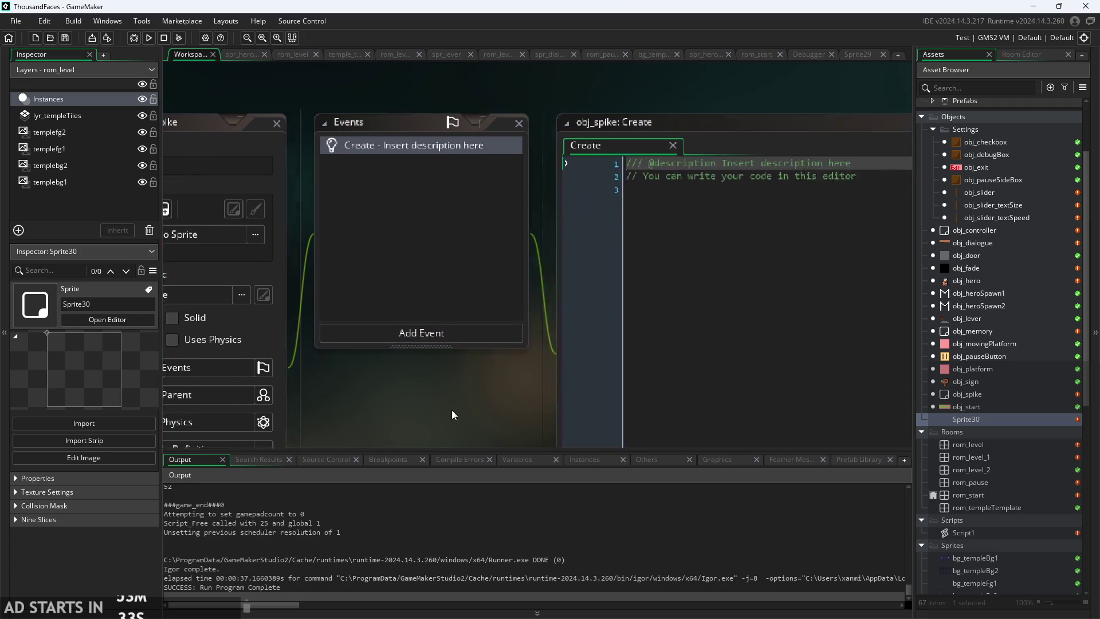
text(image)
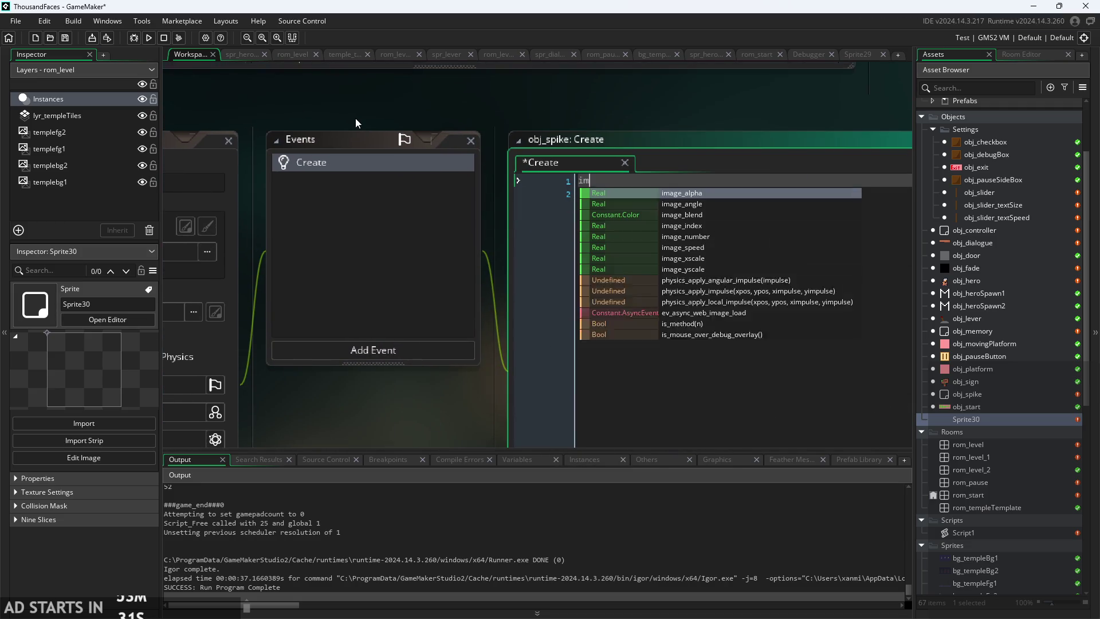
key(Down)
key(Down)
key(Down)
key(Down)
key(Down)
key(Down)
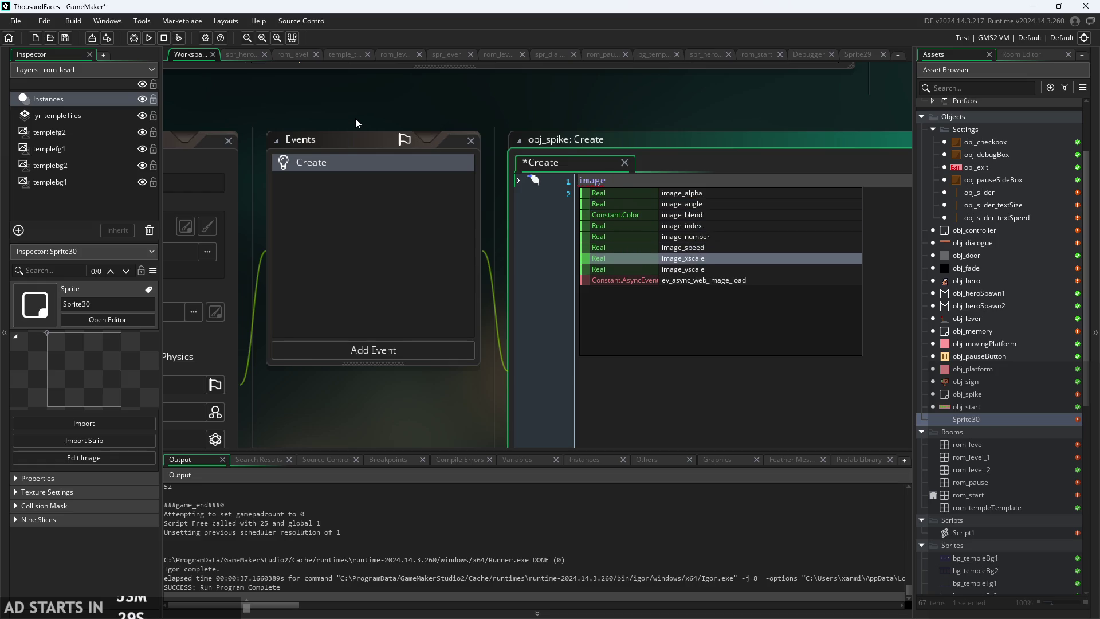
key(Up)
key(Up)
key(Up)
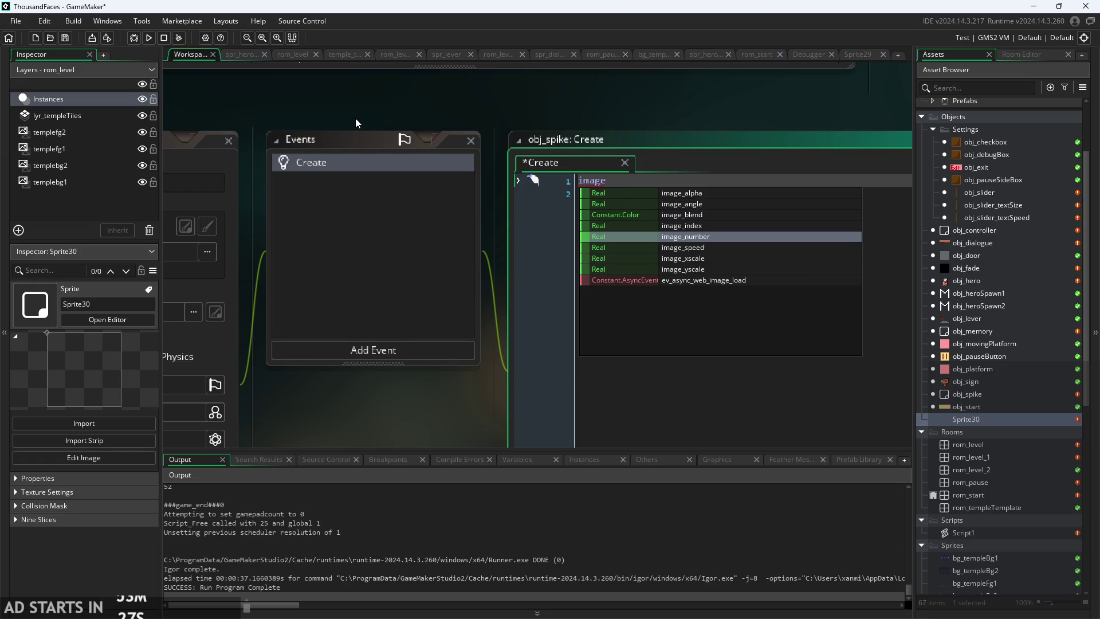
key(ctrl+BackSpace)
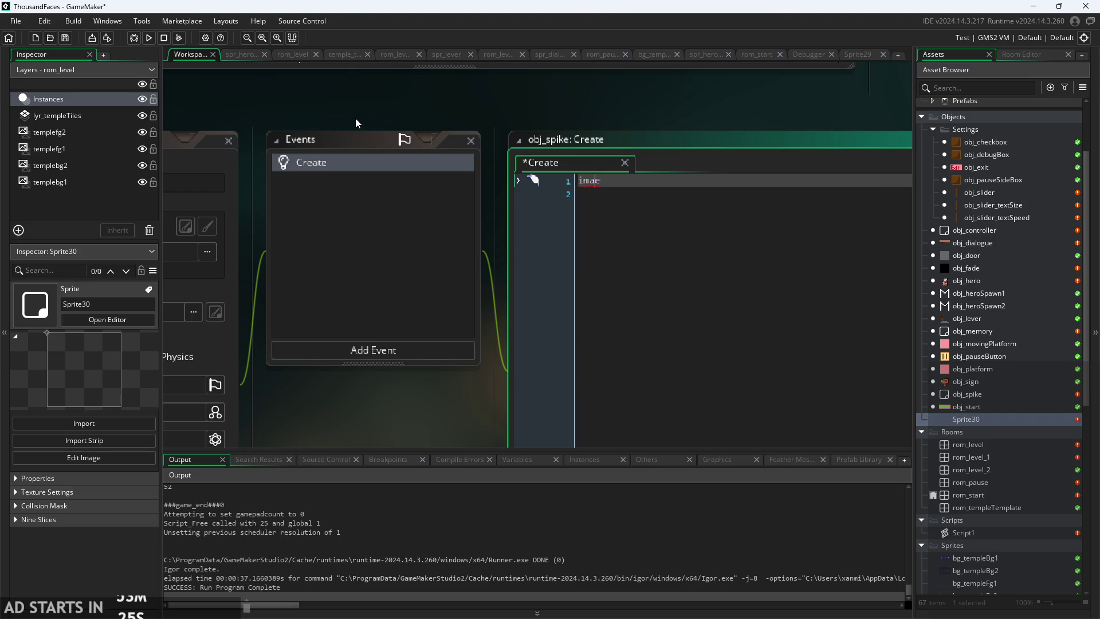
text(e)
key(BackSpace)
- Try a 'sprite_index ==' line in the Create code, then undo it, leaving it empty
text(spri)
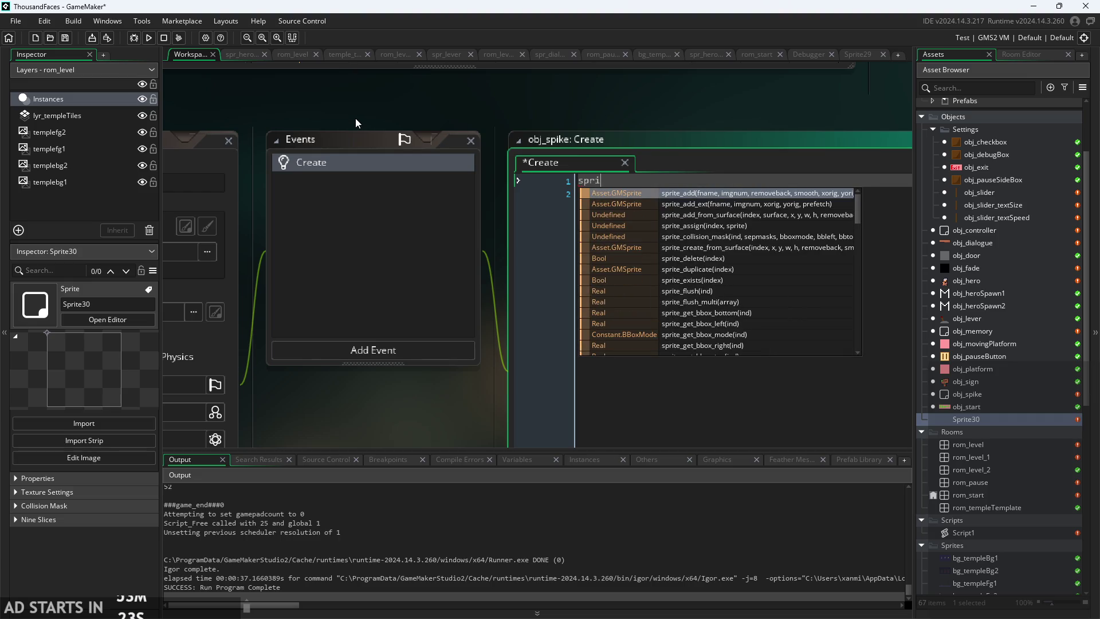
key(Down)
key(Down)
key(Down)
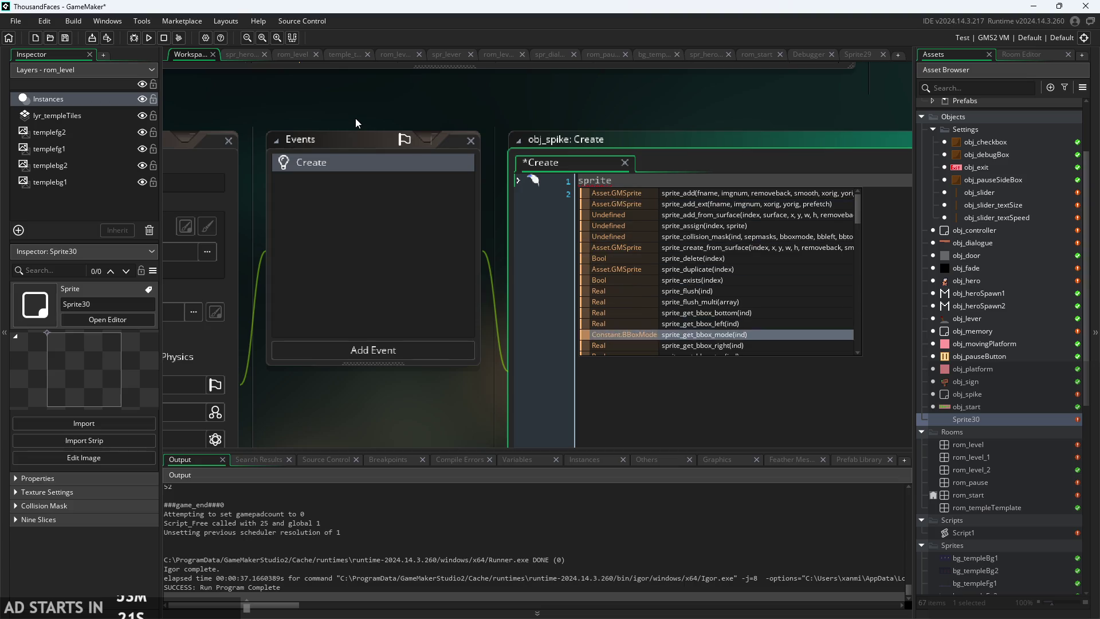
key(Down)
key(Down)
key(Down)
key(Up)
key(Up)
key(Up)
key(Down)
key(Down)
key(Down)
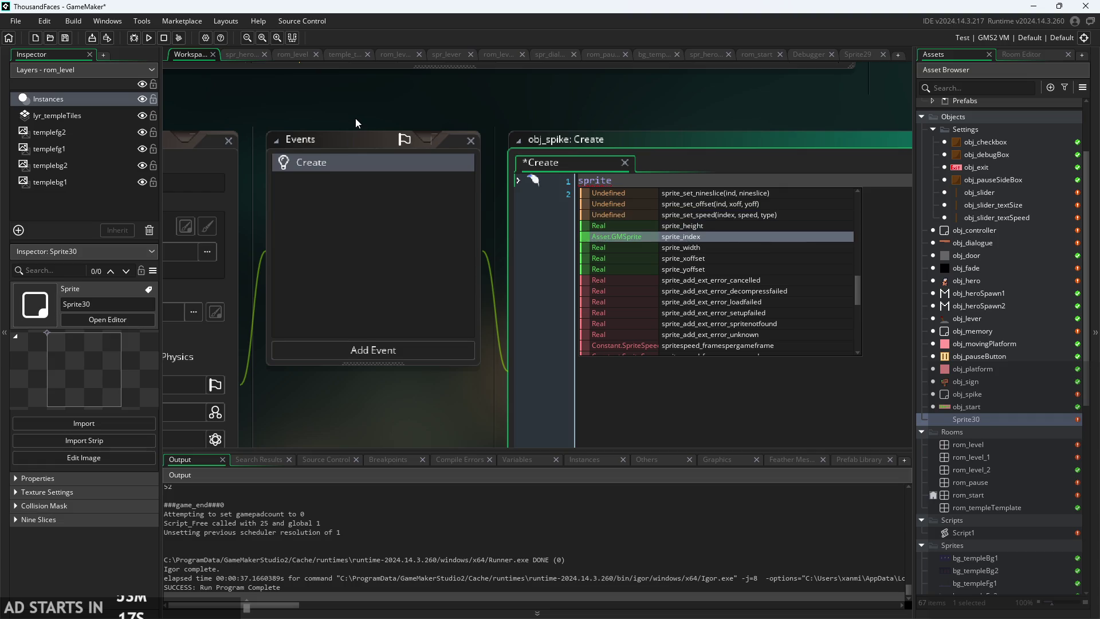
key(Return)
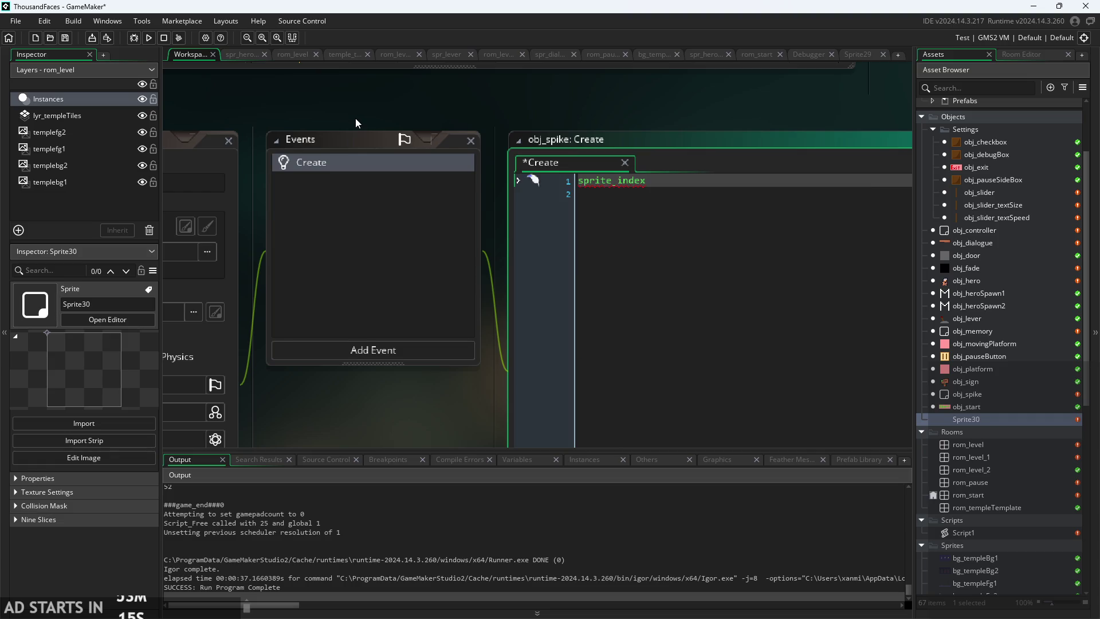
text(=)
text(=)
key(ctrl+z)
key(ctrl+z)
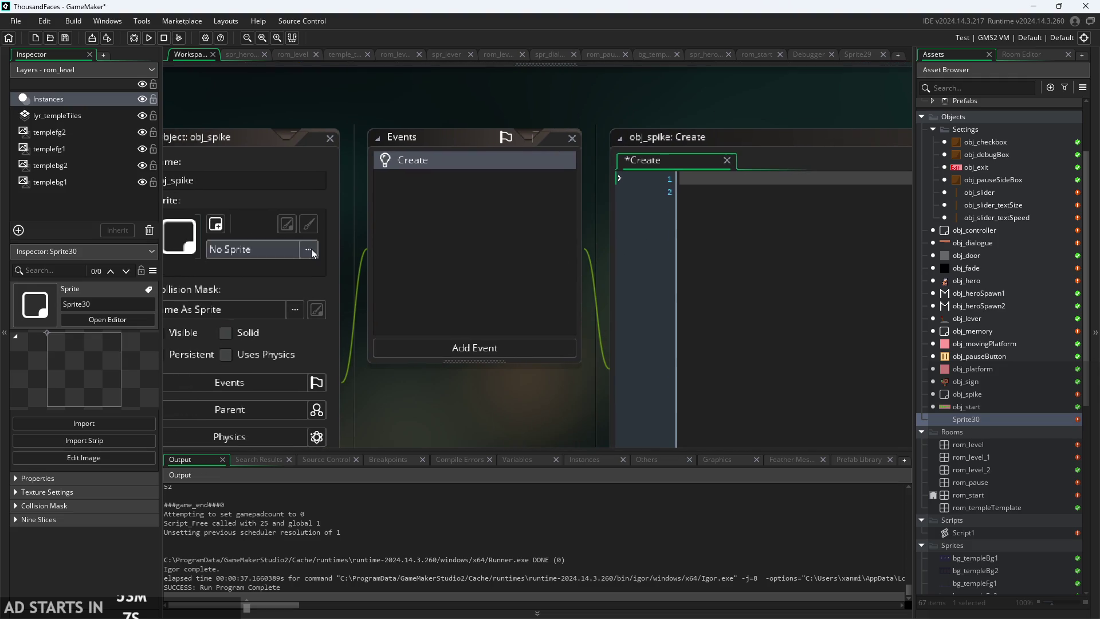
- Reassign spr_goblin as obj_spike's sprite and return to the Create code
click(294, 252)
click(307, 319)
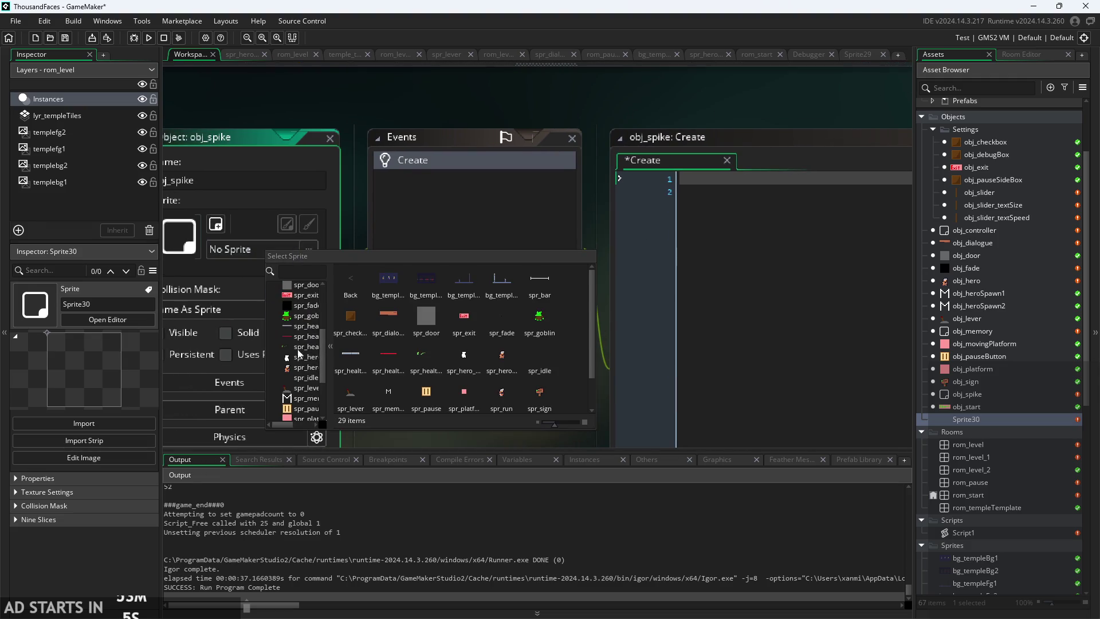
click(300, 315)
drag(470, 394, 348, 346)
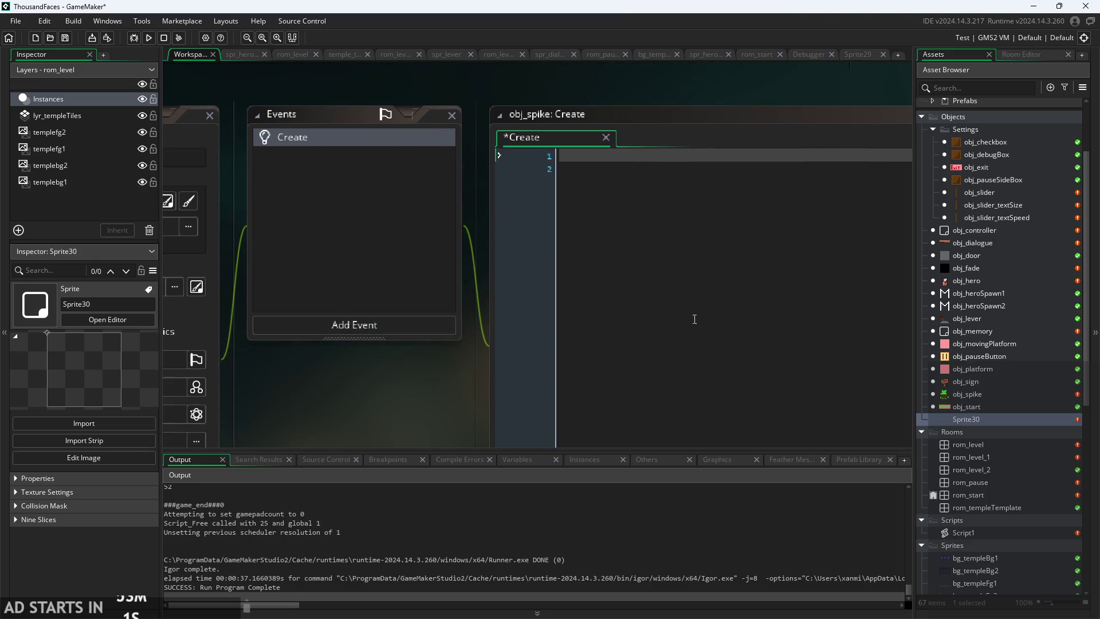
click(628, 170)
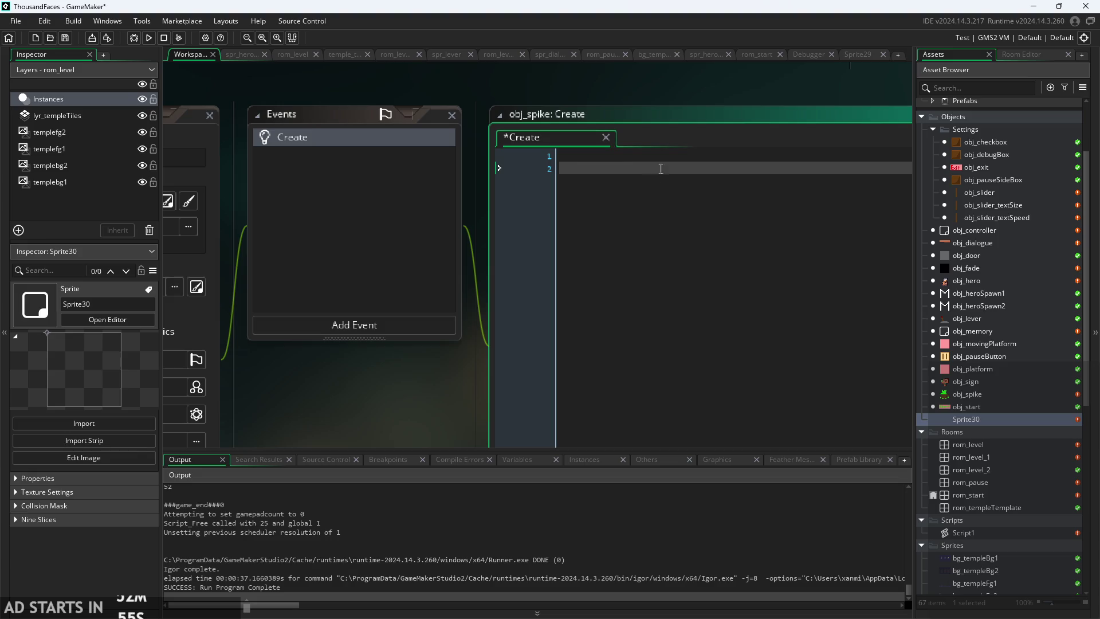
ctrl+scroll(694, 99, down, 5)
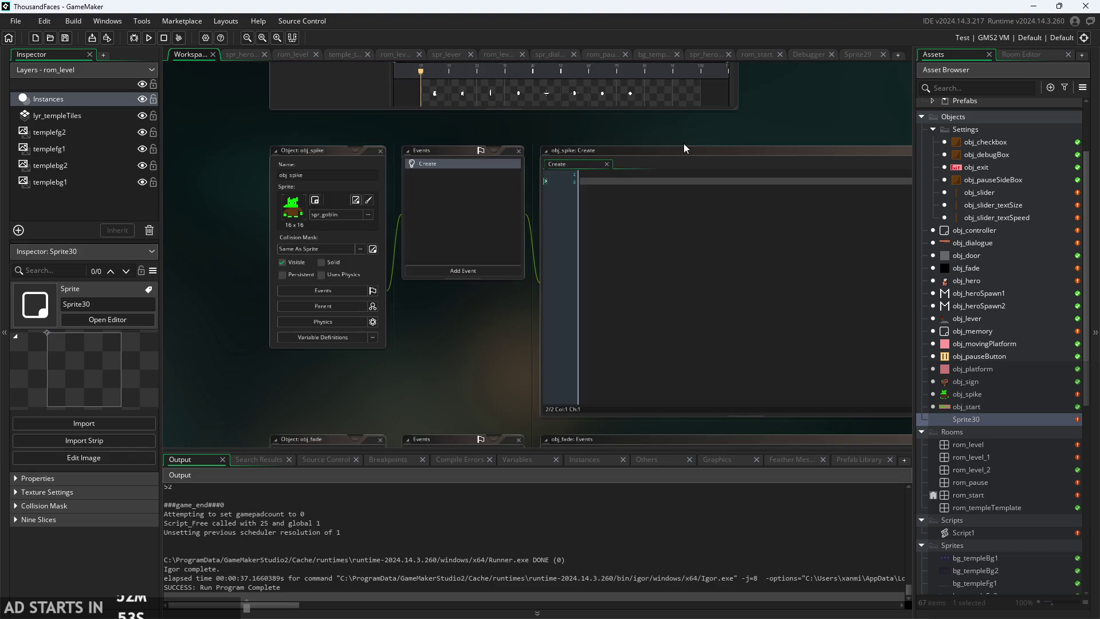
- Bring obj_hero's code window into view and look over its Begin Step code
ctrl+scroll(752, 111, down, 3)
mouse_move(752, 112)
mouse_down()
mouse_move(734, 315)
mouse_move(703, 380)
mouse_up()
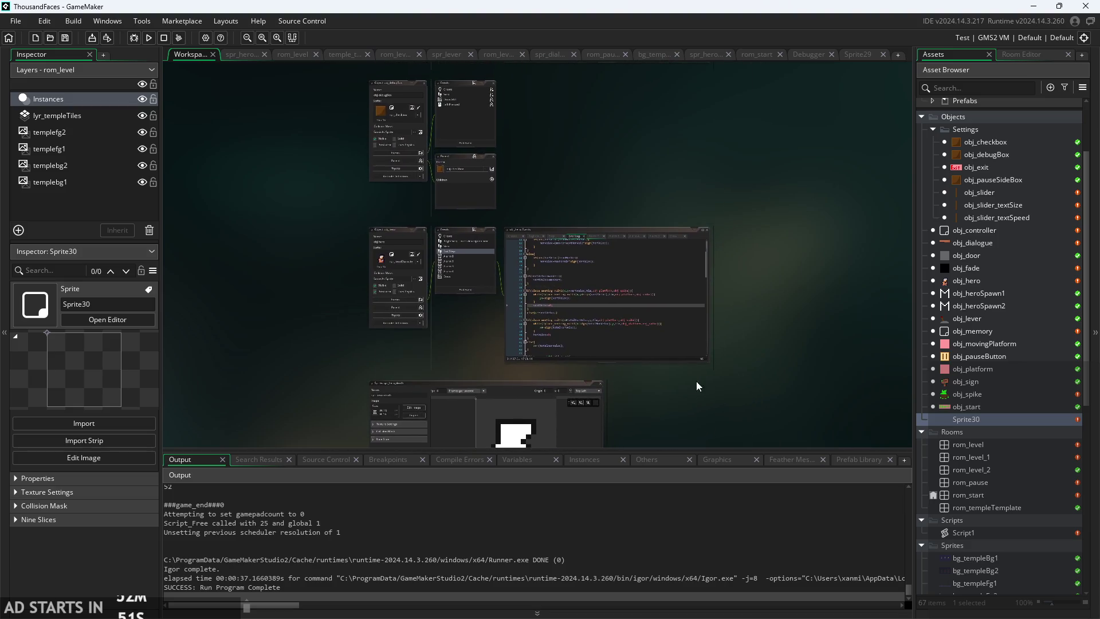
ctrl+scroll(522, 351, up, 5)
drag(522, 350, 562, 431)
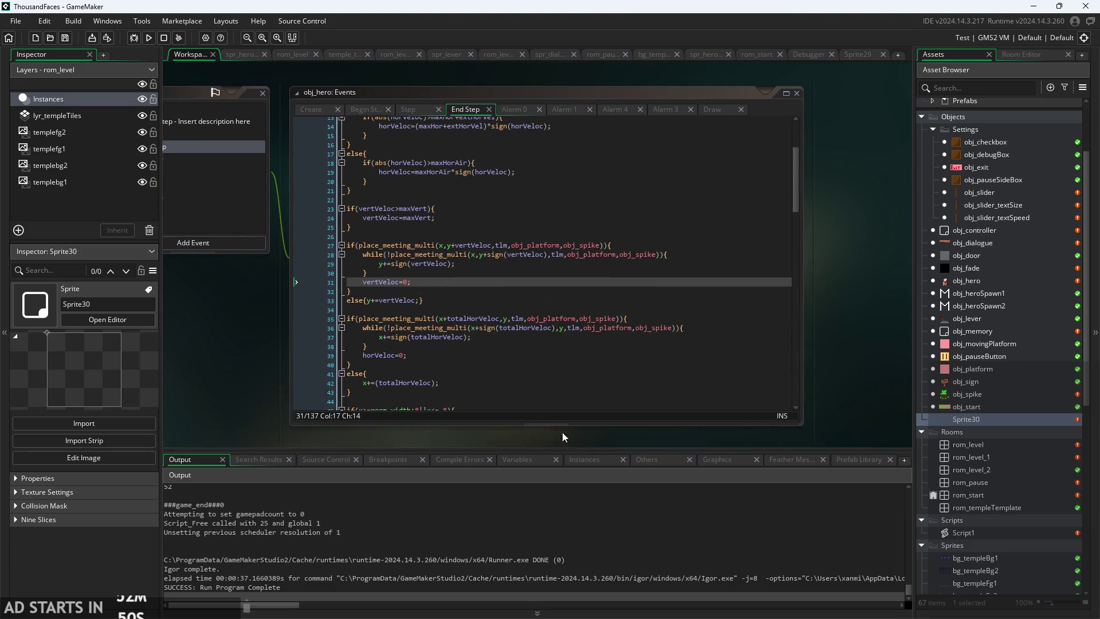
click(426, 112)
click(363, 108)
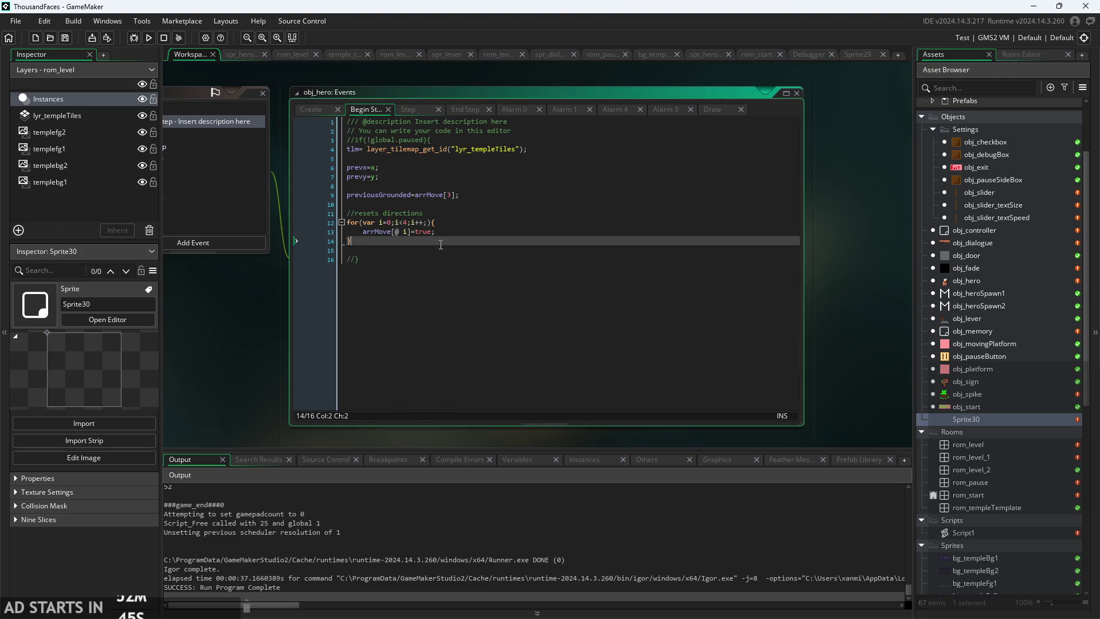
scroll(441, 235, up, 1)
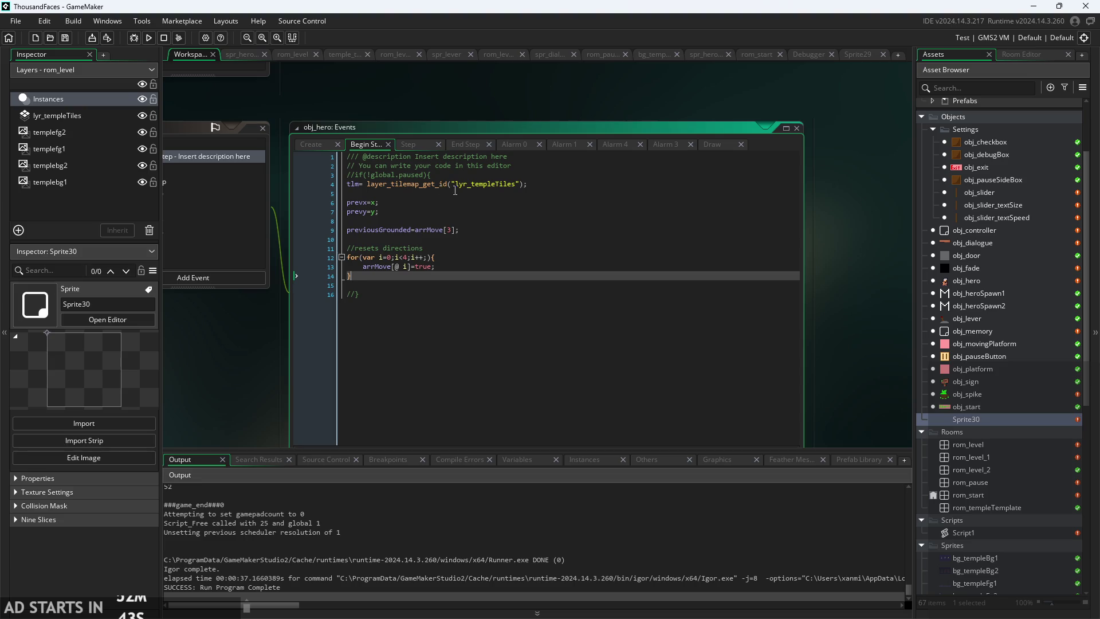
- Scroll through obj_hero's Step event damage-and-knockback block
click(408, 148)
scroll(415, 220, up, 5)
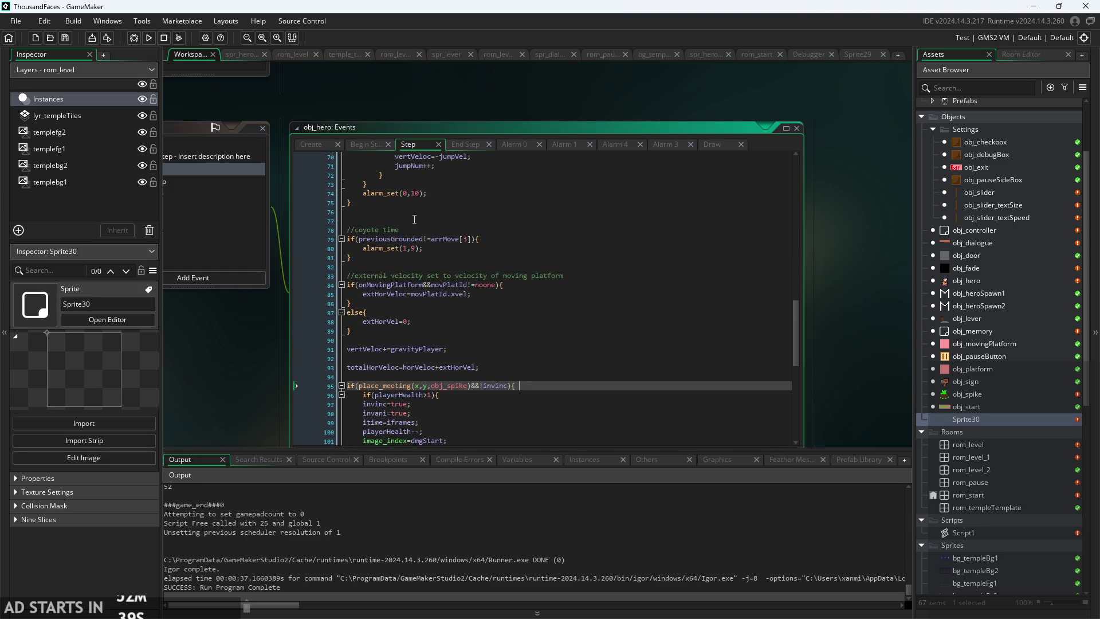
scroll(415, 219, up, 10)
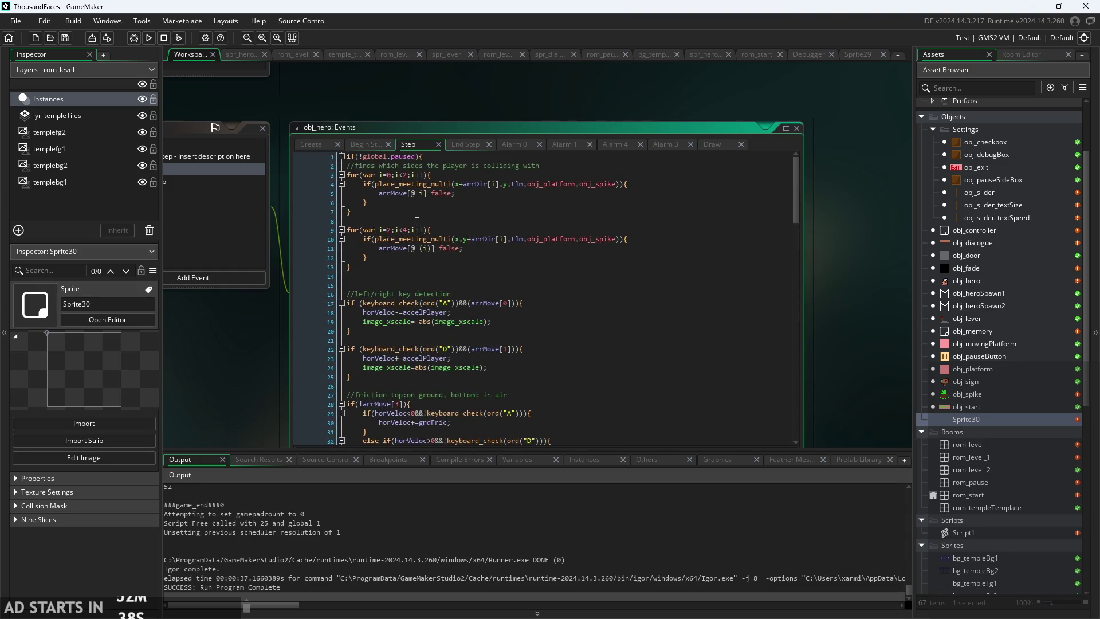
scroll(435, 200, up, 1)
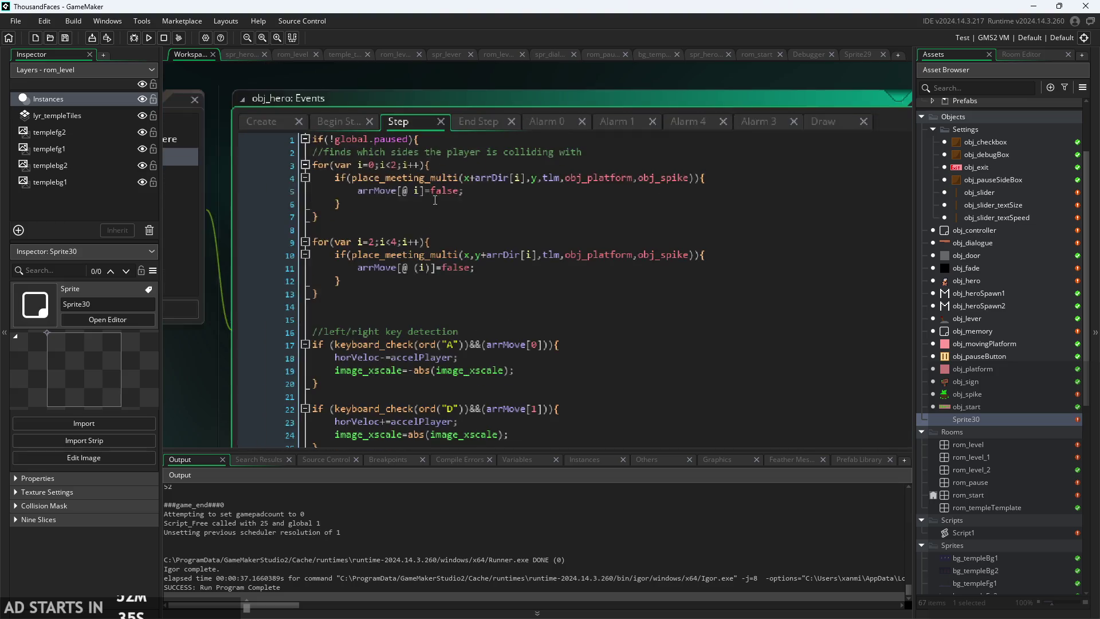
scroll(435, 200, up, 1)
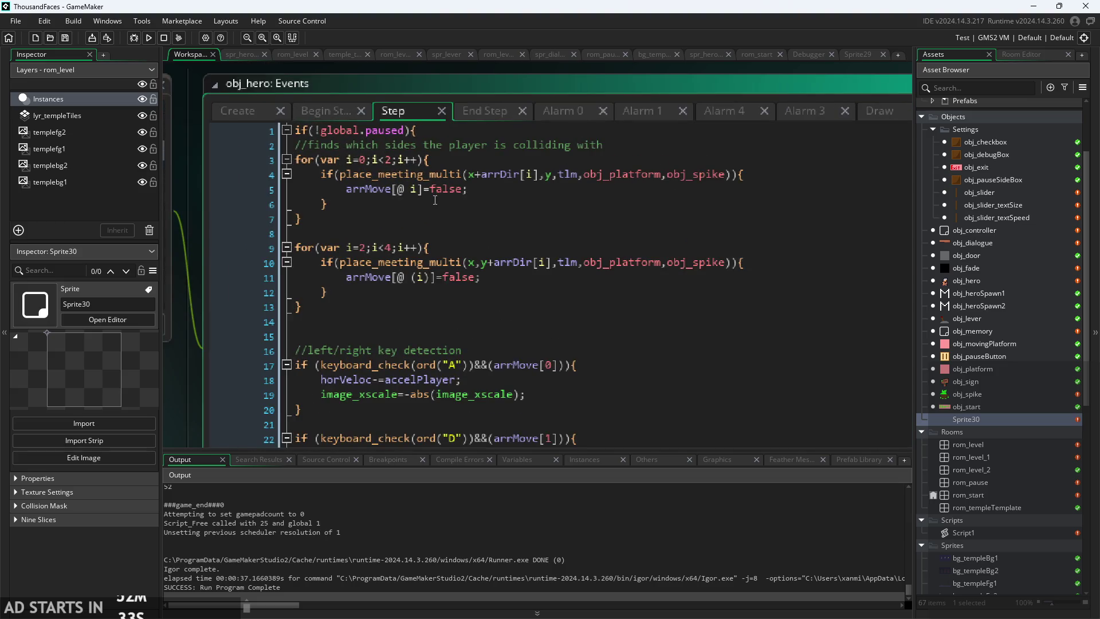
scroll(435, 200, down, 1)
scroll(643, 194, down, 2)
scroll(643, 193, down, 7)
scroll(643, 194, down, 17)
scroll(644, 240, down, 5)
scroll(645, 241, up, 2)
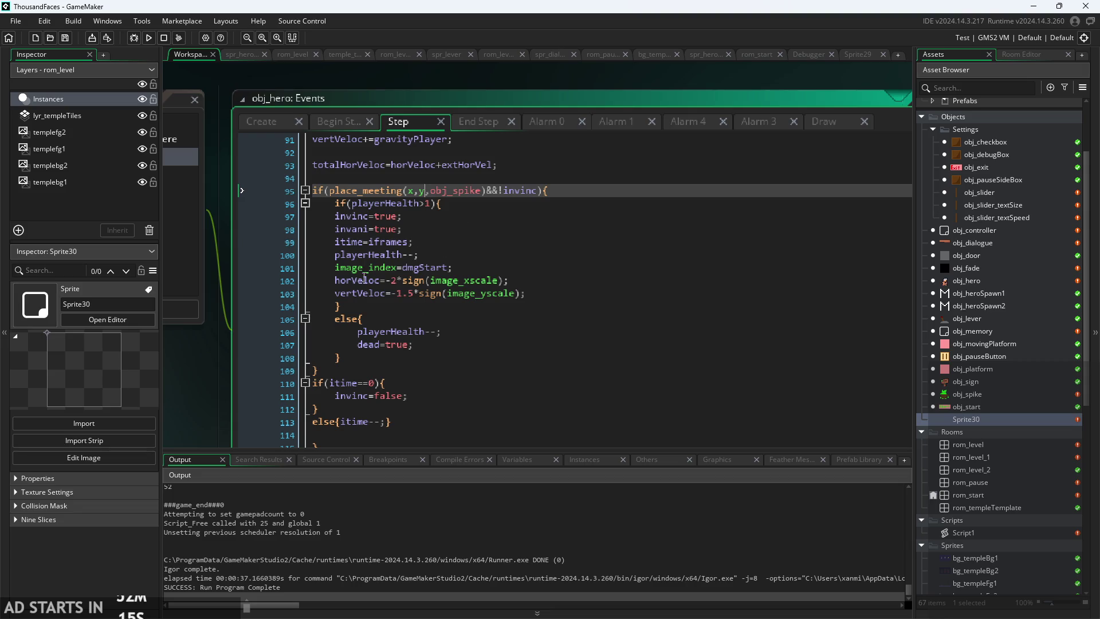
- Check the playerHealth test on line 96, then move on to the End Step collision code
click(457, 208)
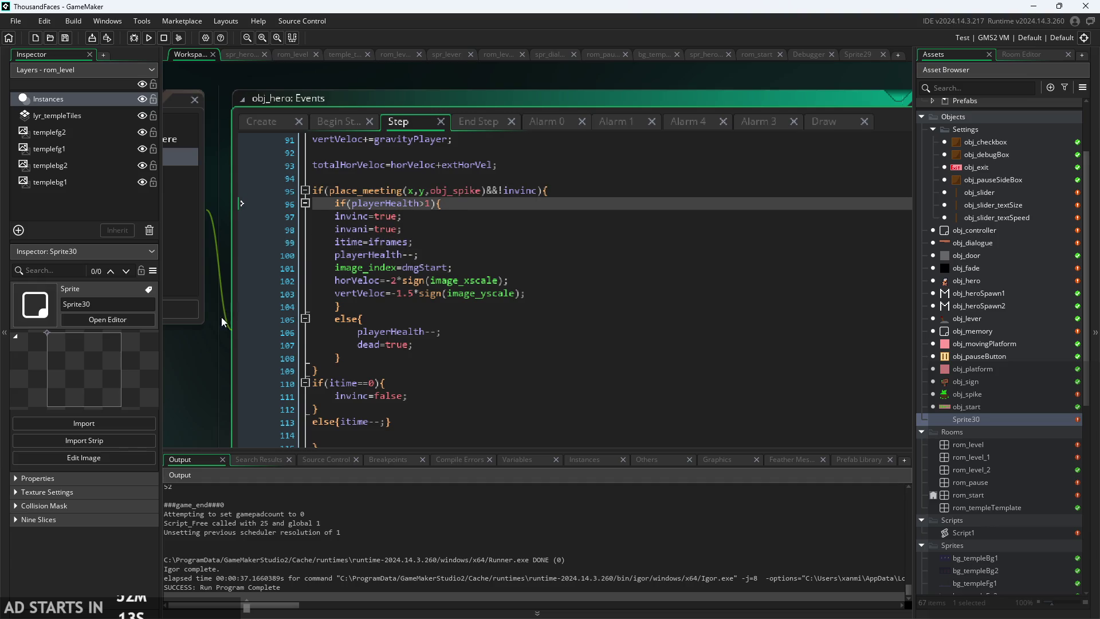
ctrl+scroll(225, 319, down, 3)
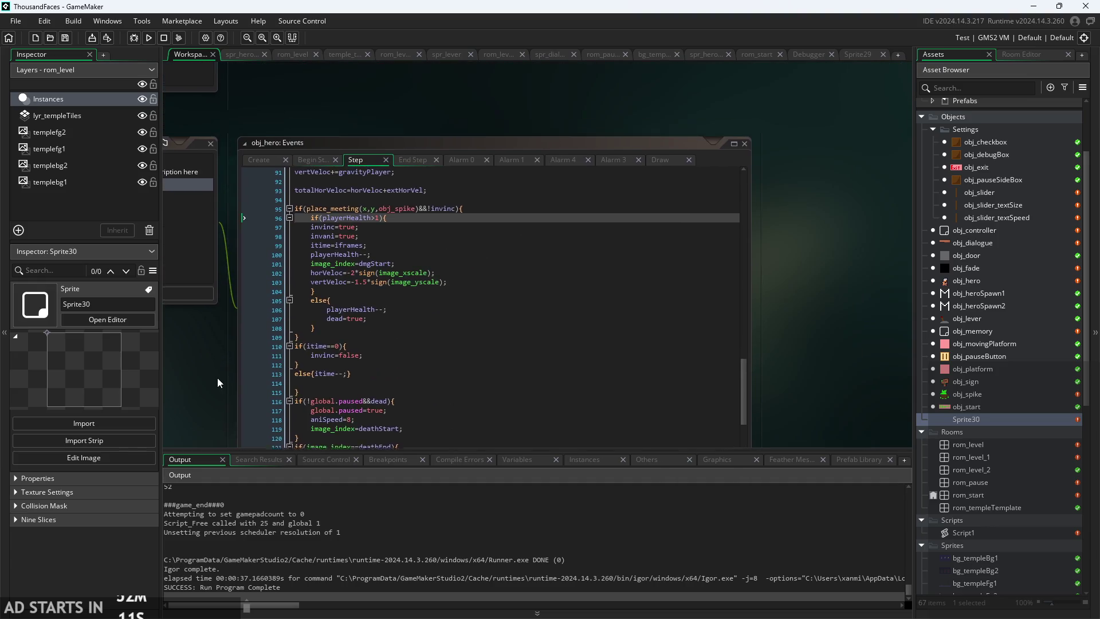
ctrl+scroll(217, 381, up, 2)
scroll(434, 252, down, 2)
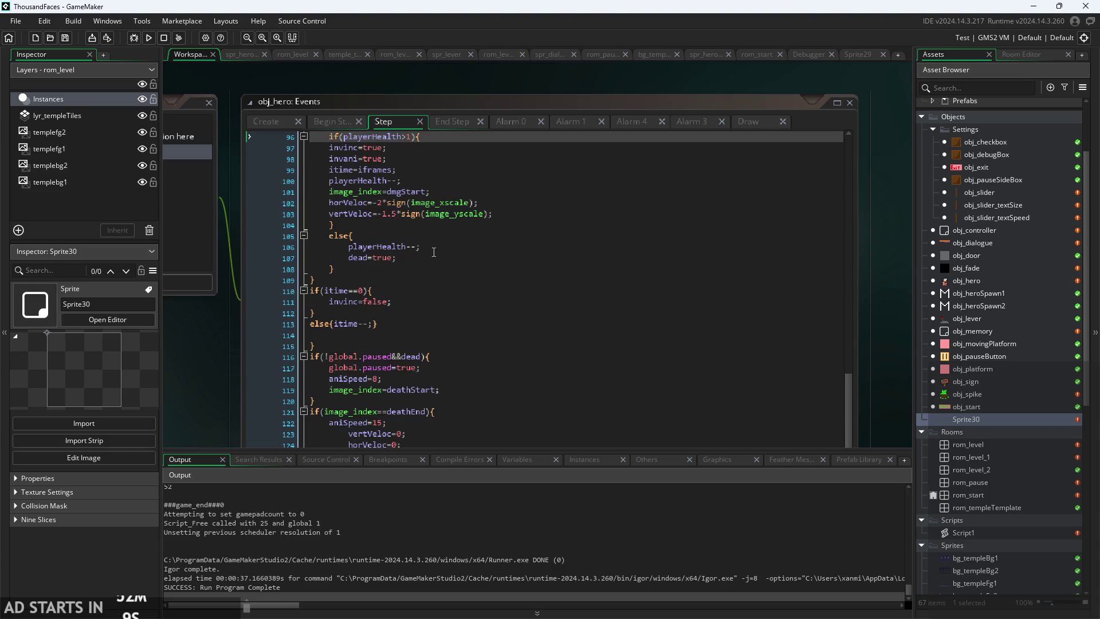
click(463, 122)
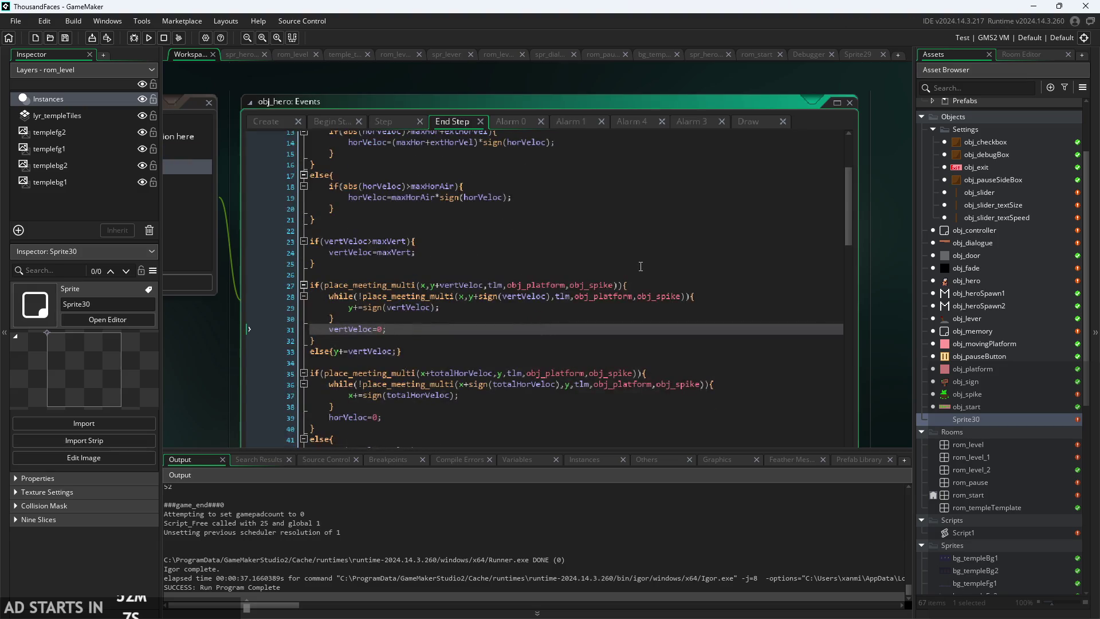
- Delete the obj_spike argument from the collision checks on lines 27 and 28
click(638, 289)
click(619, 287)
drag(618, 286, 568, 286)
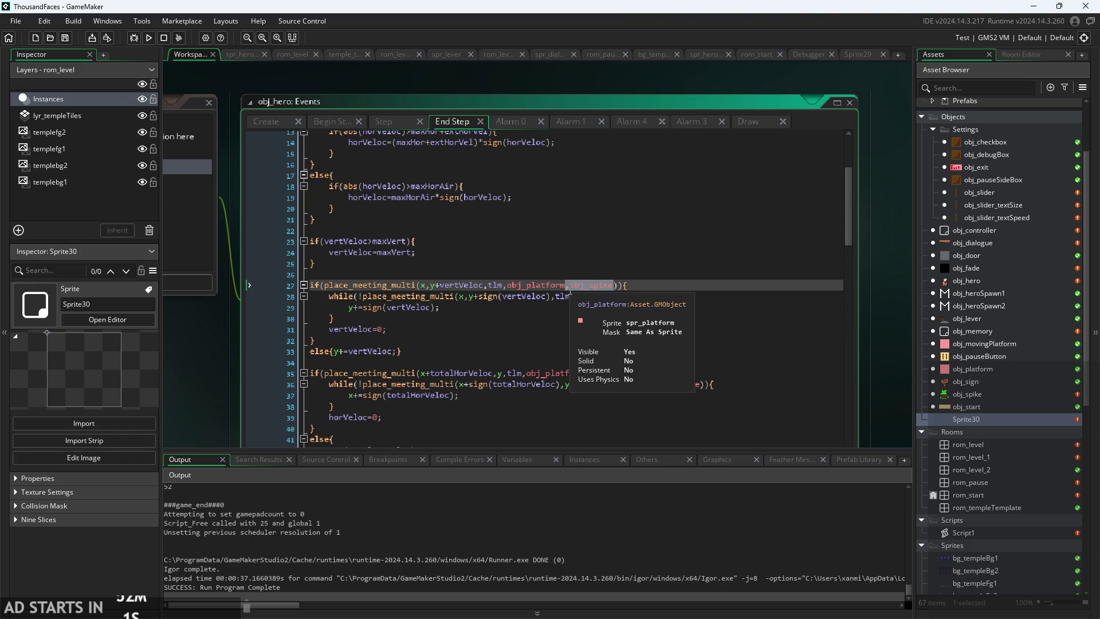
key(BackSpace)
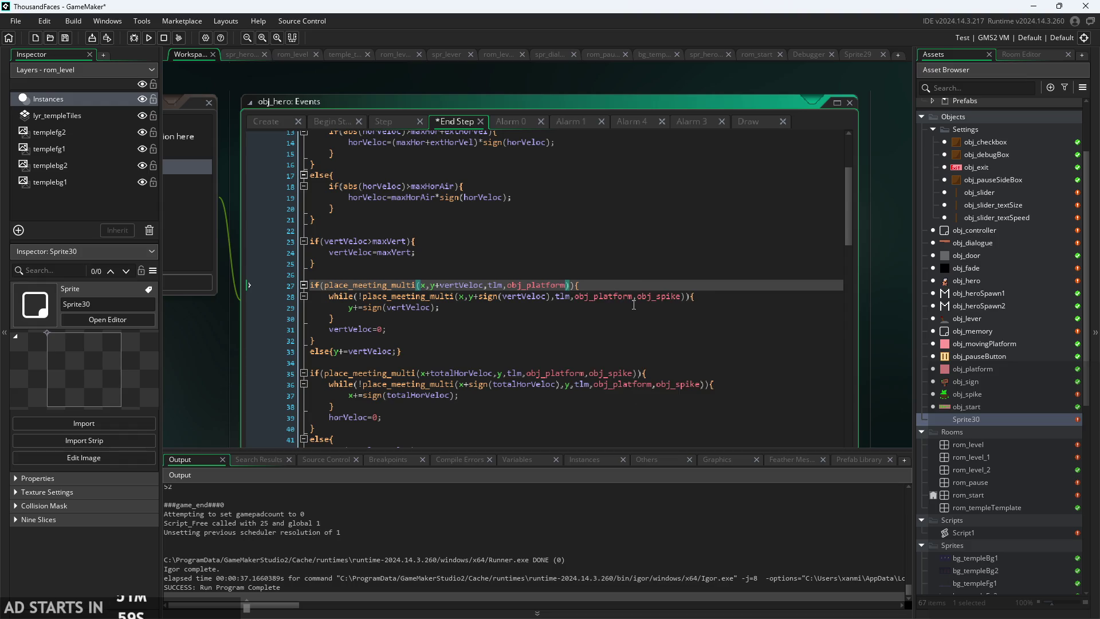
click(634, 296)
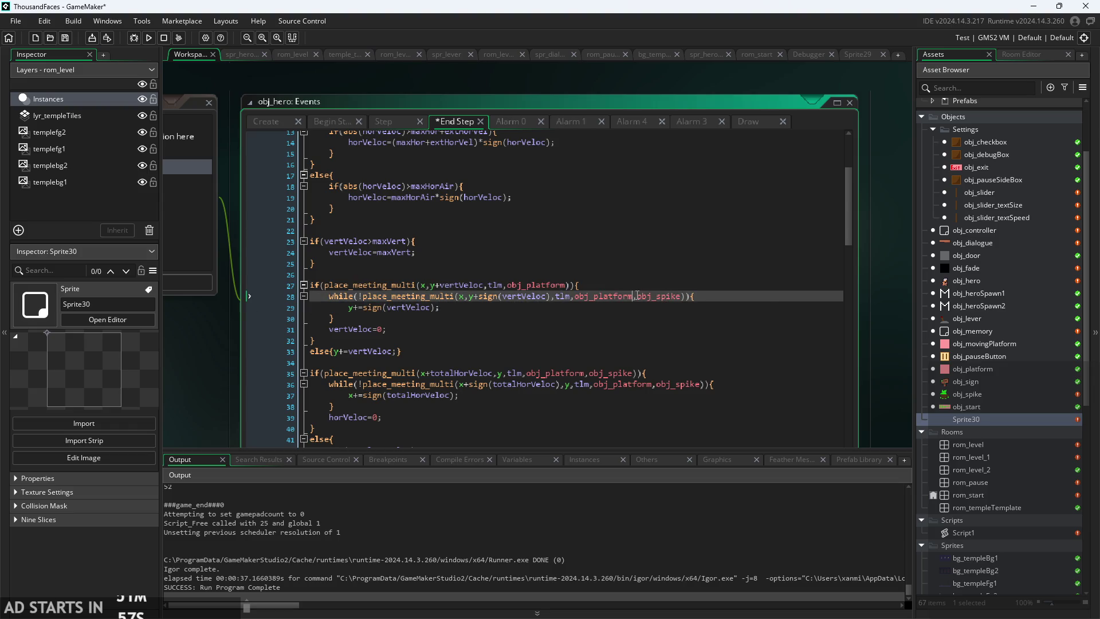
drag(633, 296, 681, 297)
key(BackSpace)
- Delete the obj_spike argument from the collision checks on lines 36 and 35
click(654, 385)
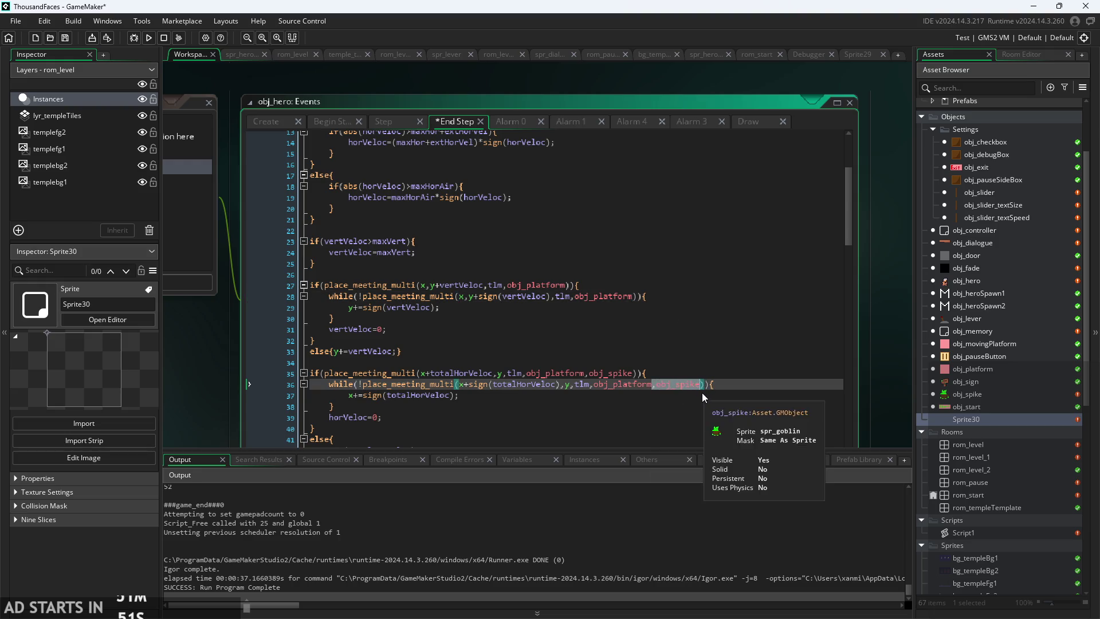
key(BackSpace)
drag(585, 374, 634, 380)
key(BackSpace)
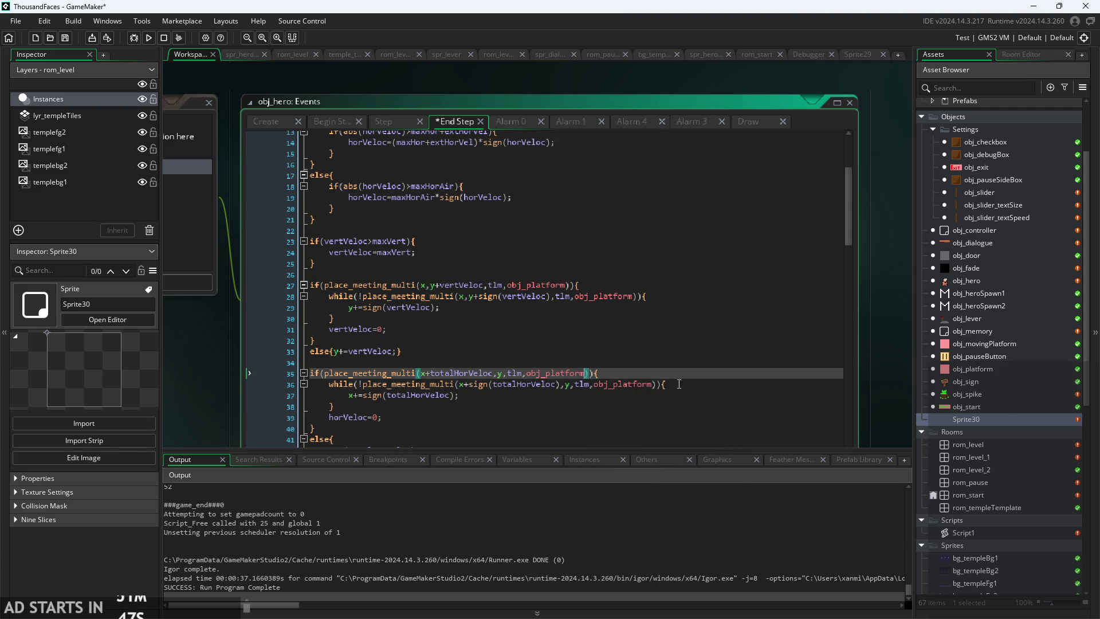
click(681, 379)
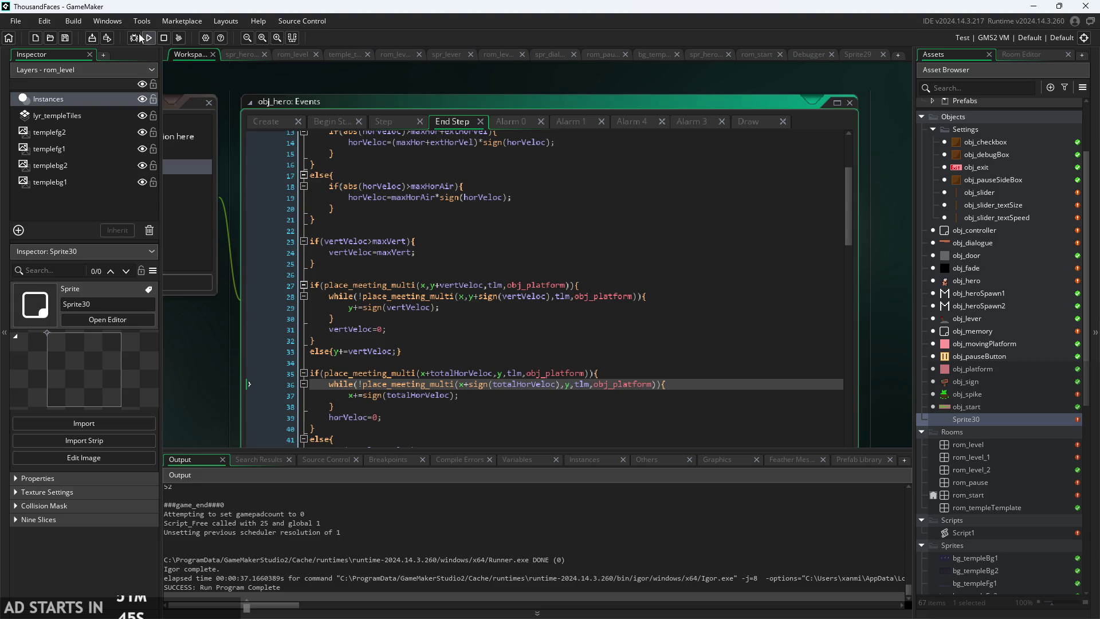
- Run and start the game, then jump the hero over the broken pillar and the goblin
click(148, 37)
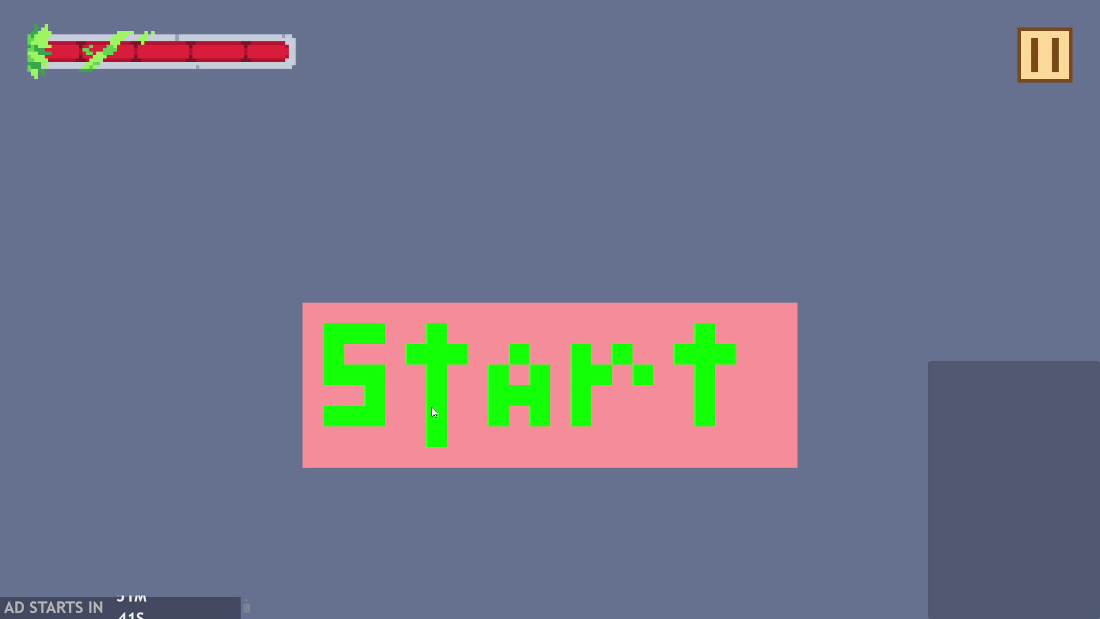
click(432, 411)
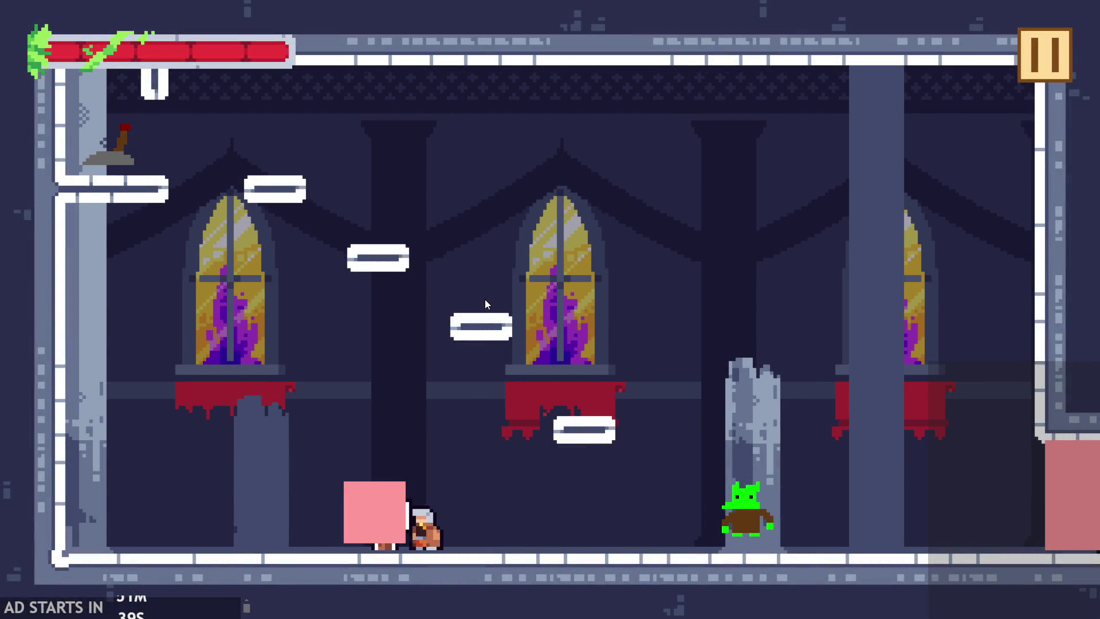
key(Right)
key(space)
key(space)
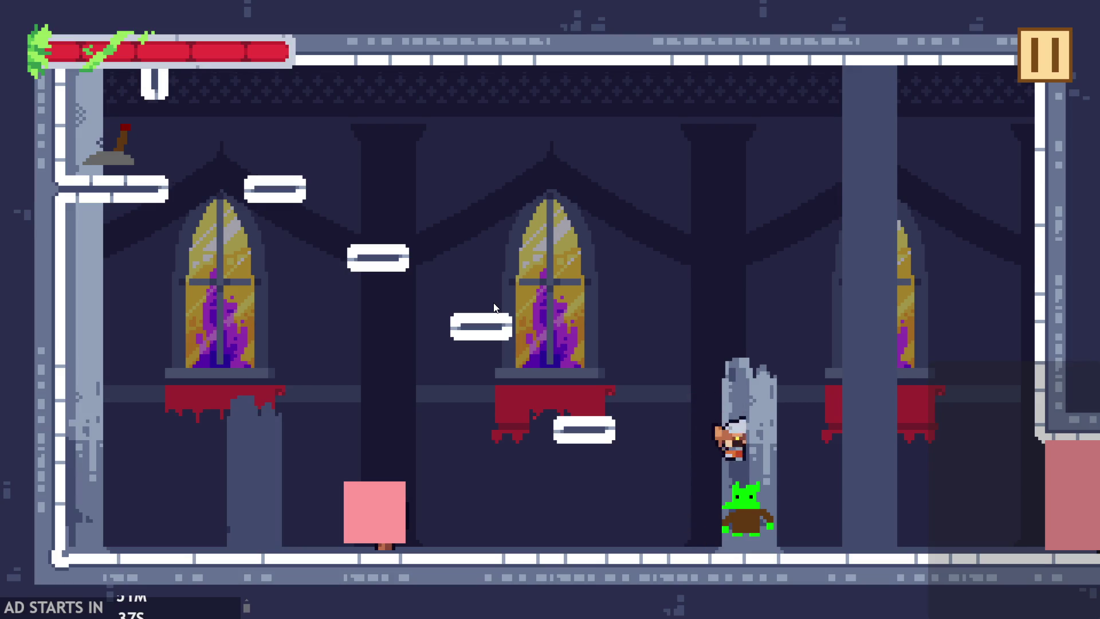
key(space)
key(space)
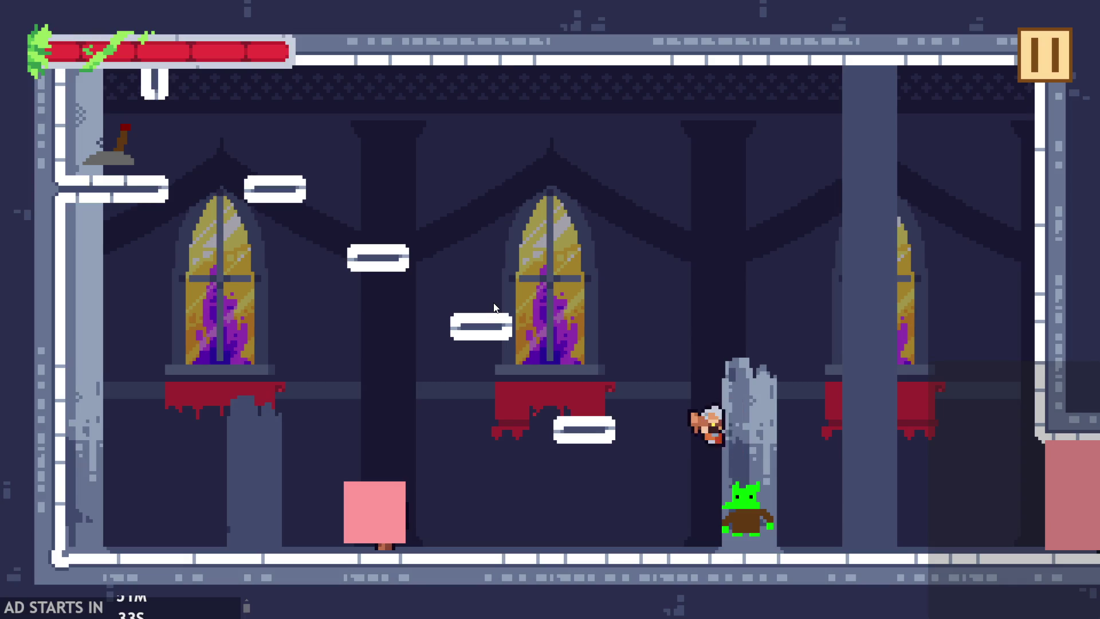
key(Left)
key(Right)
key(space)
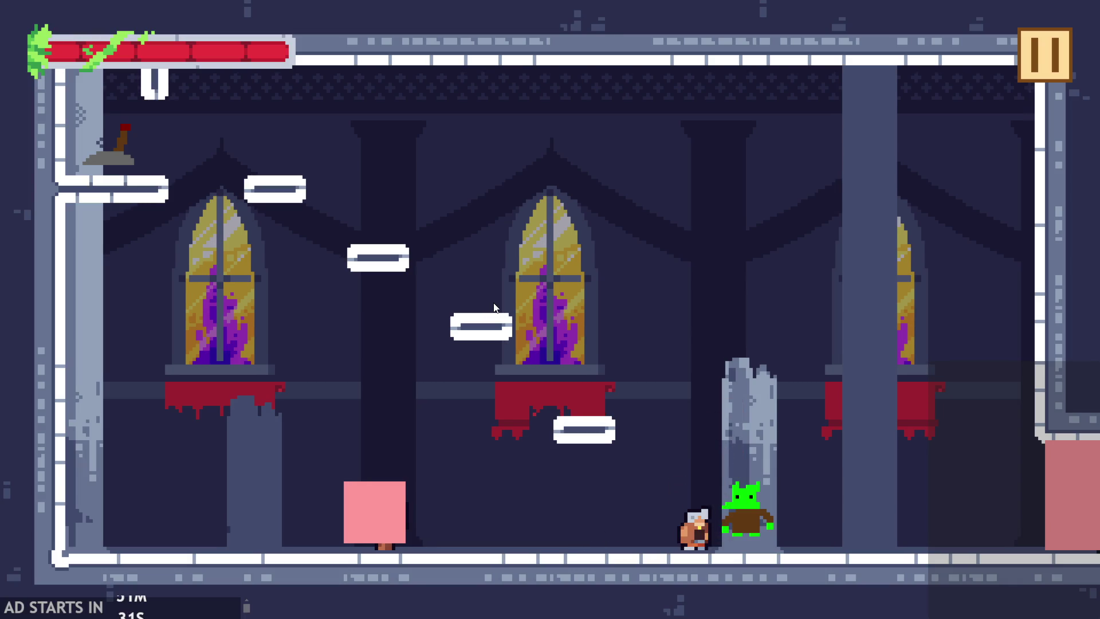
key(space)
key(Right)
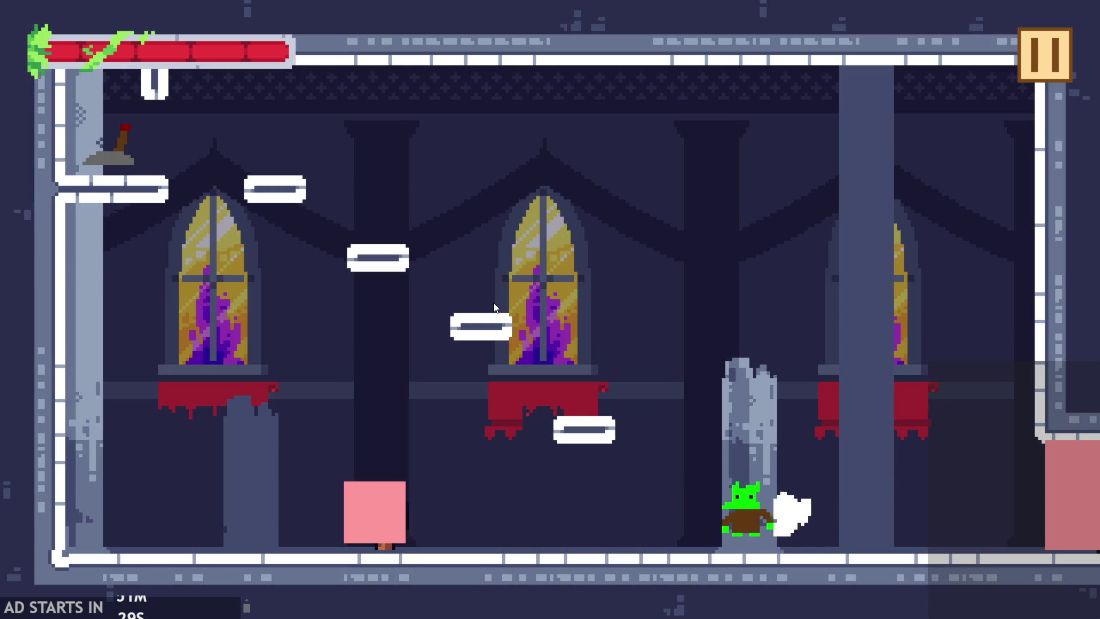
key(space)
key(Left)
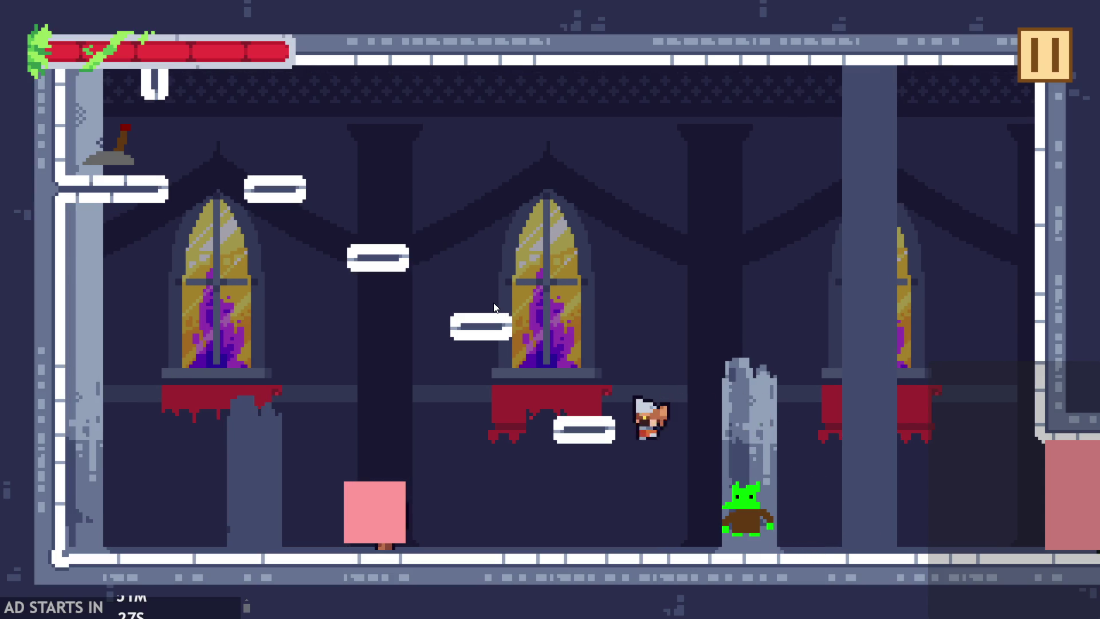
- Turn on the Debug Stats overlay from the in-game pause menu and resume play
key(Right)
click(1027, 78)
click(220, 166)
click(1046, 55)
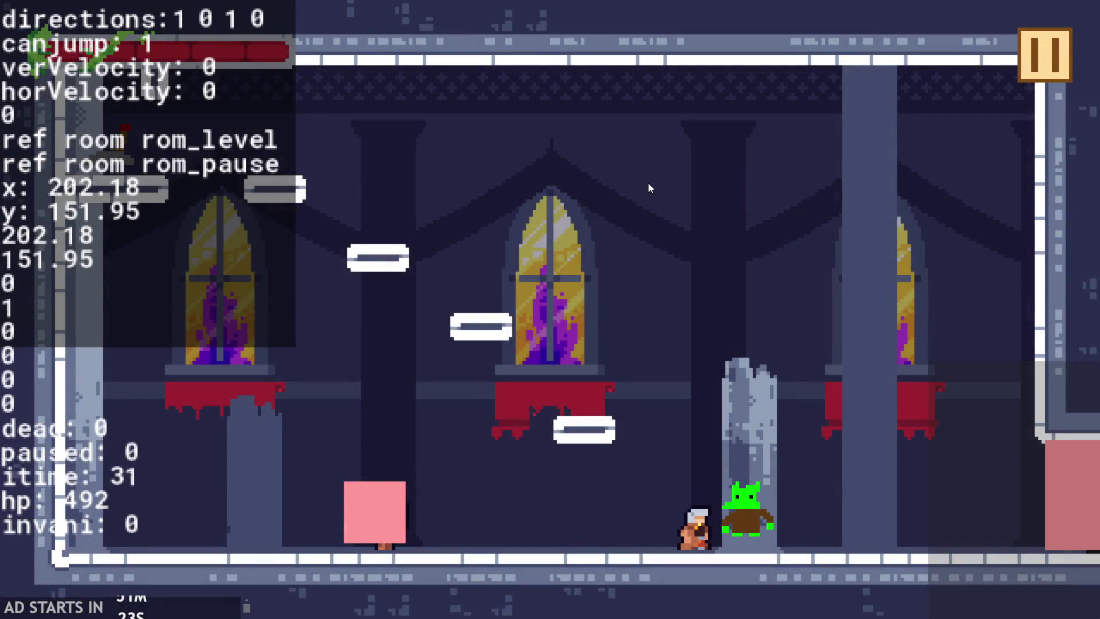
- Walk, jump and attack into the goblin to check damage and knockback
key(space)
key(Right)
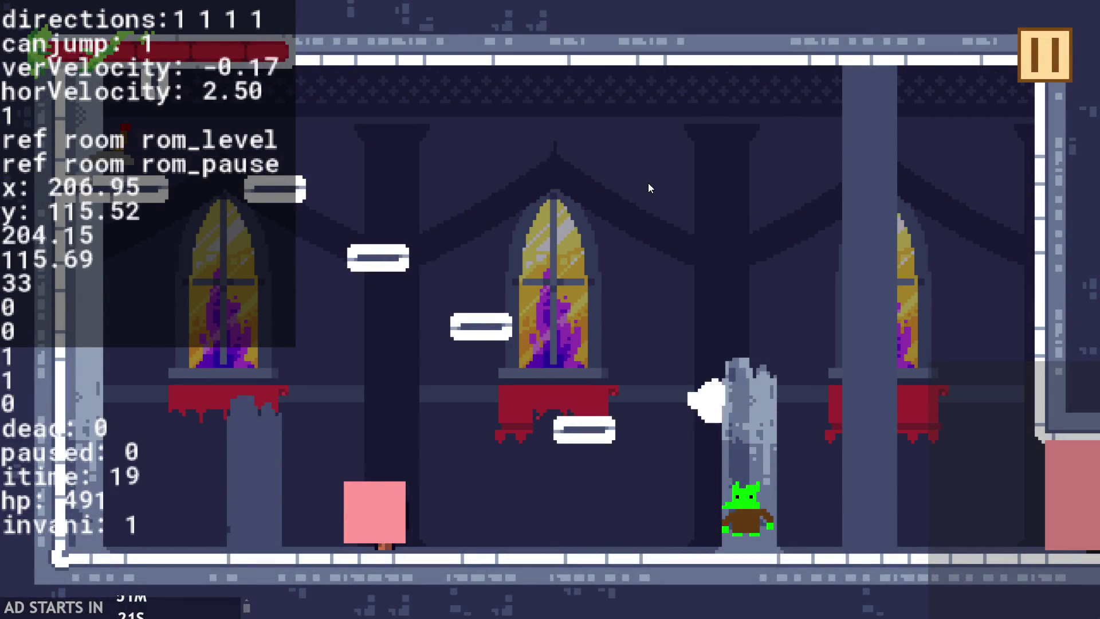
key(Left)
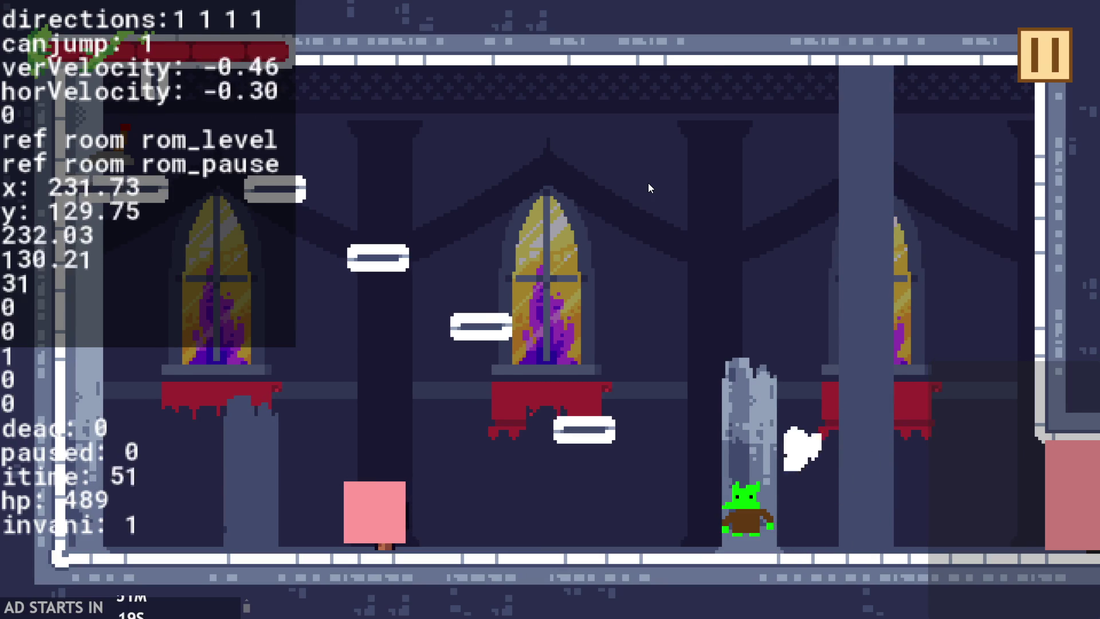
key(Right)
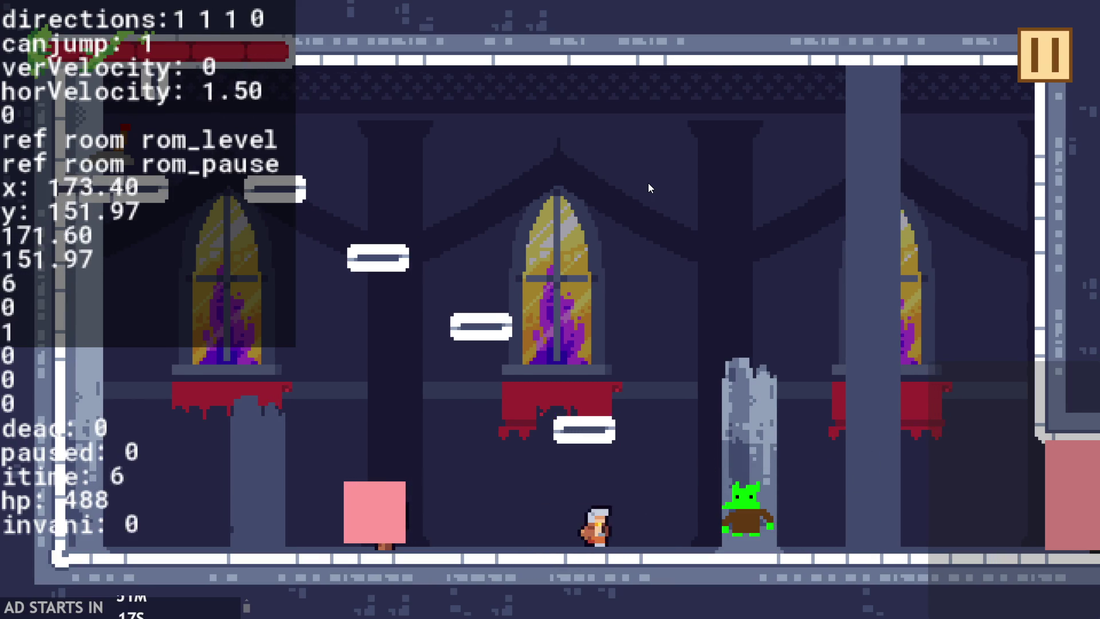
key(Right)
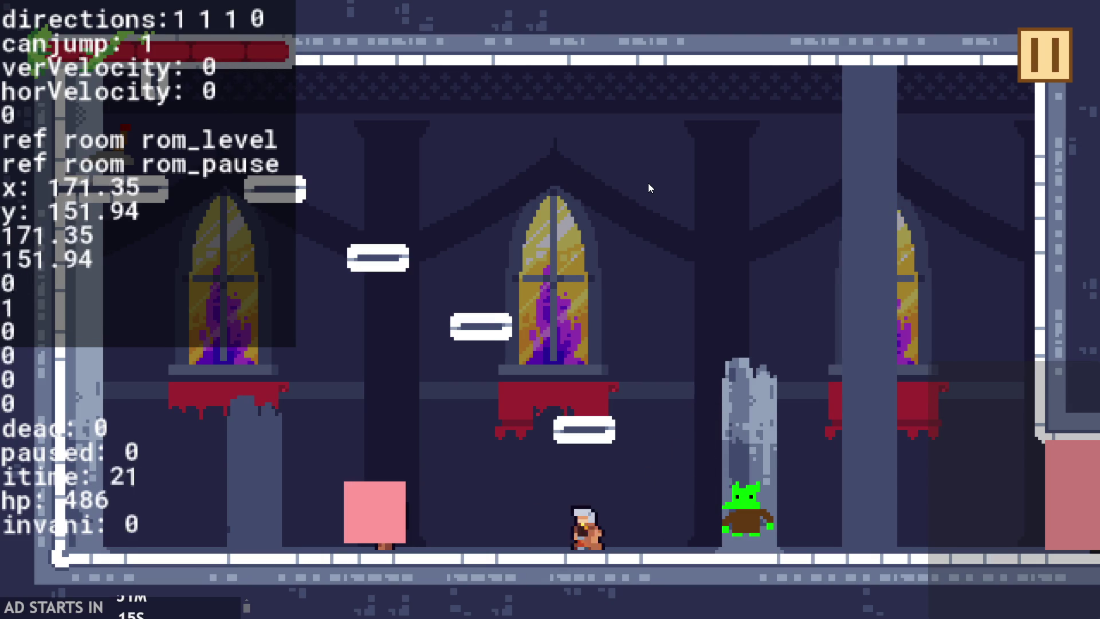
key(Right)
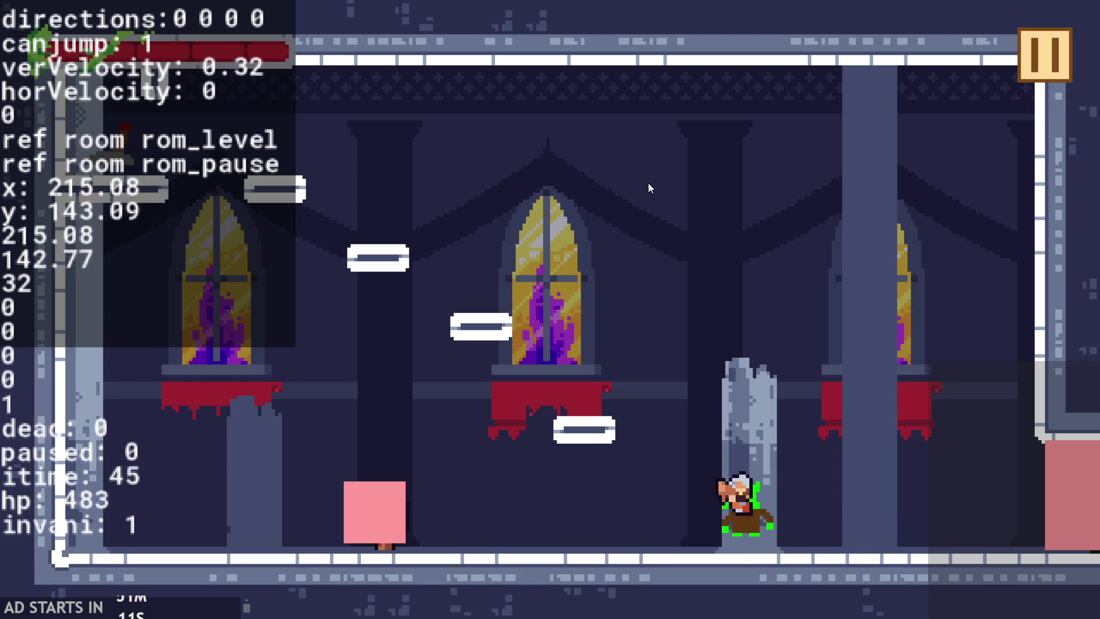
key(Right)
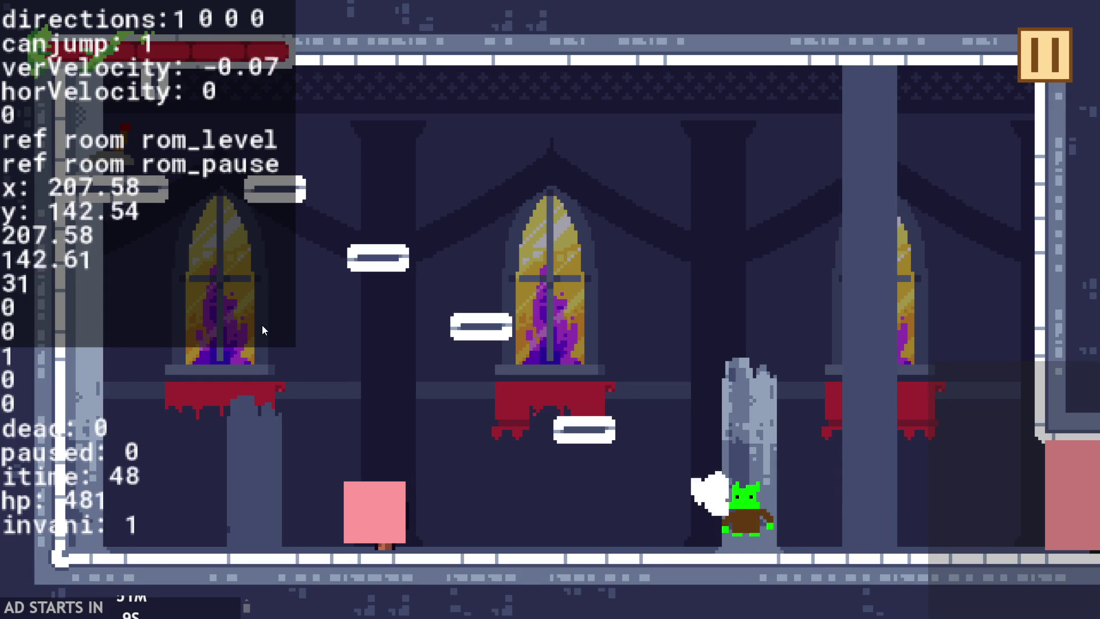
key(Left)
key(x)
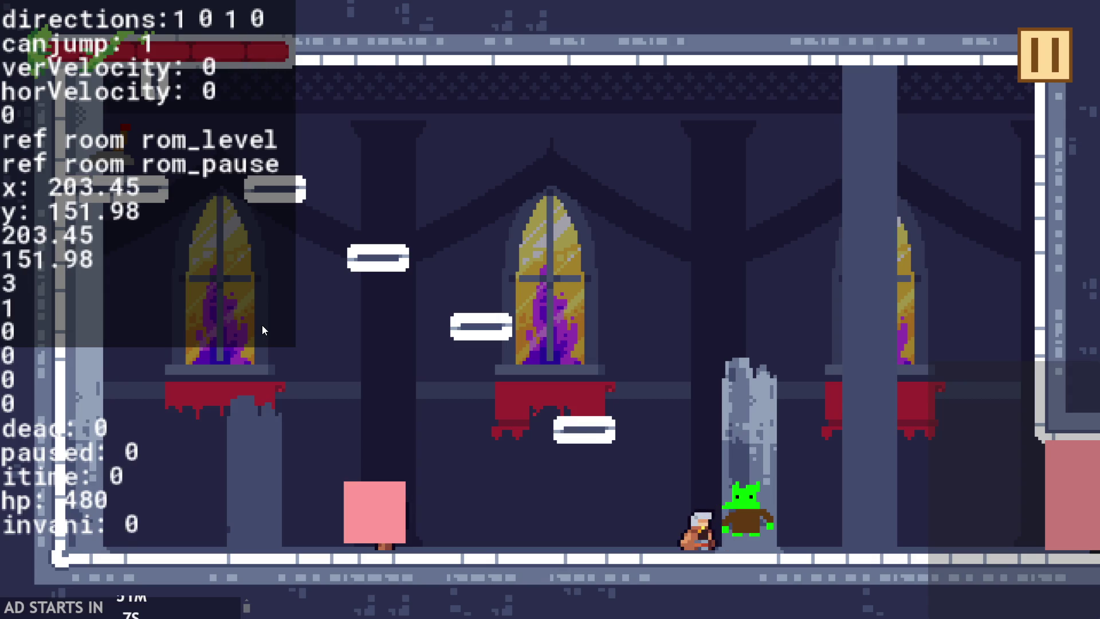
key(Up)
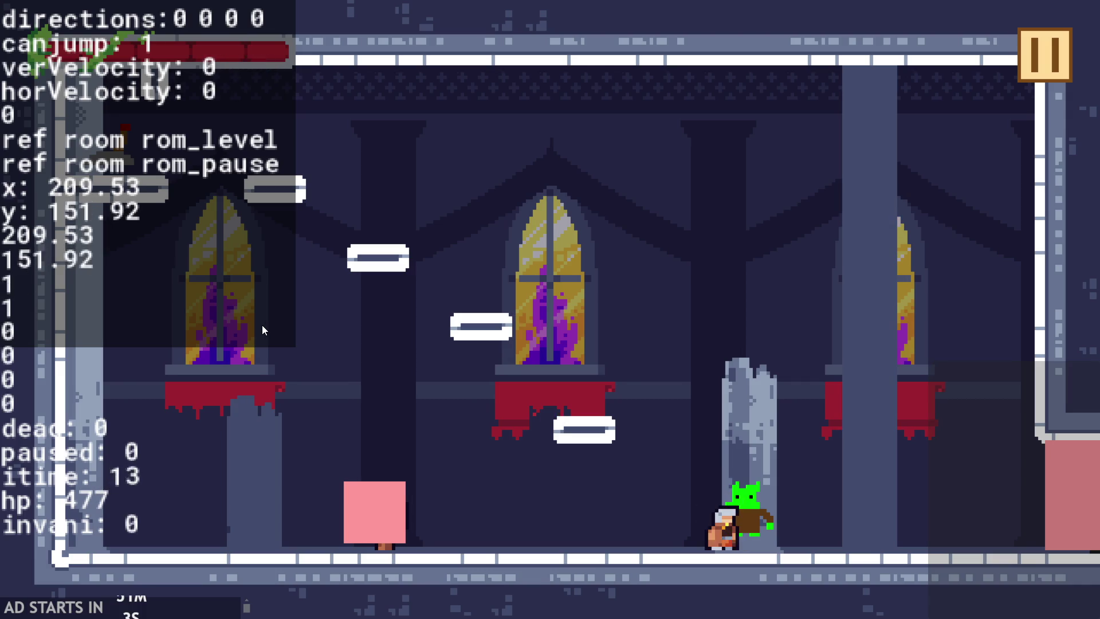
key(Right)
key(Up)
key(Up)
key(Up)
- Keep jumping into the goblin until hp reaches 464, then pause and close the game
key(Right)
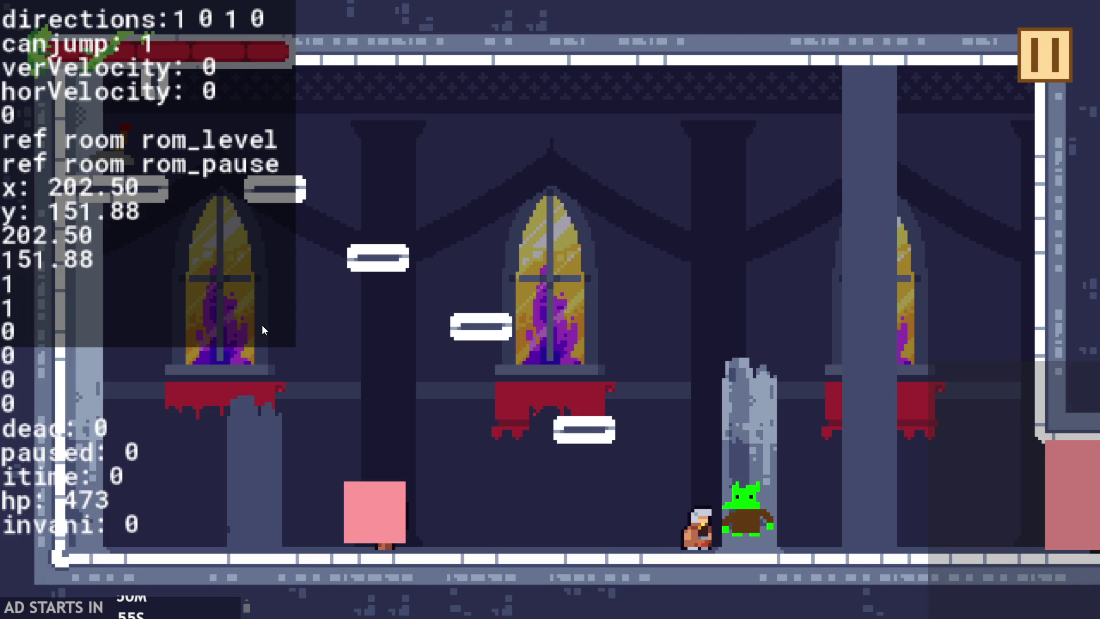
key(Right)
key(Up)
key(Right)
key(Up)
key(Right)
key(Up)
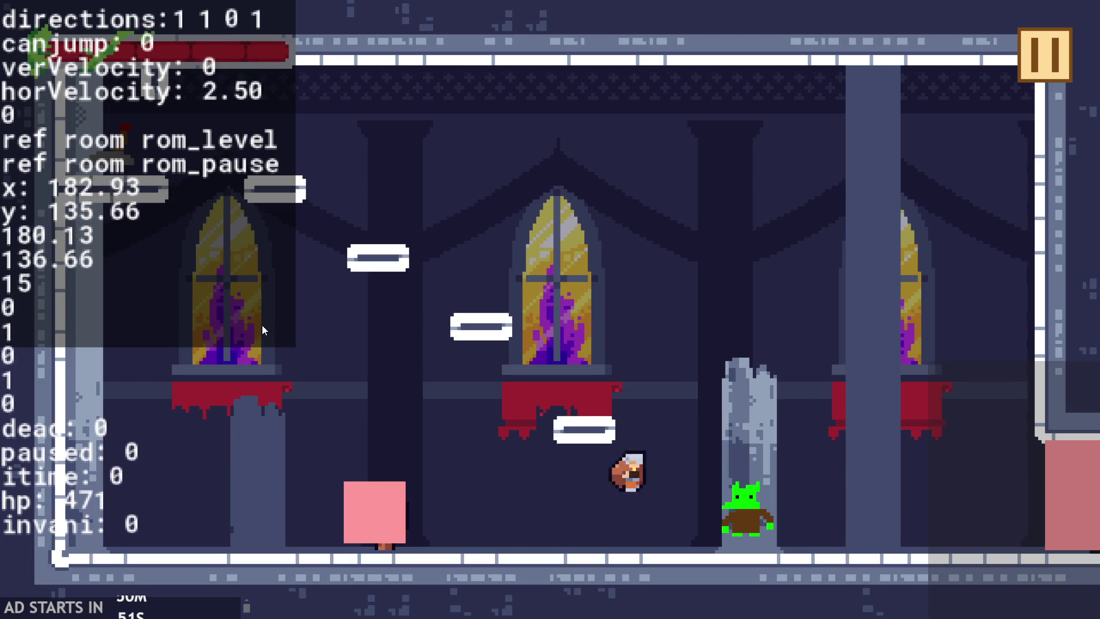
key(Up)
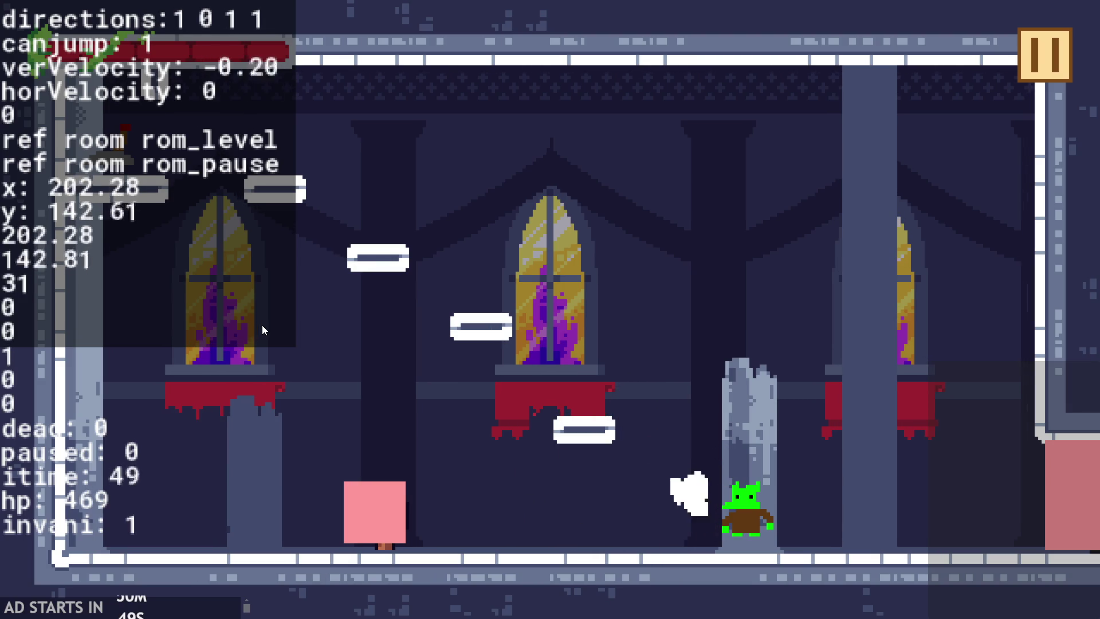
key(Up)
key(Right)
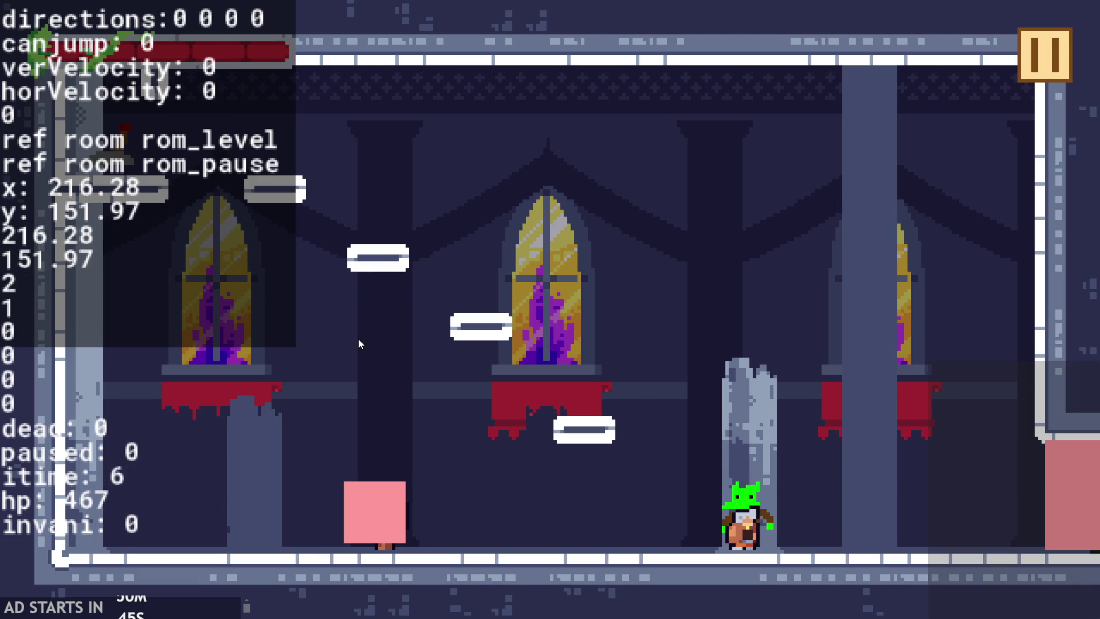
key(Right)
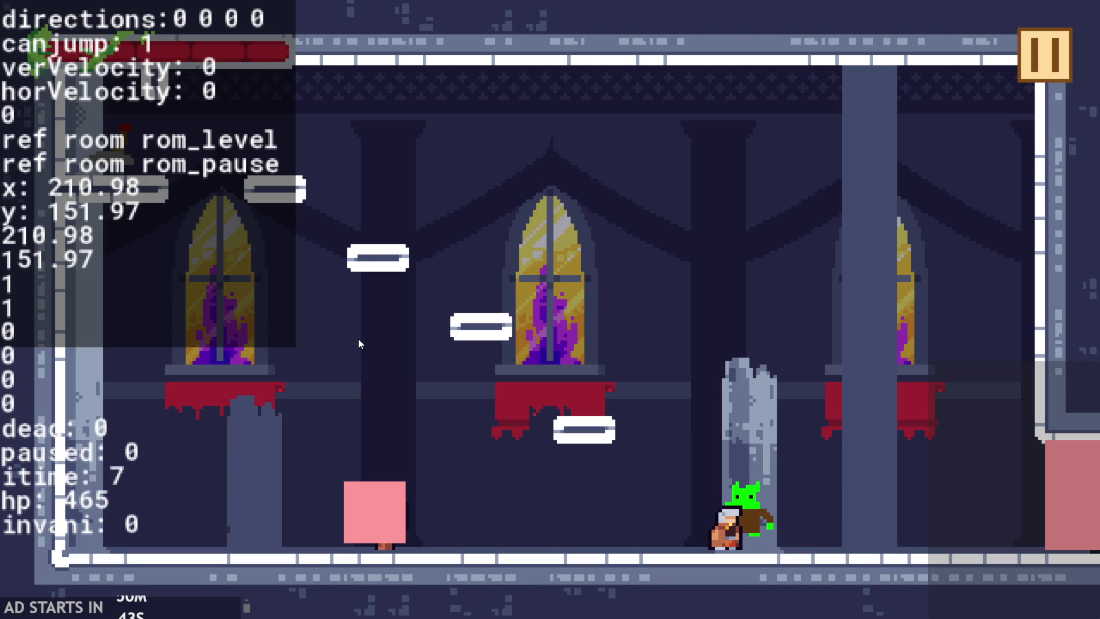
key(Right)
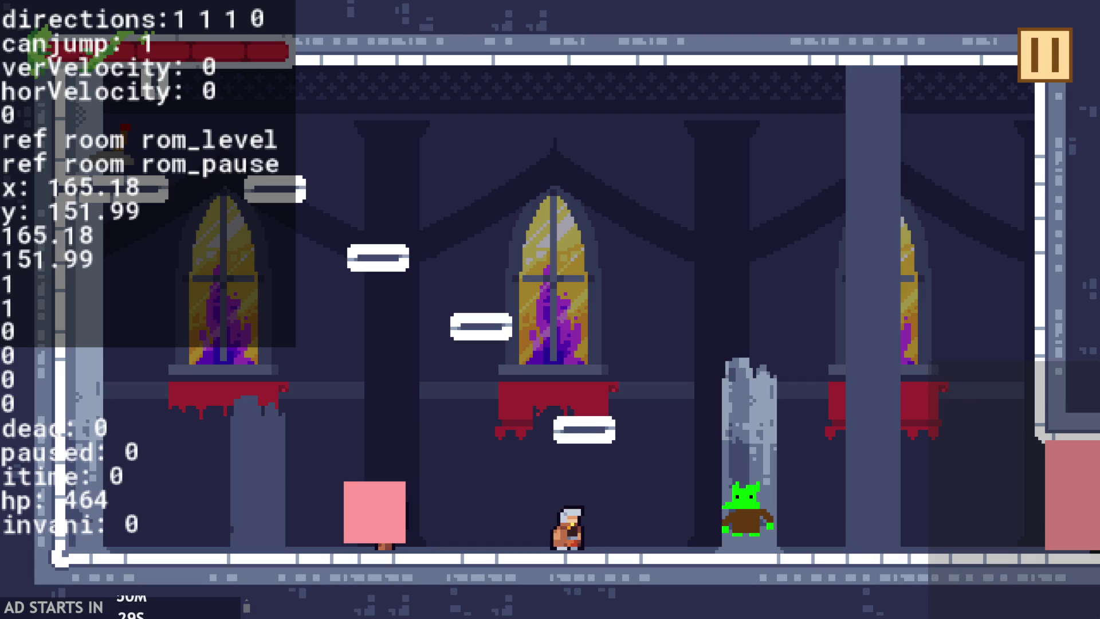
click(1040, 57)
key(Escape)
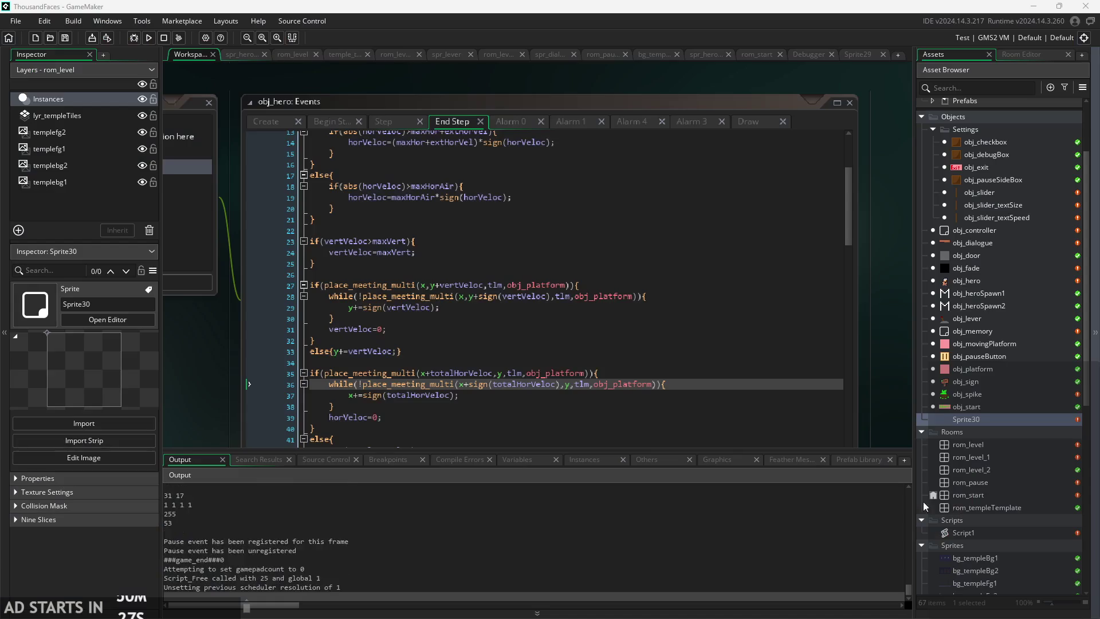
- Review the End Step horizontal collision code on lines 31–39, including totalHorVeloc, then scroll the Step event code
click(458, 308)
click(470, 327)
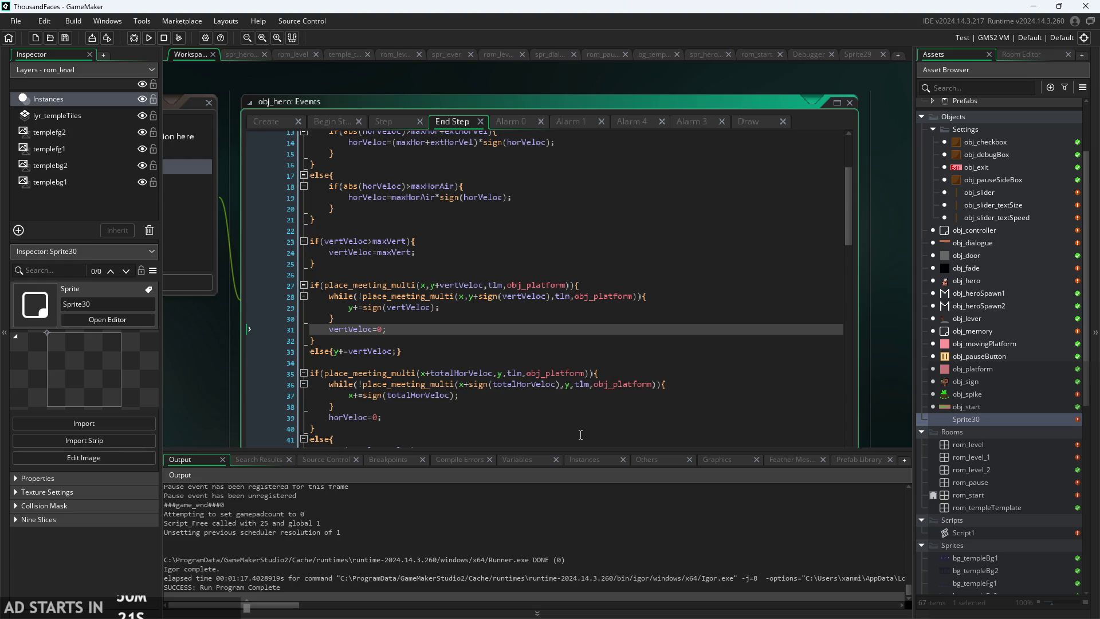
click(668, 386)
key(Down)
key(Down)
key(Down)
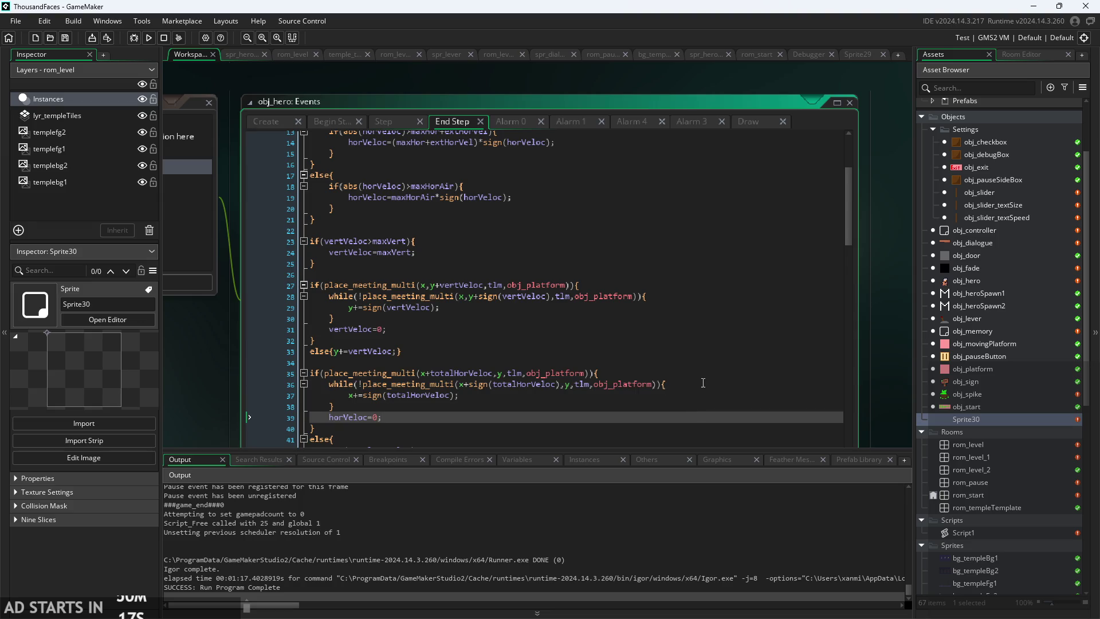
click(659, 384)
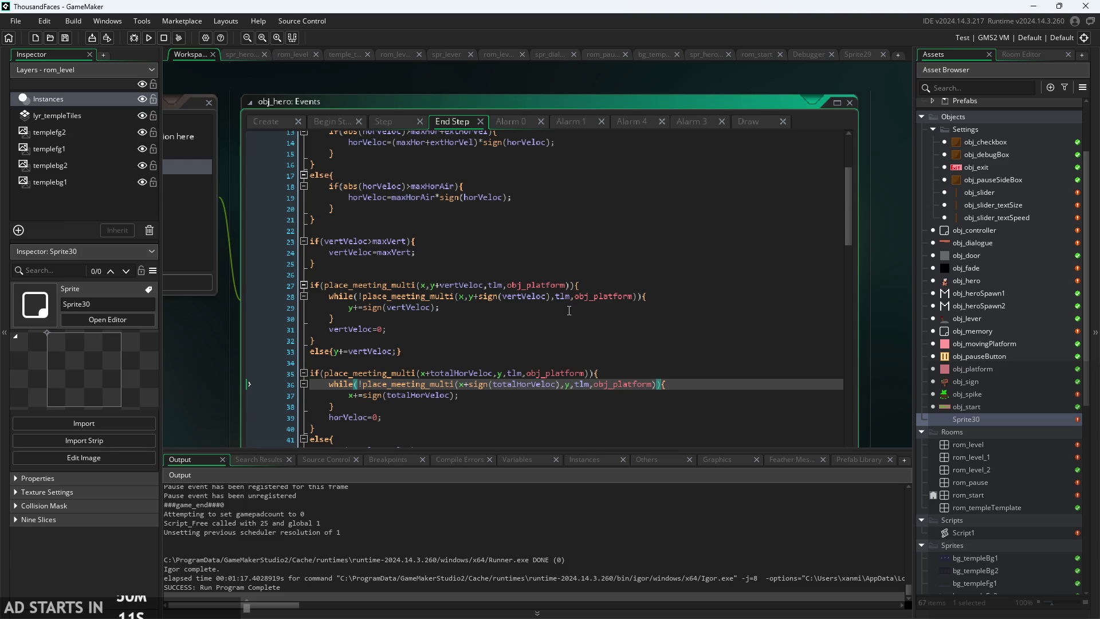
click(479, 373)
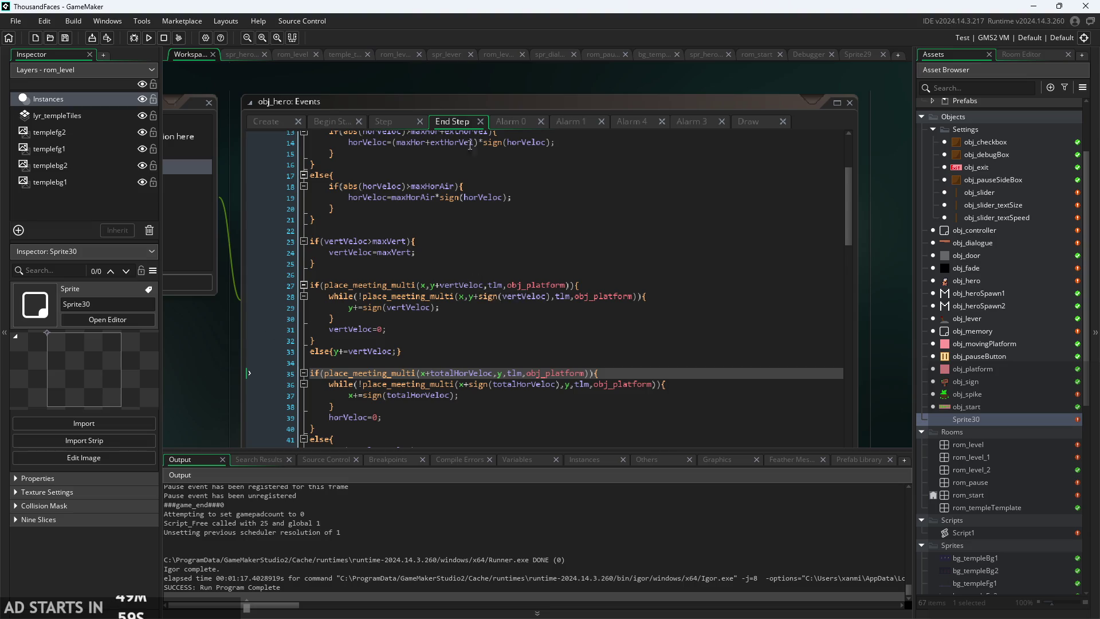
click(392, 121)
scroll(394, 286, down, 5)
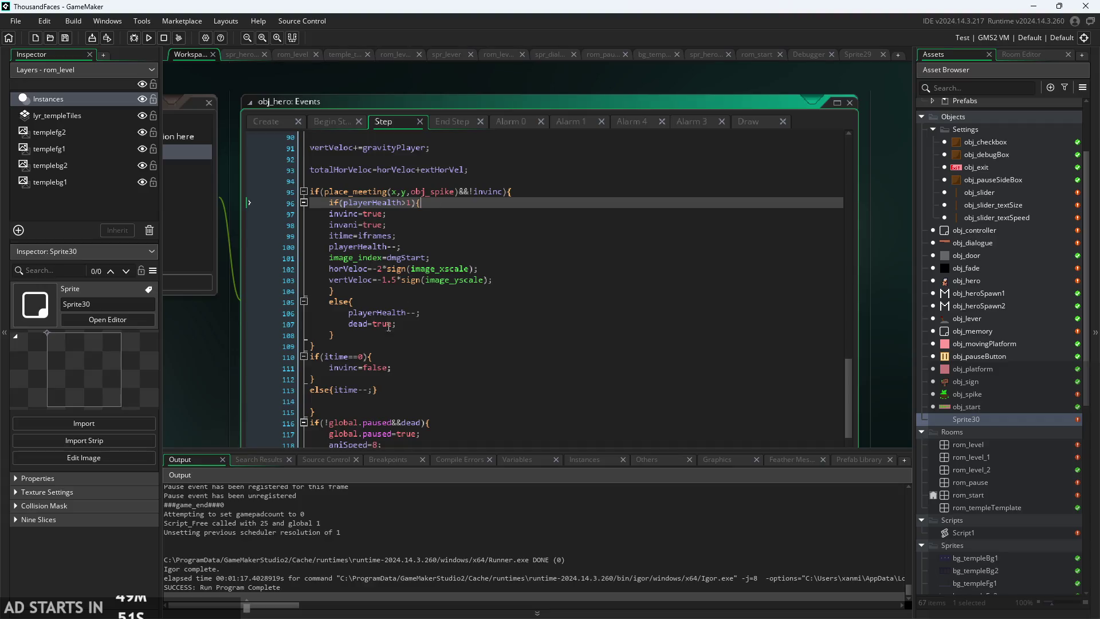
drag(314, 346, 301, 192)
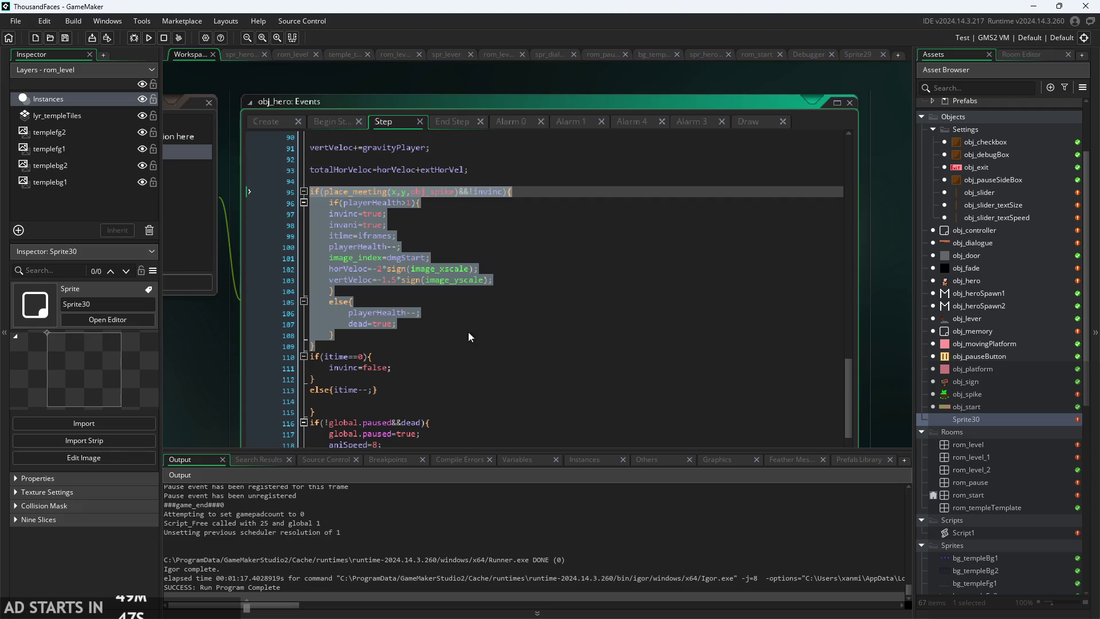
click(491, 390)
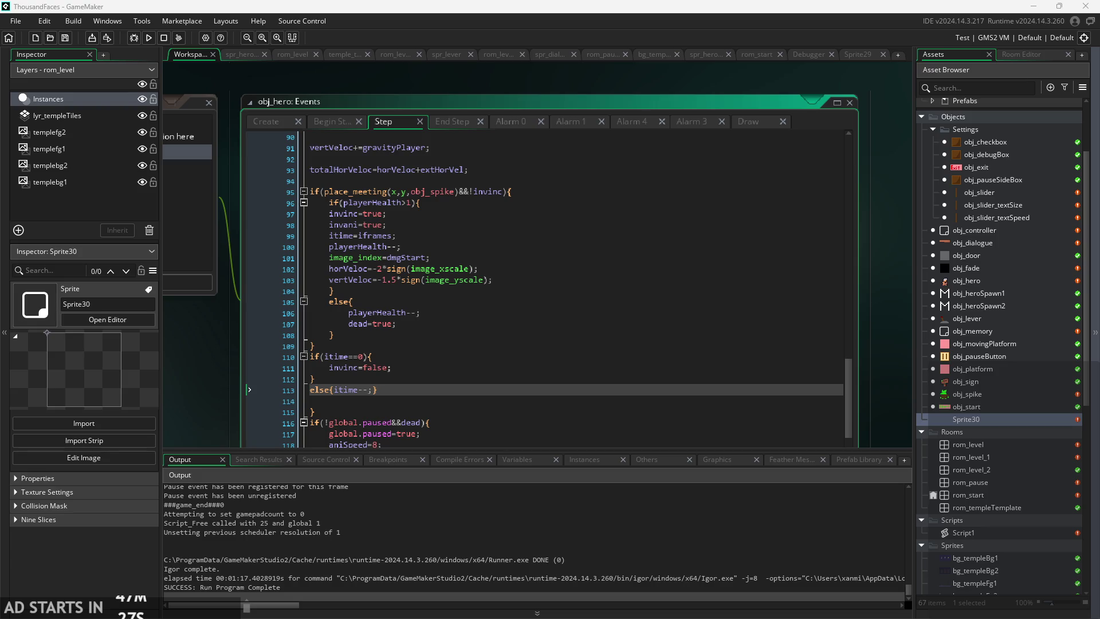
- Review the Step event's knockback lines around 101–102 and the Begin Step code
click(800, 336)
click(769, 267)
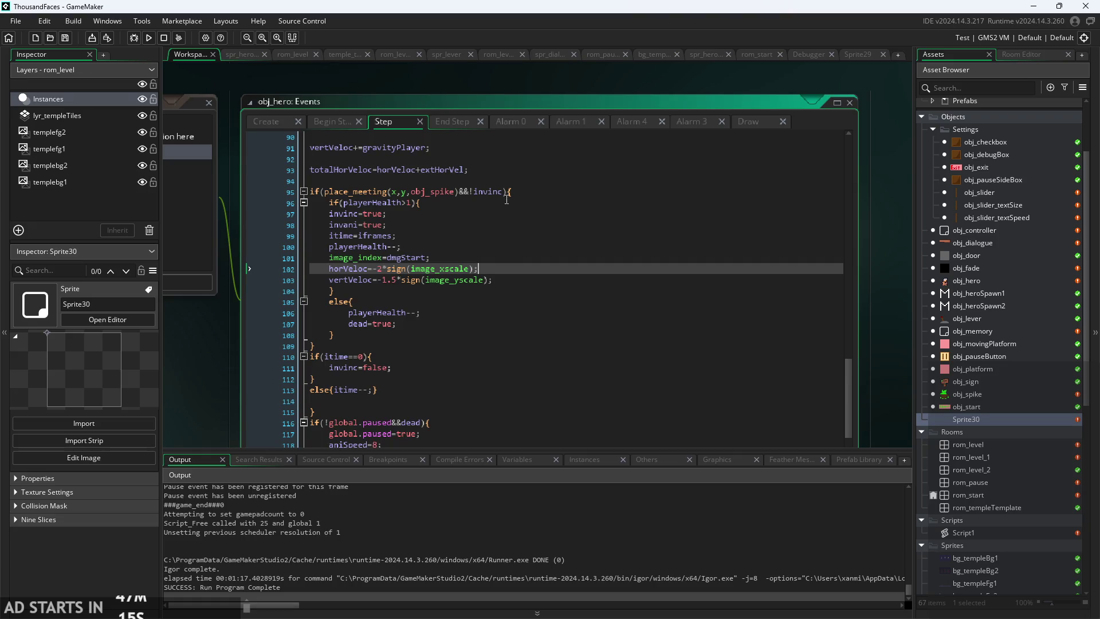
click(332, 122)
click(400, 123)
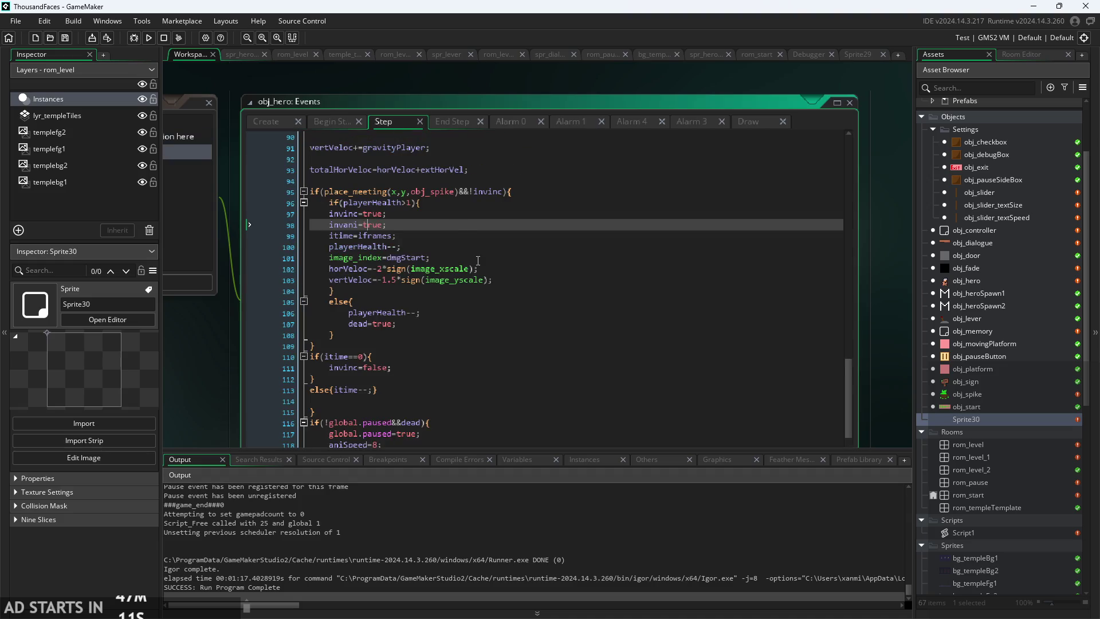
click(478, 259)
- Try obj_goblin on line 95 with undo/redo, keep obj_spike, and launch a test run
key(ctrl+z)
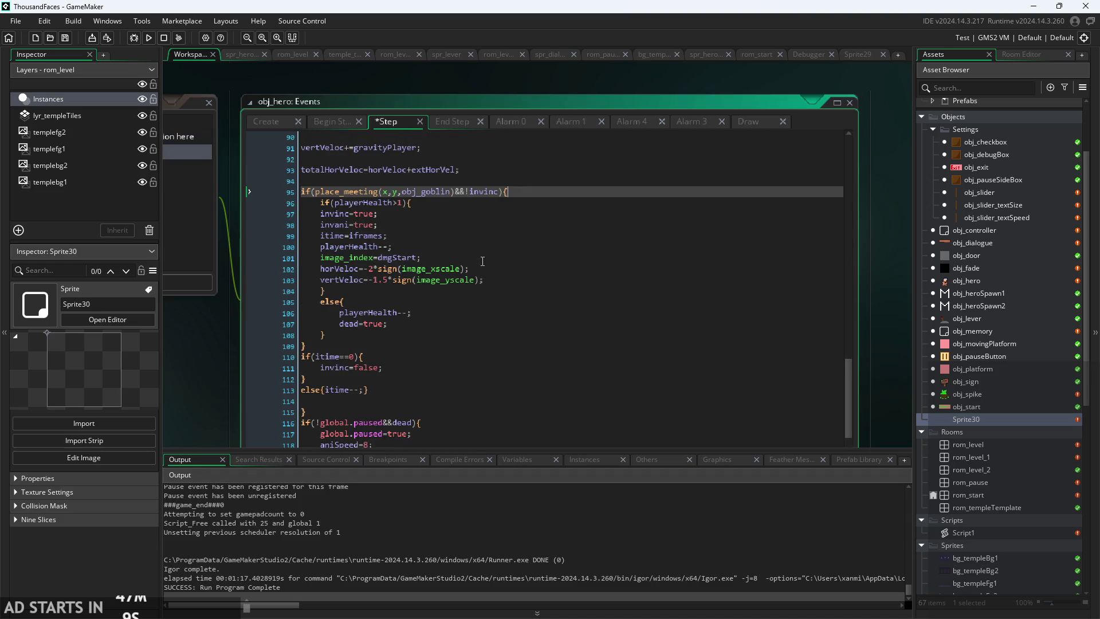
key(ctrl+y)
click(436, 213)
key(ctrl+z)
key(ctrl+y)
click(435, 214)
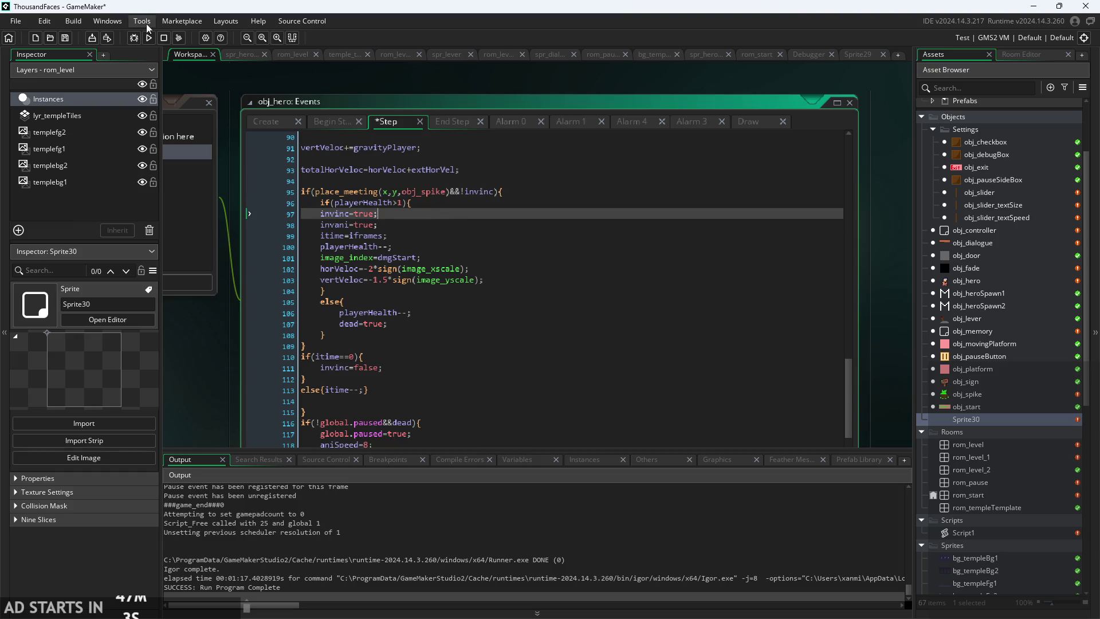
click(148, 38)
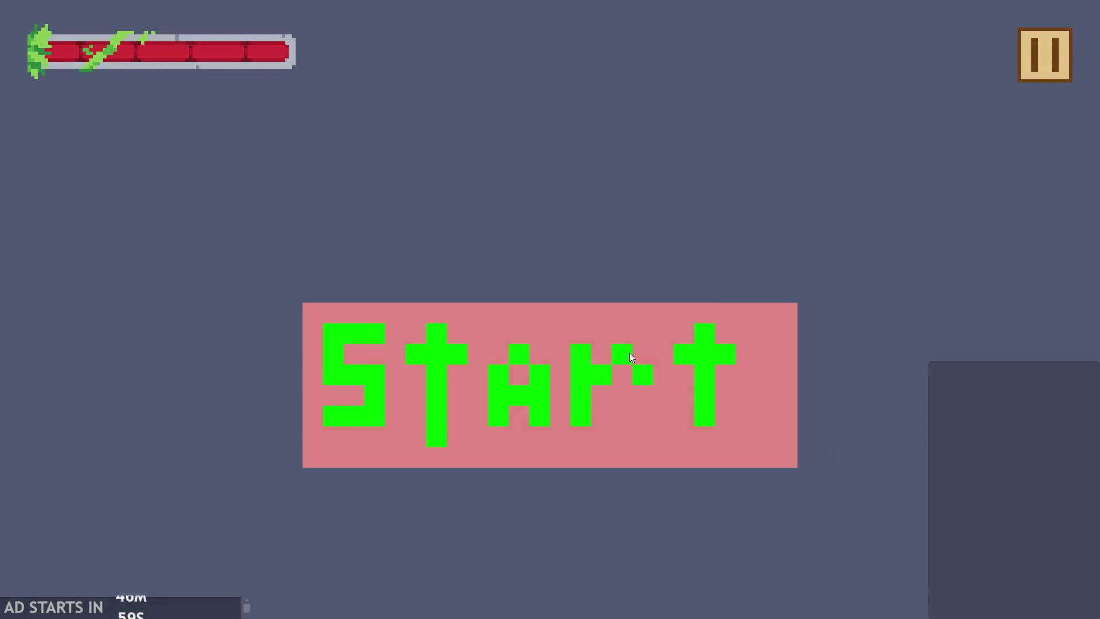
- Start the game and walk and jump the hero into the goblin to check the knockback
click(628, 356)
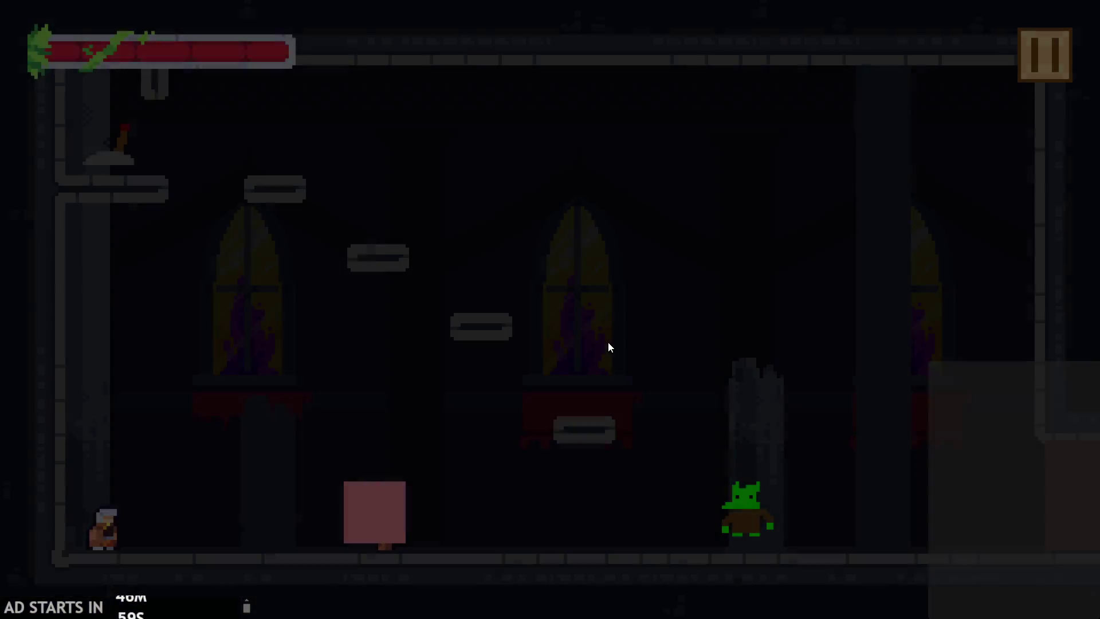
key(Right)
key(Left)
key(Up)
key(Right)
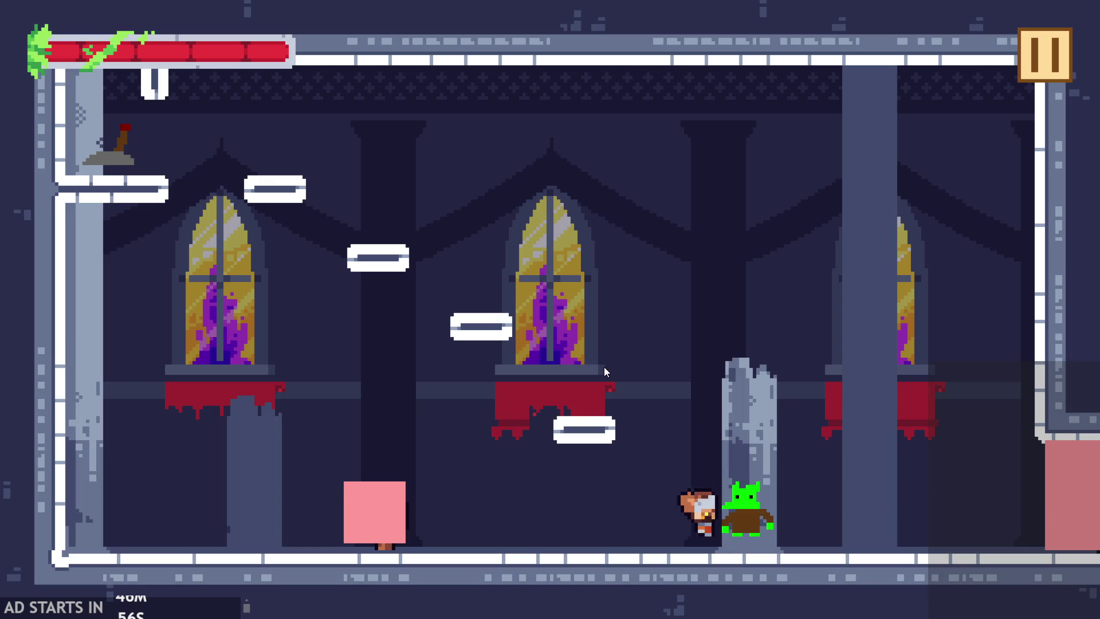
key(Left)
key(Up)
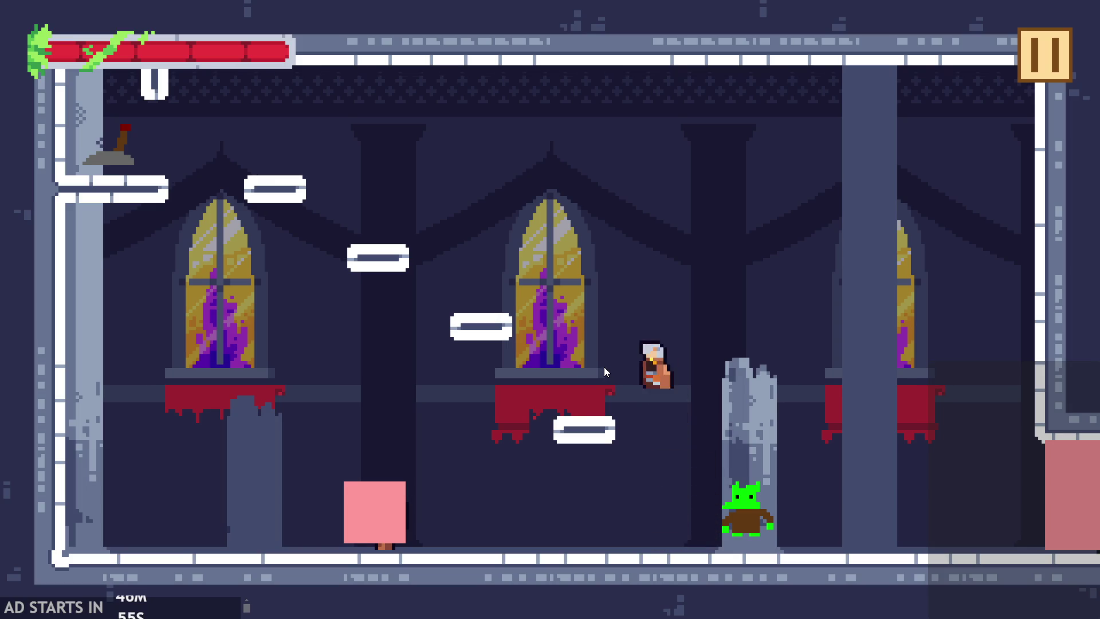
key(Right)
key(Left)
key(Left)
key(Up)
key(Right)
key(Up)
key(Left)
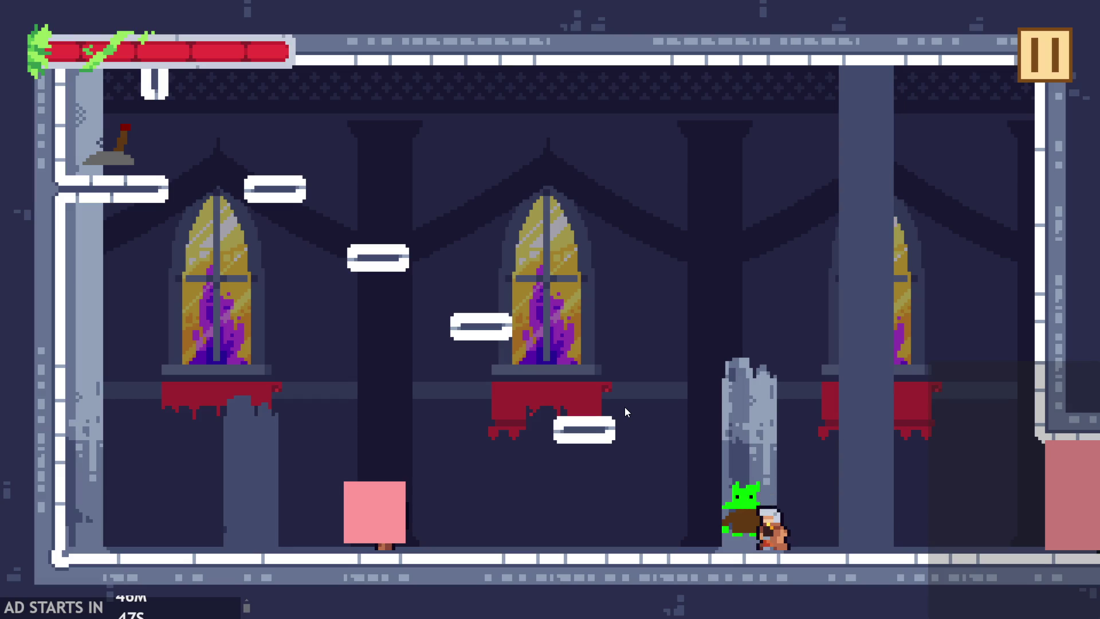
key(Right)
key(Up)
key(Left)
key(Right)
key(Left)
key(Left)
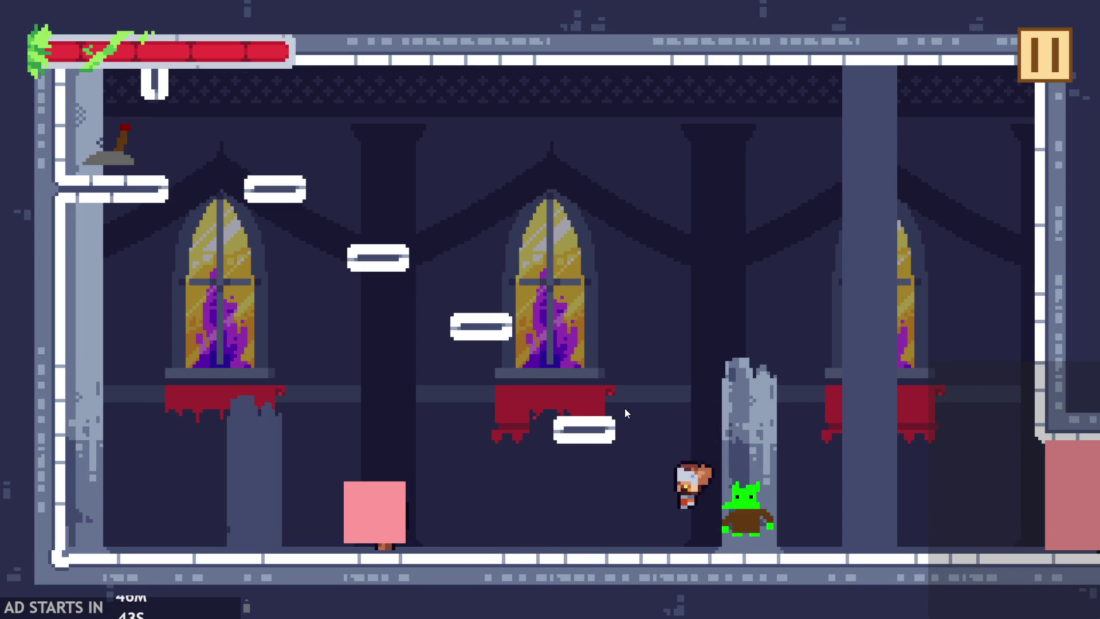
key(Up)
key(Left)
- Wall-jump the hero up the pillars toward the central window and broken pillar
key(Up)
key(Right)
key(Up)
key(Right)
key(Up)
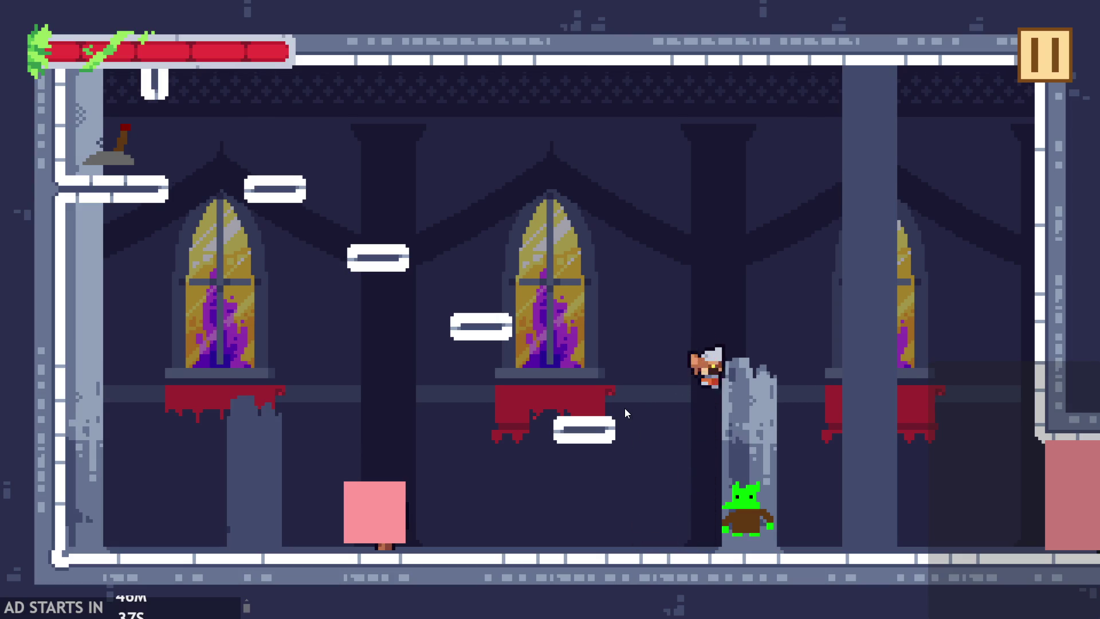
key(Up)
key(Up)
key(Right)
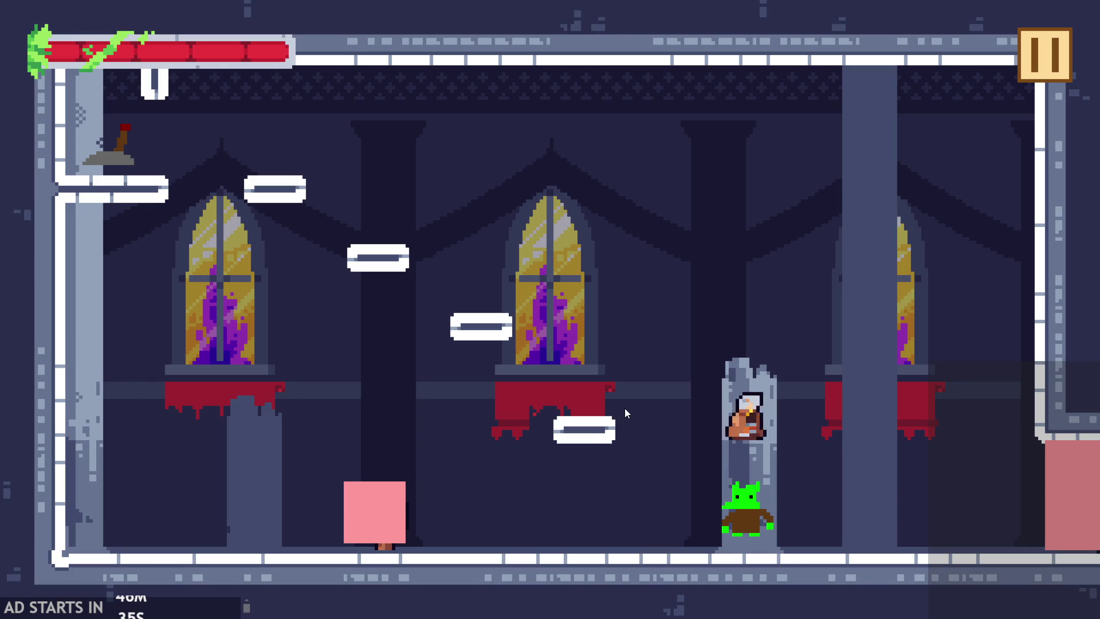
key(Up)
key(Left)
key(Up)
key(Right)
key(Up)
key(Up)
key(Right)
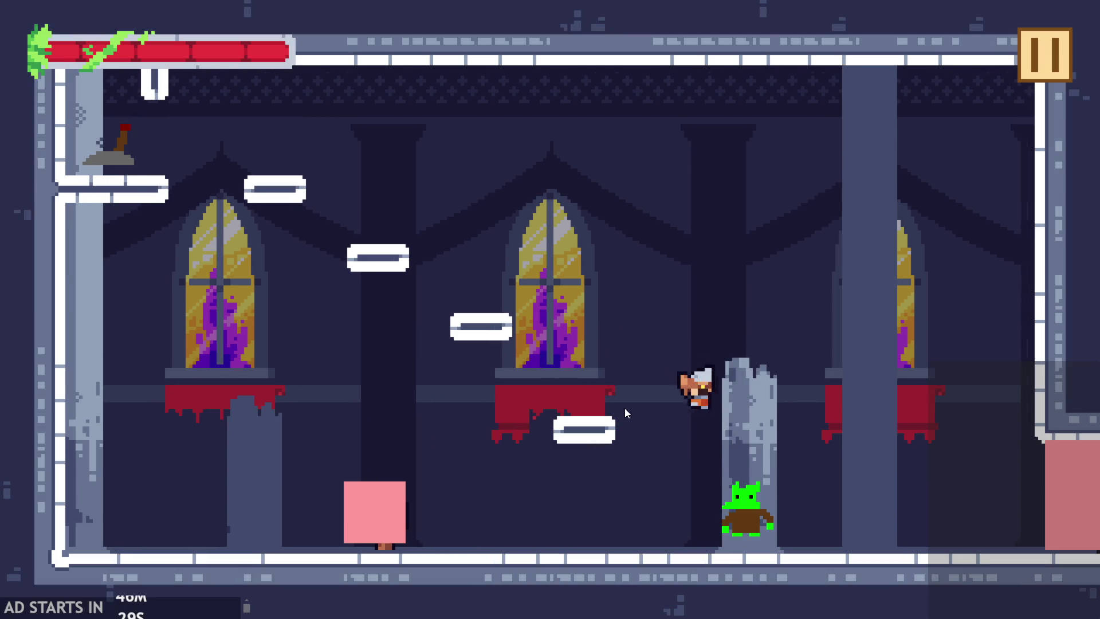
key(Up)
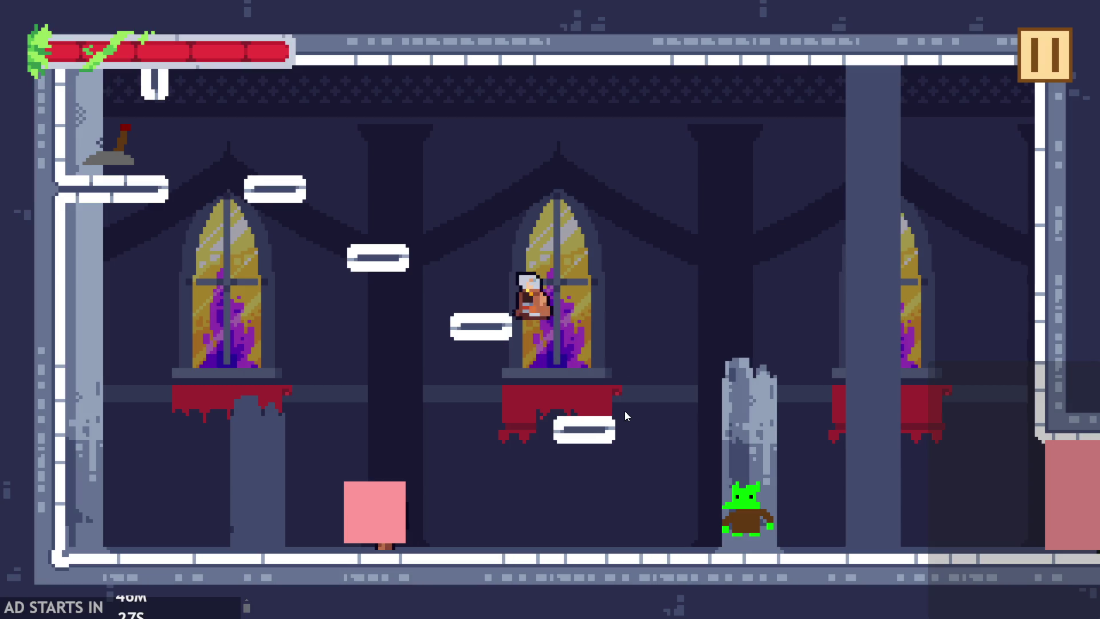
key(Right)
key(Up)
key(Right)
key(Up)
key(Up)
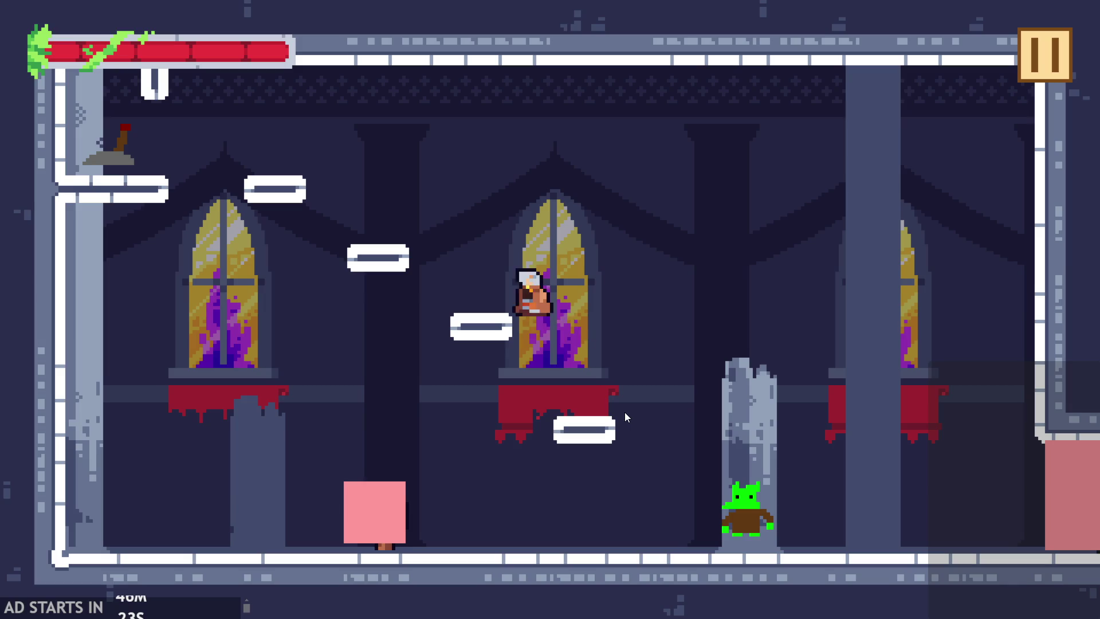
key(Right)
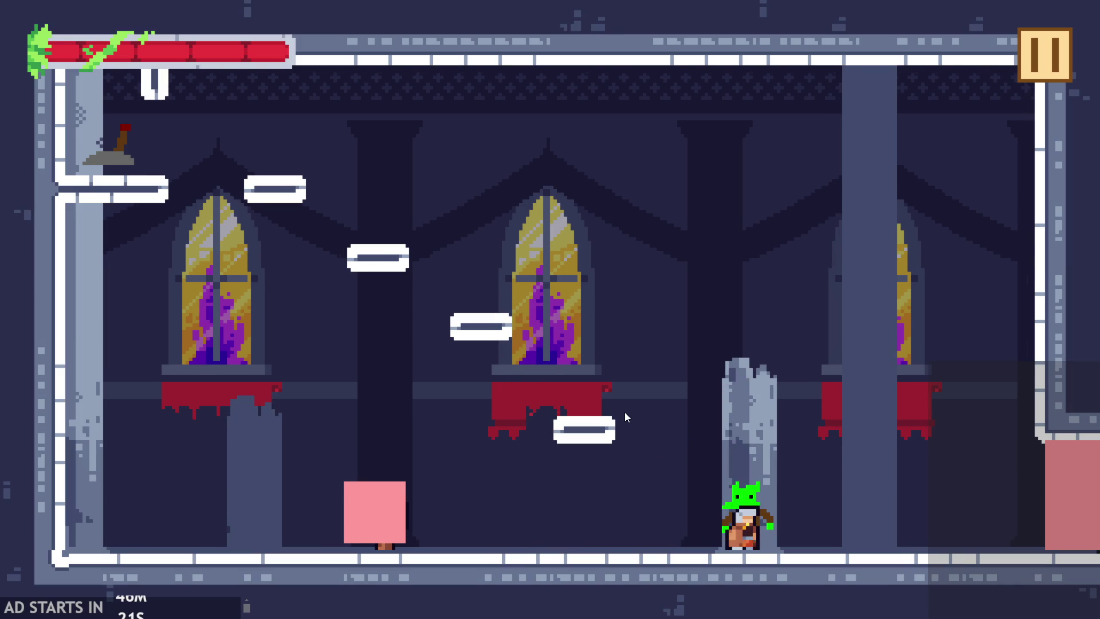
- Walk and jump the hero into the goblin again, then pause and exit the game
key(Left)
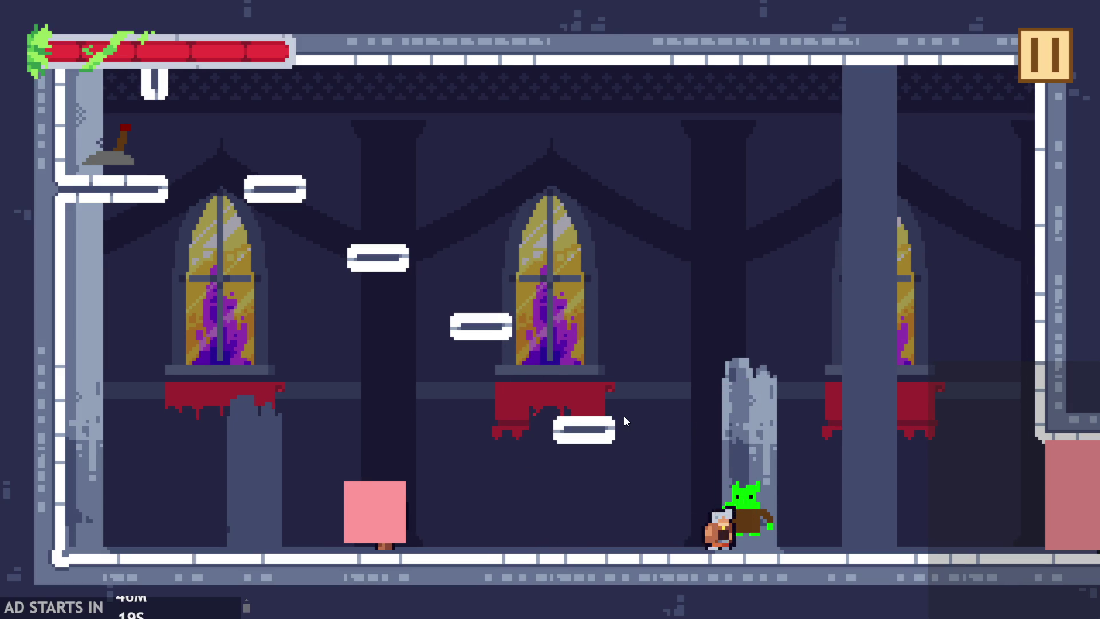
key(Up)
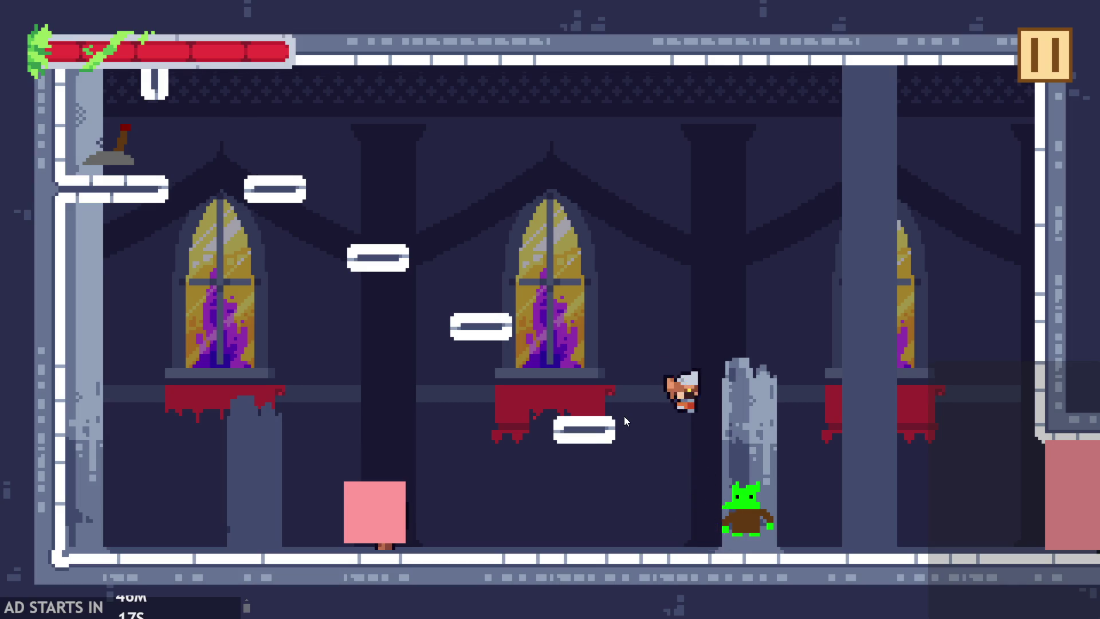
key(Up)
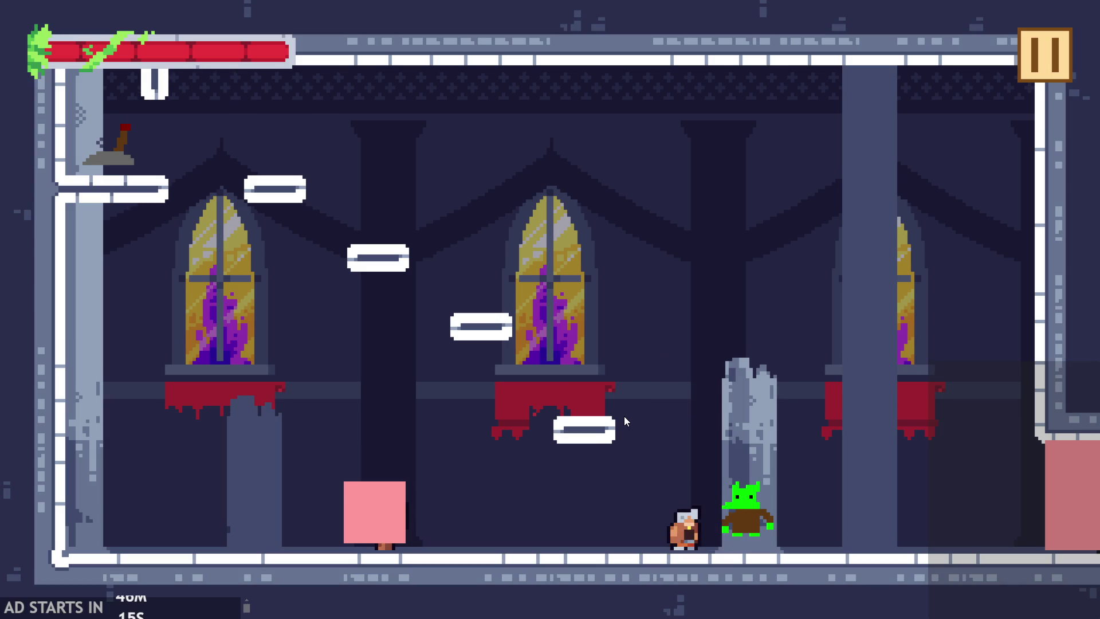
key(Up)
key(Right)
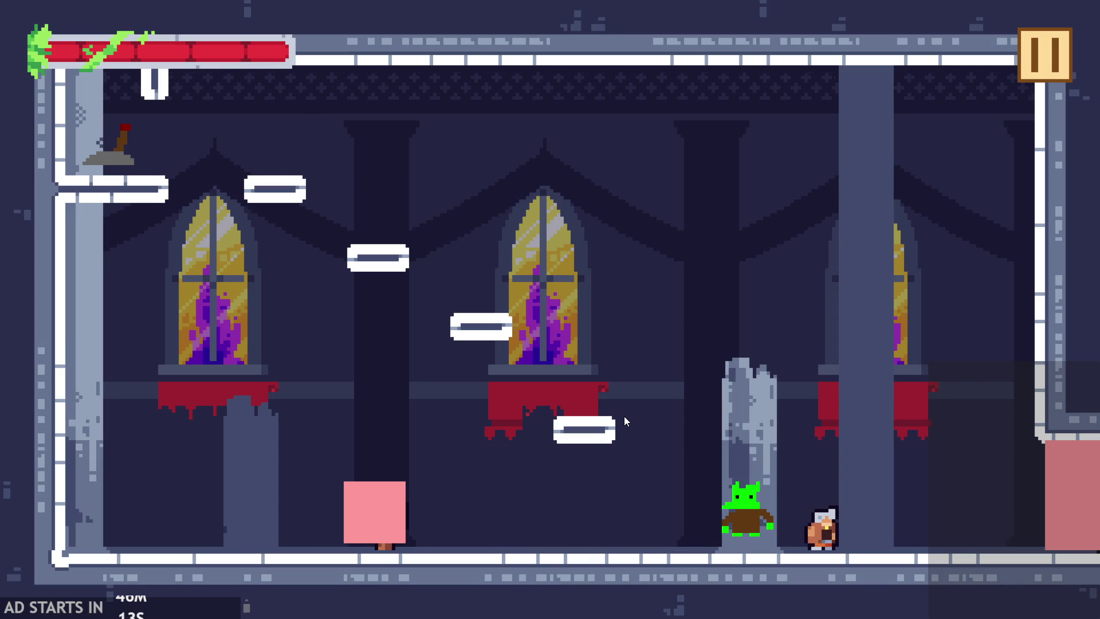
key(Up)
key(Left)
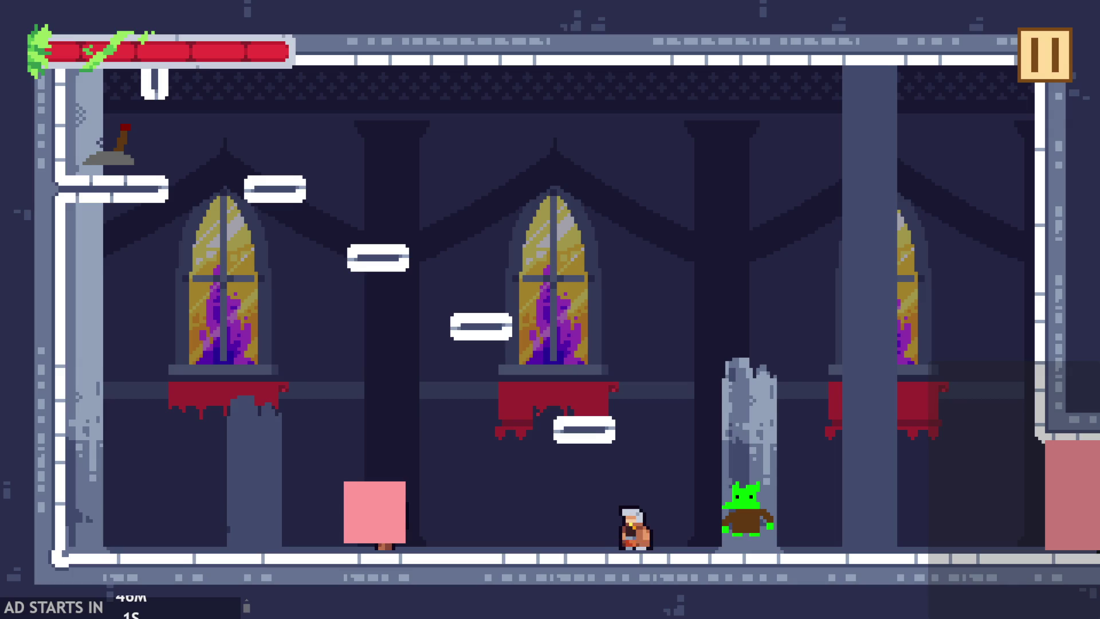
key(space)
key(Left)
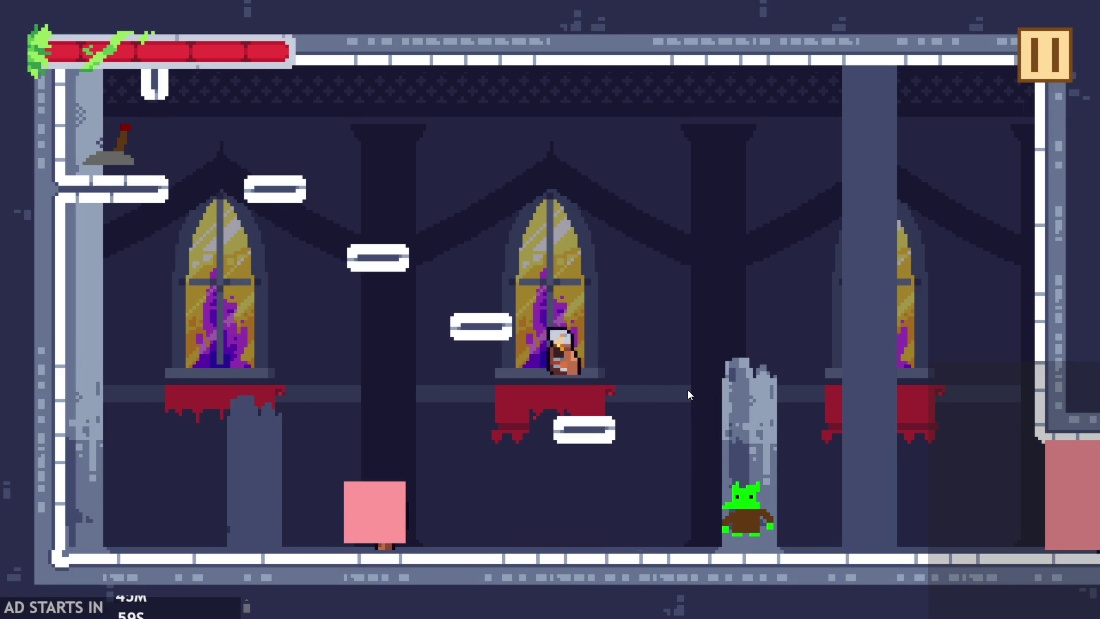
key(space)
key(Right)
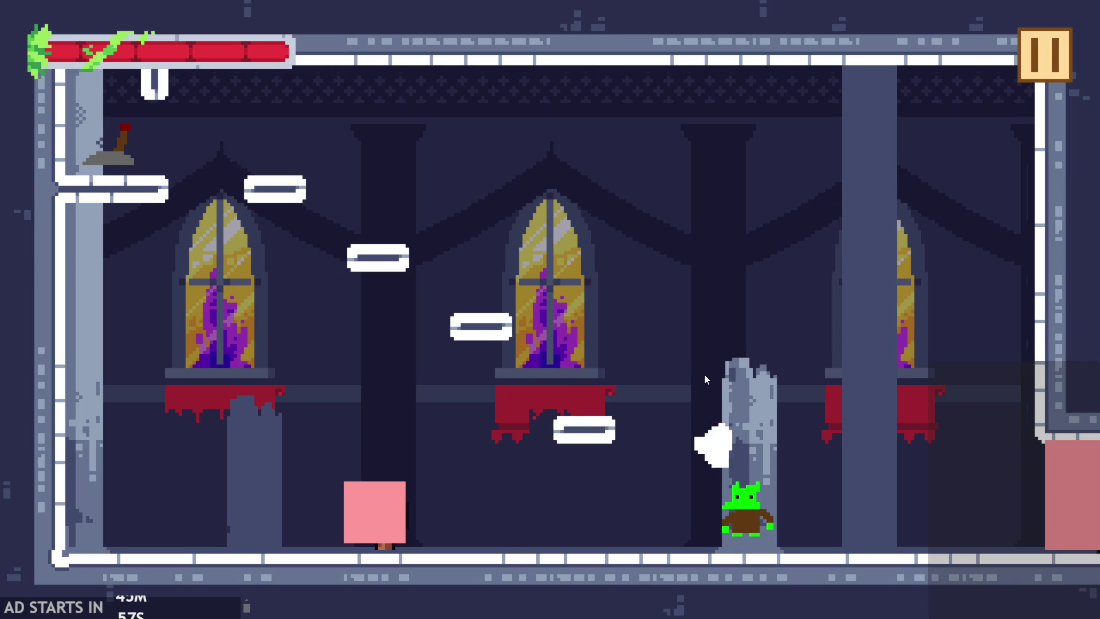
click(1065, 61)
click(892, 510)
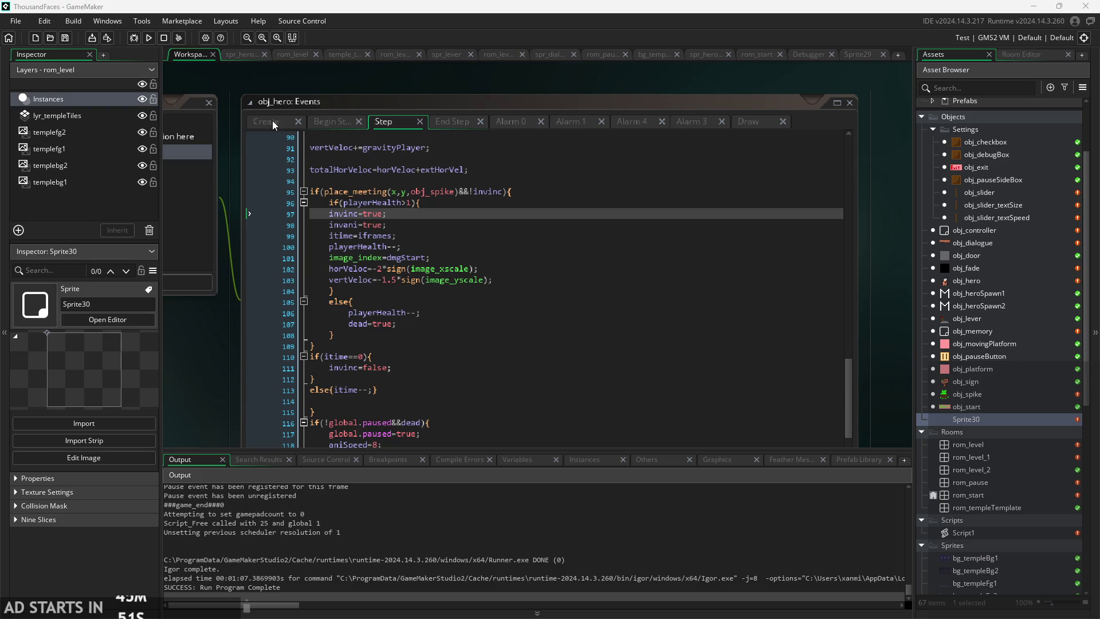
- Raise the horizontal knockback on line 102 from 2 to 3 and save the Step event
scroll(391, 279, up, 4)
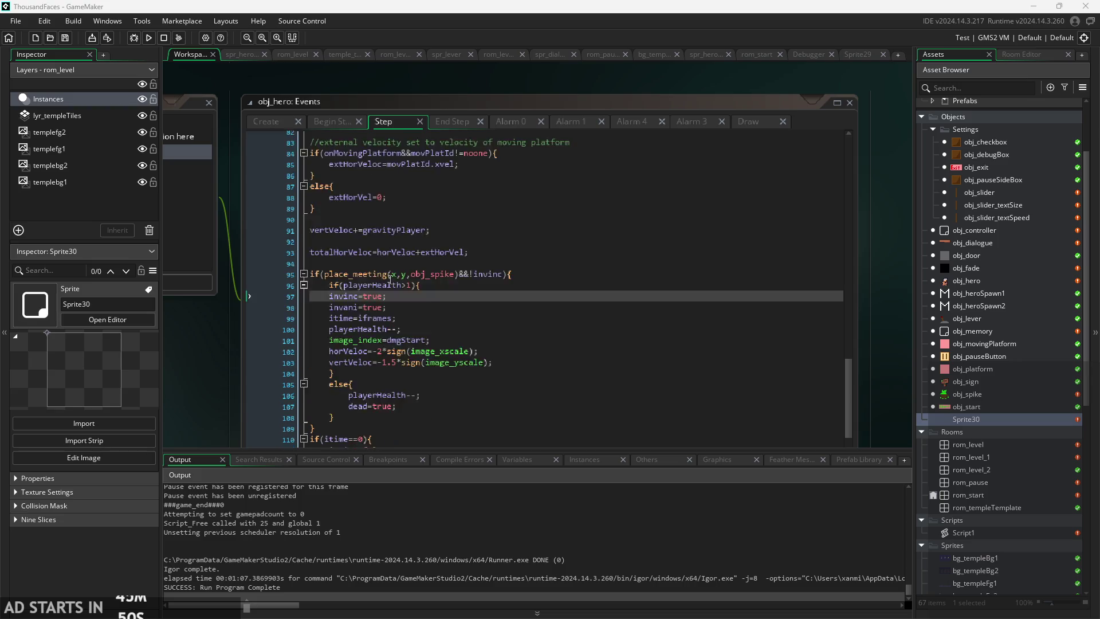
scroll(389, 290, down, 3)
click(381, 297)
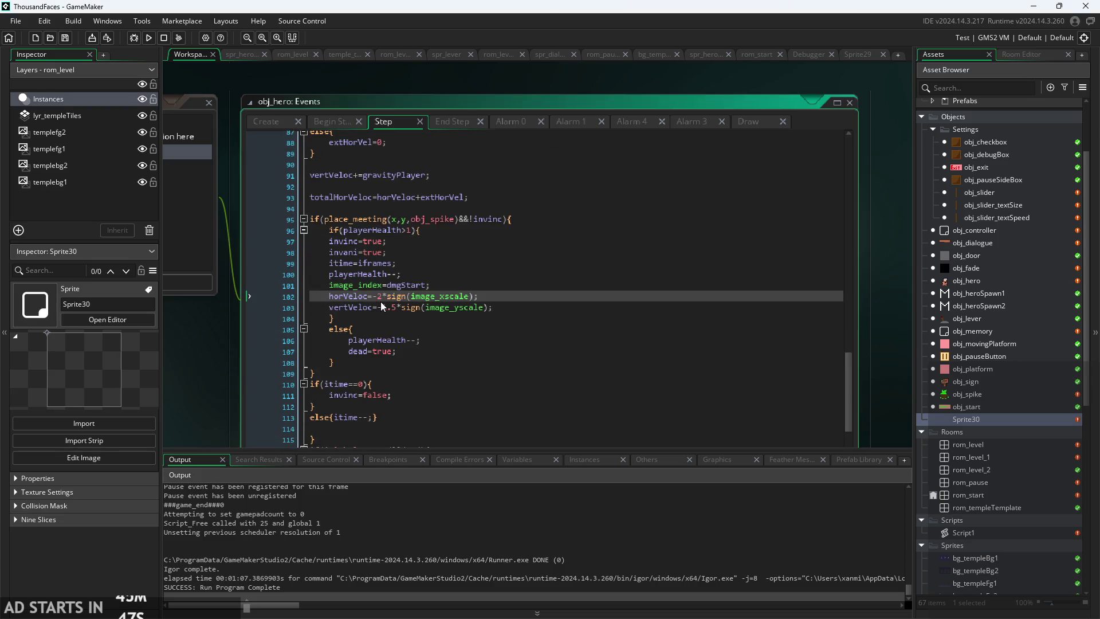
key(BackSpace)
text(3)
key(ctrl+s)
- Run the game, dash the hero around the broken pillar, then pause and exit
click(149, 38)
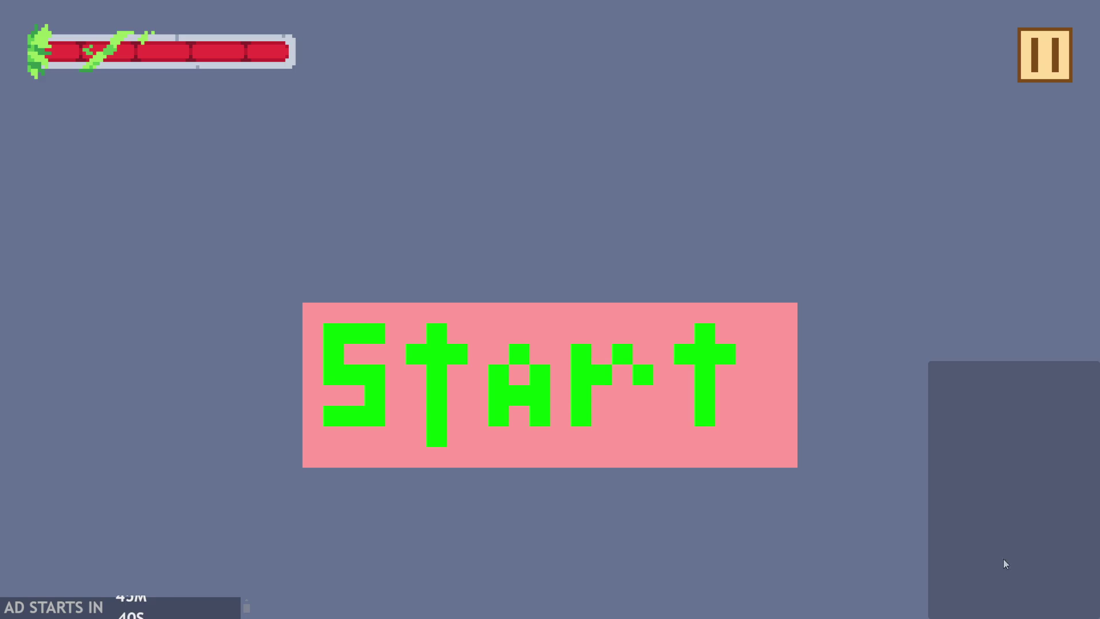
click(707, 366)
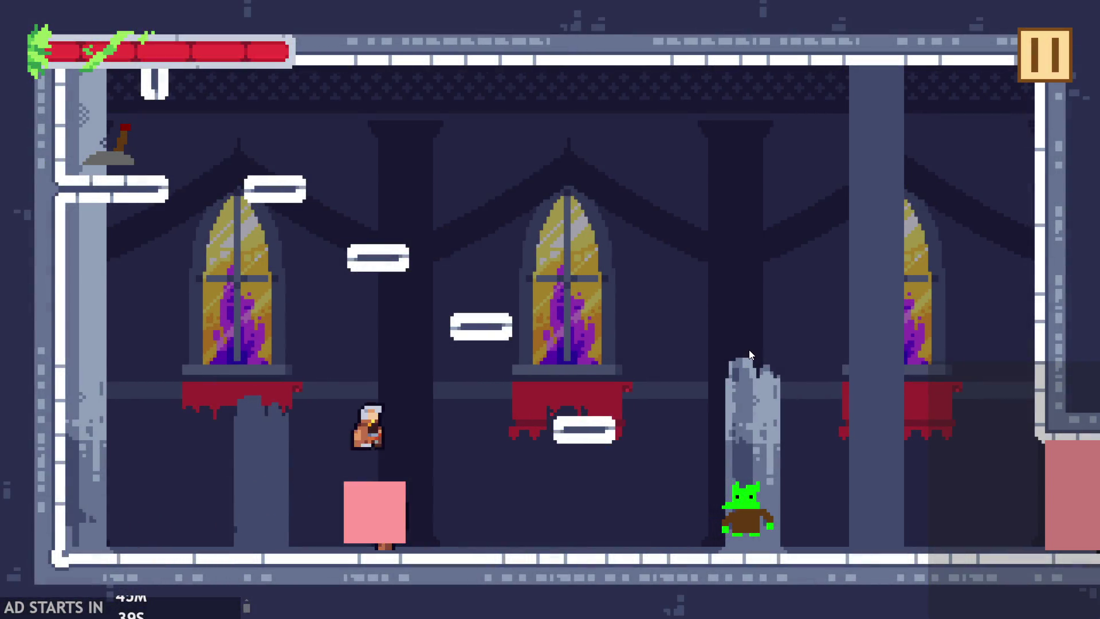
click(748, 350)
click(748, 349)
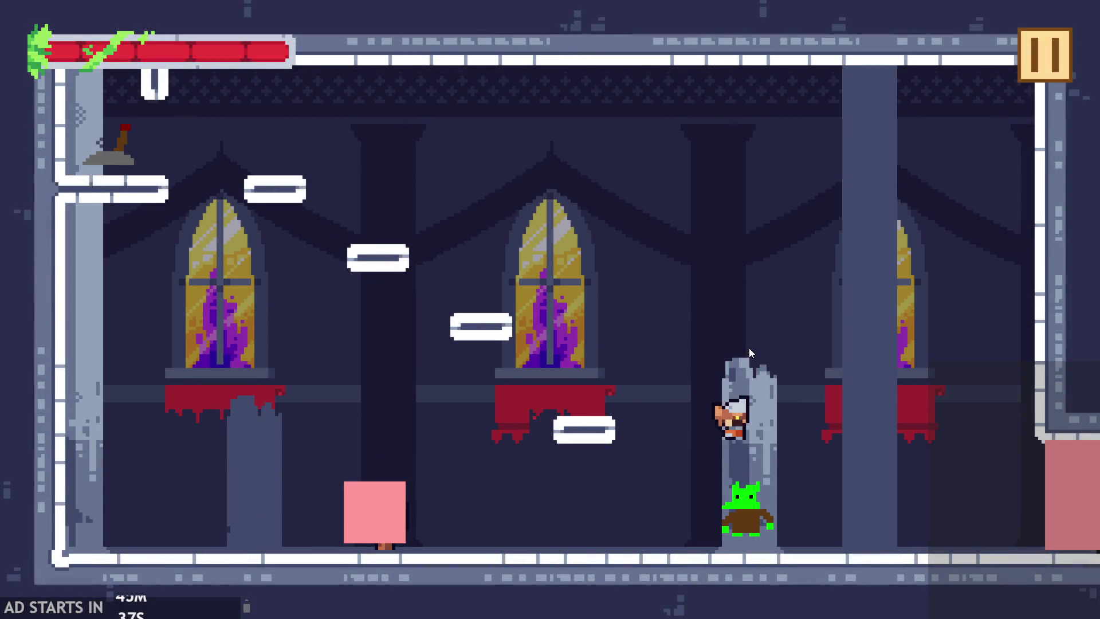
click(747, 348)
click(747, 350)
click(748, 350)
click(747, 349)
click(747, 349)
click(1047, 63)
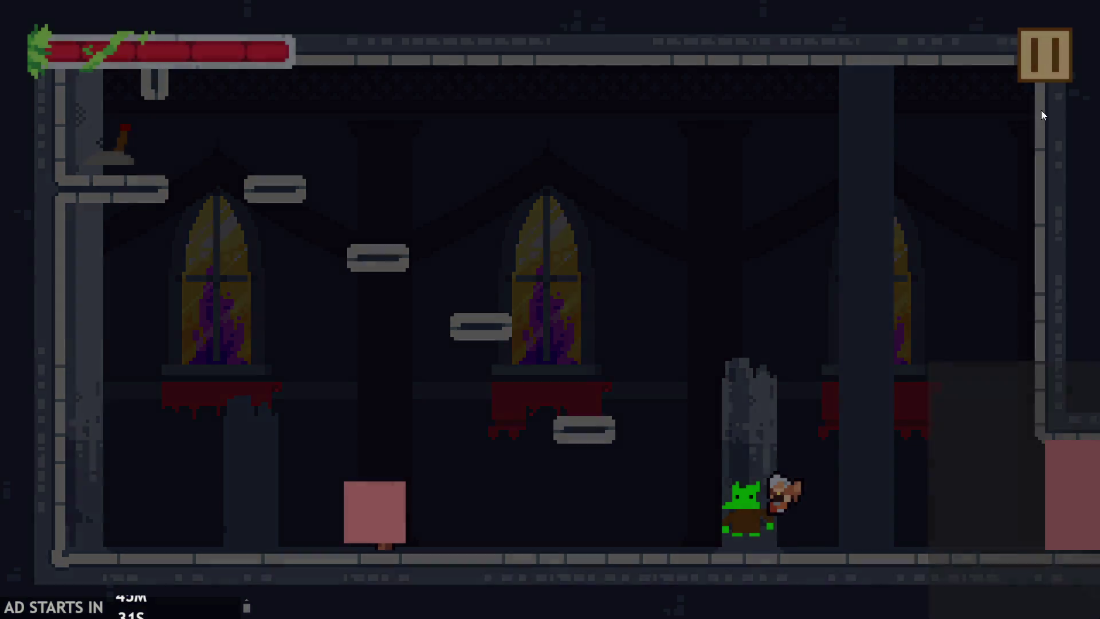
click(908, 540)
- Change the line 102 horizontal knockback from -3 to -6
click(384, 297)
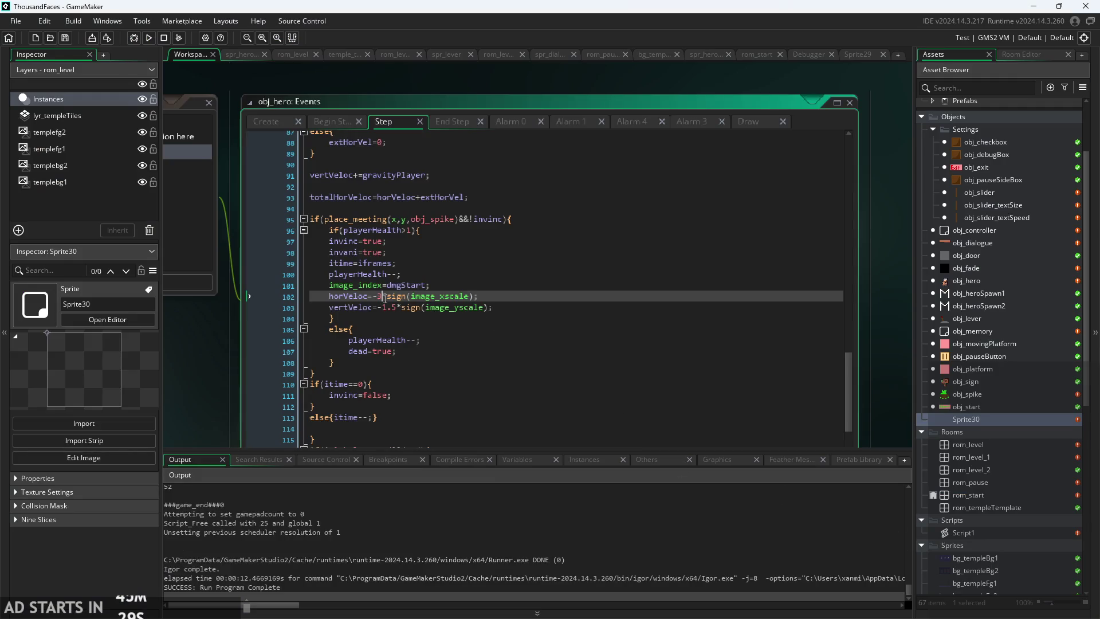
key(BackSpace)
text(6)
- Rerun the game and attack the goblin to test the -6 knockback, then exit
click(149, 38)
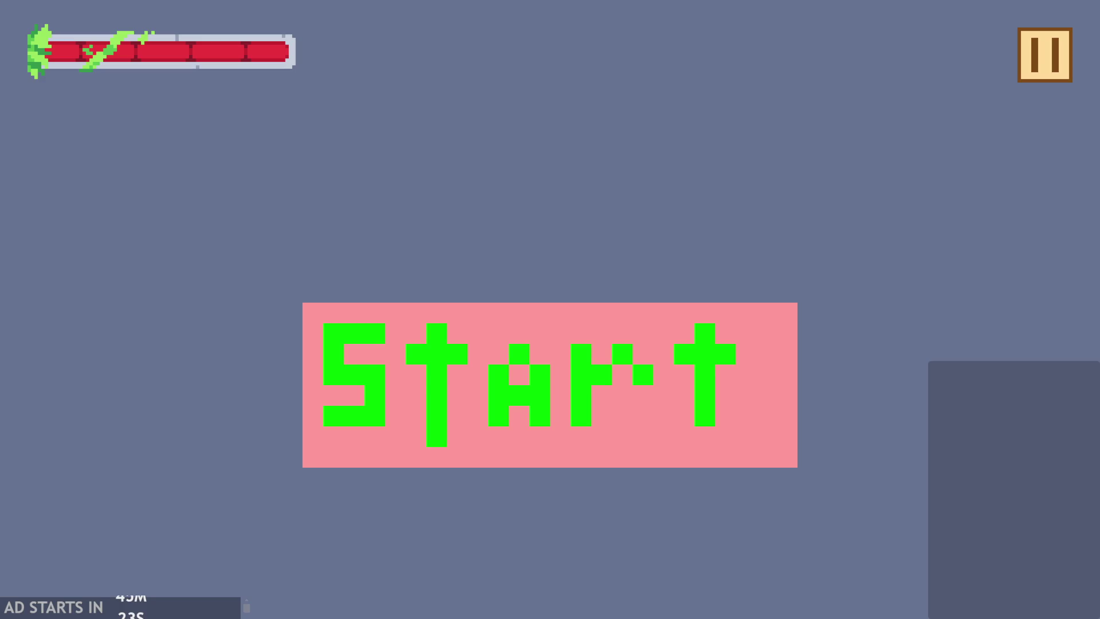
click(572, 403)
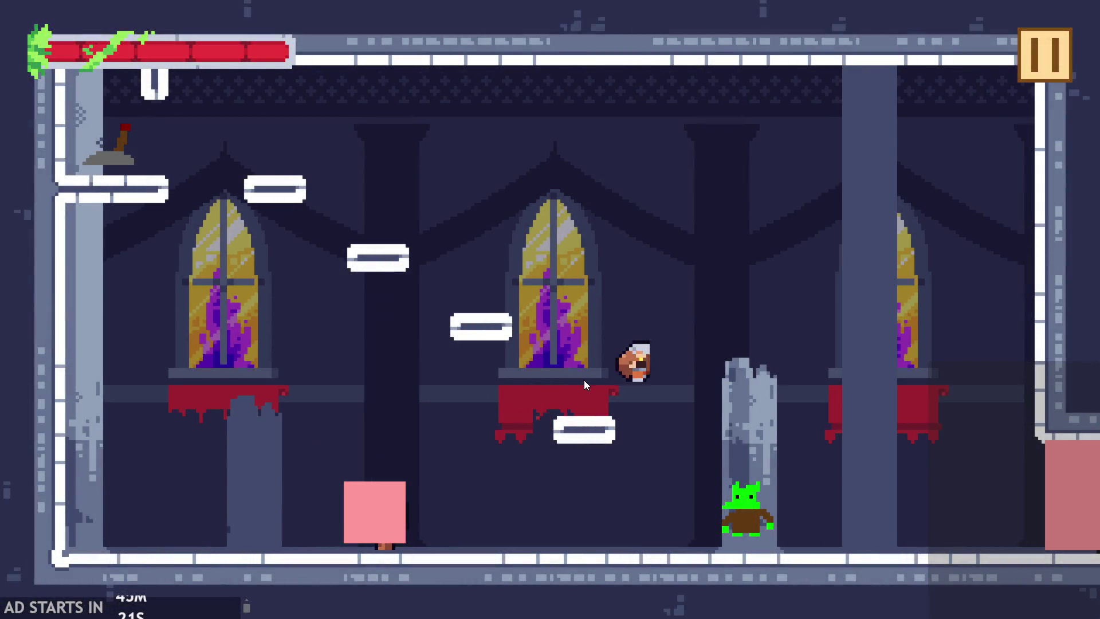
click(659, 374)
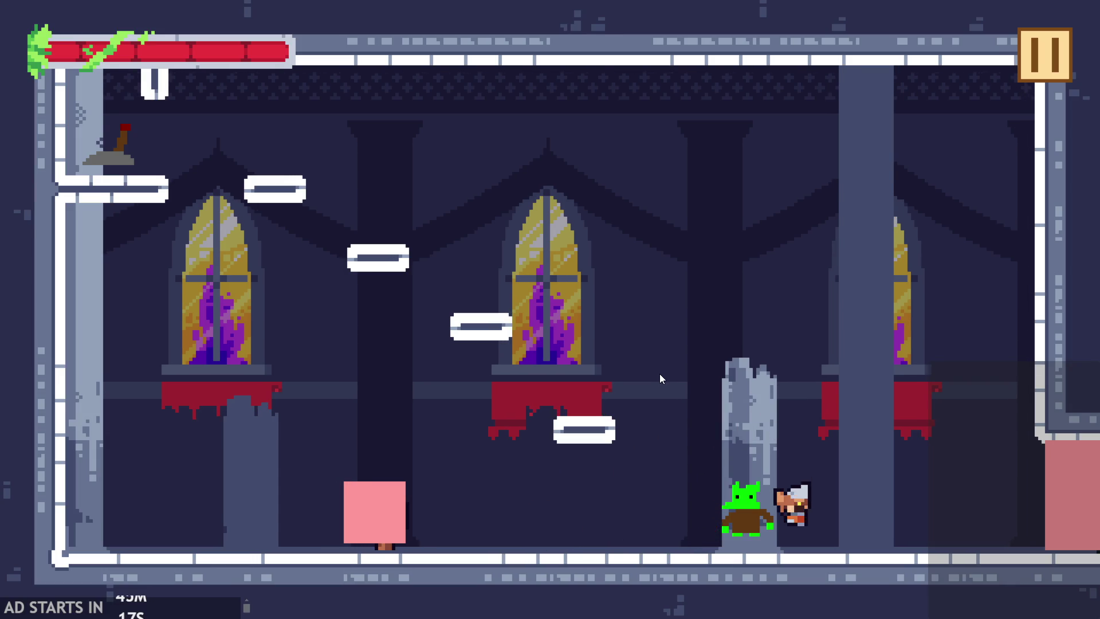
click(659, 374)
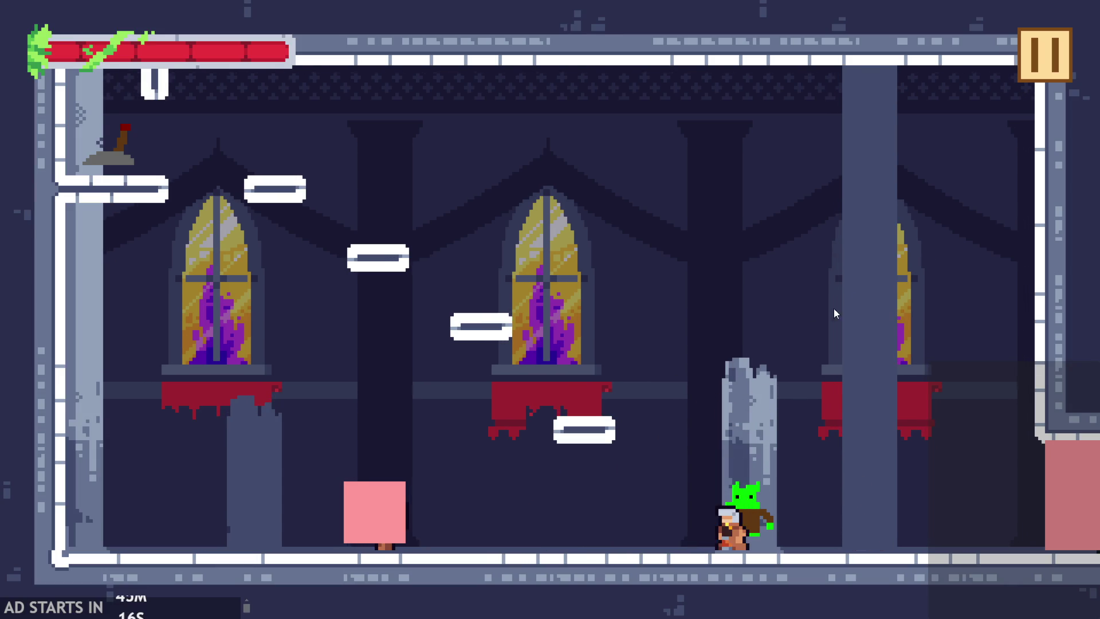
click(1048, 50)
click(934, 524)
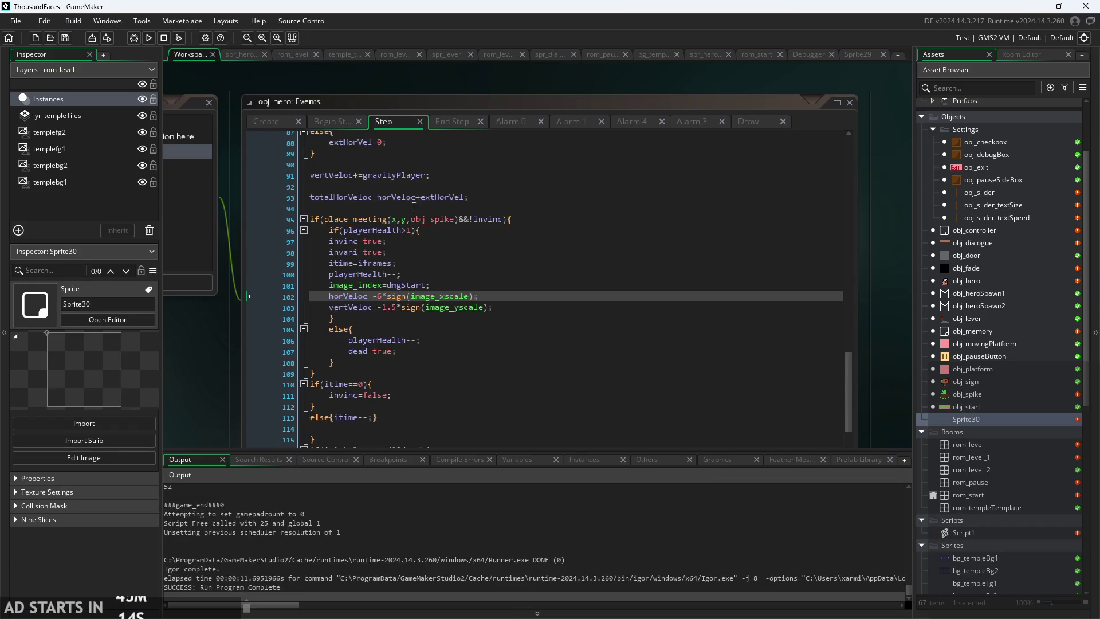
- Delete ',obj_spike' from the collision checks on lines 4 and 10 and save
scroll(414, 204, up, 15)
scroll(381, 238, up, 12)
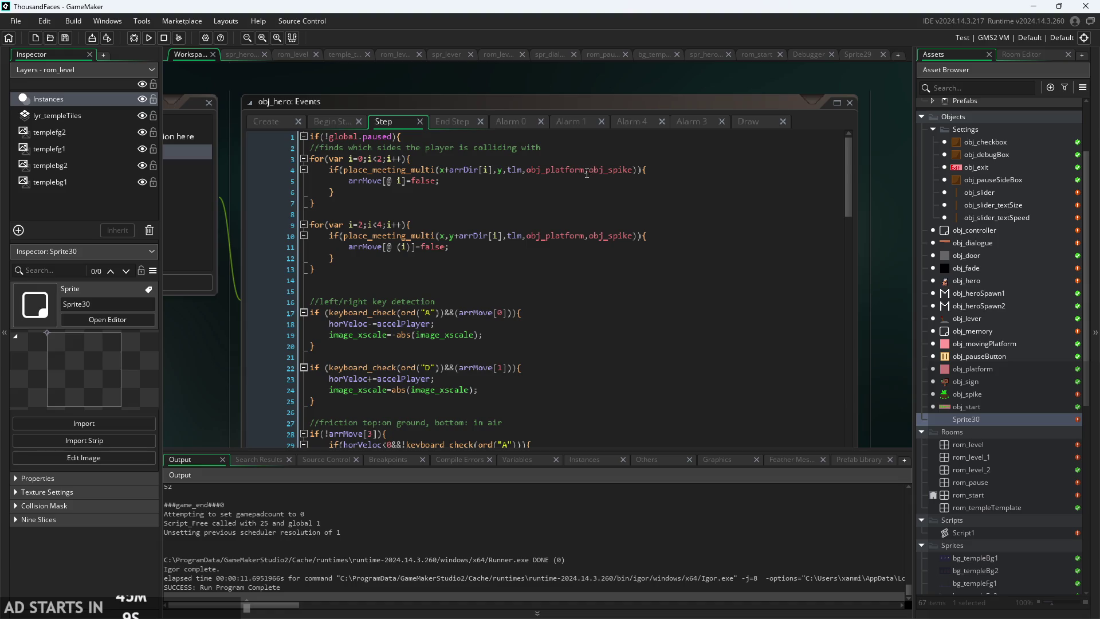
drag(586, 173, 632, 172)
key(BackSpace)
drag(586, 237, 631, 241)
key(BackSpace)
key(ctrl+s)
- Run the rebuilt game, start the level and move the hero right
click(149, 38)
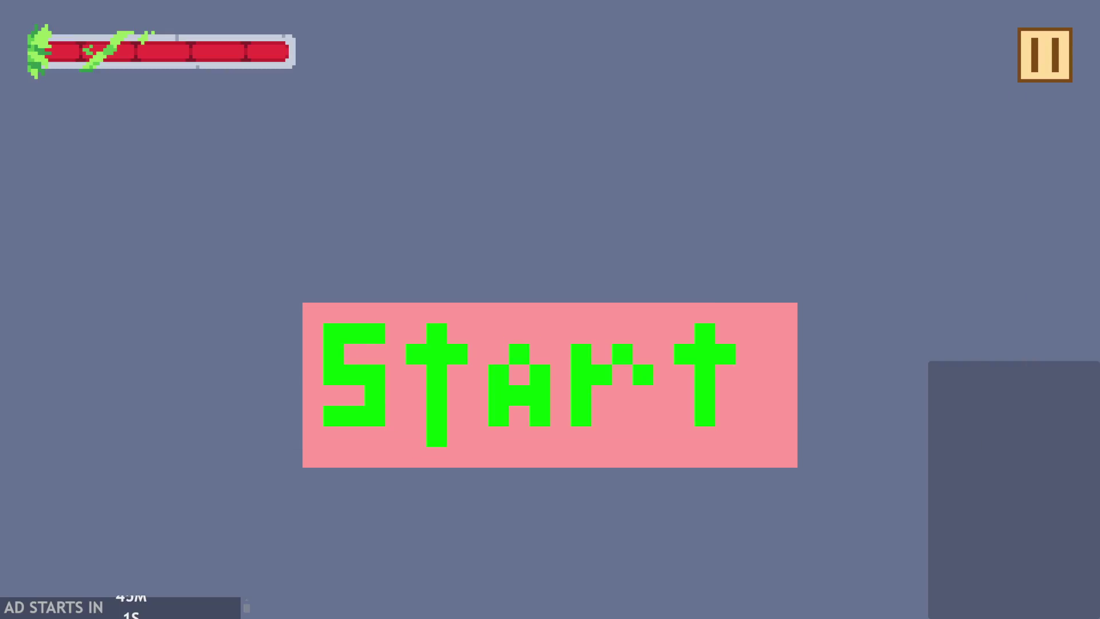
click(416, 361)
key(Right)
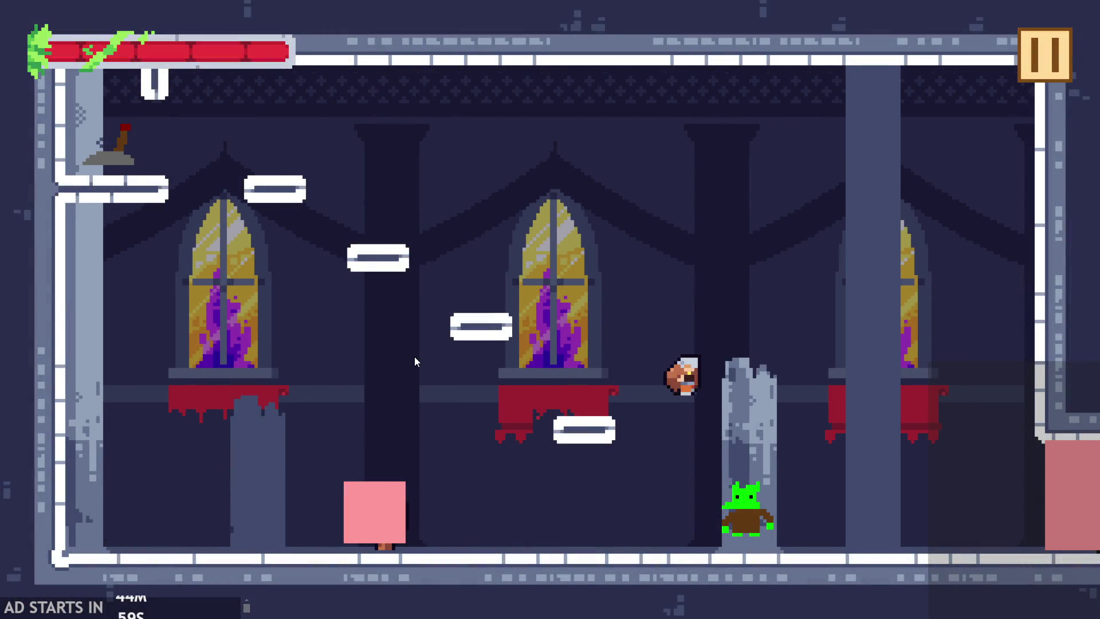
- Move and jump the hero back and forth into the goblin
key(Up)
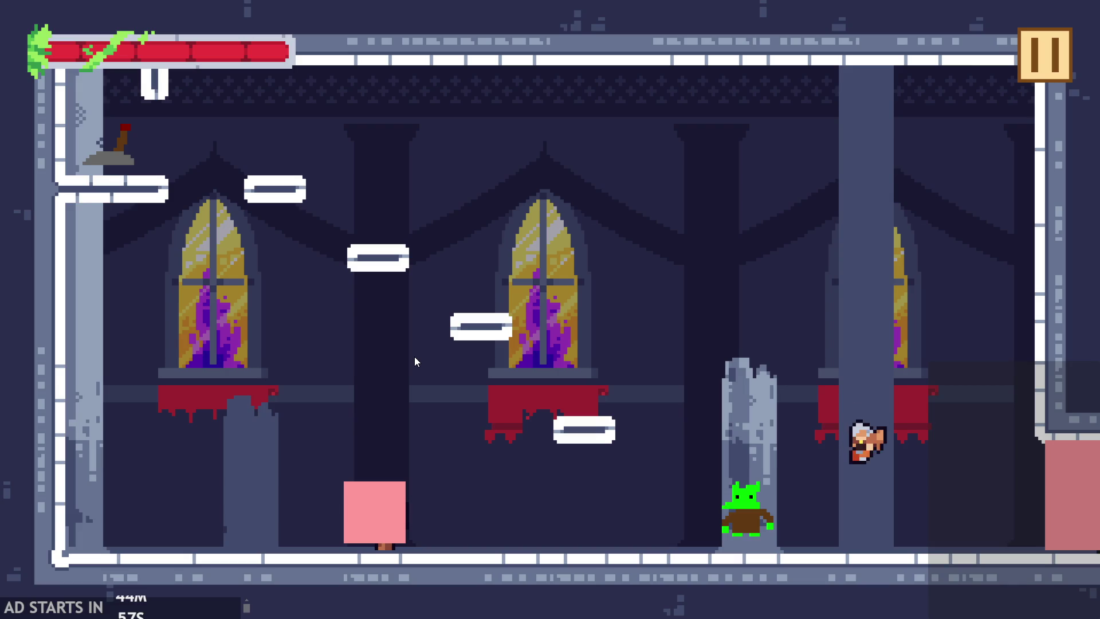
key(Left)
key(Up)
key(Right)
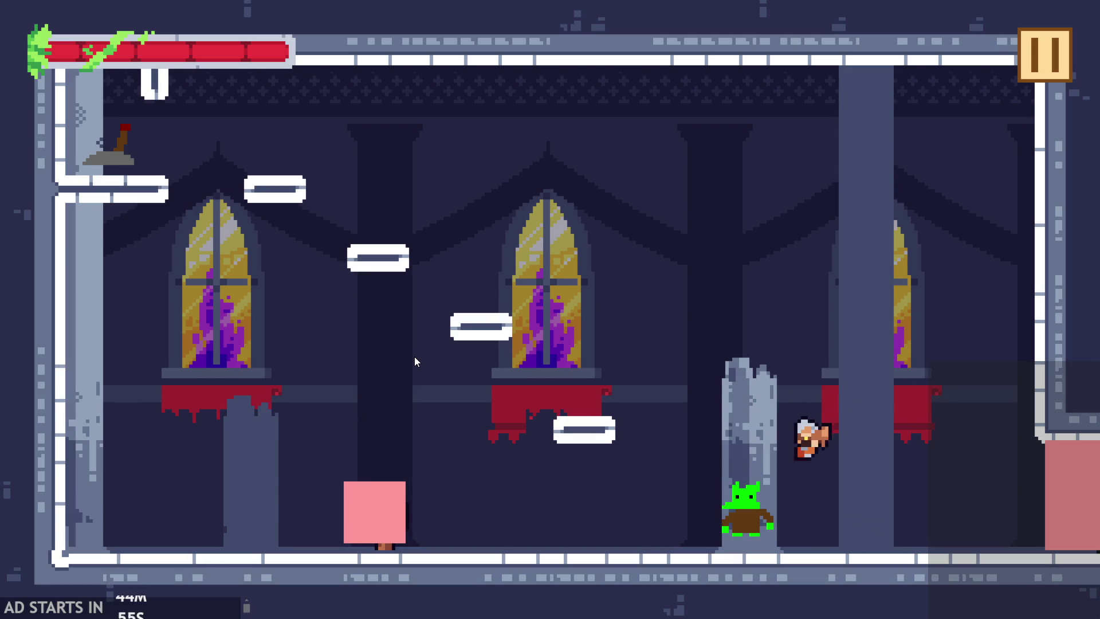
key(Left)
key(Right)
key(Left)
key(Right)
key(Right)
key(Left)
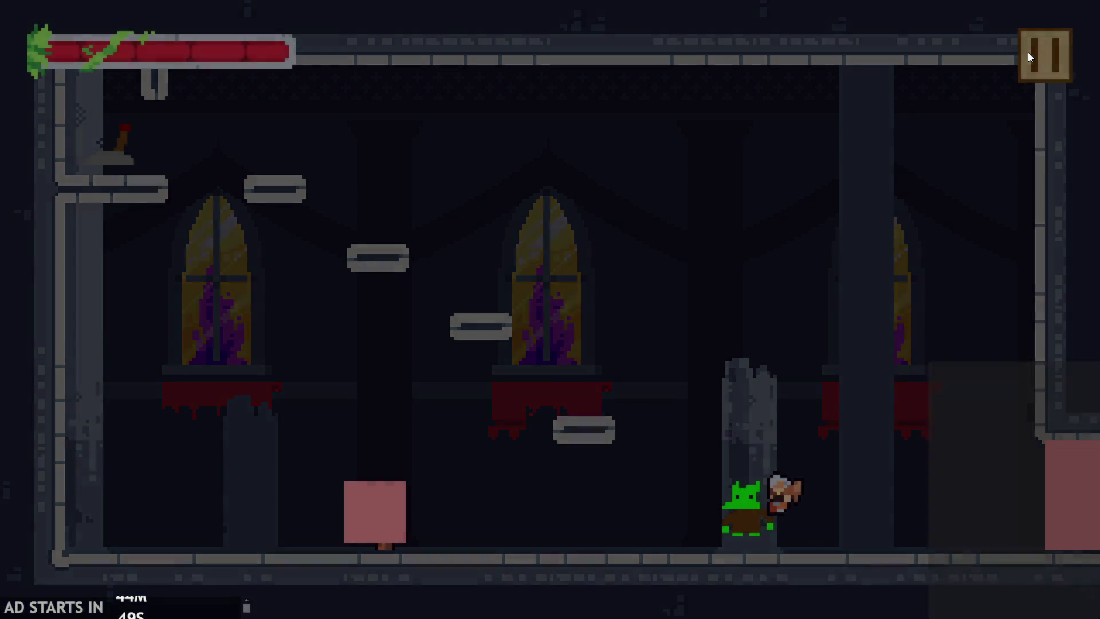
- Turn on Debug Stats, take hits from the goblin until hp reads 484, then exit
click(1028, 53)
key(d)
click(1031, 76)
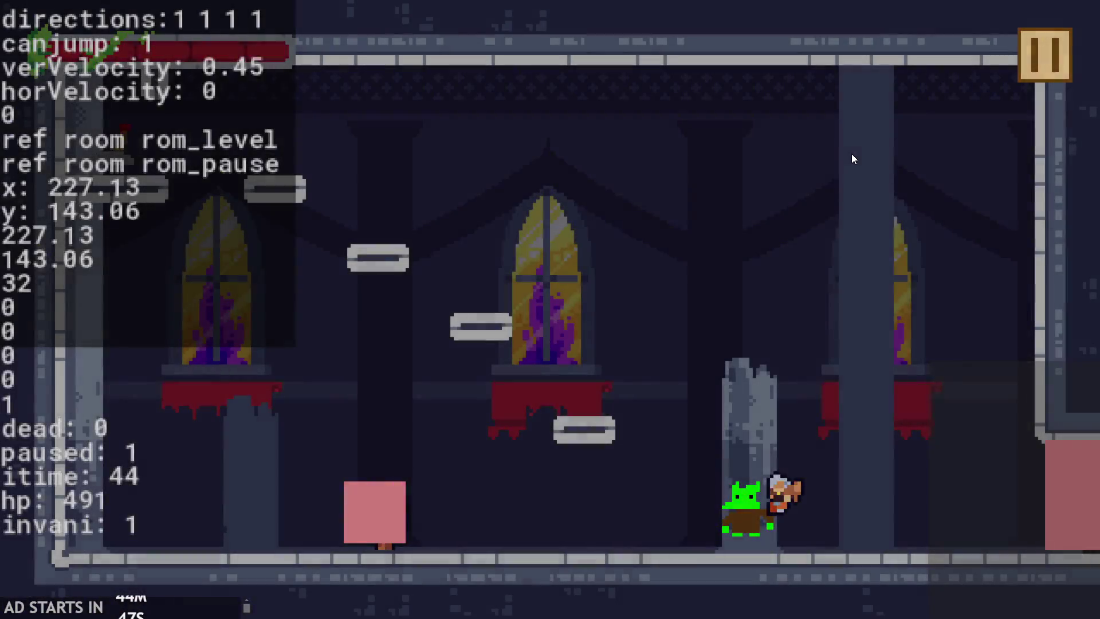
key(Left)
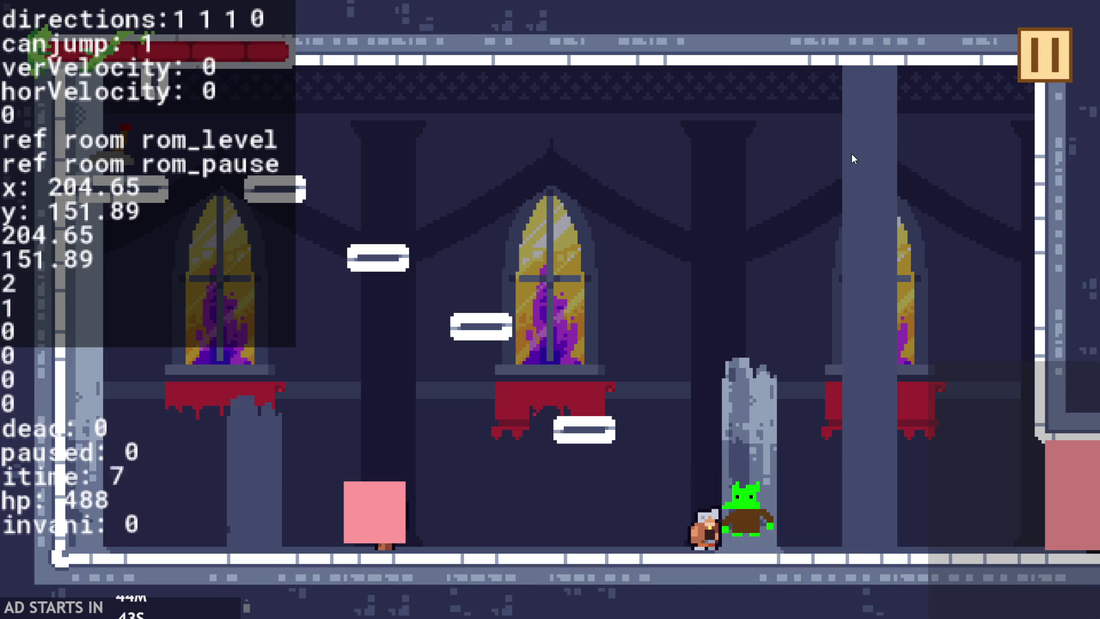
key(Up)
key(Right)
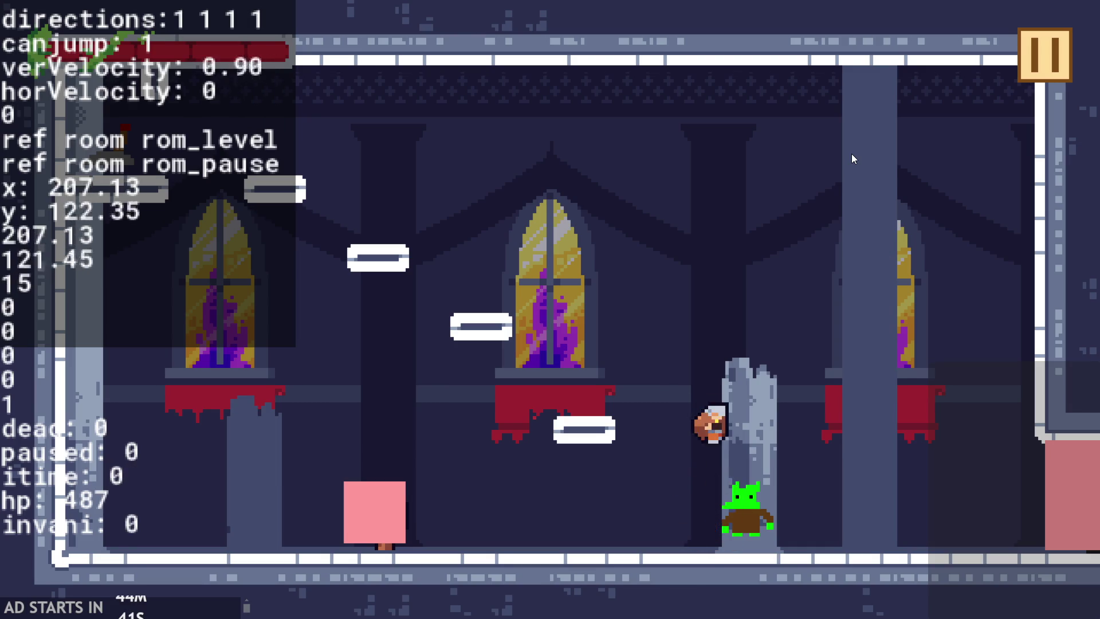
key(Up)
key(Up)
key(Up)
key(Right)
key(Up)
key(Up)
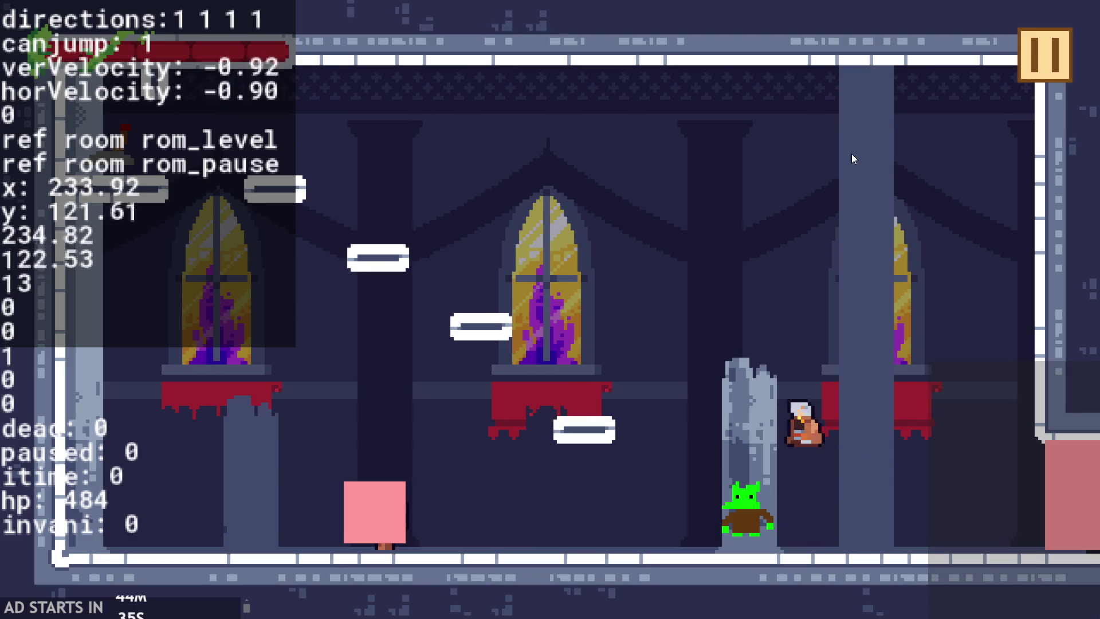
click(1026, 57)
click(938, 541)
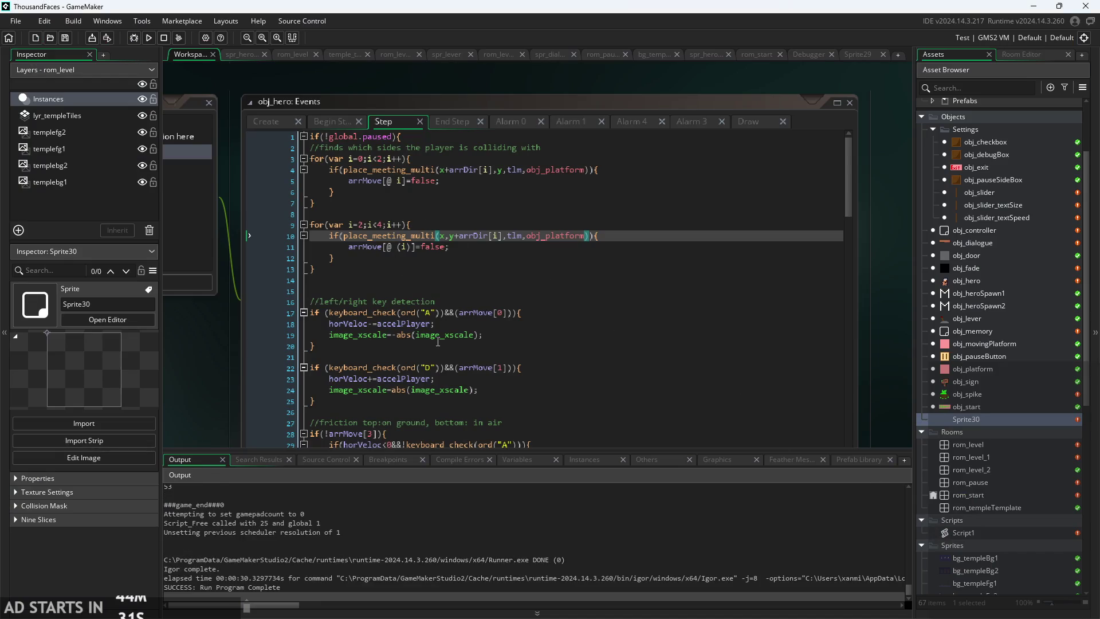
- Make line 103 read vertVeloc=-3*sign(image_yscale) and run the rebuilt game
scroll(418, 205, down, 15)
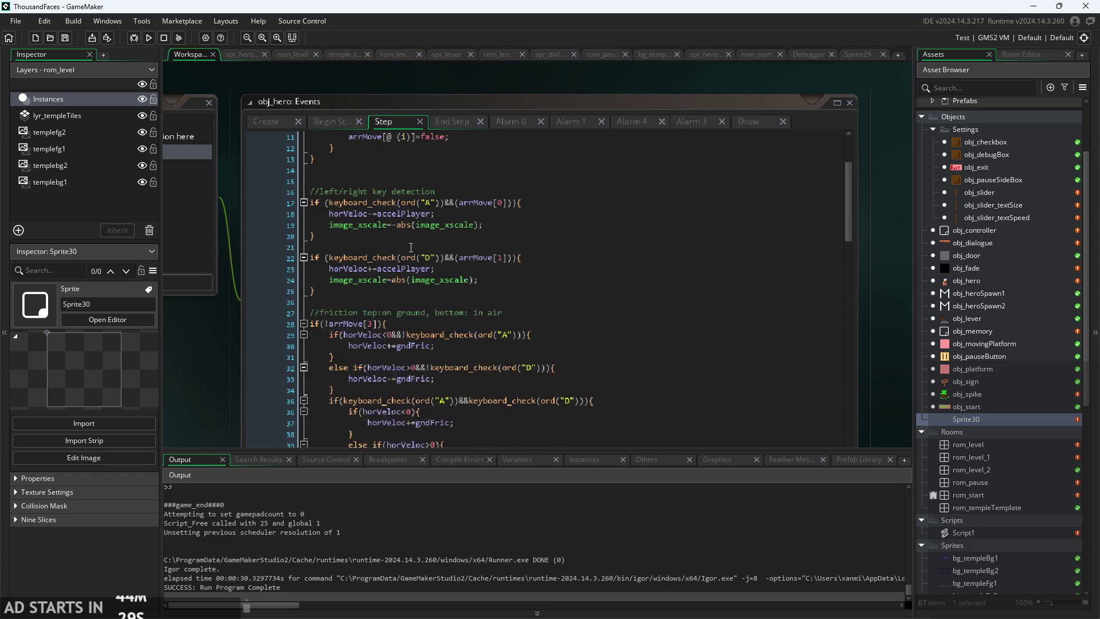
scroll(406, 313, down, 12)
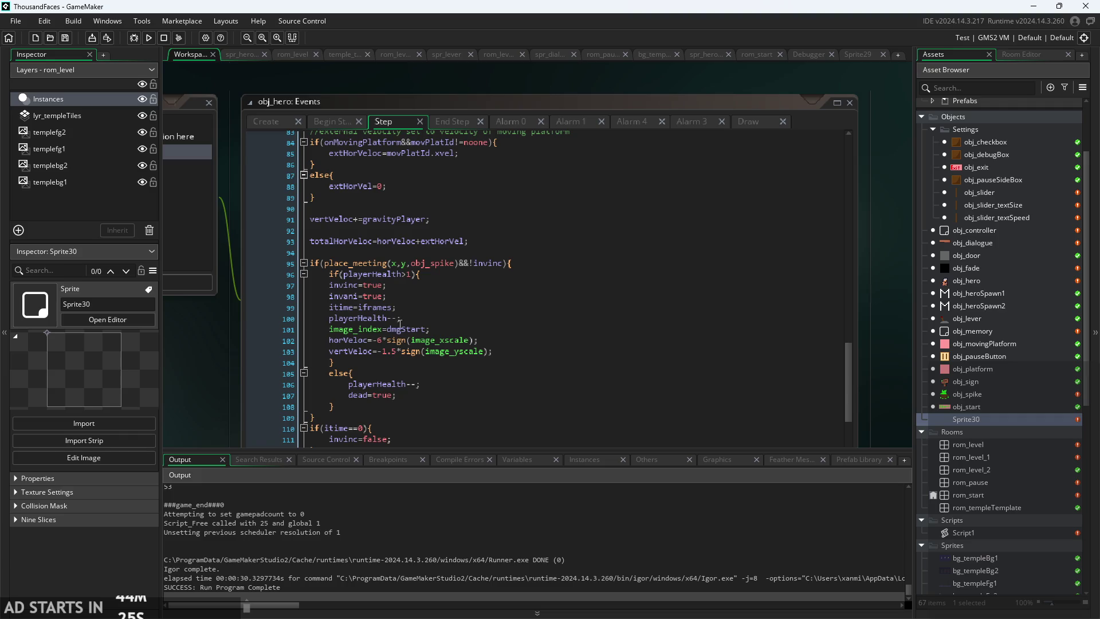
click(393, 350)
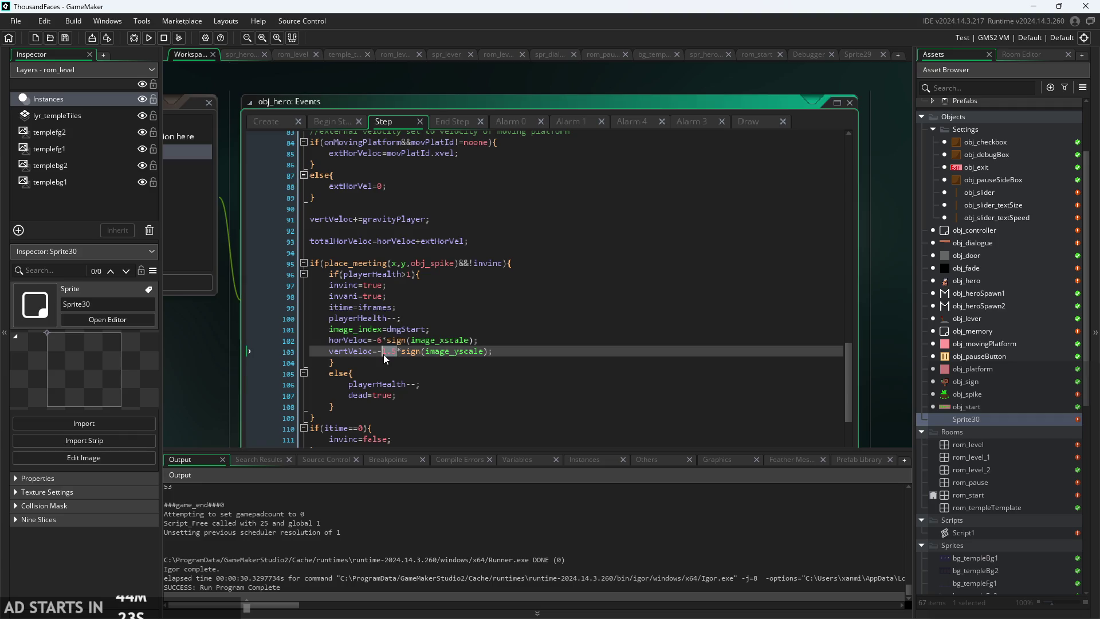
text(3)
click(148, 39)
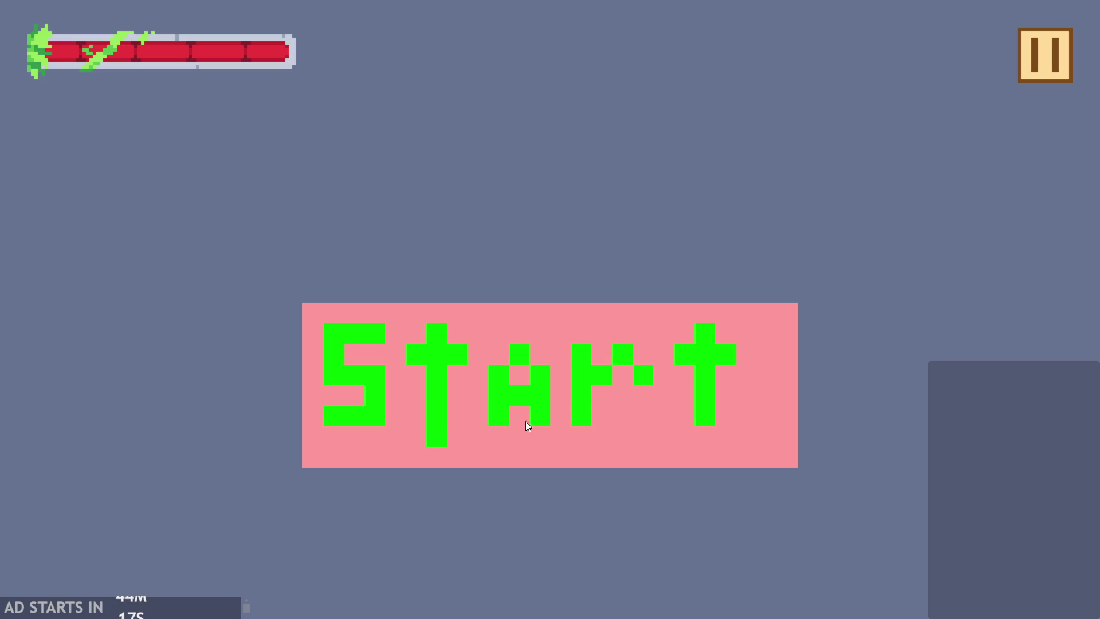
- Start the castle level and jump the hero across the room to the goblin
click(533, 442)
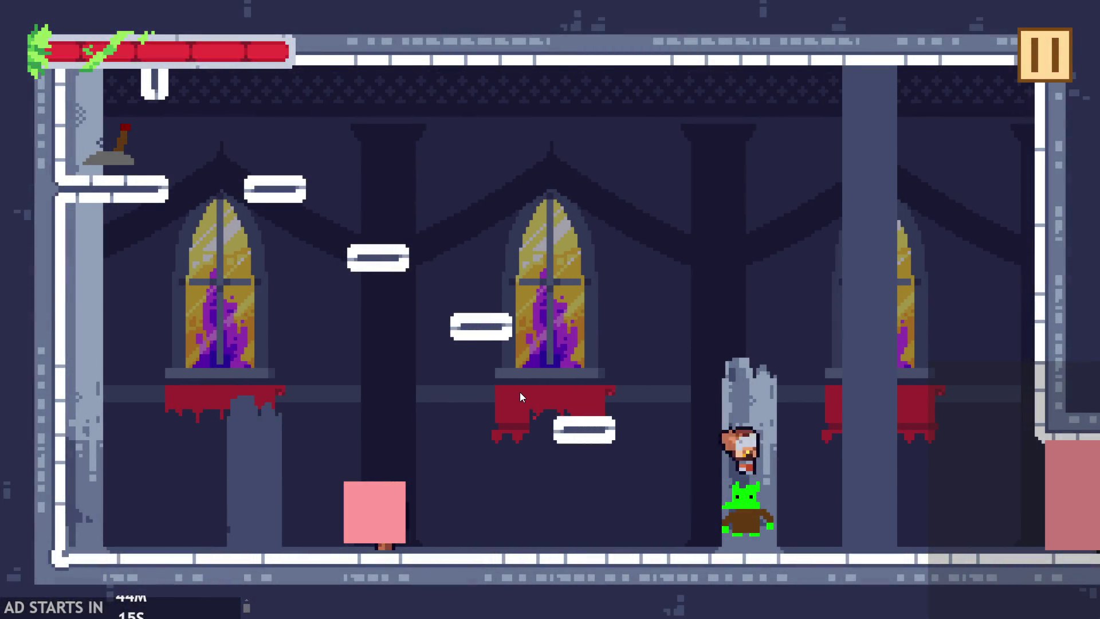
key(space)
key(Right)
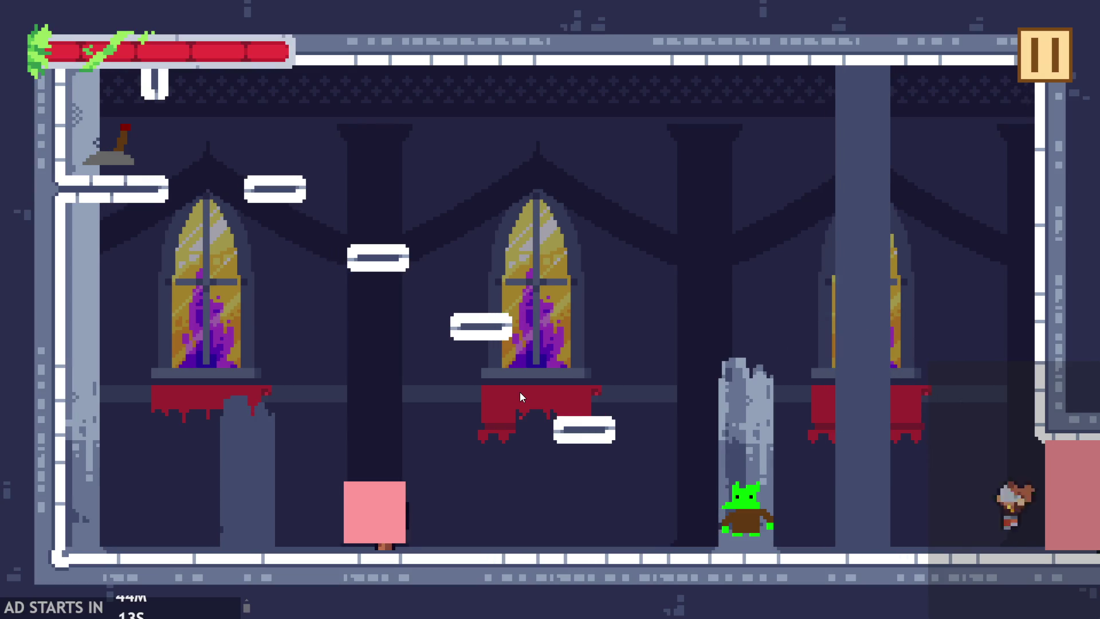
key(Left)
key(space)
- Run and jump back and forth around the goblin to trigger repeated knockbacks
key(space)
key(Left)
key(space)
key(Right)
key(space)
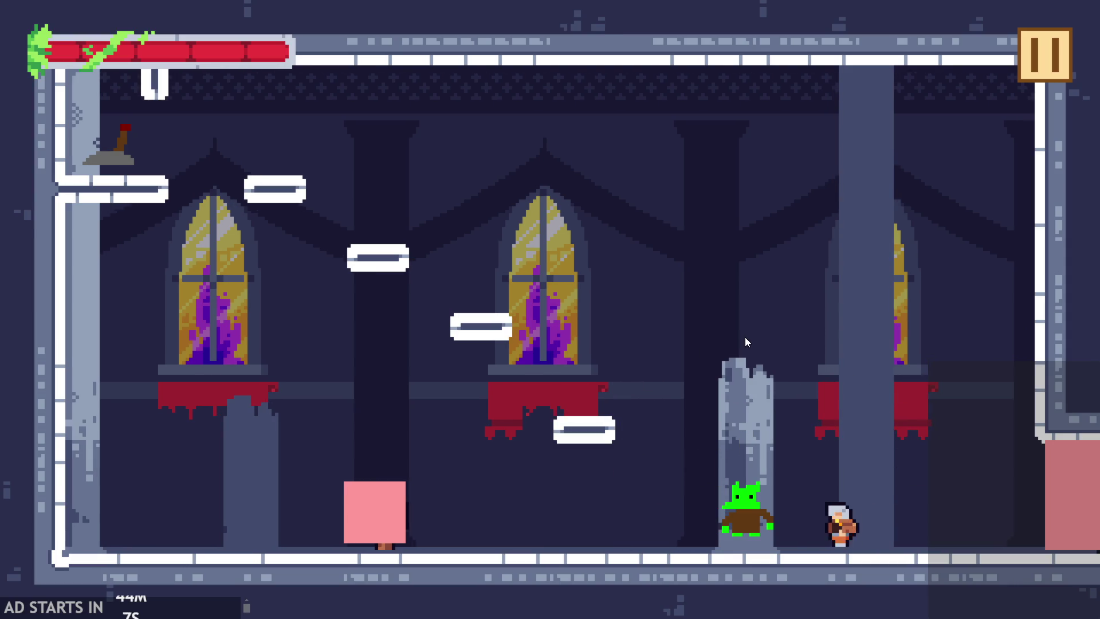
key(Left)
key(space)
key(Right)
key(Left)
key(space)
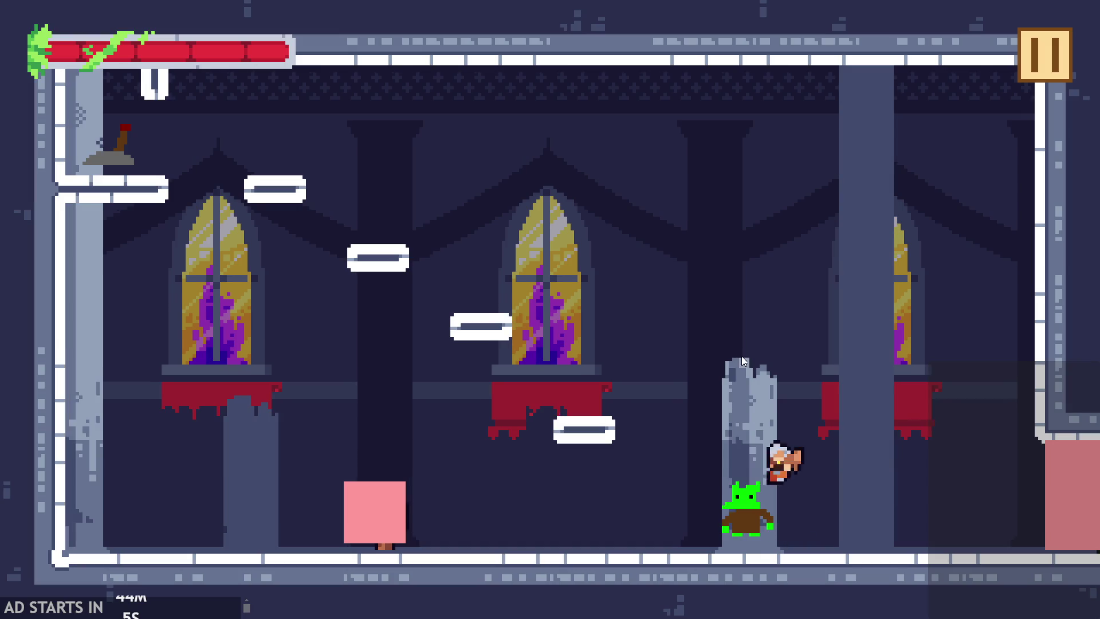
key(Right)
key(space)
key(Left)
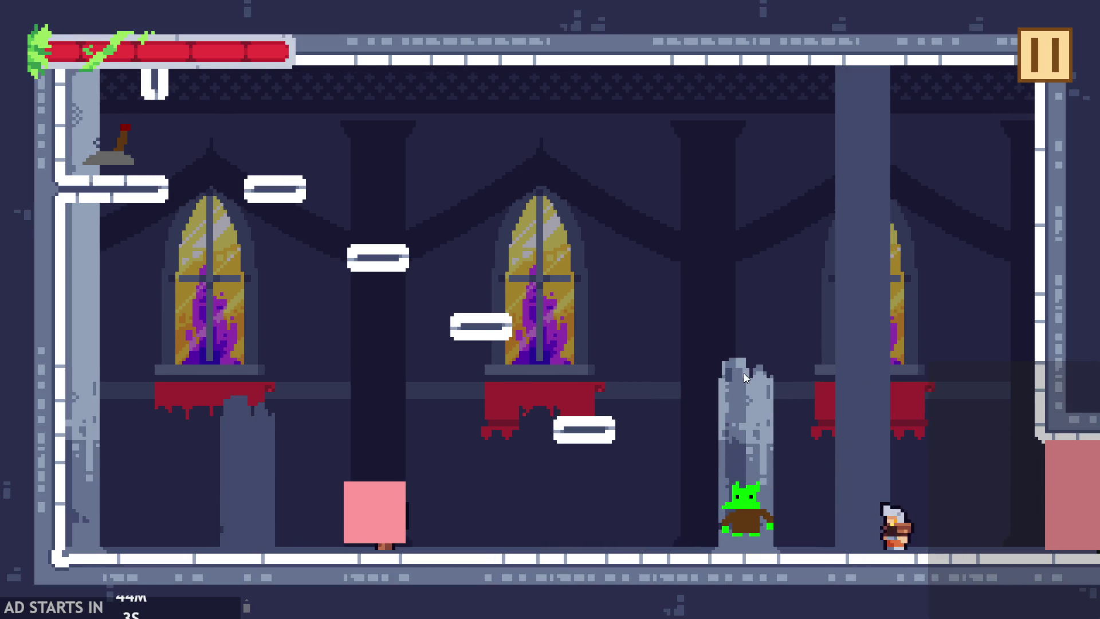
key(space)
key(Right)
key(space)
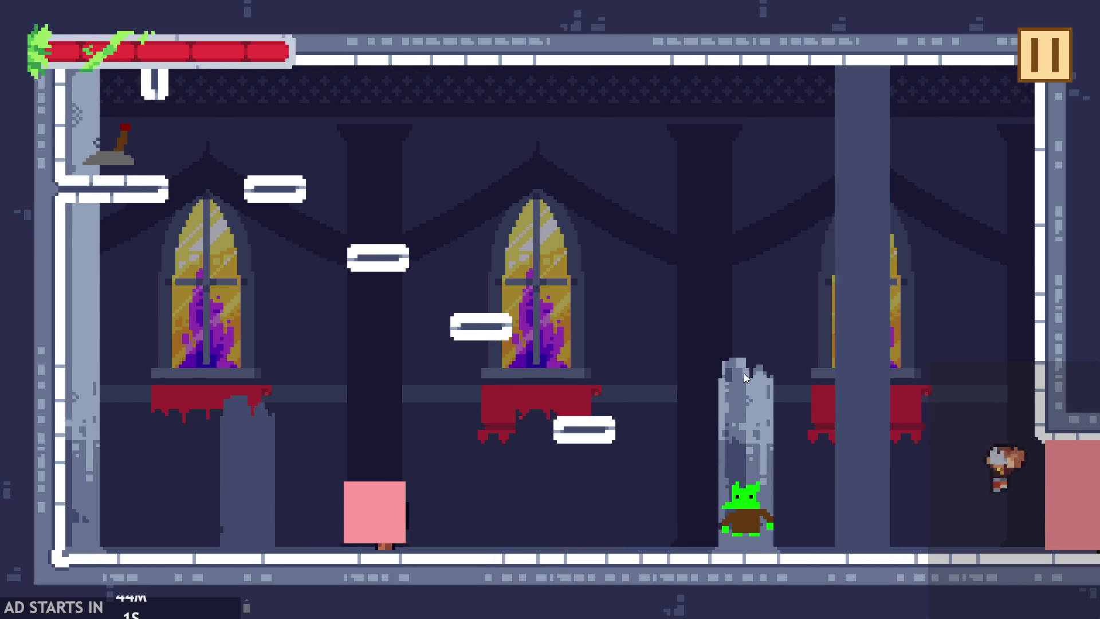
key(Left)
key(Right)
key(space)
key(Left)
key(space)
key(Right)
key(space)
key(Left)
key(Right)
key(space)
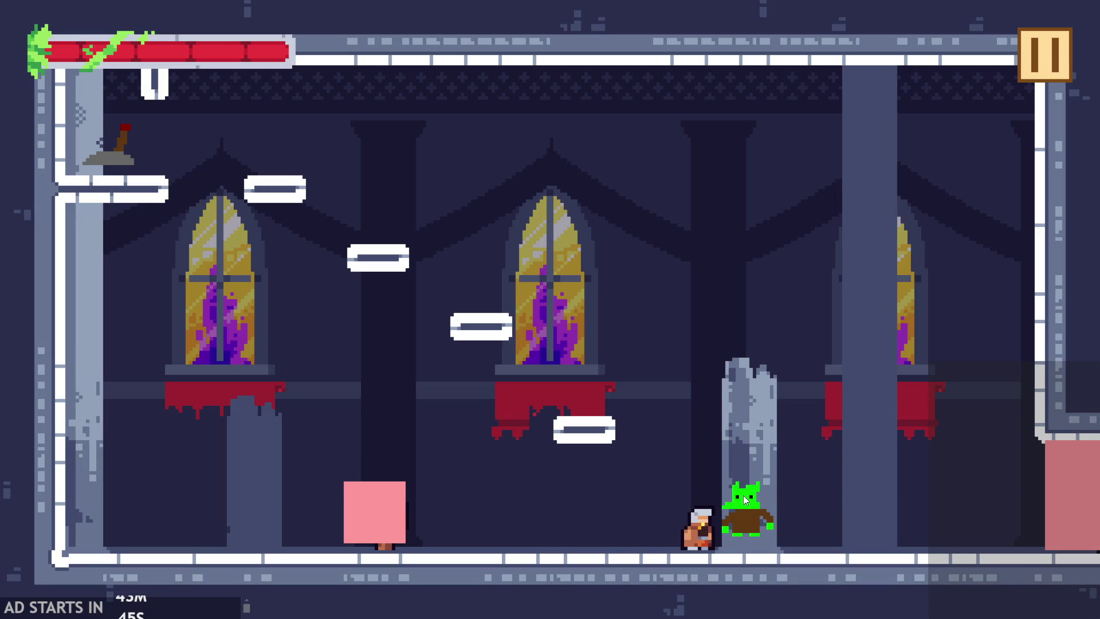
- Jump onto and into the goblin, then bounce up-left toward the lever
key(space)
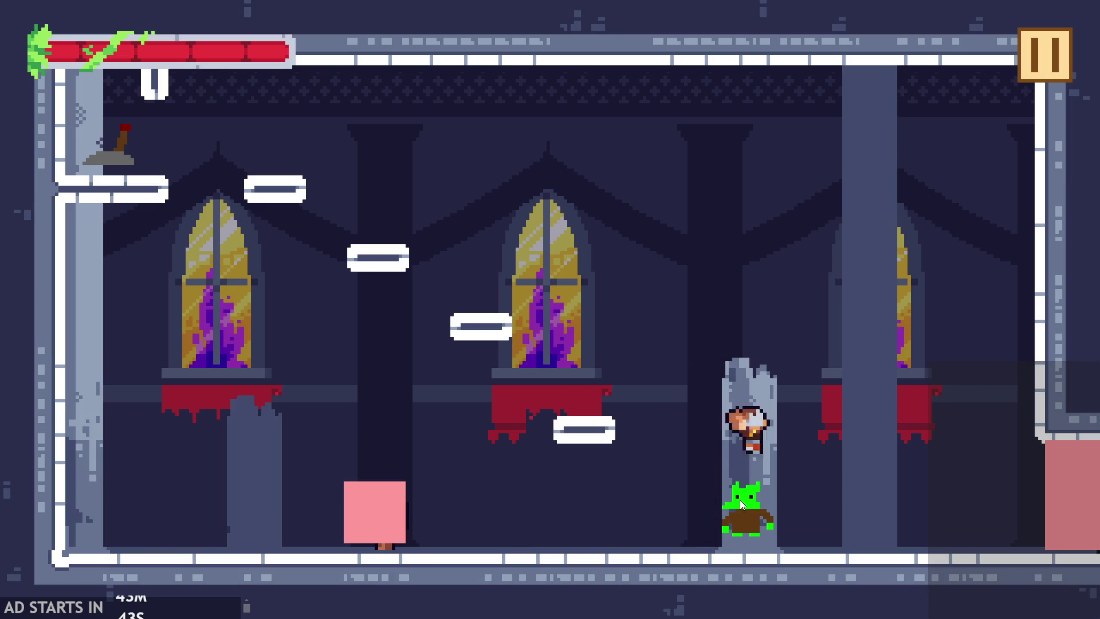
key(space)
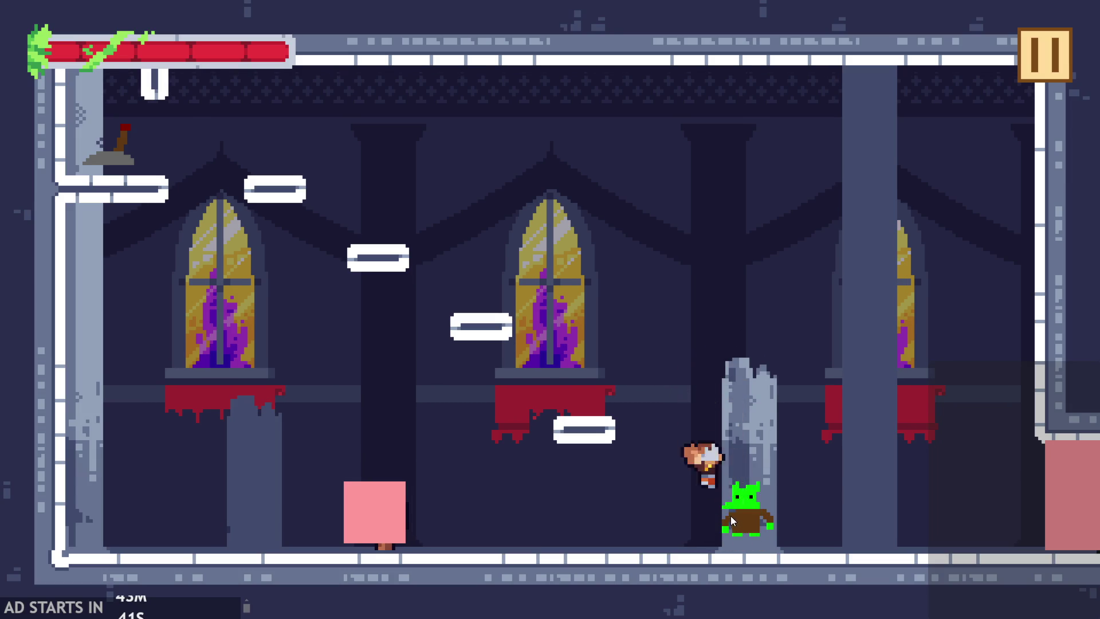
key(space)
key(space)
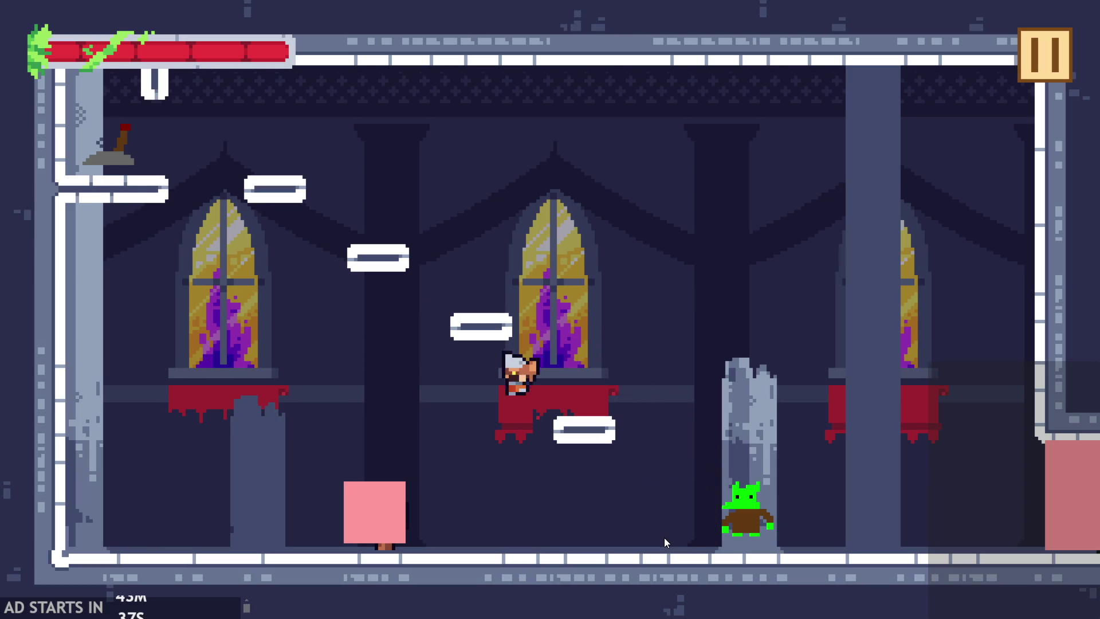
key(space)
key(space)
key(space)
key(space)
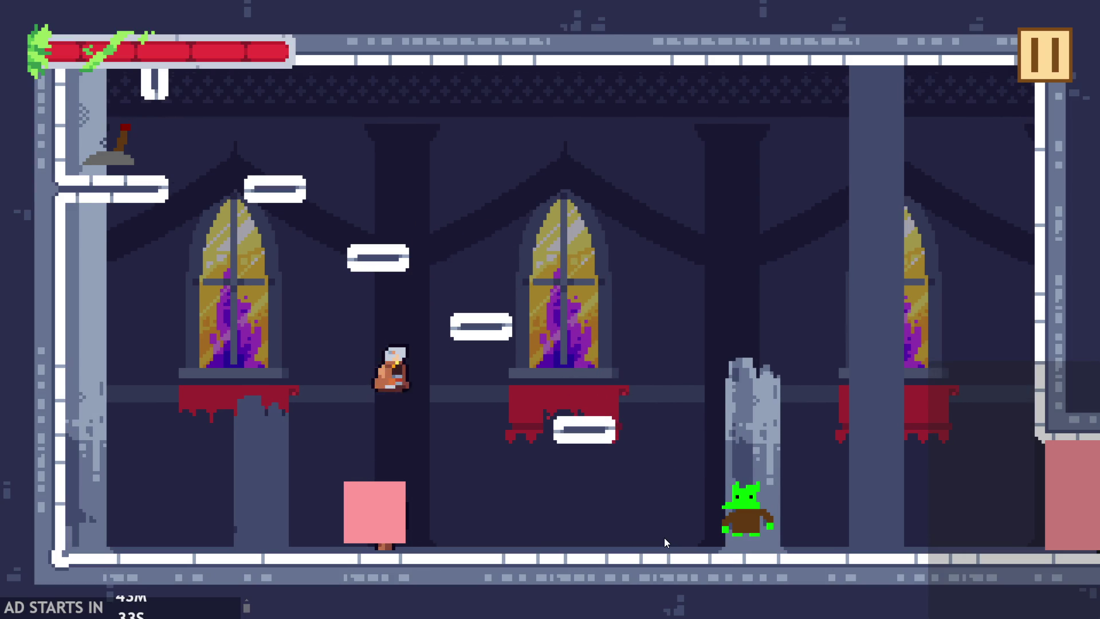
key(space)
key(space)
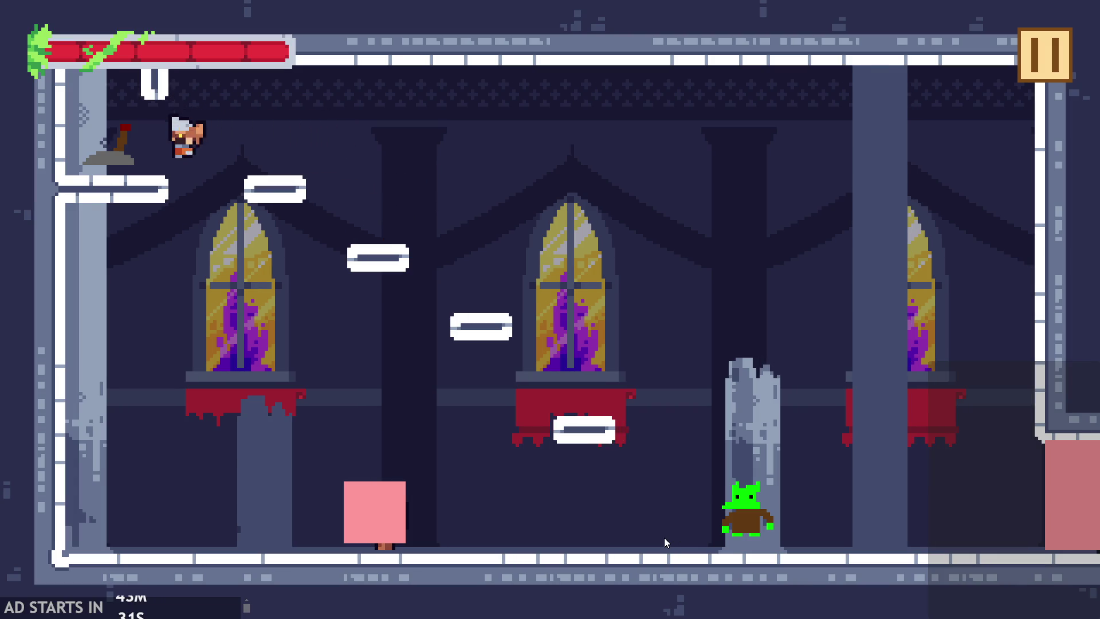
key(space)
key(space)
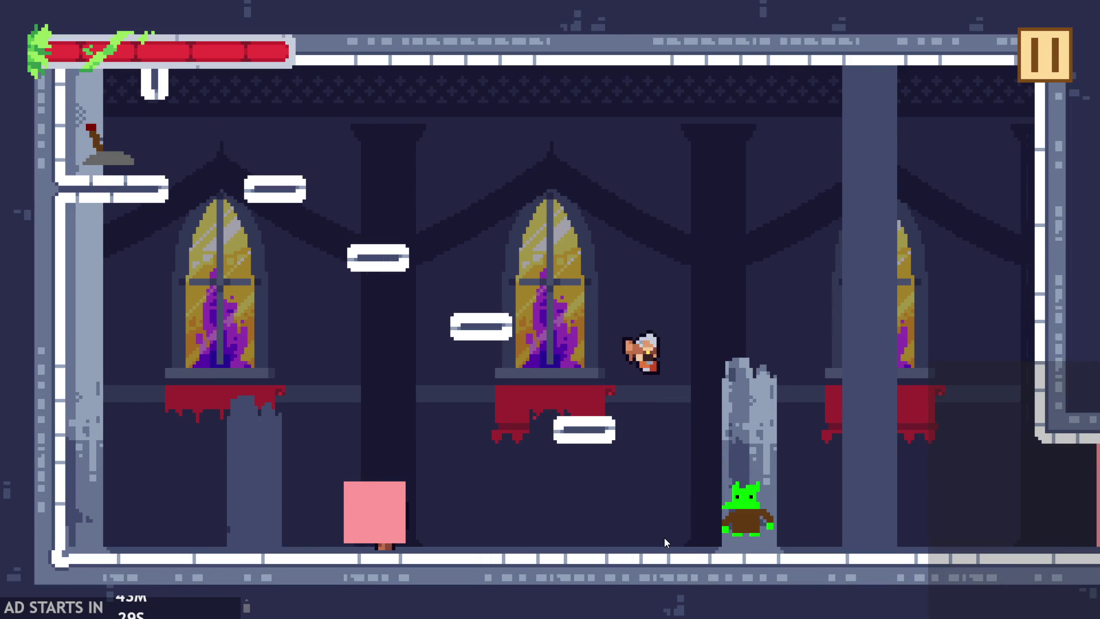
key(space)
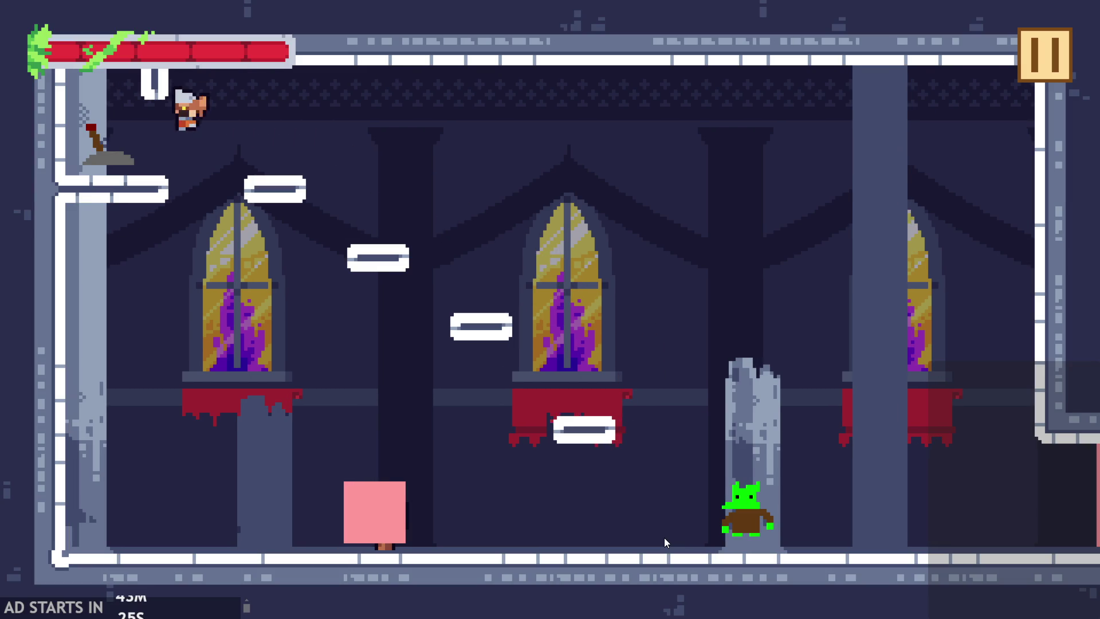
key(space)
key(space)
key(space)
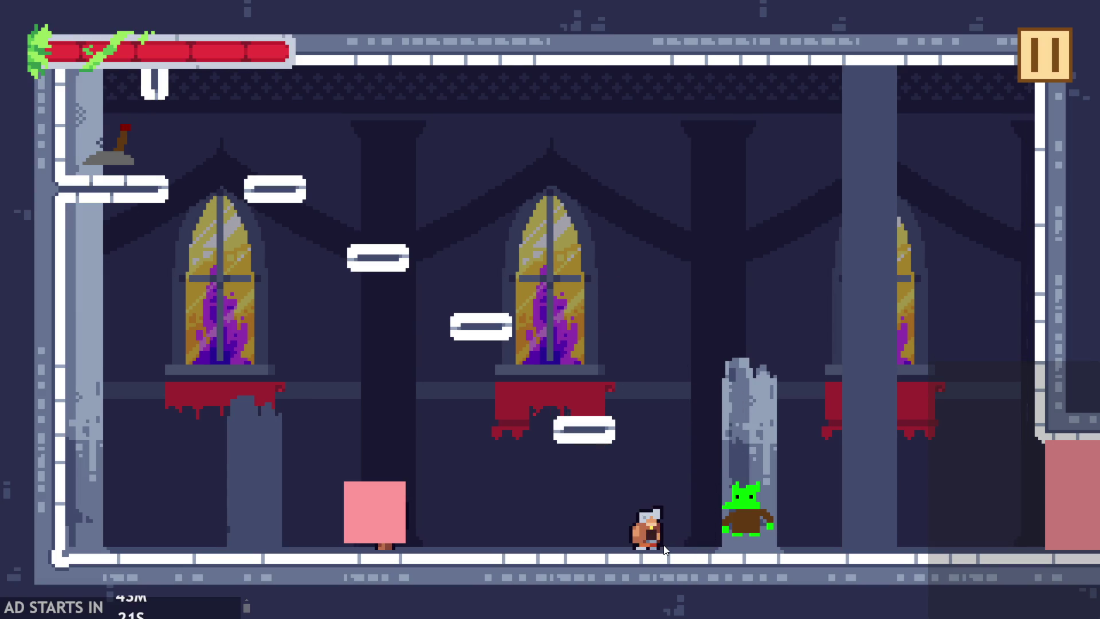
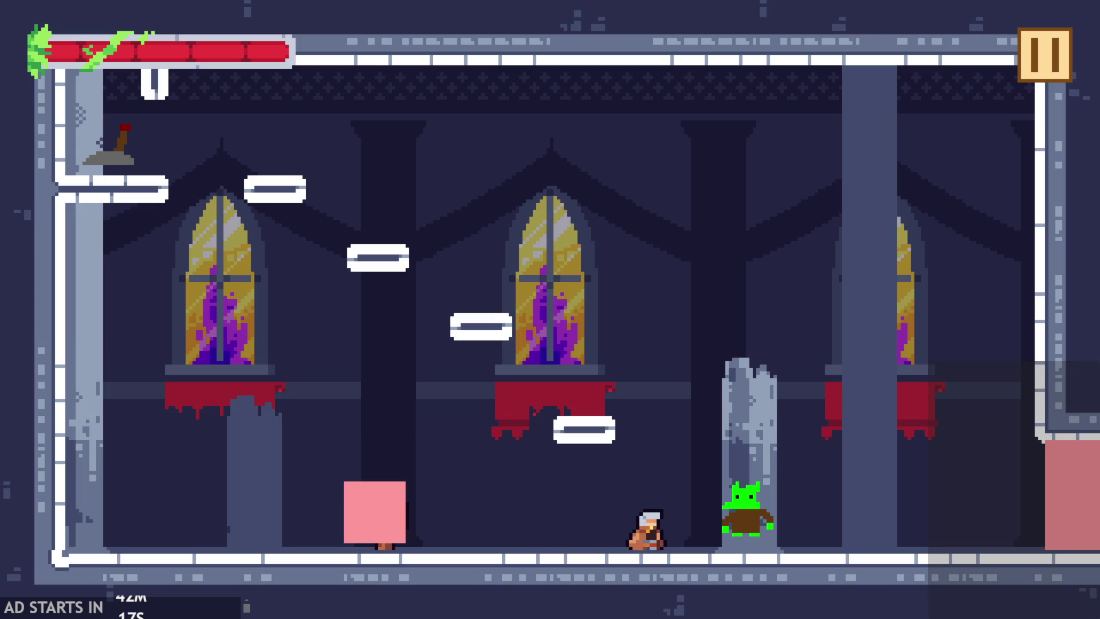
- Repeatedly leap the knight up-right from the floor toward the pillar by the goblin
click(764, 388)
click(764, 388)
click(764, 387)
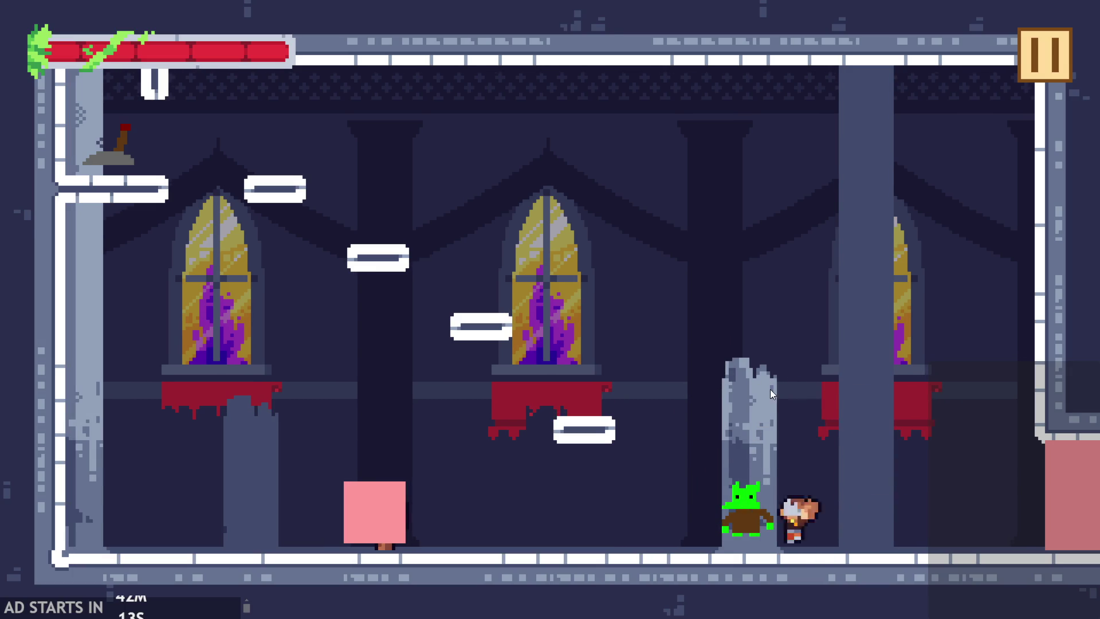
click(777, 393)
click(777, 393)
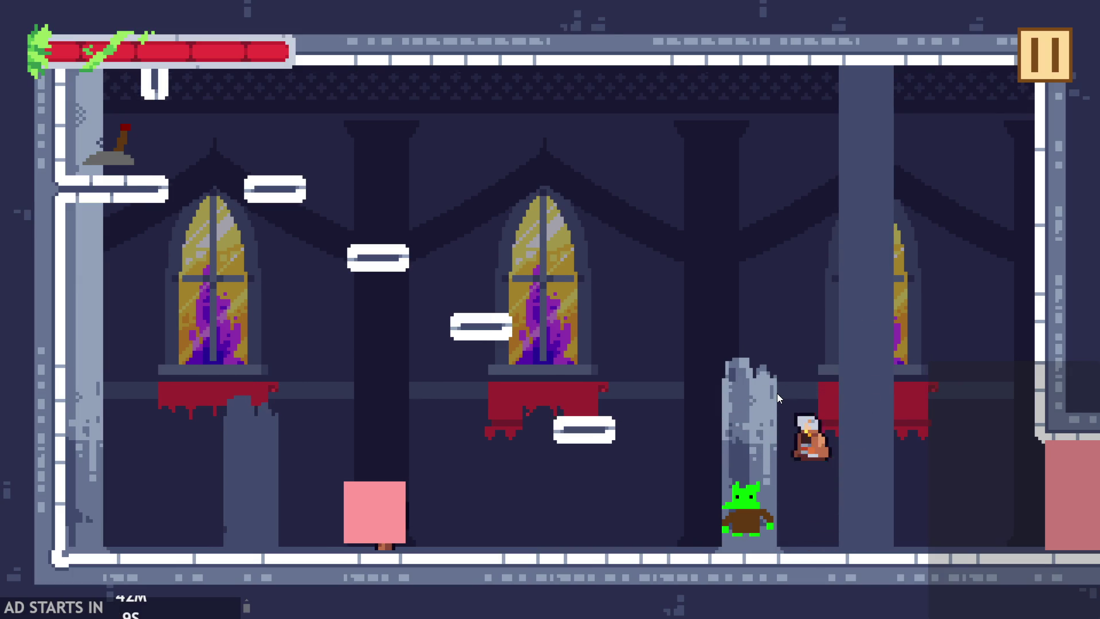
click(777, 393)
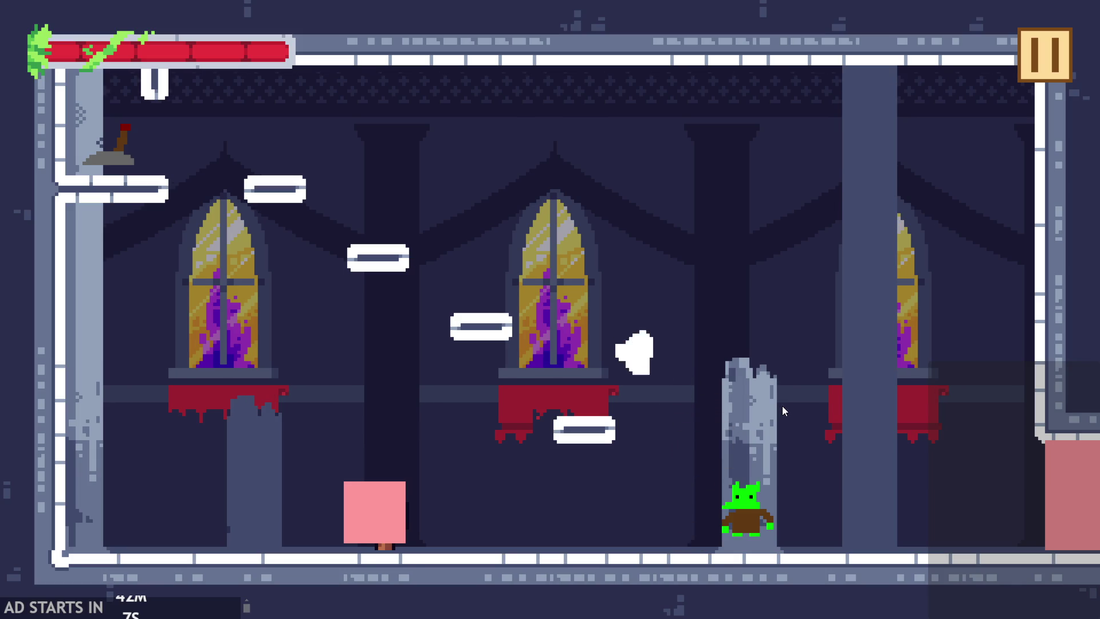
click(783, 406)
click(783, 407)
click(784, 411)
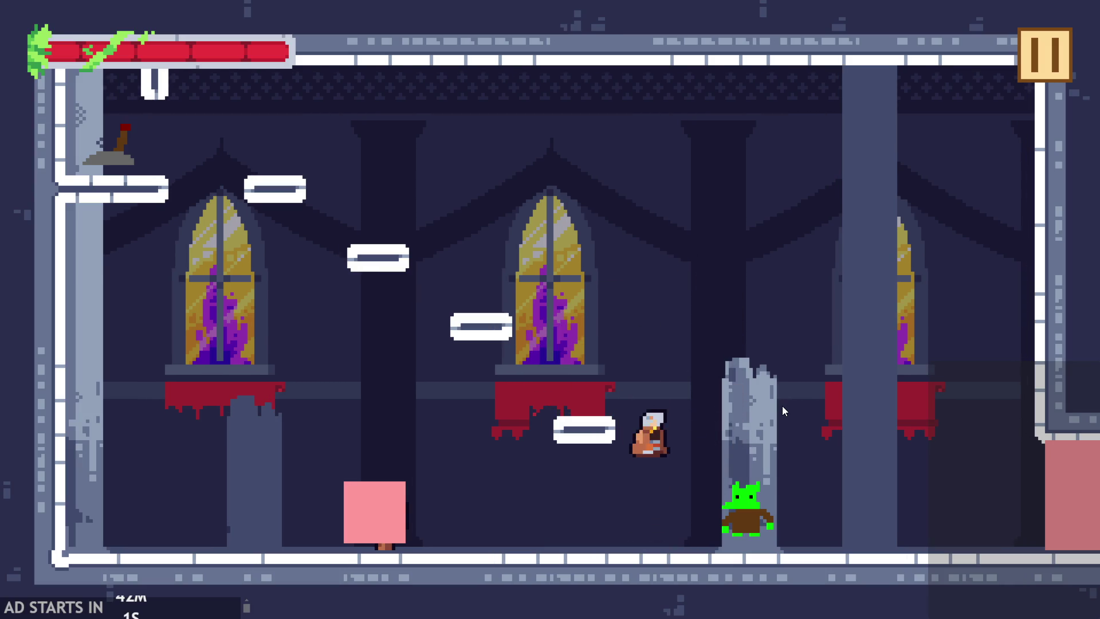
click(783, 407)
click(783, 411)
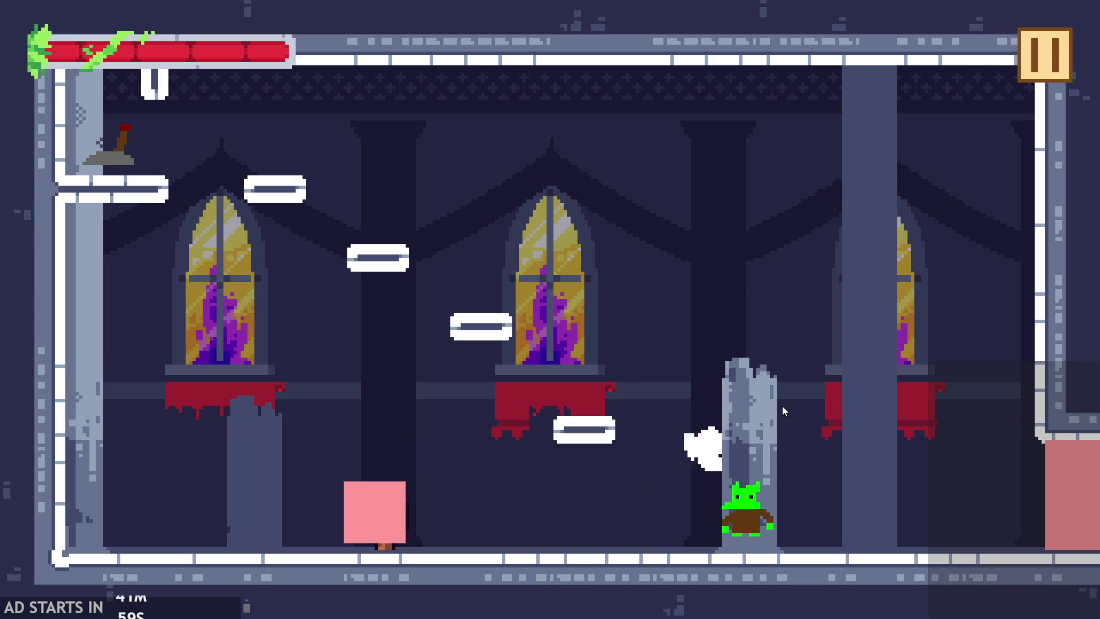
click(783, 408)
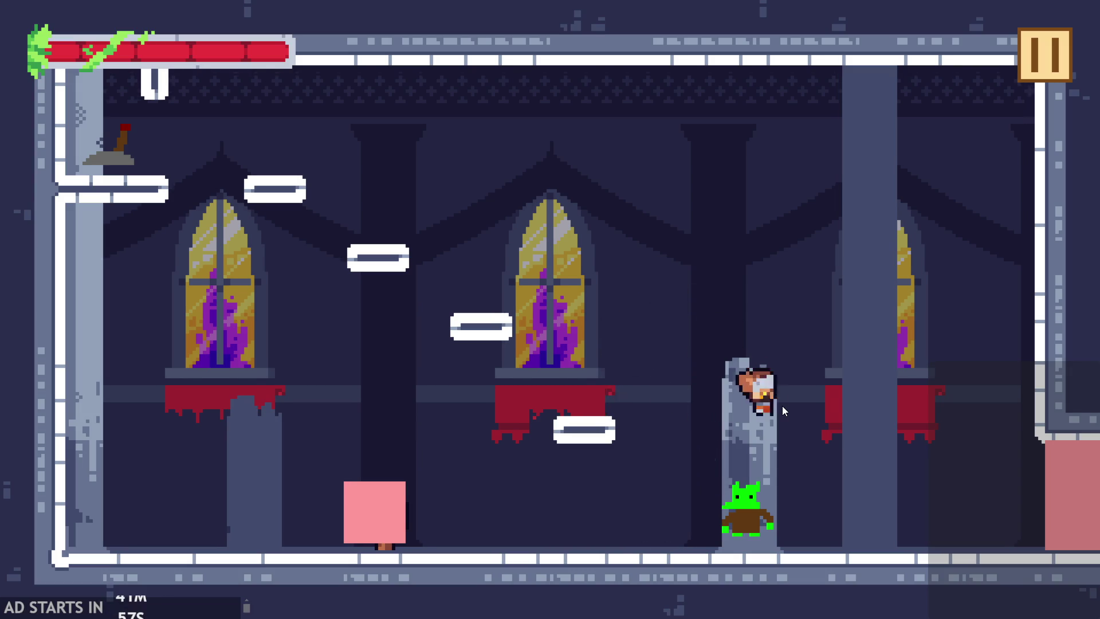
click(783, 406)
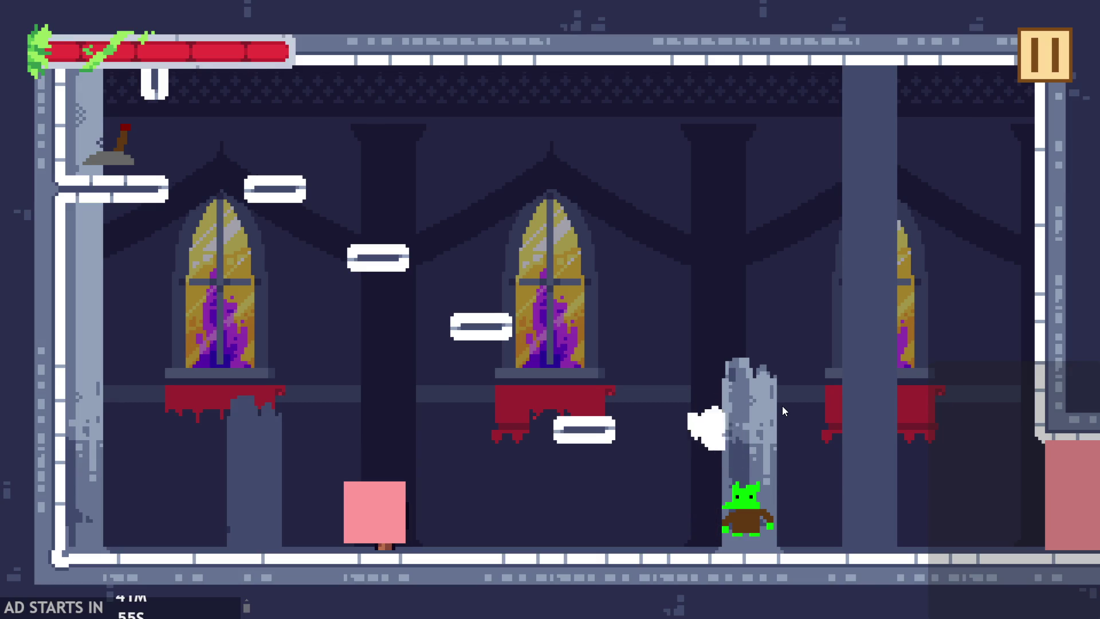
click(783, 407)
click(784, 408)
click(782, 405)
click(783, 406)
click(782, 405)
click(782, 406)
click(783, 406)
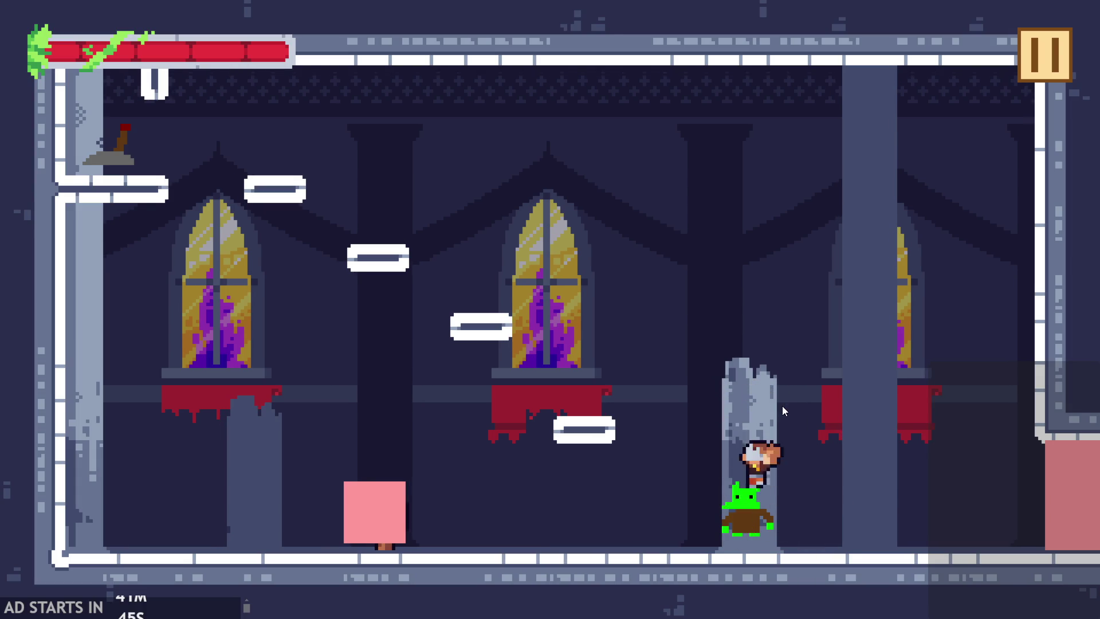
click(782, 406)
click(782, 406)
click(782, 405)
click(782, 406)
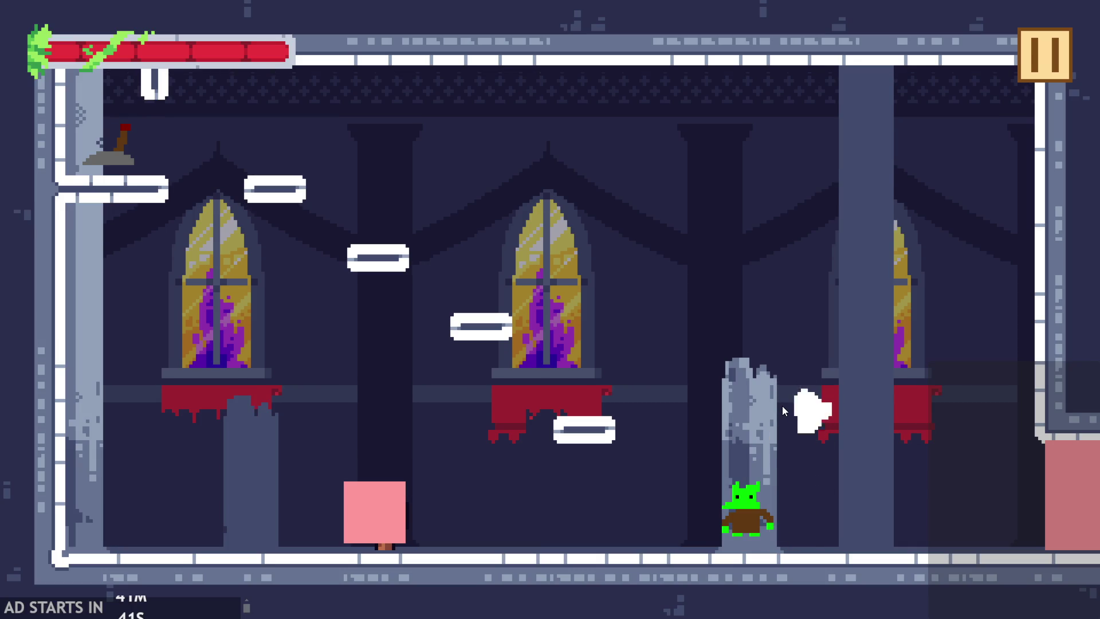
click(782, 406)
- Jump and slash beside the goblin, then run right and cling to the pillar
key(space)
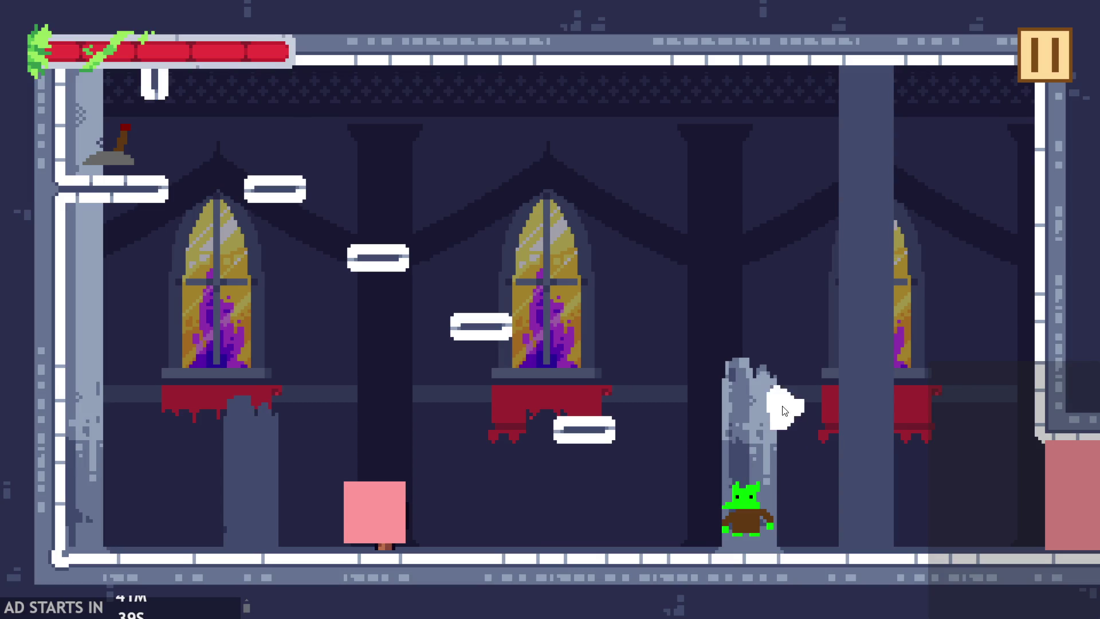
key(space)
key(space)
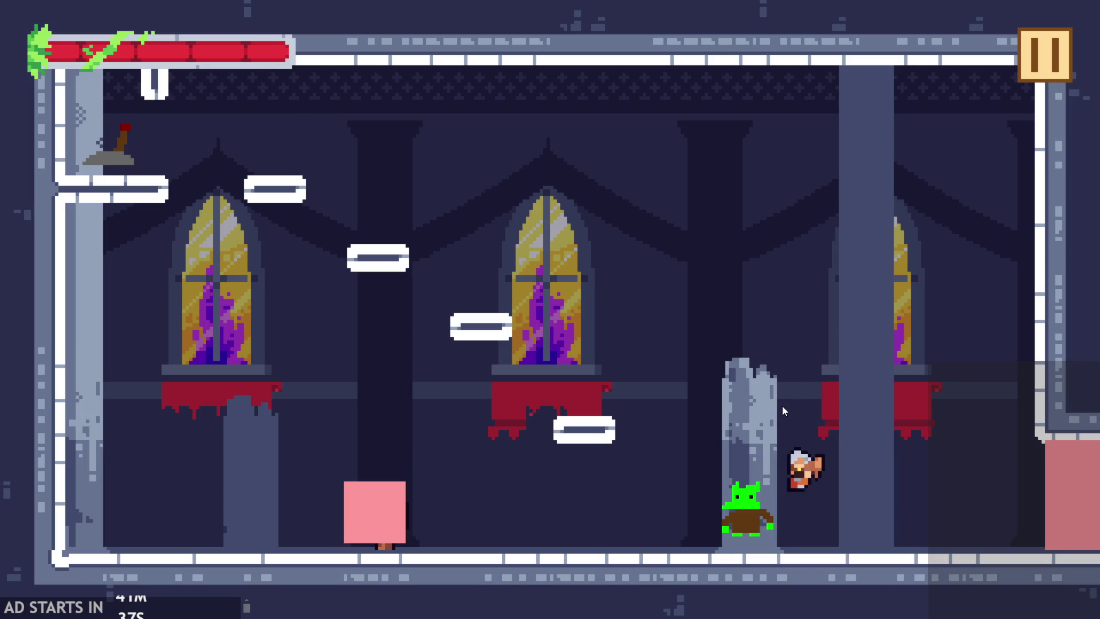
key(space)
key(space)
key(space)
key(space)
key(space)
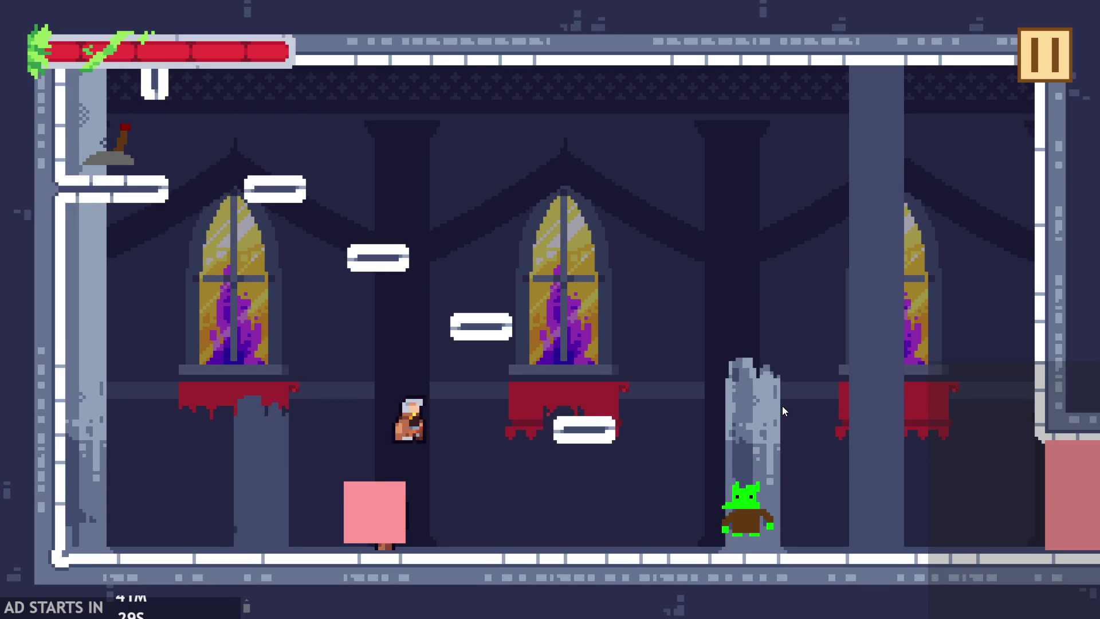
key(space)
key(space)
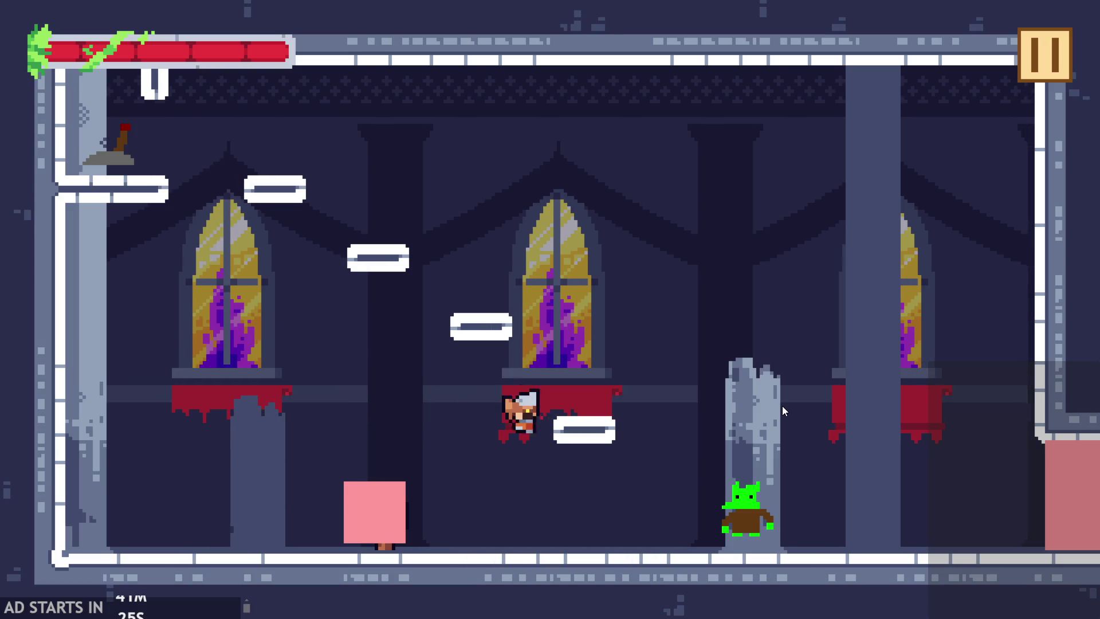
key(space)
key(space)
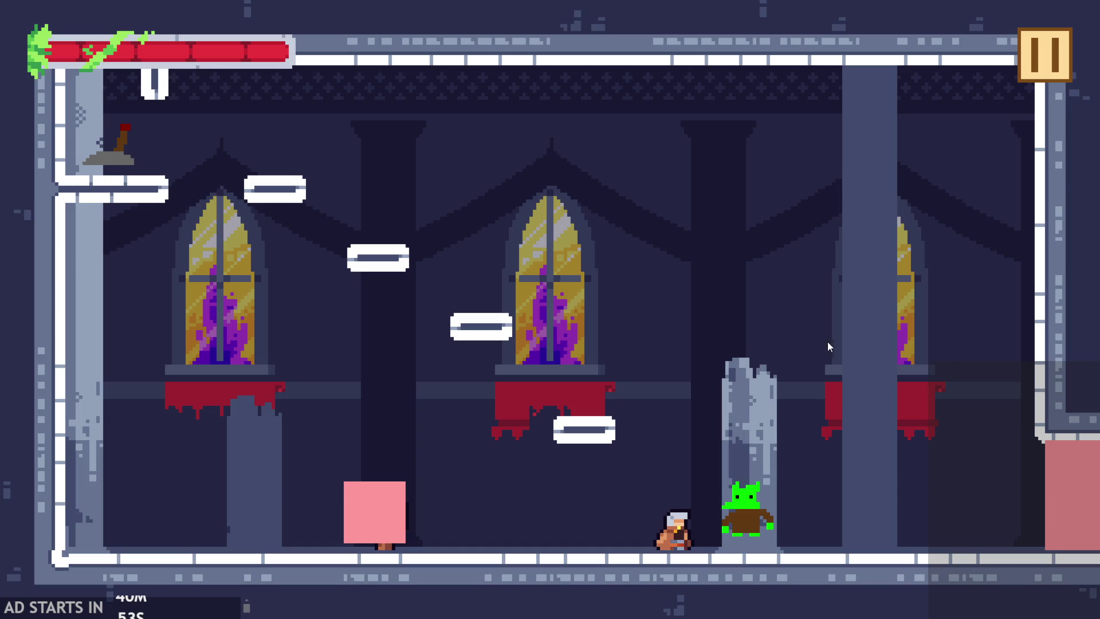
- Leap the knight across the platforms and up around the central window
click(746, 319)
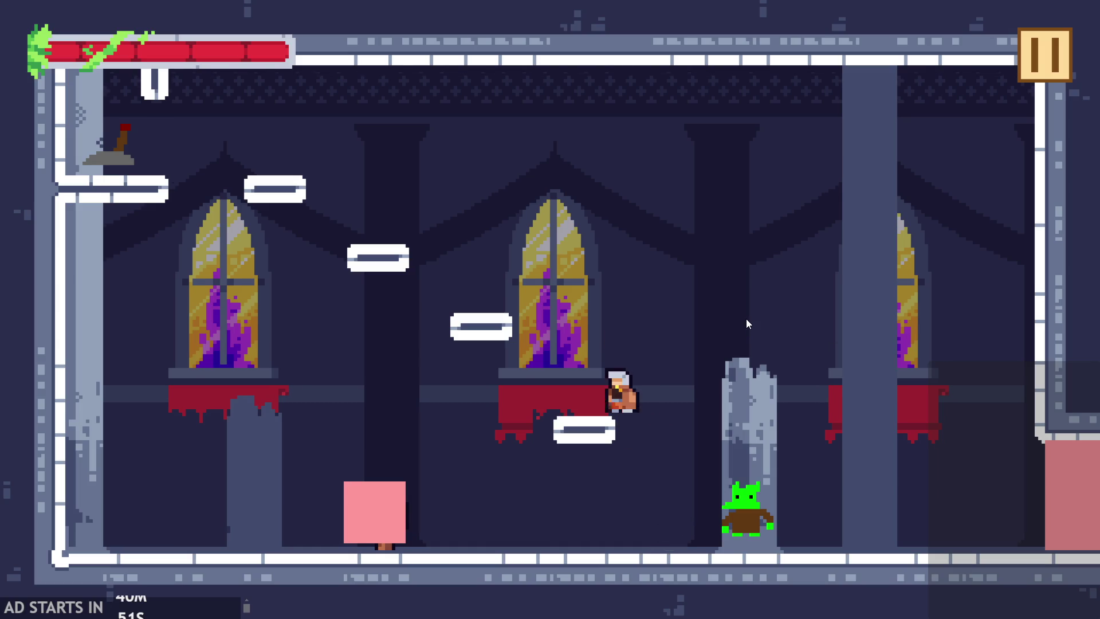
click(746, 319)
click(746, 319)
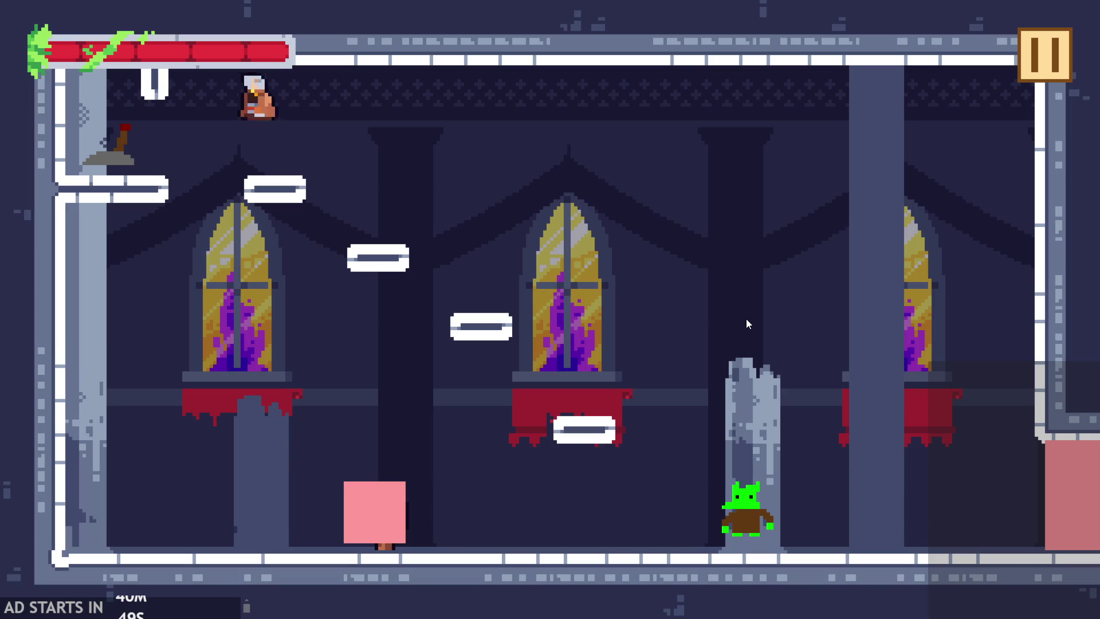
click(746, 319)
click(761, 506)
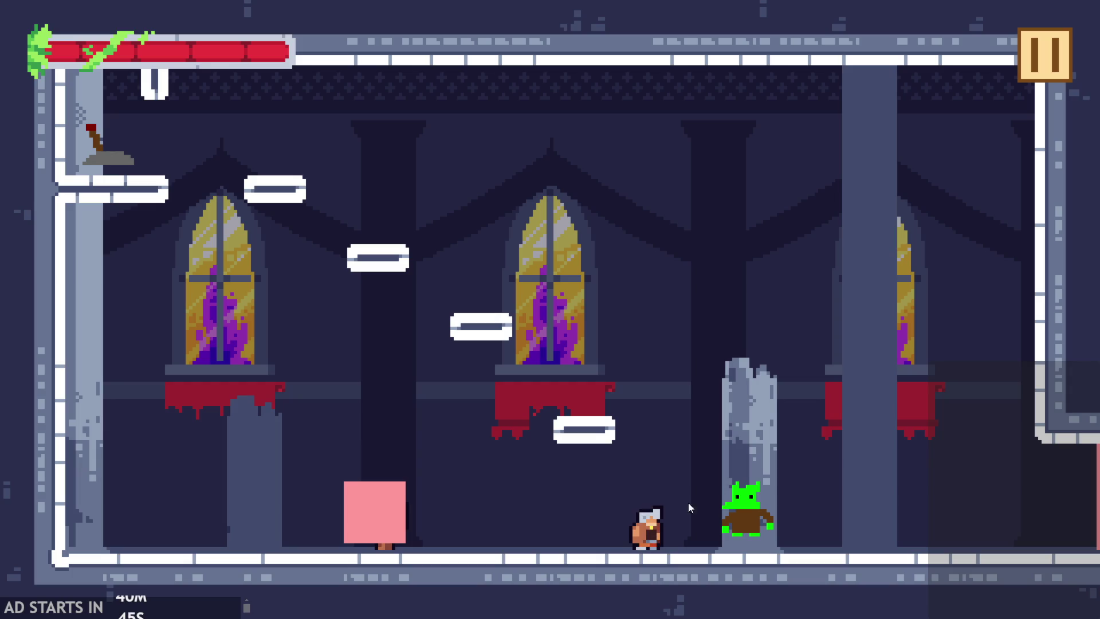
click(764, 510)
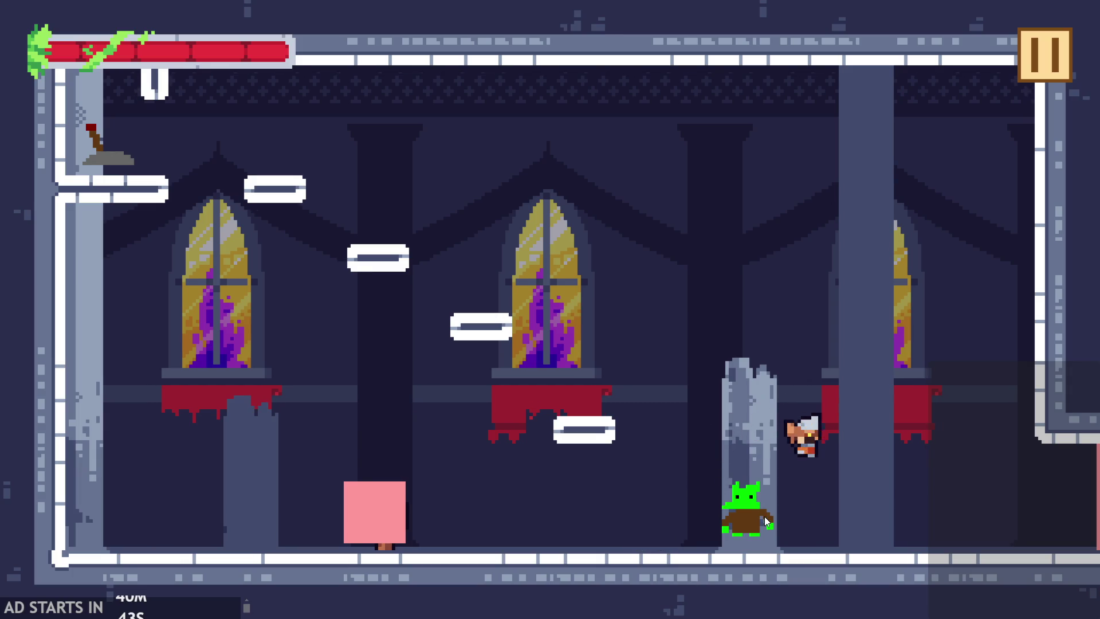
click(765, 517)
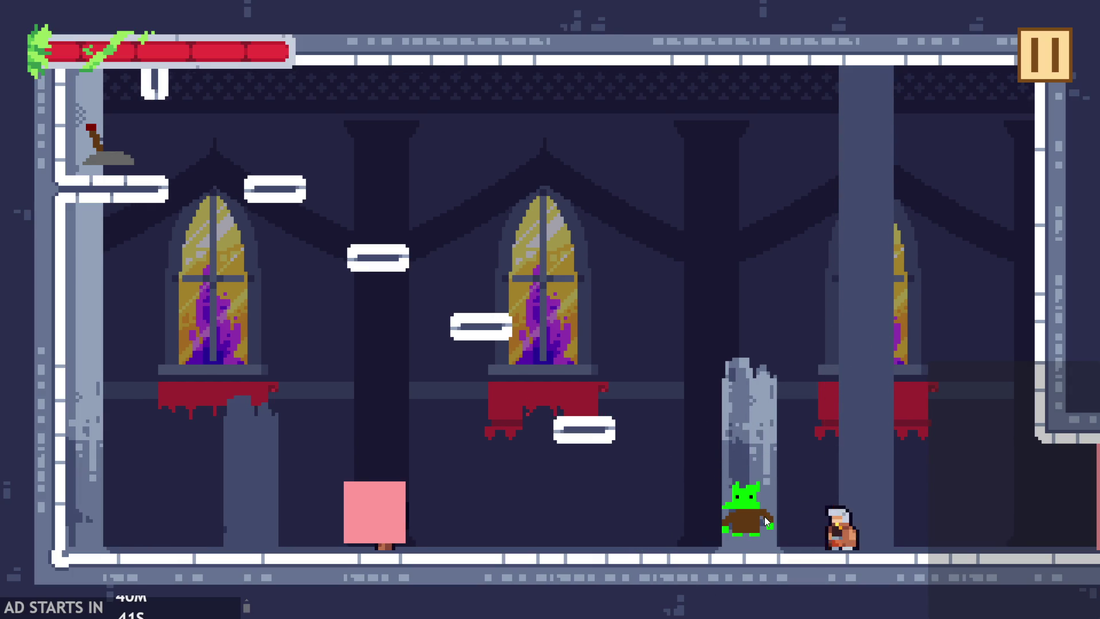
click(765, 517)
click(764, 517)
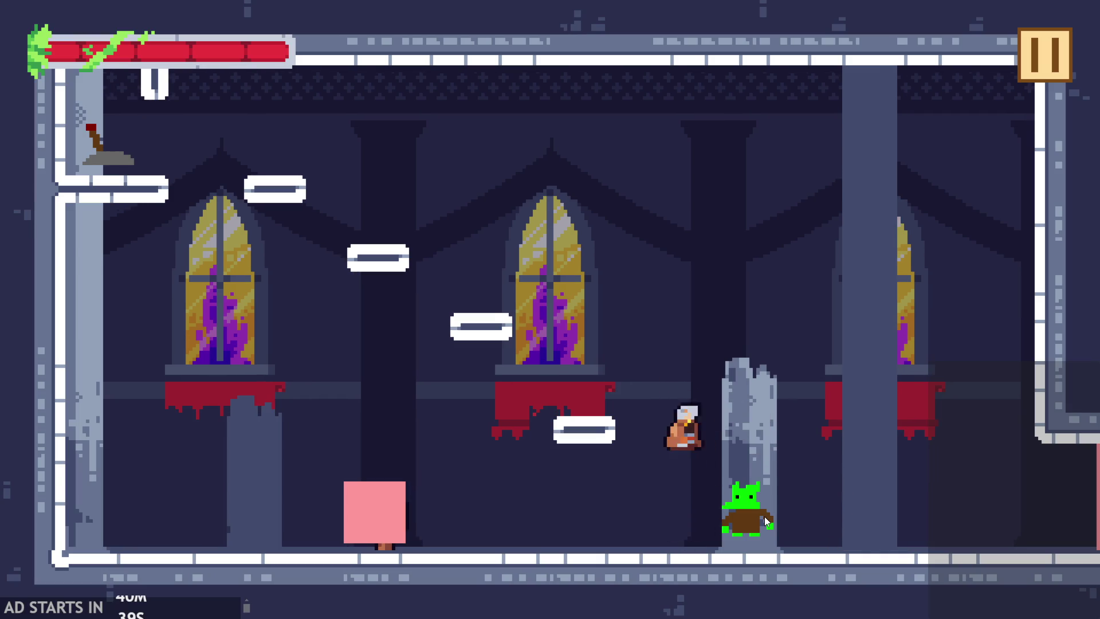
click(764, 517)
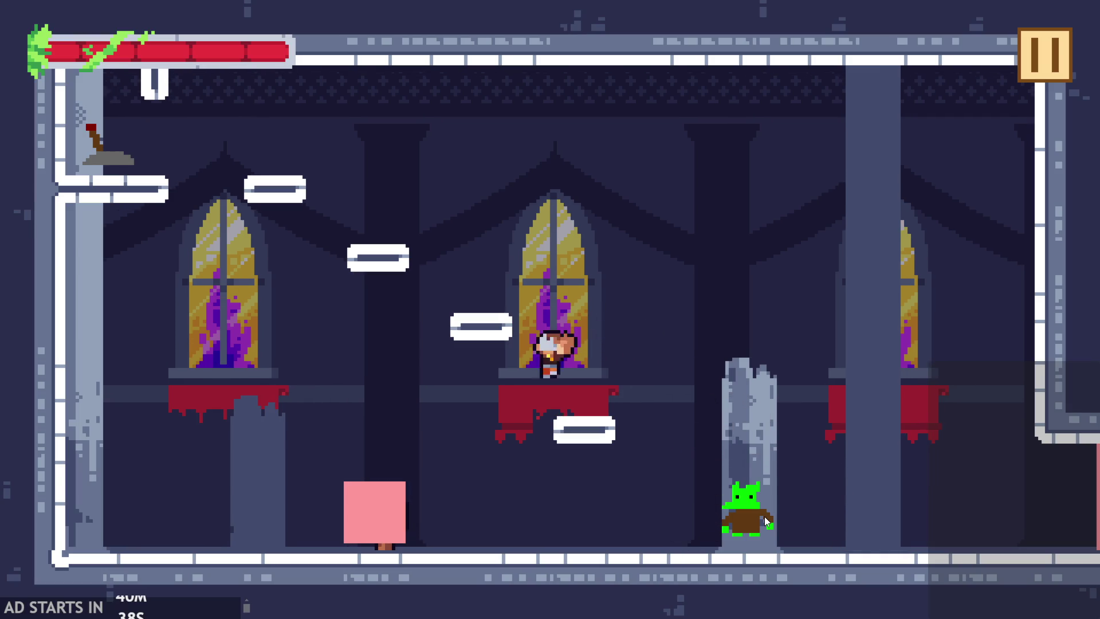
click(765, 517)
click(764, 517)
- Reach the top ledge and flip the lever to light the pink door
click(761, 528)
click(761, 528)
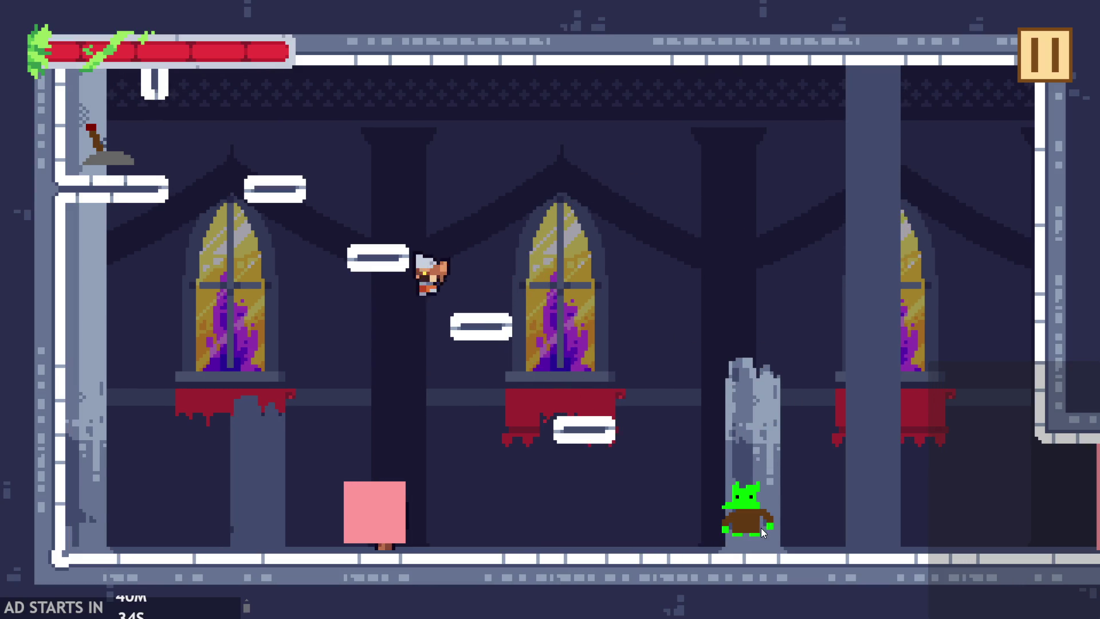
click(761, 528)
click(761, 528)
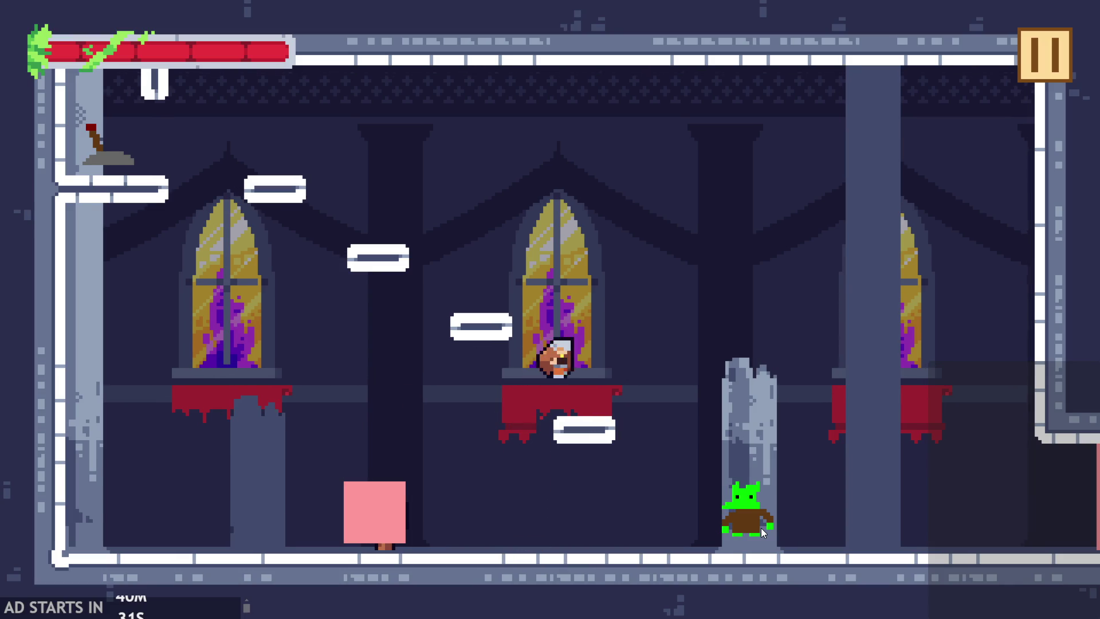
click(761, 528)
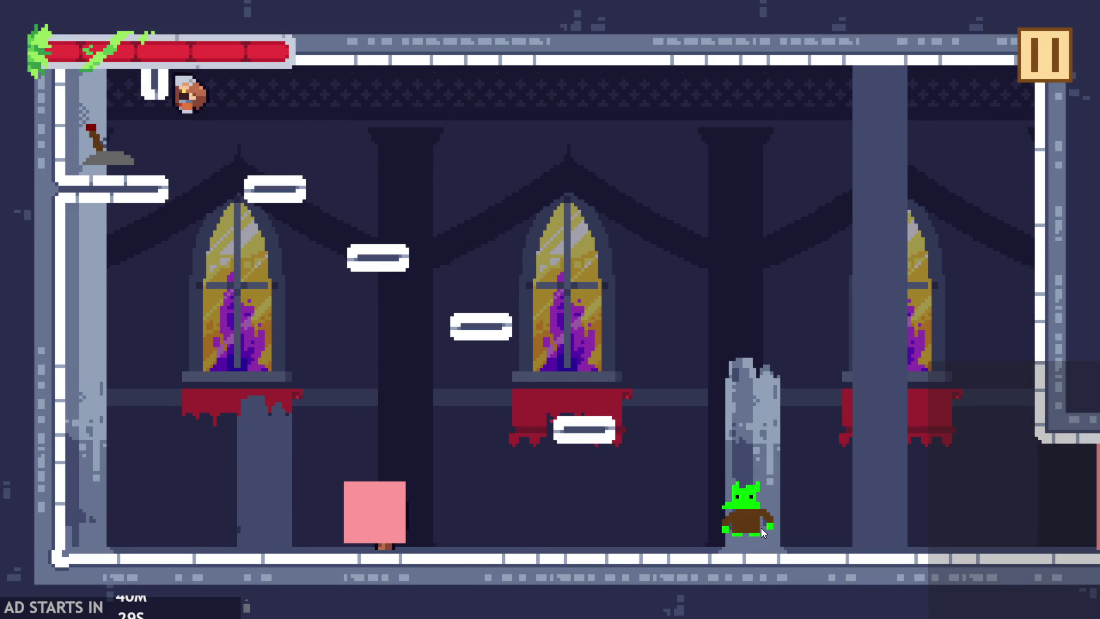
click(761, 528)
click(762, 528)
click(761, 527)
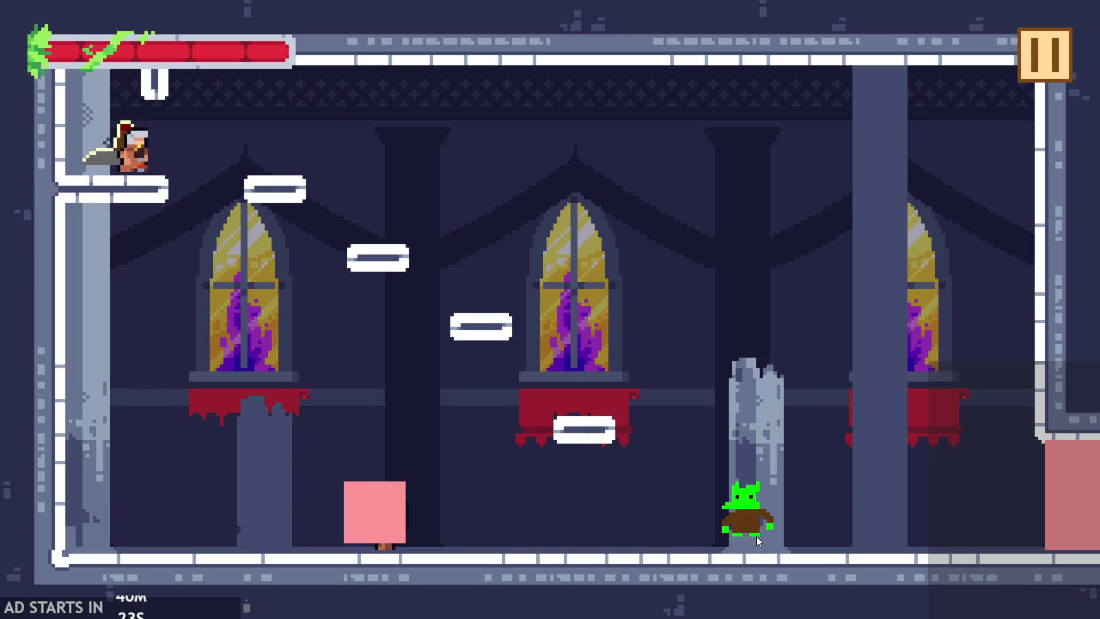
click(756, 537)
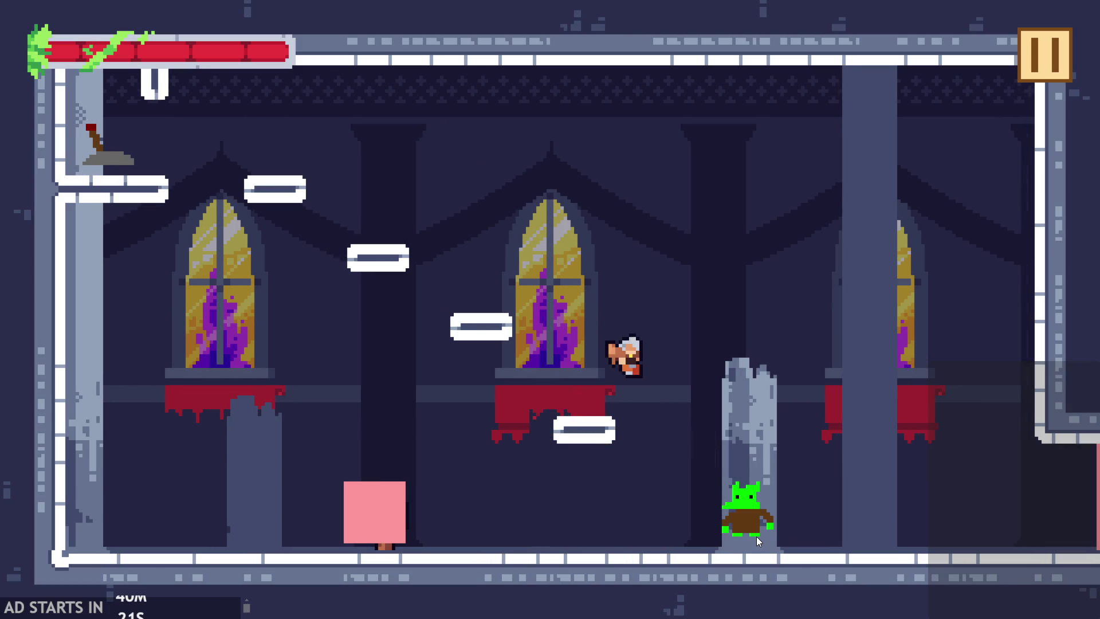
click(757, 537)
click(757, 536)
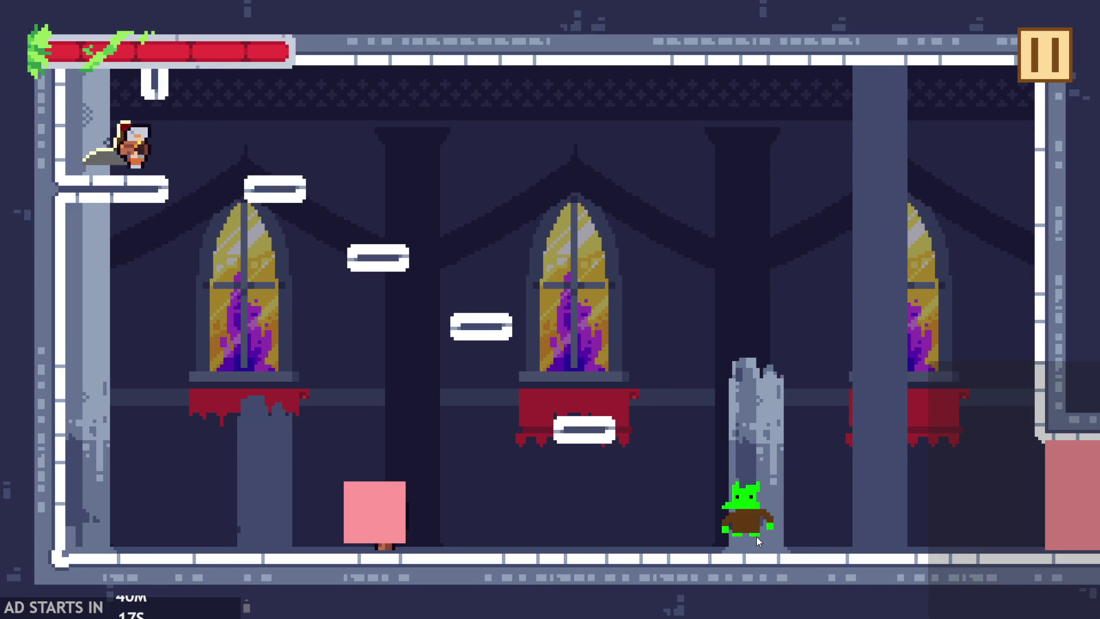
click(757, 536)
click(756, 537)
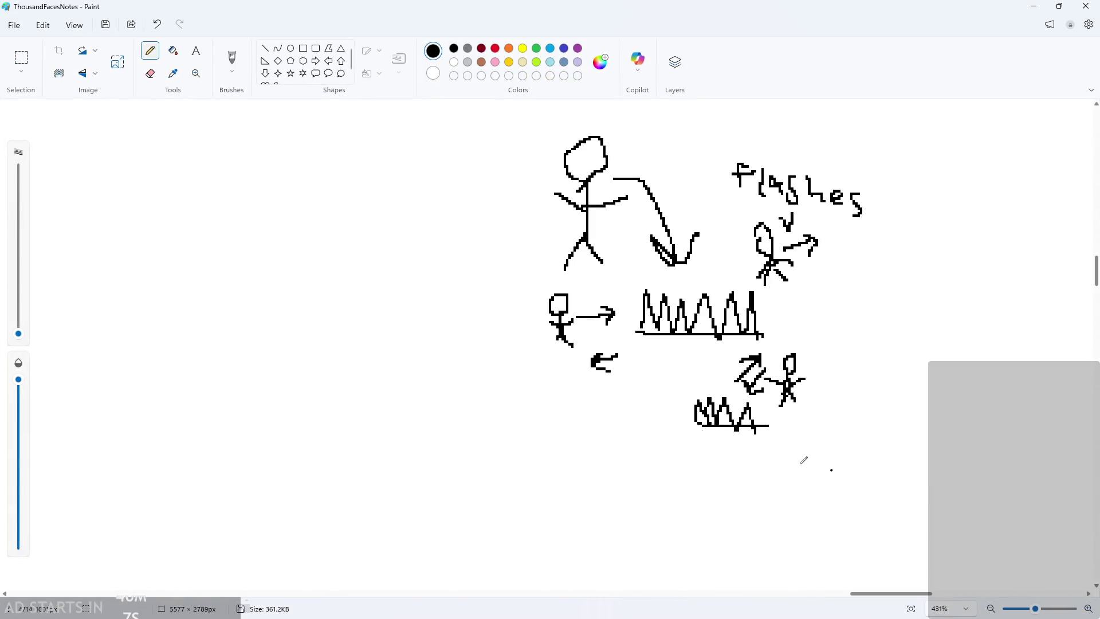
- Undo the stray freehand loop and the unwanted box outline in the Paint sketch
scroll(424, 340, down, 1)
scroll(678, 332, down, 1)
mouse_move(572, 487)
mouse_down()
mouse_move(421, 133)
mouse_move(610, 427)
mouse_move(493, 506)
mouse_up()
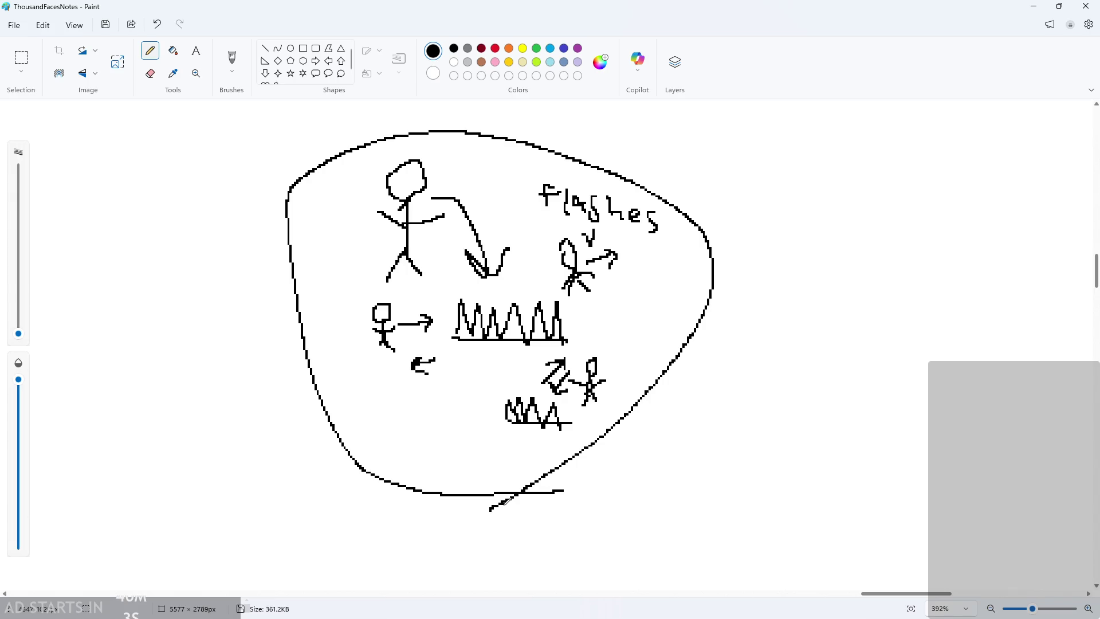
key(ctrl+z)
scroll(573, 424, up, 3)
scroll(823, 380, up, 2)
mouse_move(626, 261)
mouse_down()
mouse_move(754, 373)
mouse_move(793, 280)
mouse_move(608, 241)
mouse_up()
key(ctrl+z)
- Draw a spike zigzag inside a box, an arrow pointing at it, and handwrite 'hitbox'
mouse_move(654, 429)
mouse_down()
mouse_move(705, 405)
mouse_move(815, 427)
mouse_up()
mouse_move(653, 421)
mouse_down()
mouse_move(646, 331)
mouse_move(799, 312)
mouse_move(826, 383)
mouse_move(821, 430)
mouse_move(660, 432)
mouse_up()
mouse_move(559, 383)
mouse_down()
mouse_move(614, 382)
mouse_move(601, 395)
mouse_up()
drag(415, 360, 442, 406)
click(447, 363)
drag(459, 366, 459, 408)
mouse_move(450, 383)
mouse_down()
mouse_move(522, 399)
mouse_move(518, 410)
mouse_up()
mouse_move(530, 400)
mouse_down()
mouse_move(556, 424)
mouse_move(543, 439)
mouse_up()
ctrl+scroll(834, 418, down, 2)
ctrl+scroll(880, 392, up, 2)
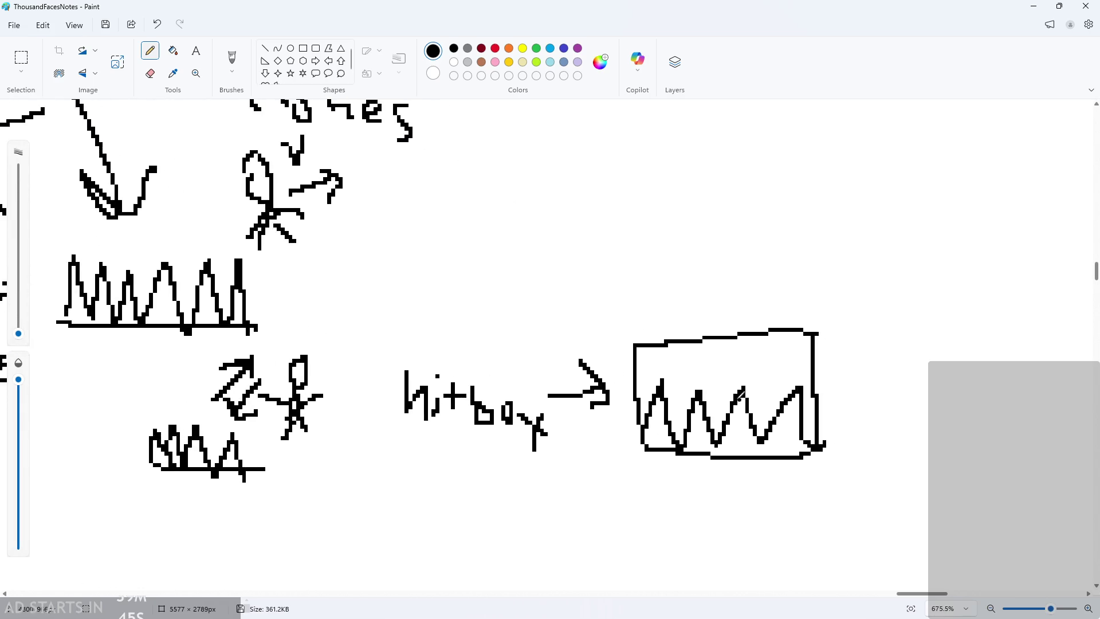
ctrl+scroll(900, 281, down, 2)
ctrl+scroll(917, 321, up, 2)
scroll(931, 308, up, 1)
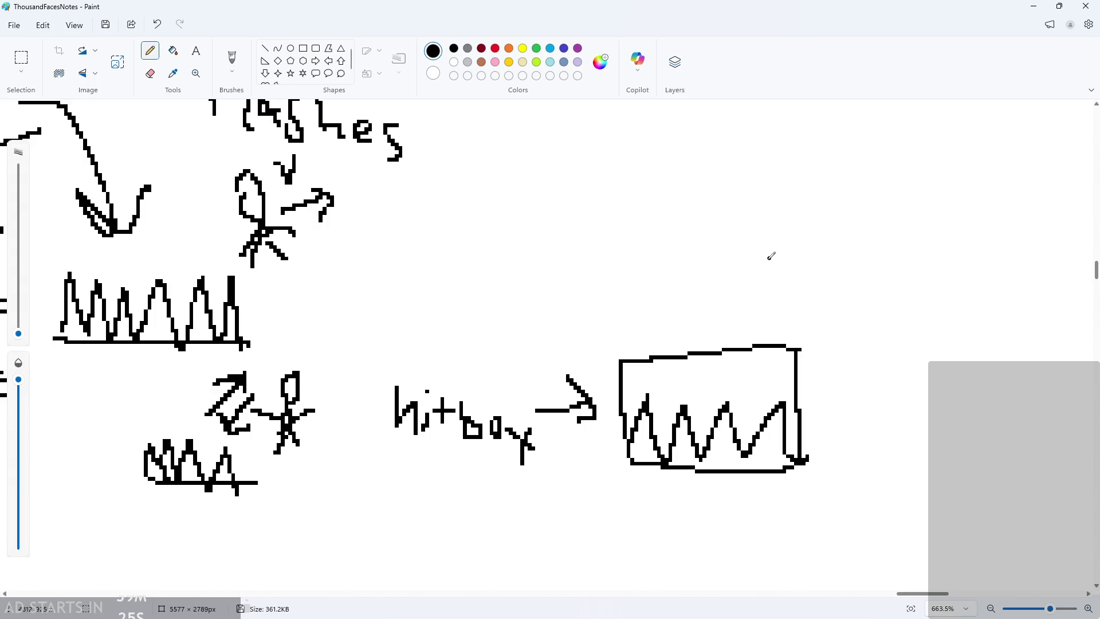
- Draw an upside-down spike zigzag under a ceiling line, cancel closing Paint, and return to the game
mouse_move(622, 224)
mouse_down()
mouse_move(729, 261)
mouse_move(825, 207)
mouse_up()
drag(605, 228, 894, 207)
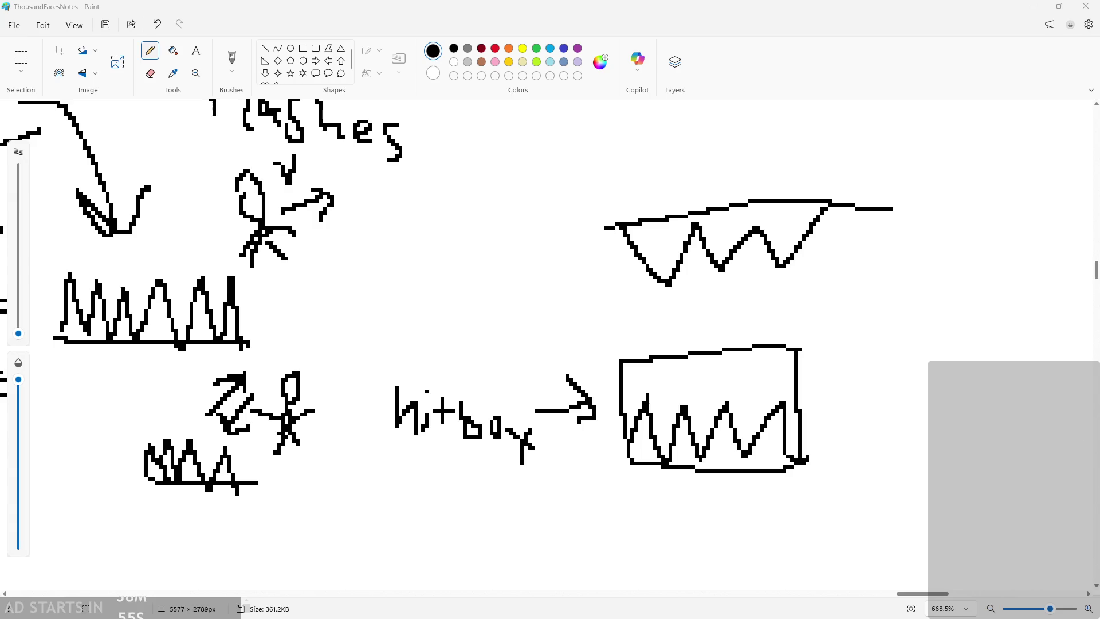
click(1086, 5)
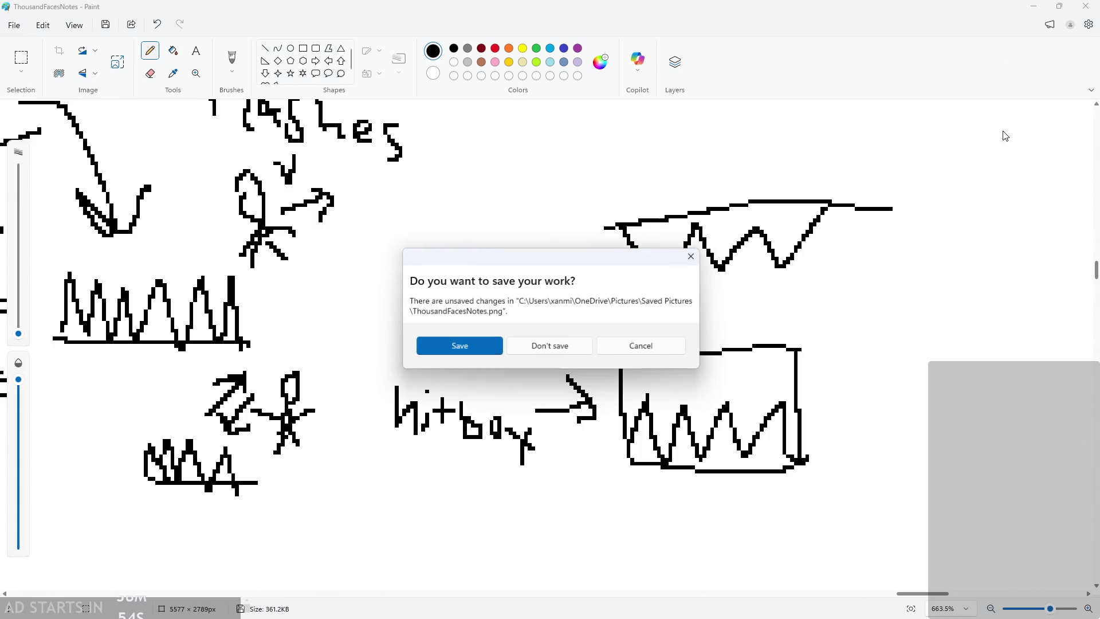
click(630, 348)
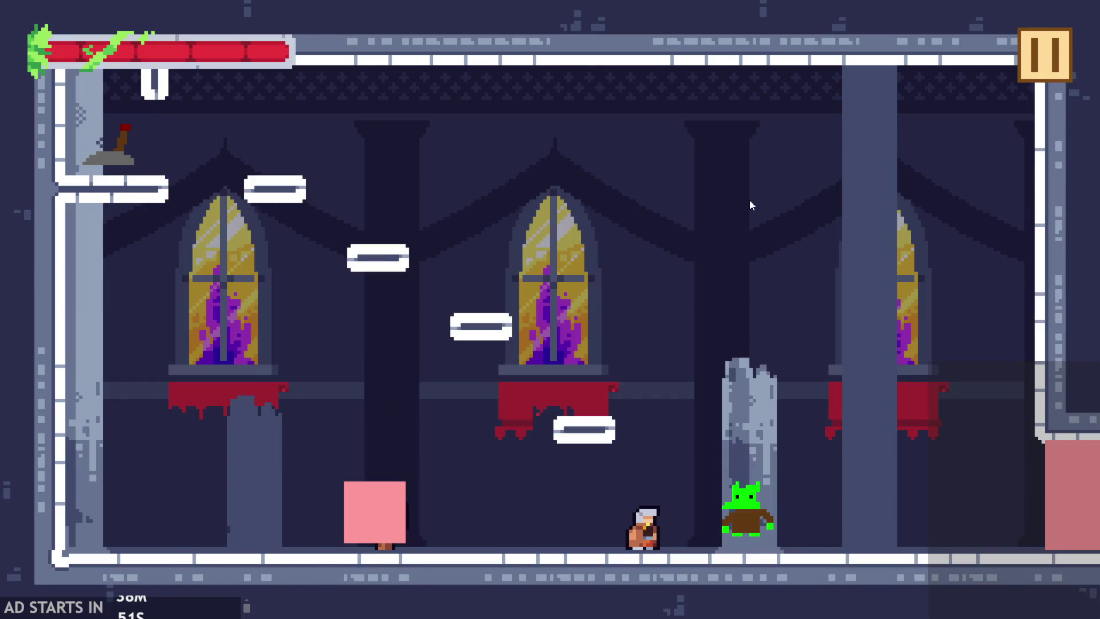
click(1056, 67)
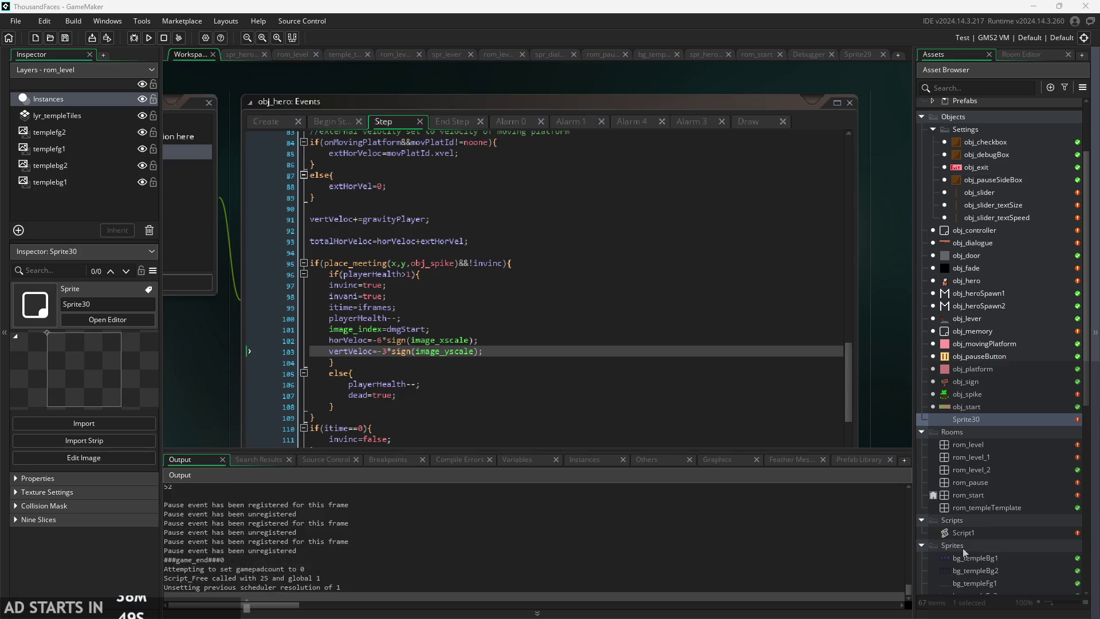
- Dismiss the Sprites folder menu and open the temple_tileset_4_ sprite
scroll(1011, 487, down, 4)
right_click(978, 408)
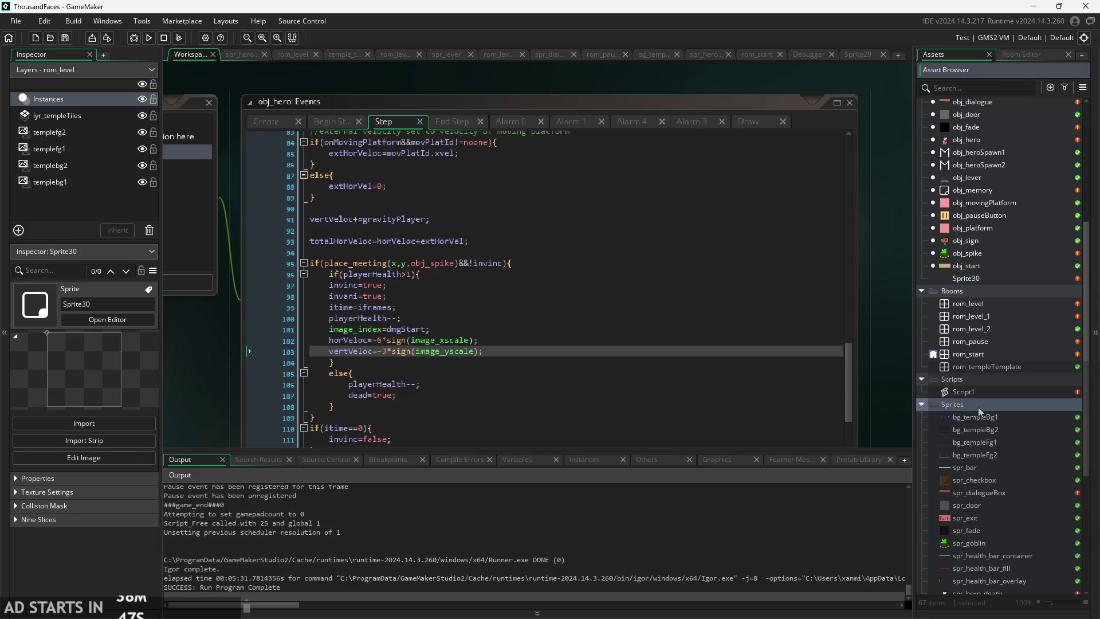
mouse_move(974, 414)
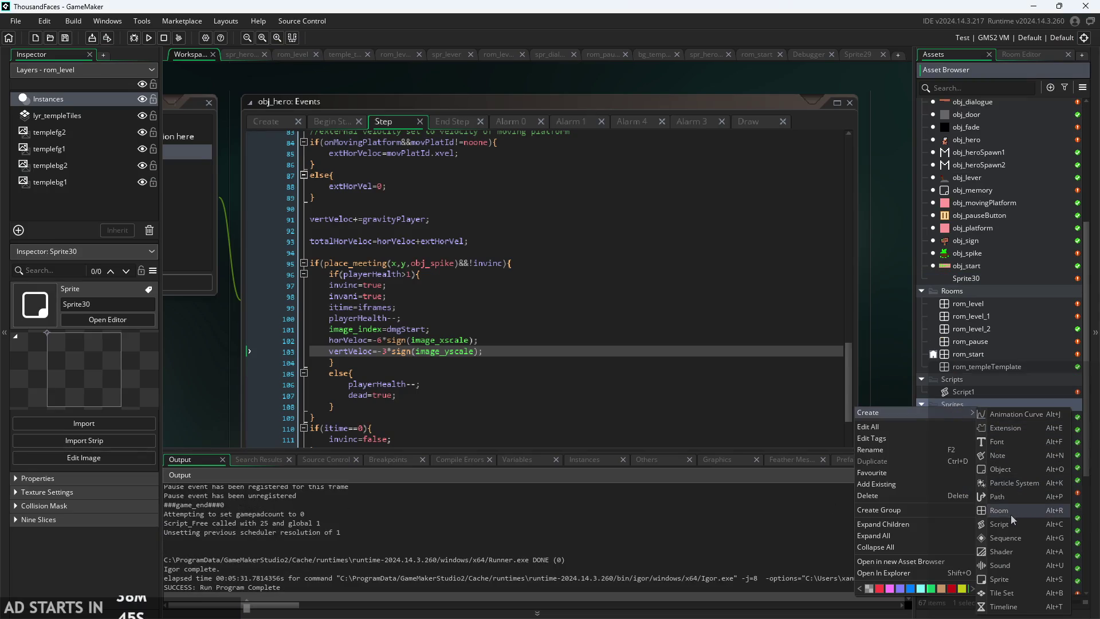
click(880, 374)
mouse_move(880, 374)
mouse_down()
mouse_move(865, 324)
mouse_move(889, 352)
mouse_up()
scroll(1019, 424, down, 5)
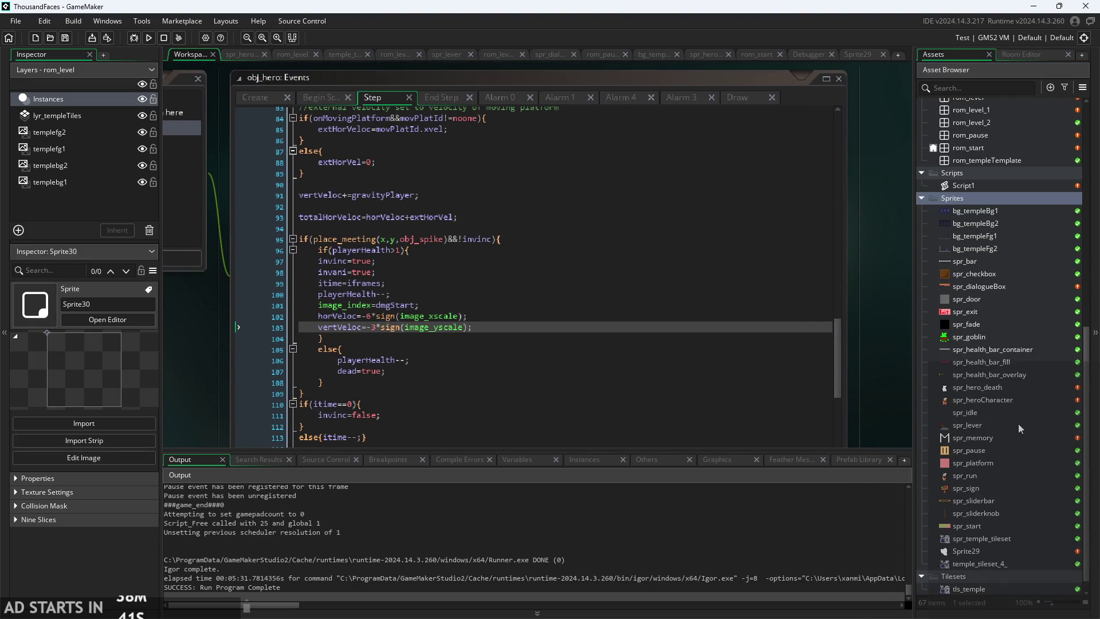
double_click(997, 563)
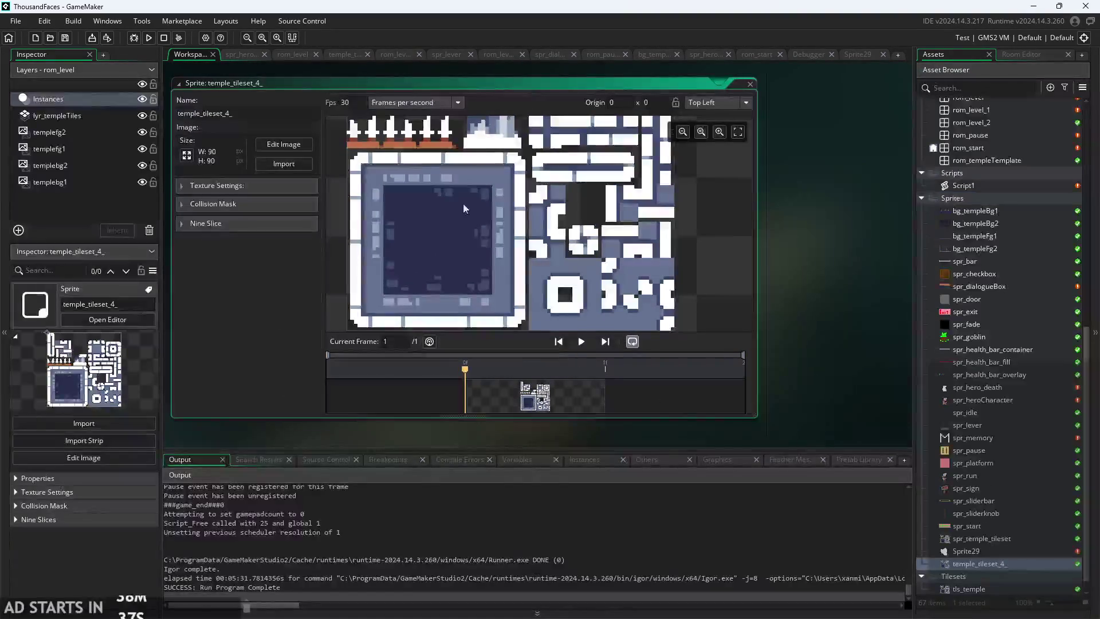
- Look over the tileset, then open the rom_level room for editing
scroll(521, 214, up, 3)
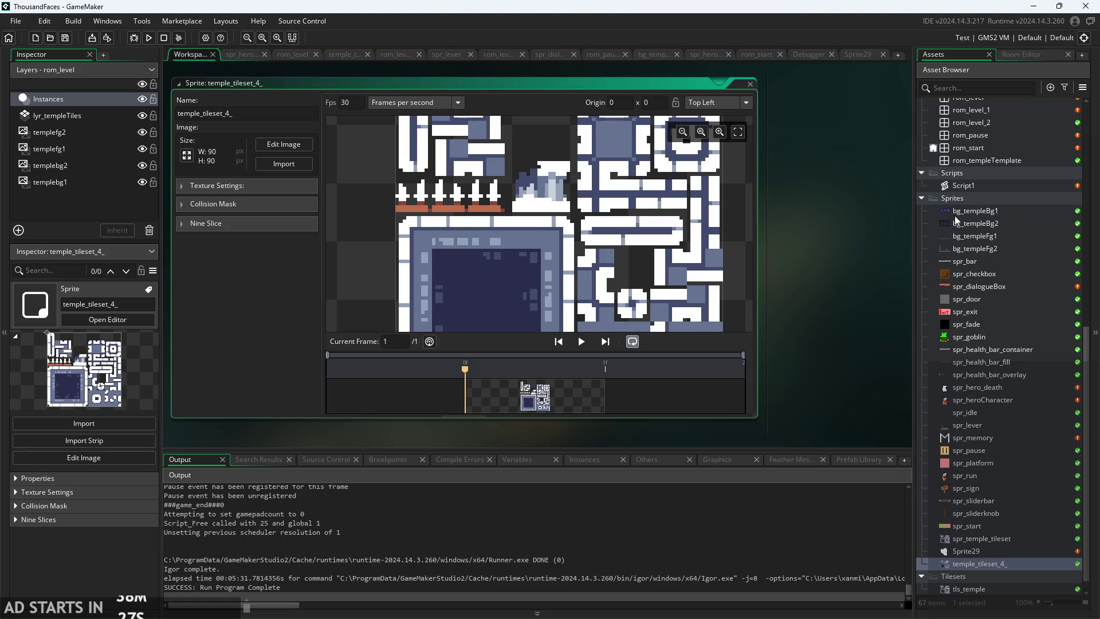
scroll(954, 201, up, 3)
scroll(995, 314, down, 3)
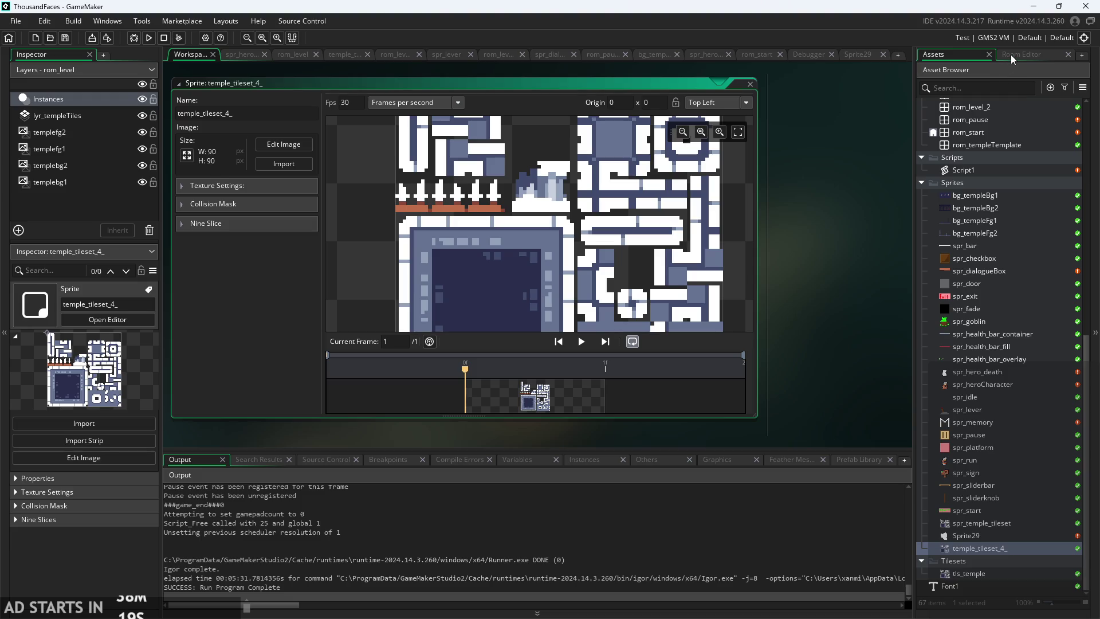
scroll(997, 235, up, 3)
double_click(982, 196)
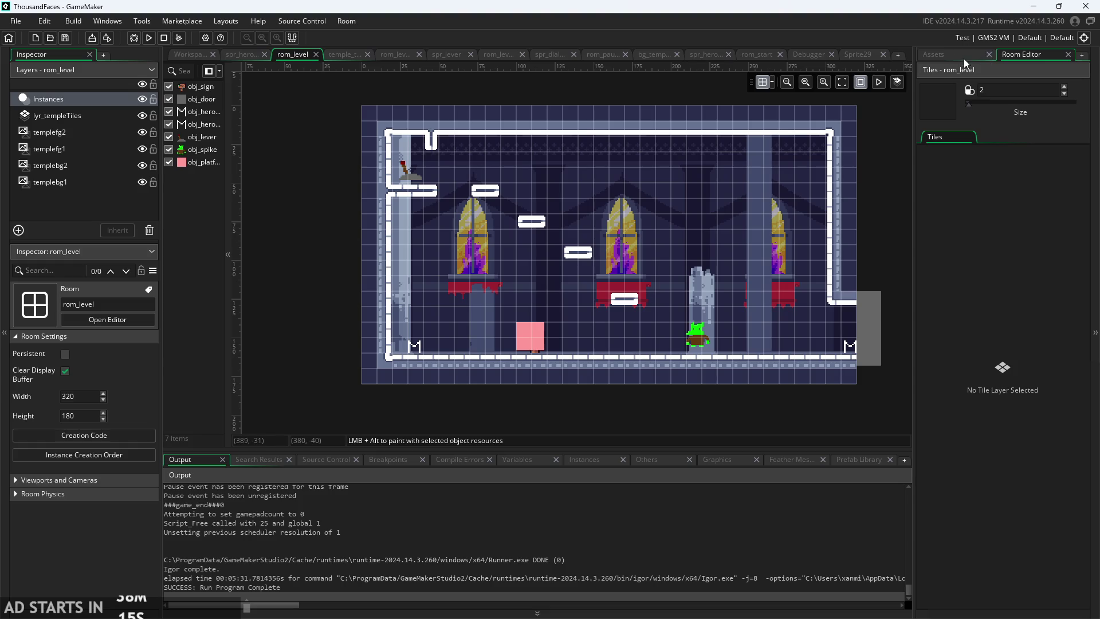
- Select the lyr_templeTiles layer, a spike tile, and brush size 1
click(74, 116)
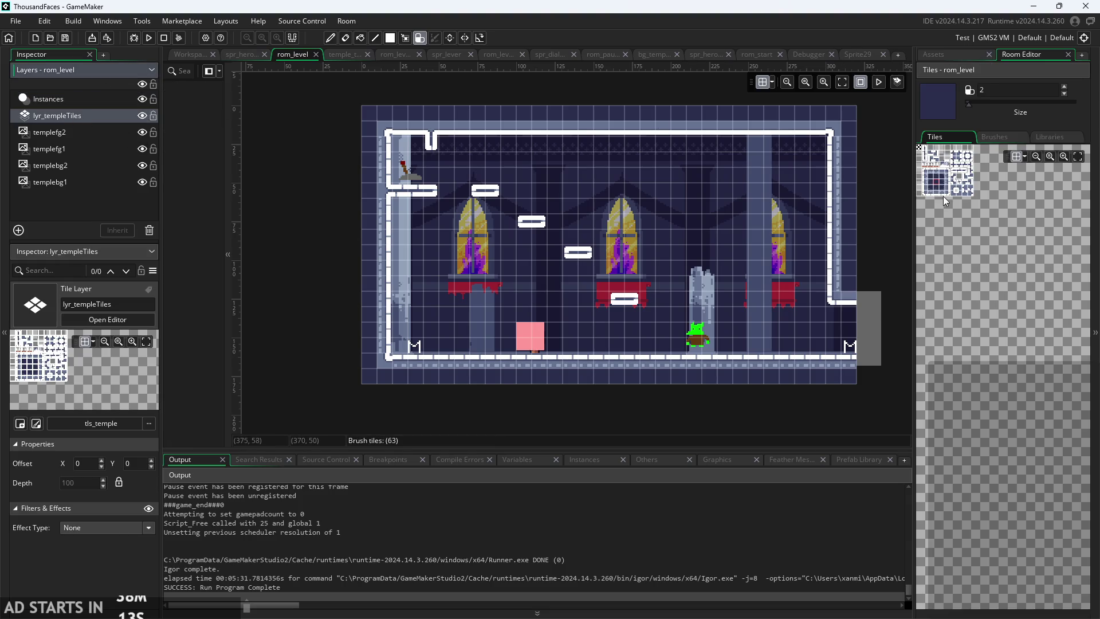
scroll(943, 196, up, 5)
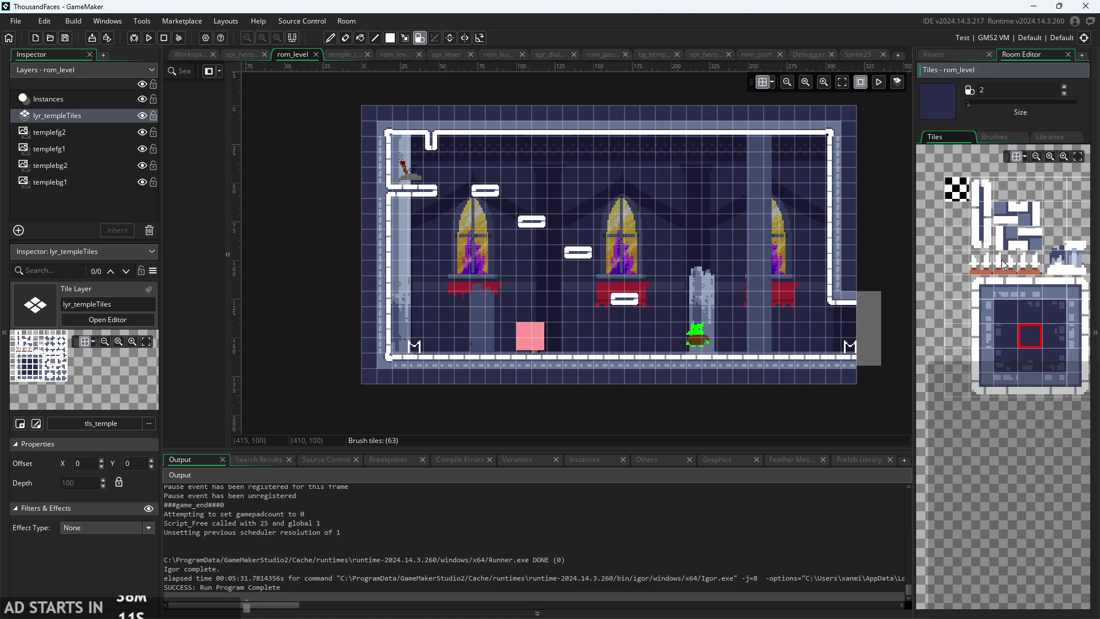
click(981, 262)
scroll(519, 352, up, 1)
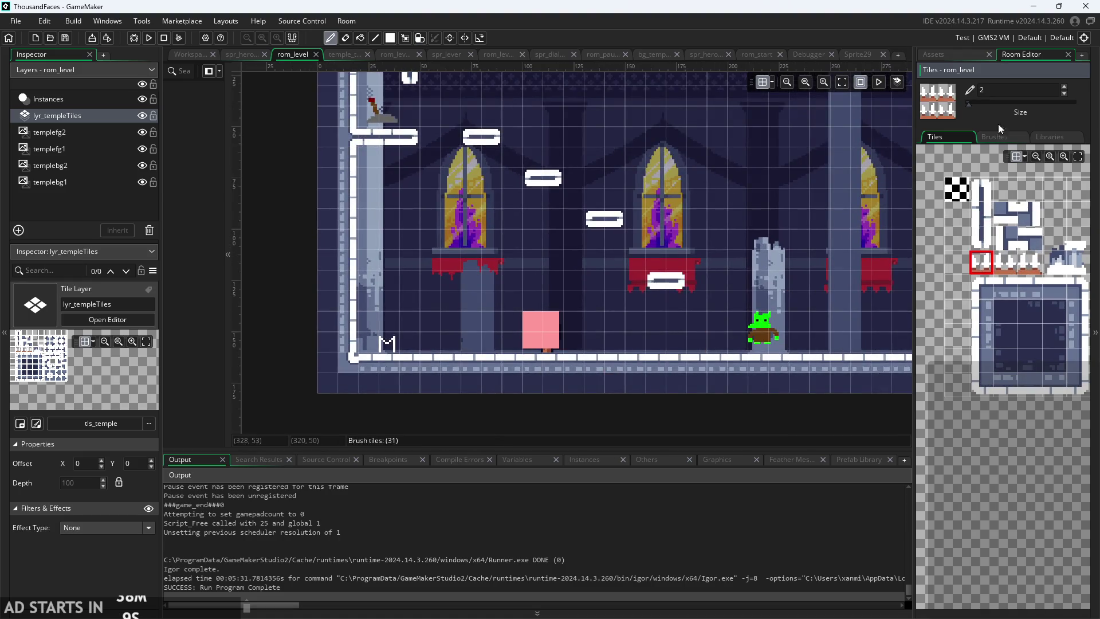
click(969, 105)
scroll(830, 314, up, 3)
scroll(630, 385, down, 4)
- Try a spike row along the floor, then erase and undo it
drag(382, 408, 504, 416)
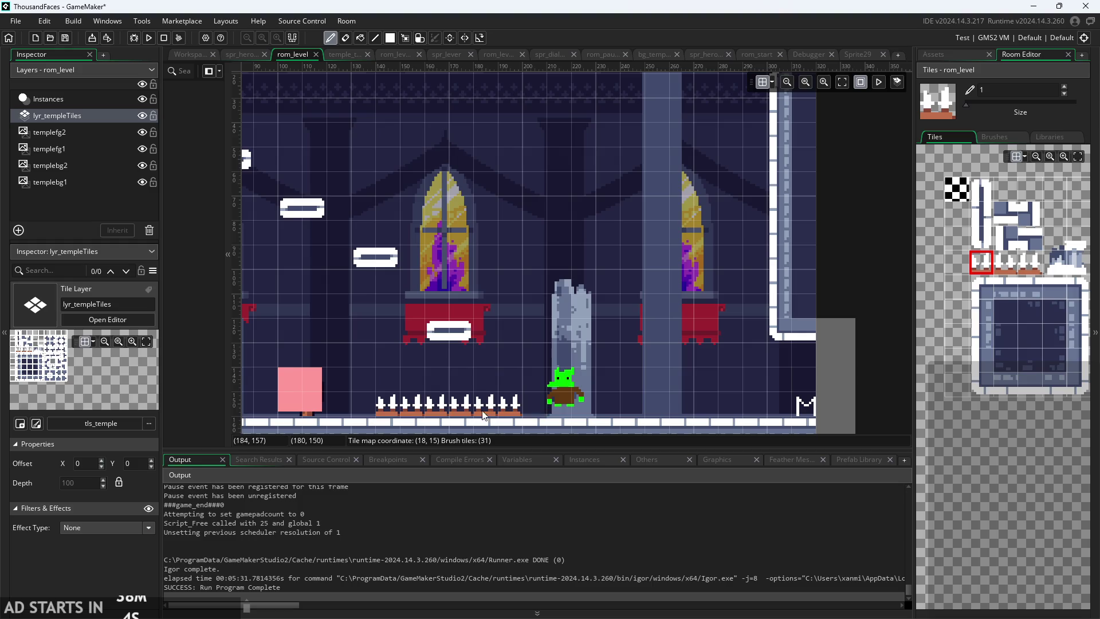
drag(392, 411, 614, 410)
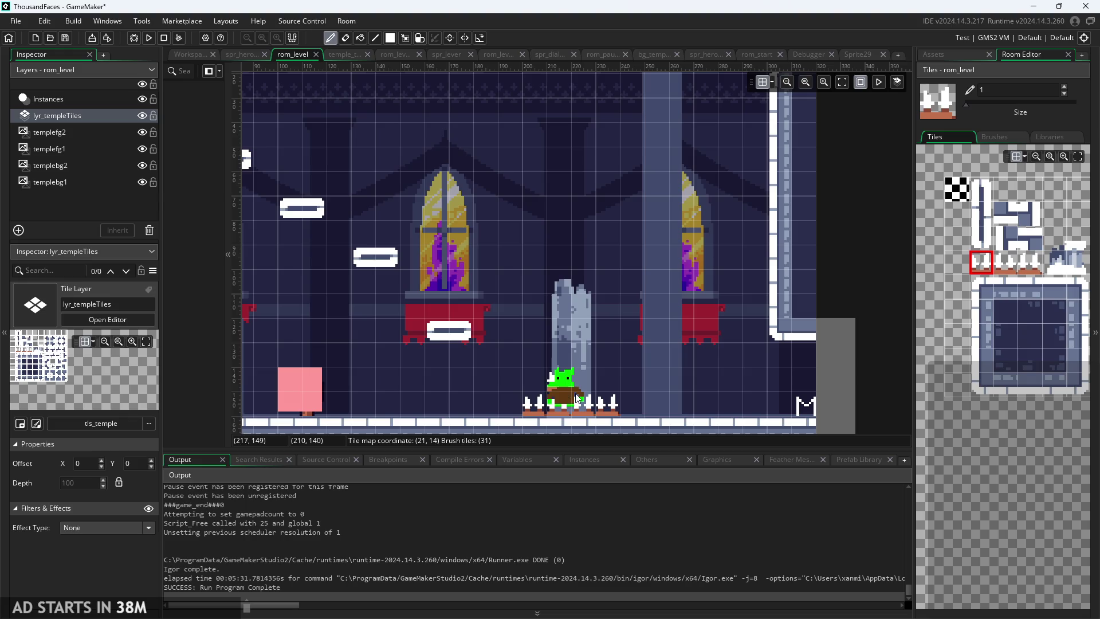
key(ctrl+z)
key(ctrl+z)
scroll(345, 352, down, 3)
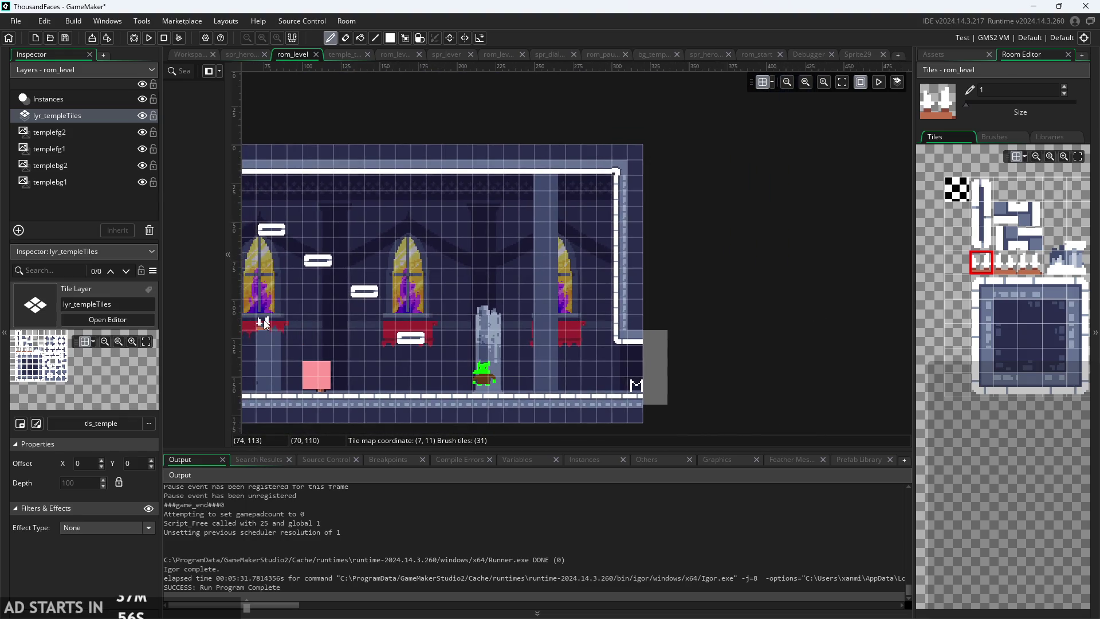
scroll(264, 324, up, 3)
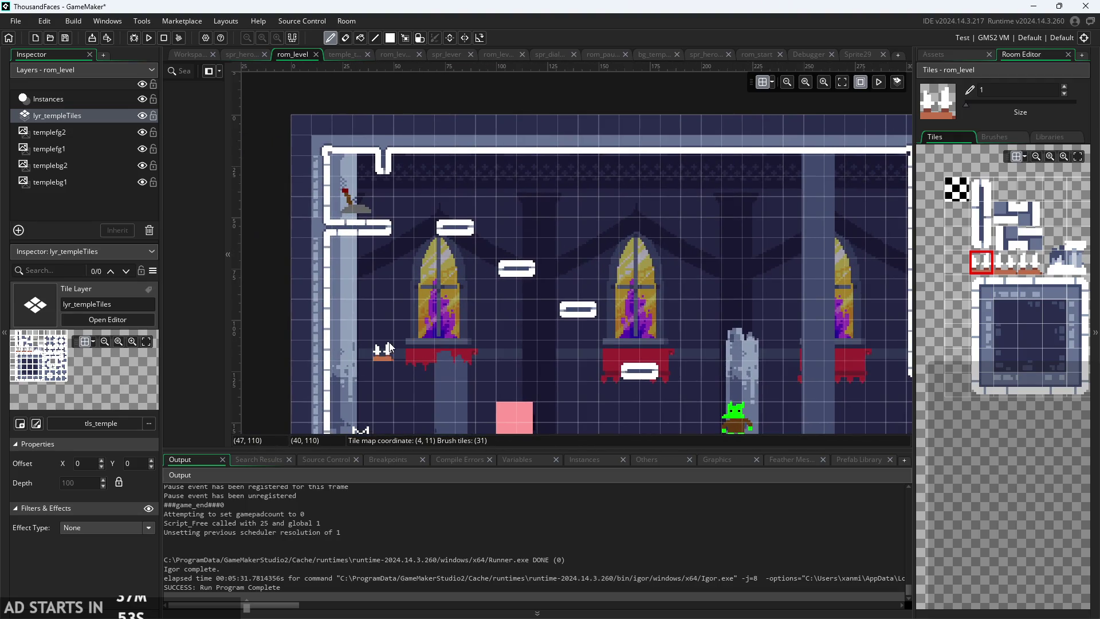
- Paint a row of spikes along the window ledge
drag(387, 329, 490, 330)
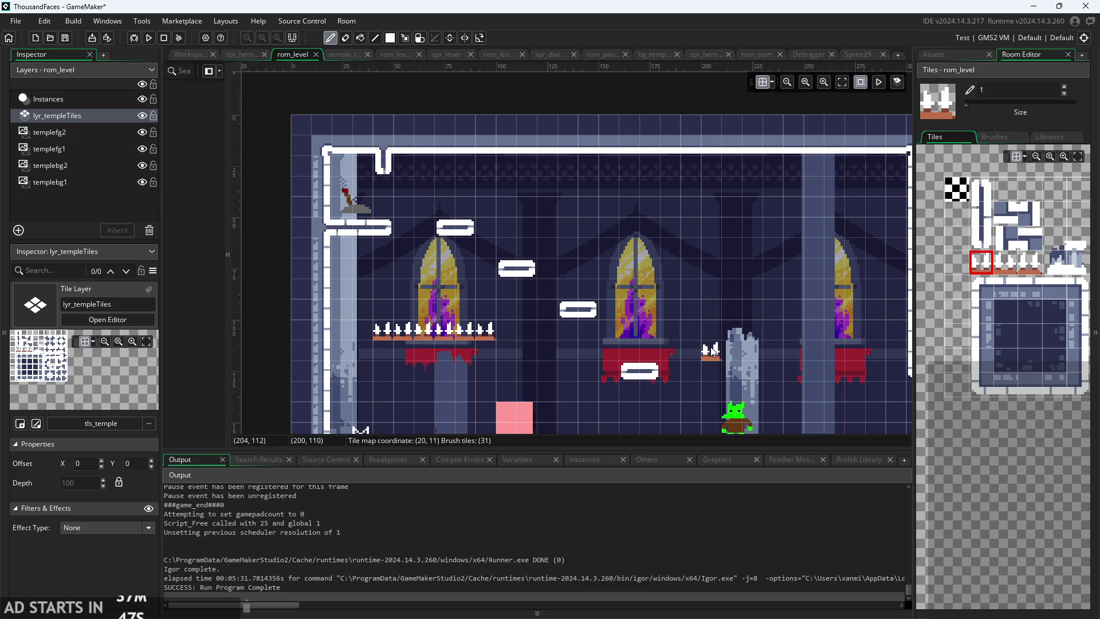
scroll(483, 345, down, 1)
scroll(483, 346, up, 2)
scroll(483, 345, up, 2)
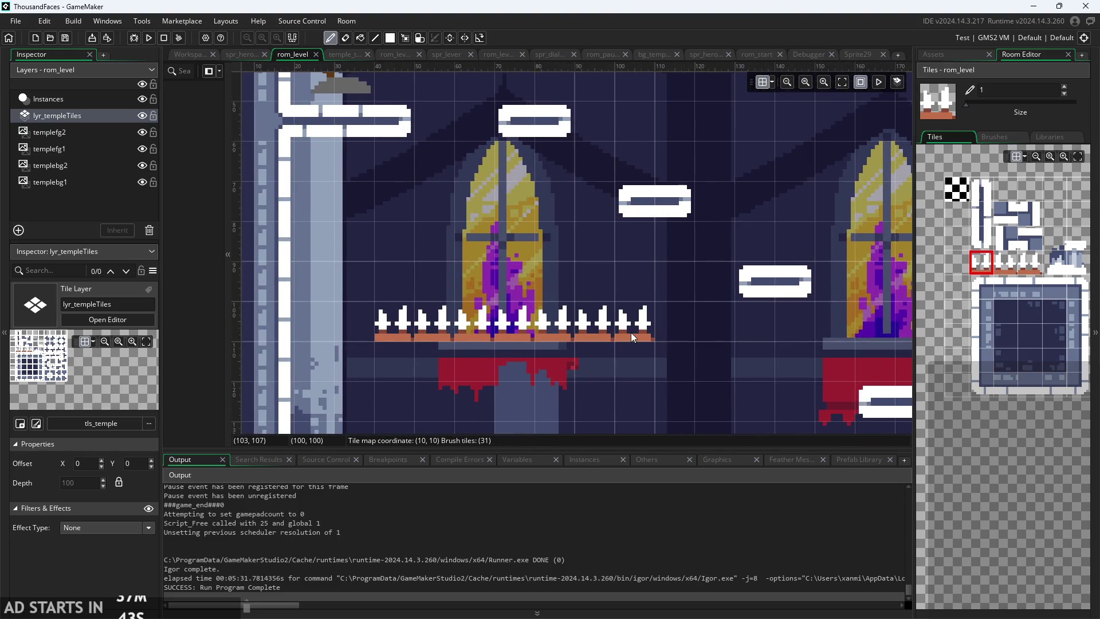
scroll(628, 338, up, 2)
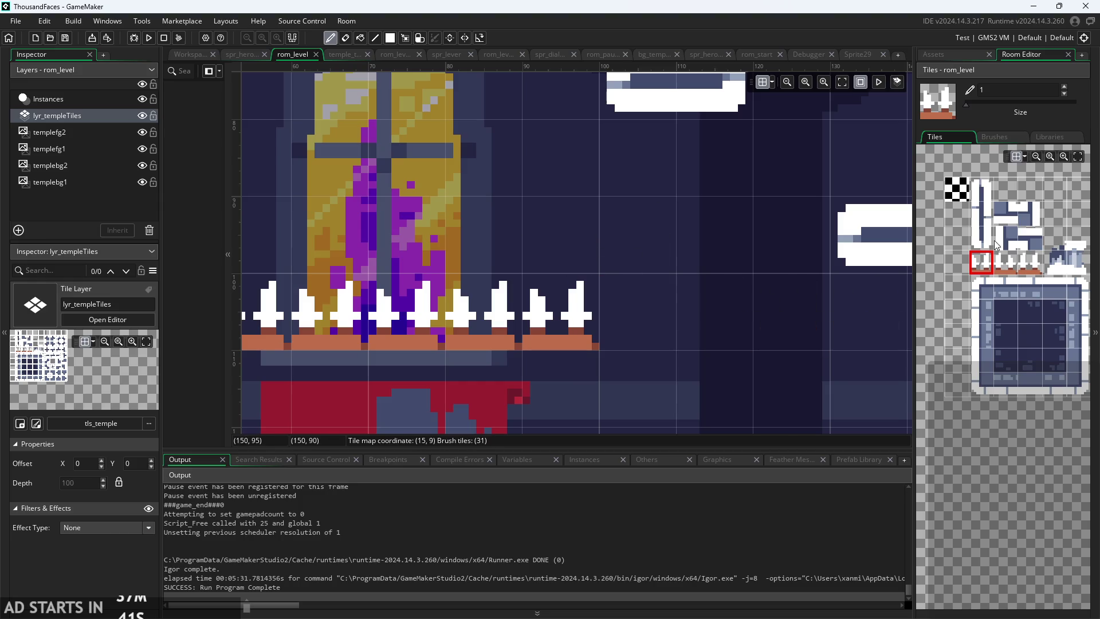
- Add different spike tiles at both ends of the ledge row, erasing one extra tile
click(1005, 262)
click(647, 338)
click(1030, 262)
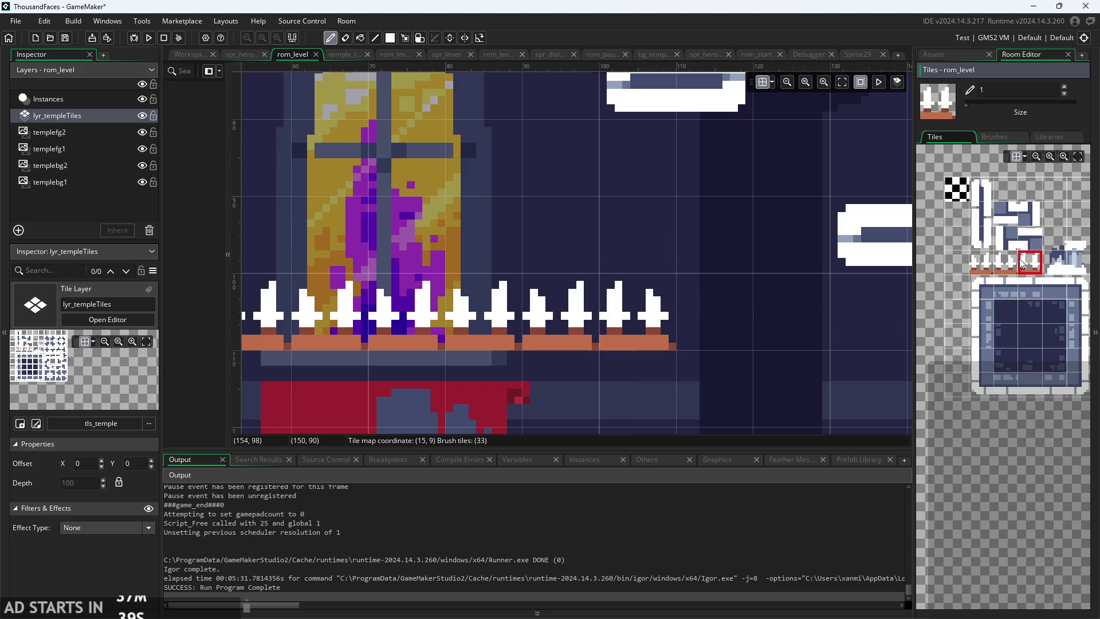
click(713, 318)
scroll(574, 406, down, 2)
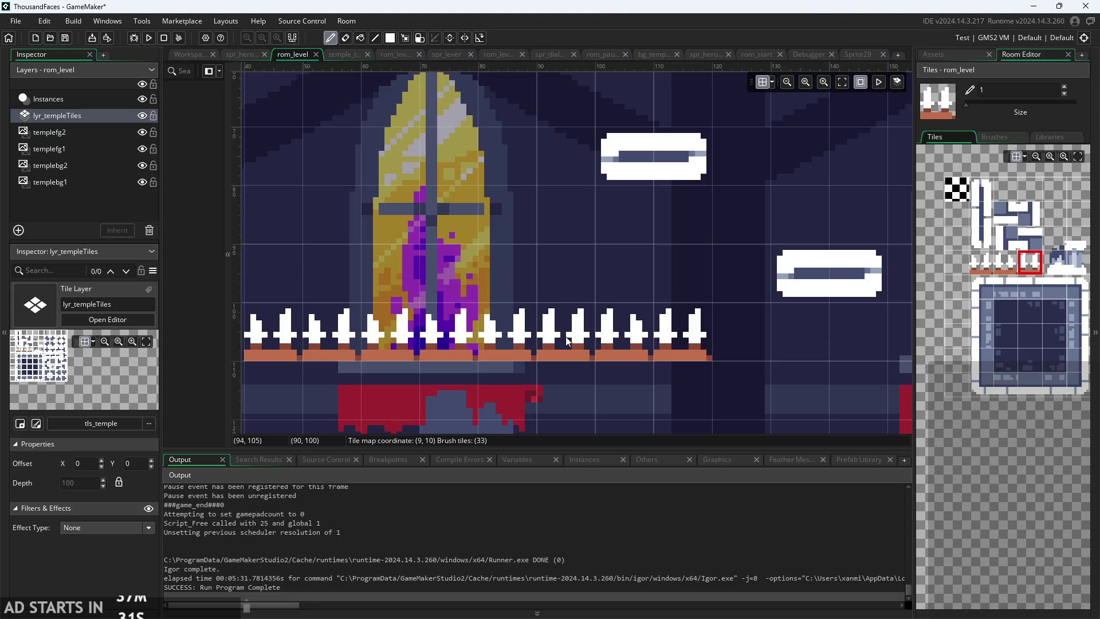
right_click(699, 339)
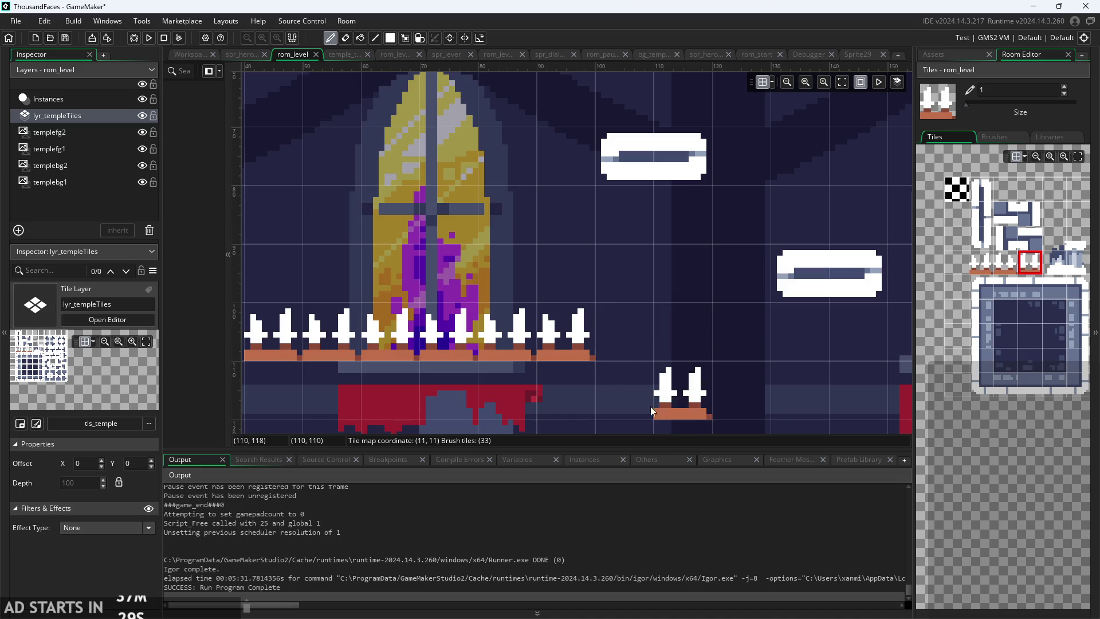
scroll(518, 345, down, 2)
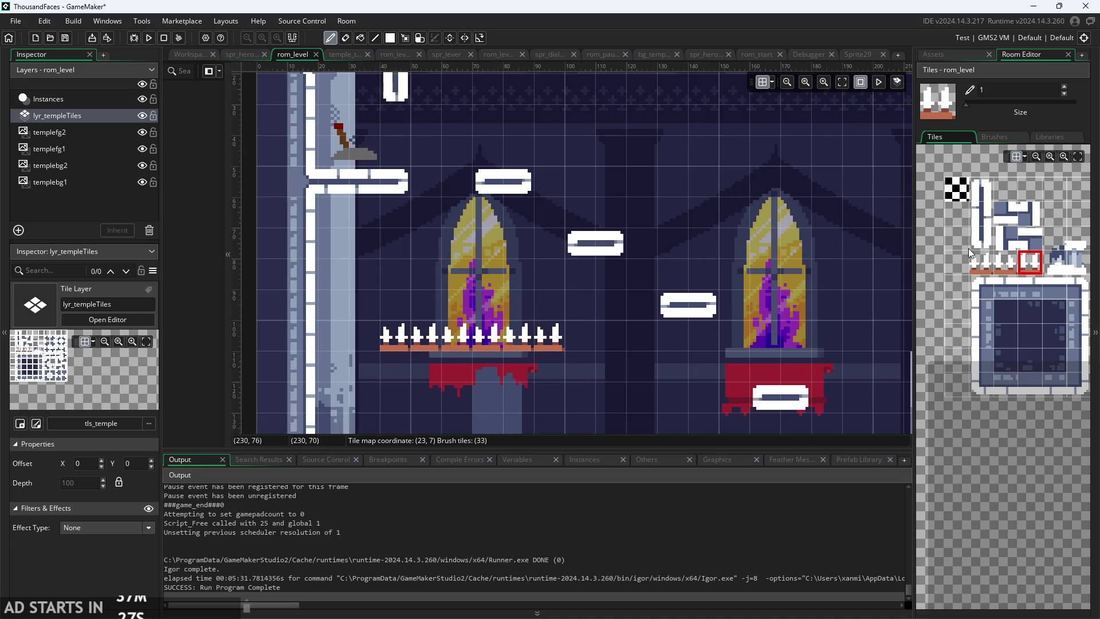
click(980, 261)
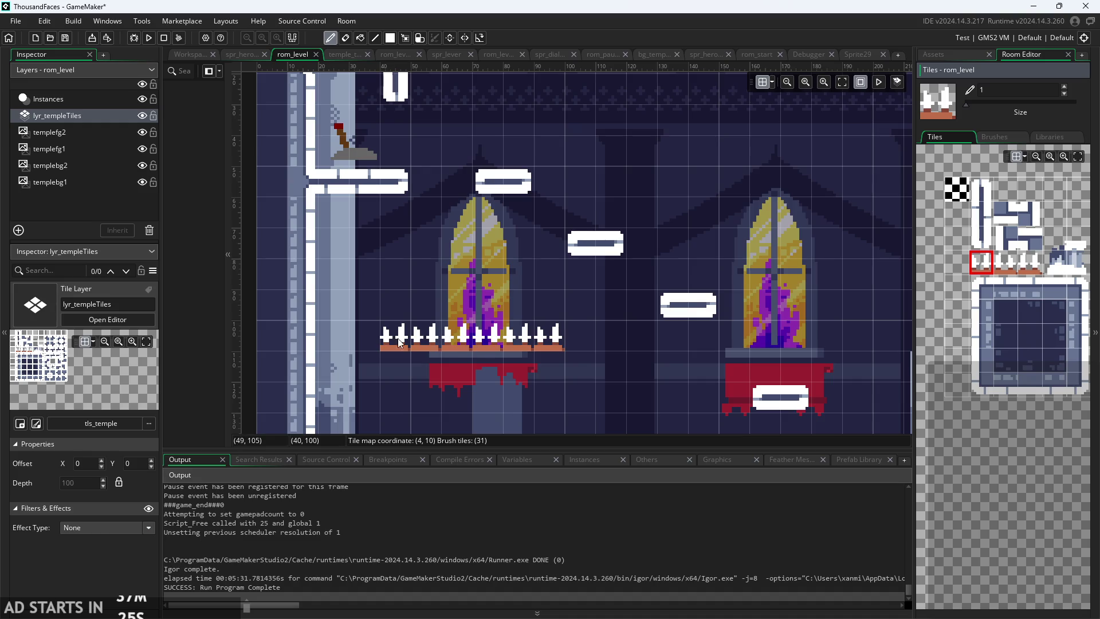
click(381, 341)
- Erase the ledge spikes and paint a spike row along the right-hand floor
scroll(380, 341, down, 2)
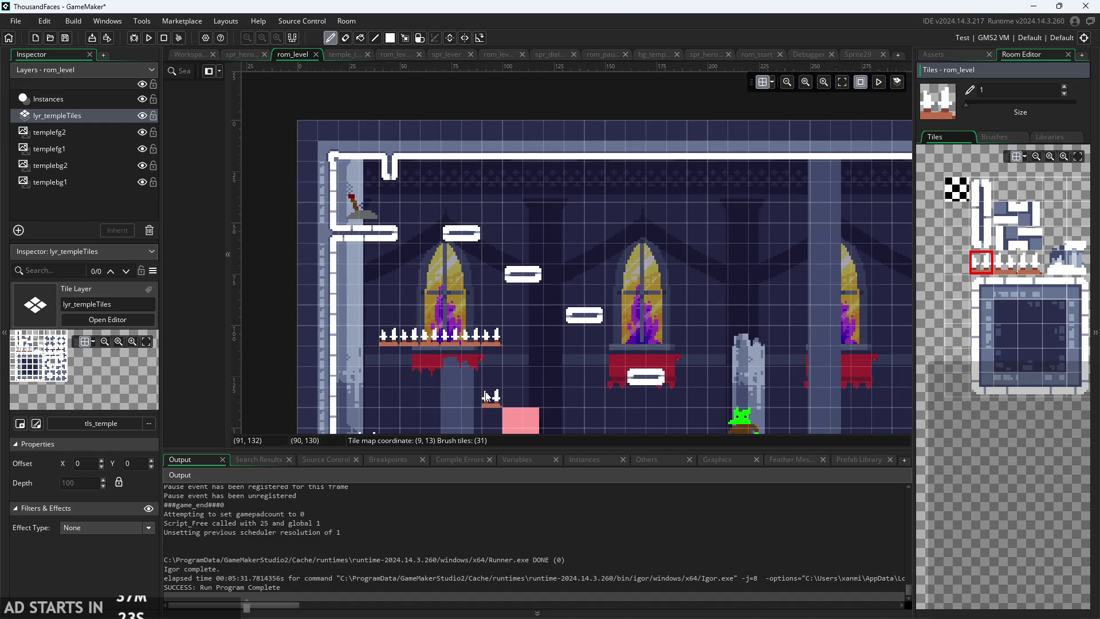
drag(384, 338, 493, 342)
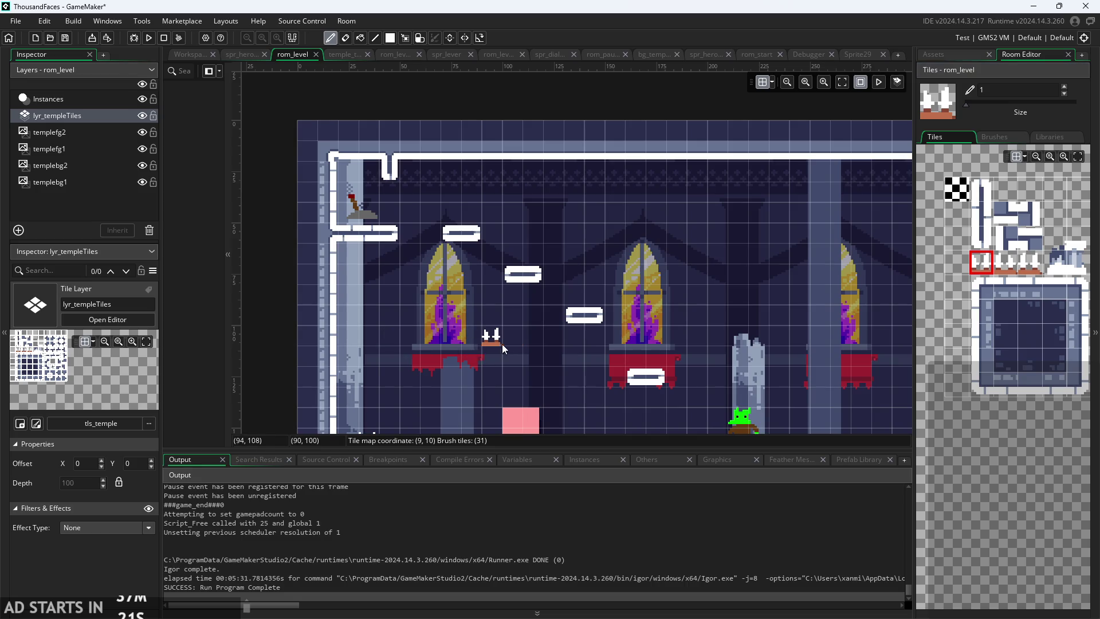
scroll(777, 390, down, 1)
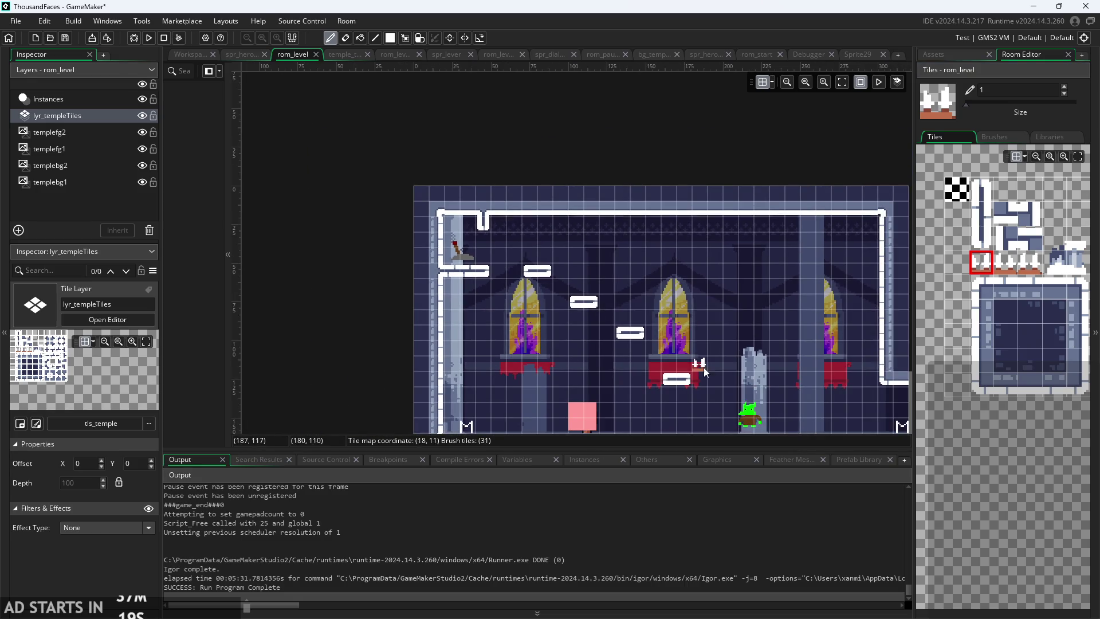
scroll(631, 327, down, 3)
scroll(537, 242, up, 2)
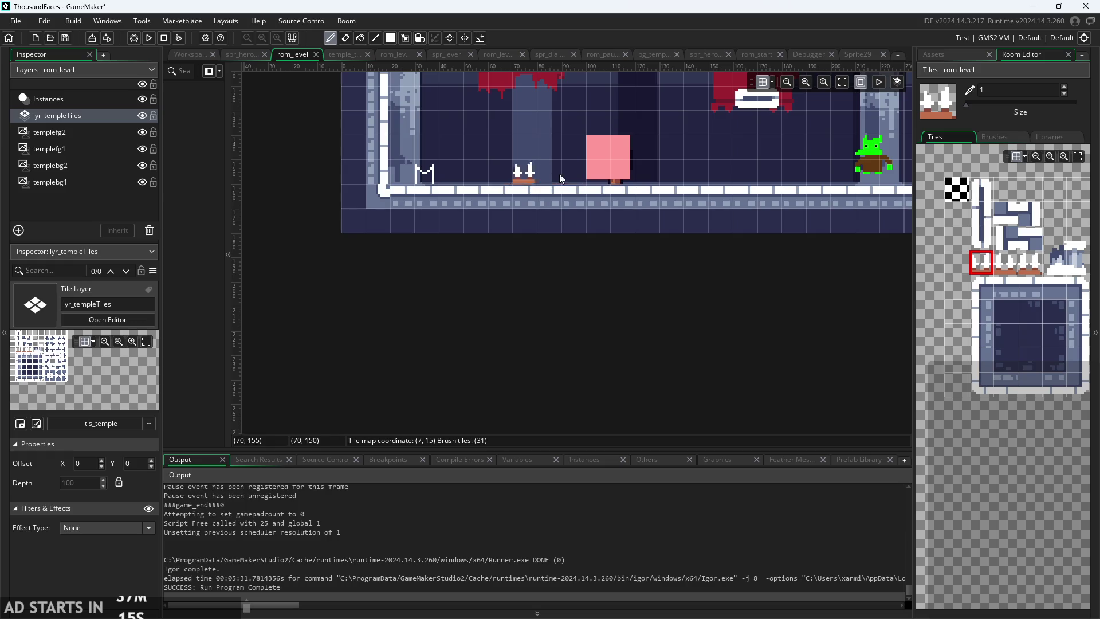
scroll(722, 180, down, 2)
scroll(772, 196, up, 2)
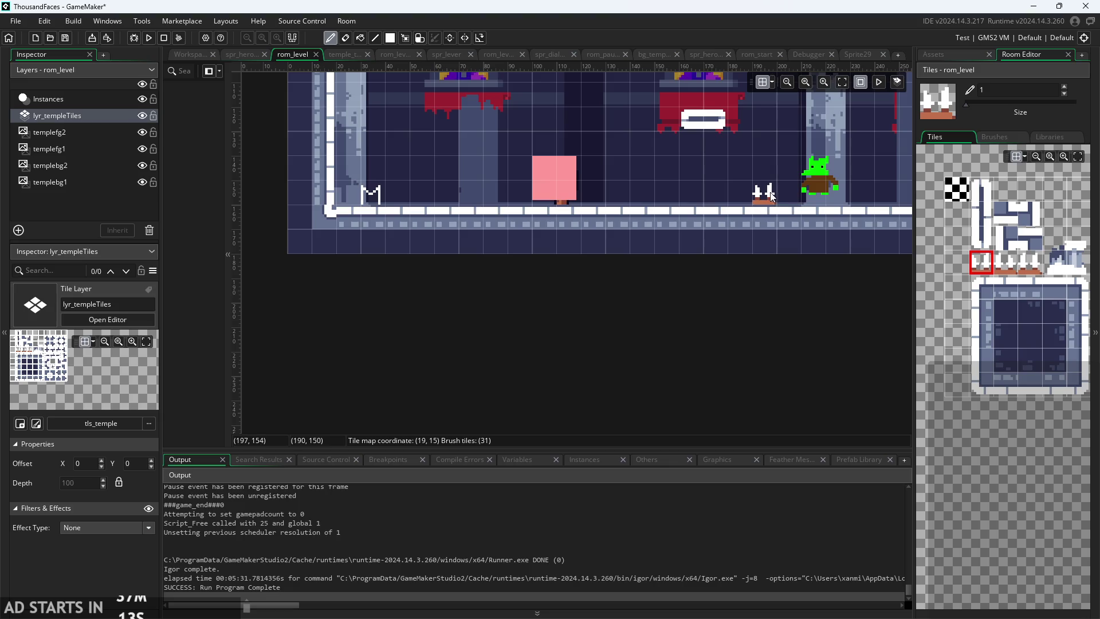
drag(771, 196, 868, 197)
click(125, 103)
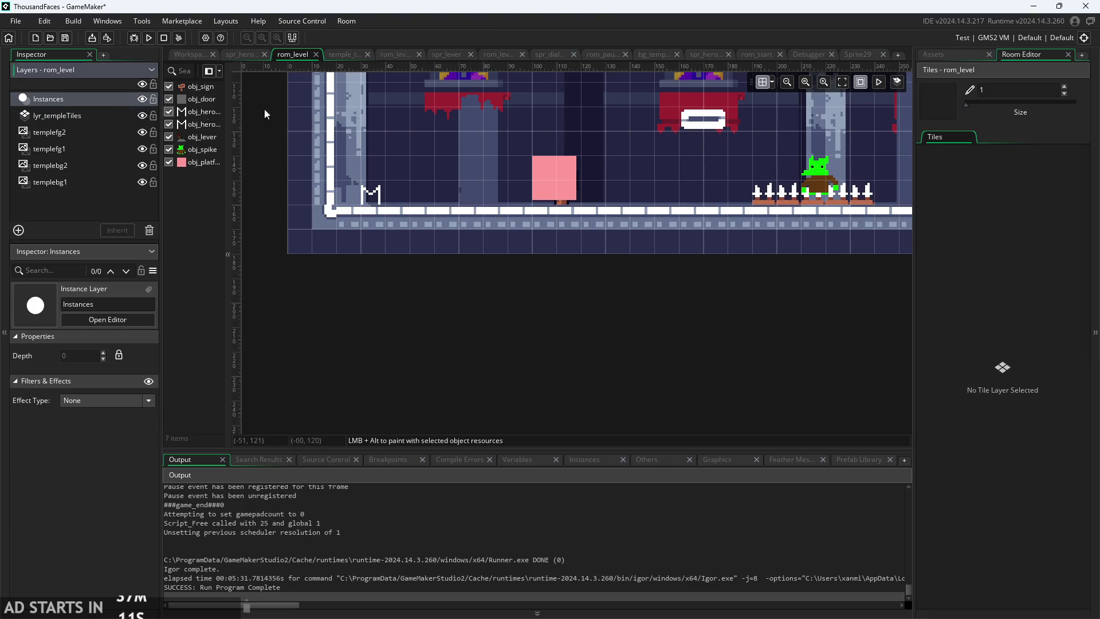
- Delete the green obj_spike instance from the Instances layer
click(818, 169)
key(Delete)
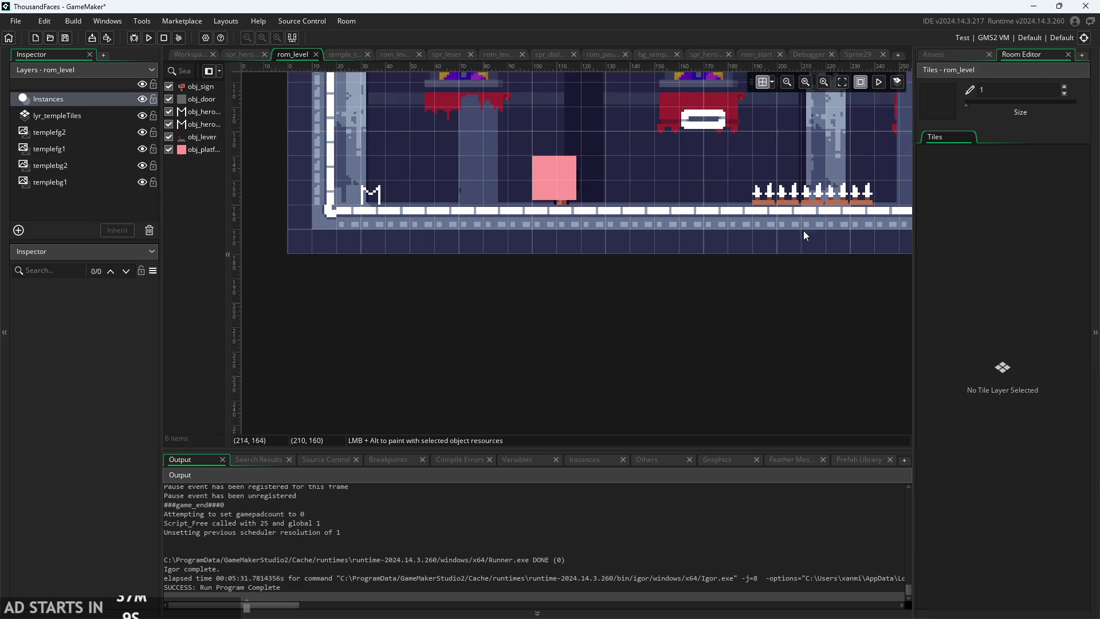
scroll(648, 427, down, 3)
- Run the game and choose Start on the title screen
click(928, 58)
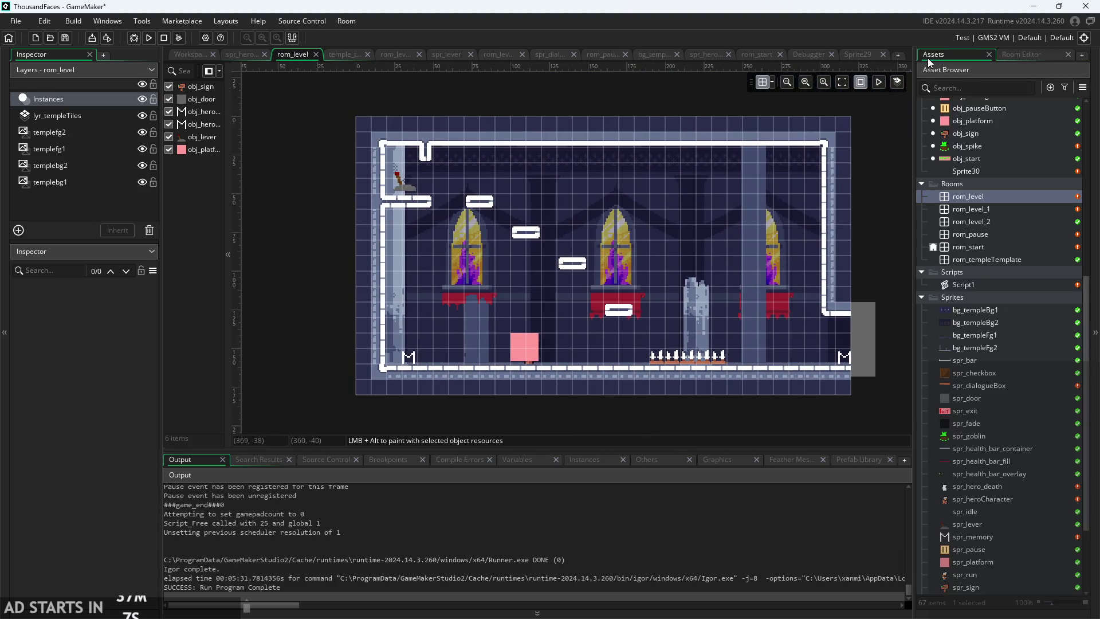
click(179, 55)
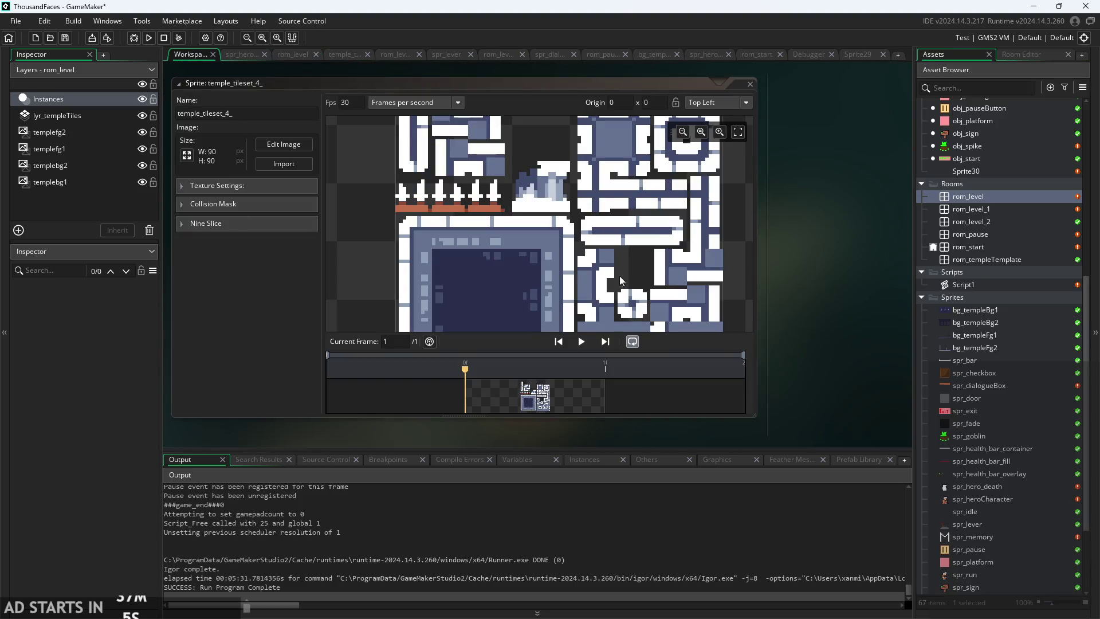
click(148, 38)
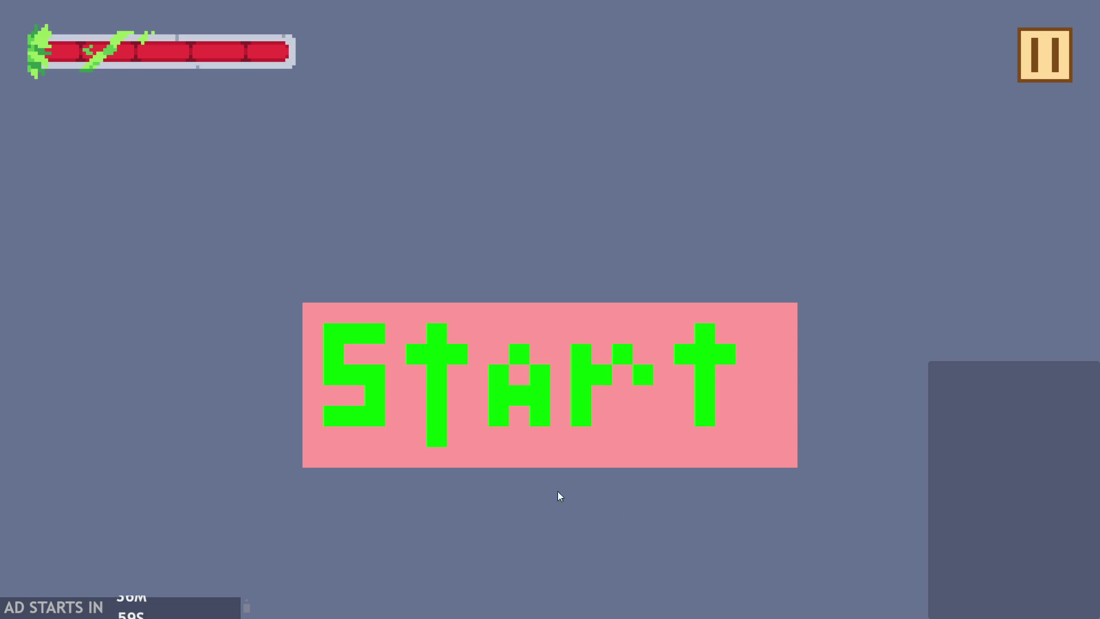
click(494, 400)
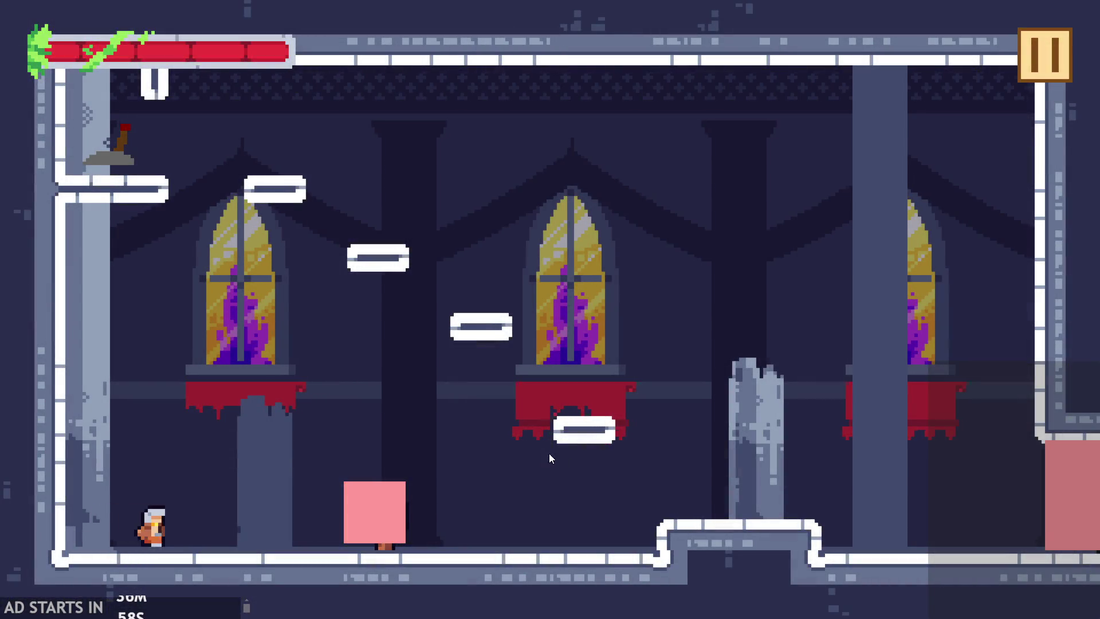
- Run right and jump onto the raised step, then pause and exit to the editor
key(Right)
key(space)
key(space)
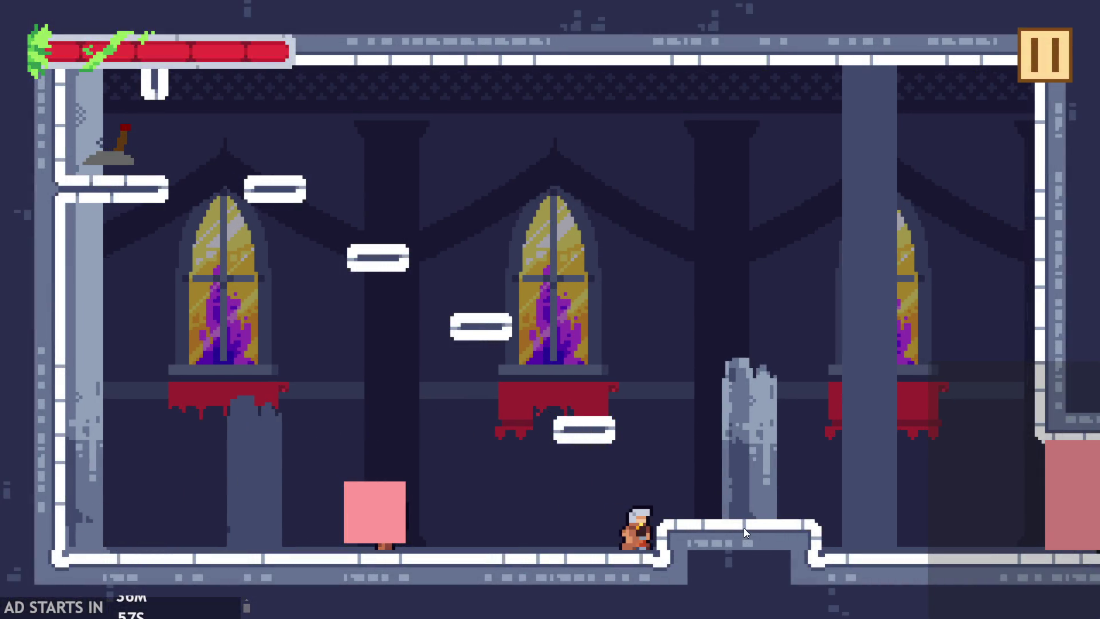
click(1044, 55)
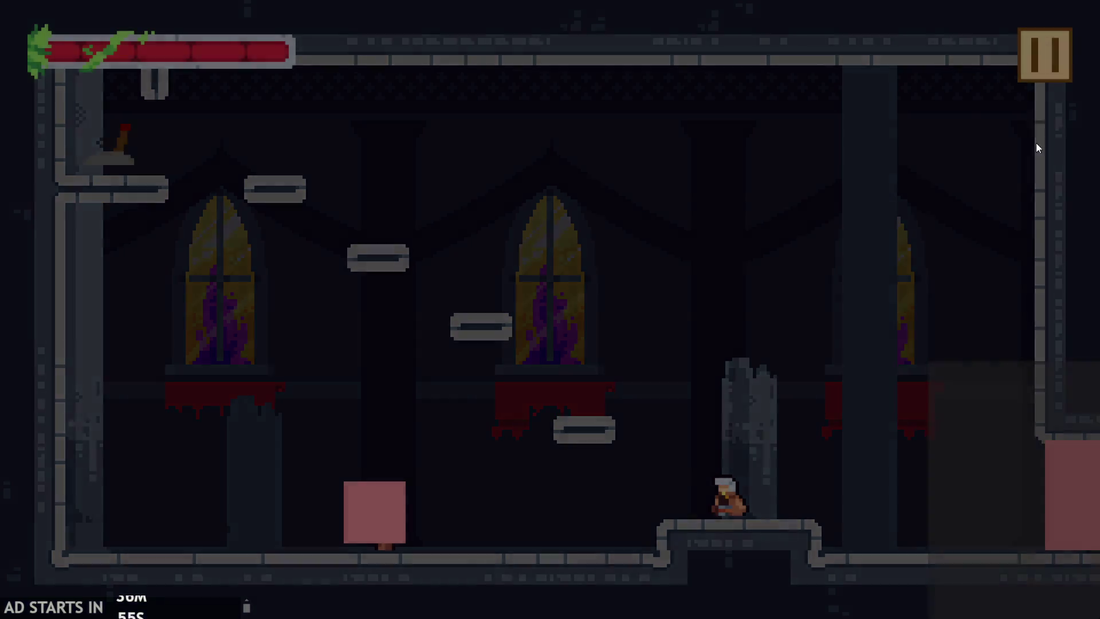
click(962, 530)
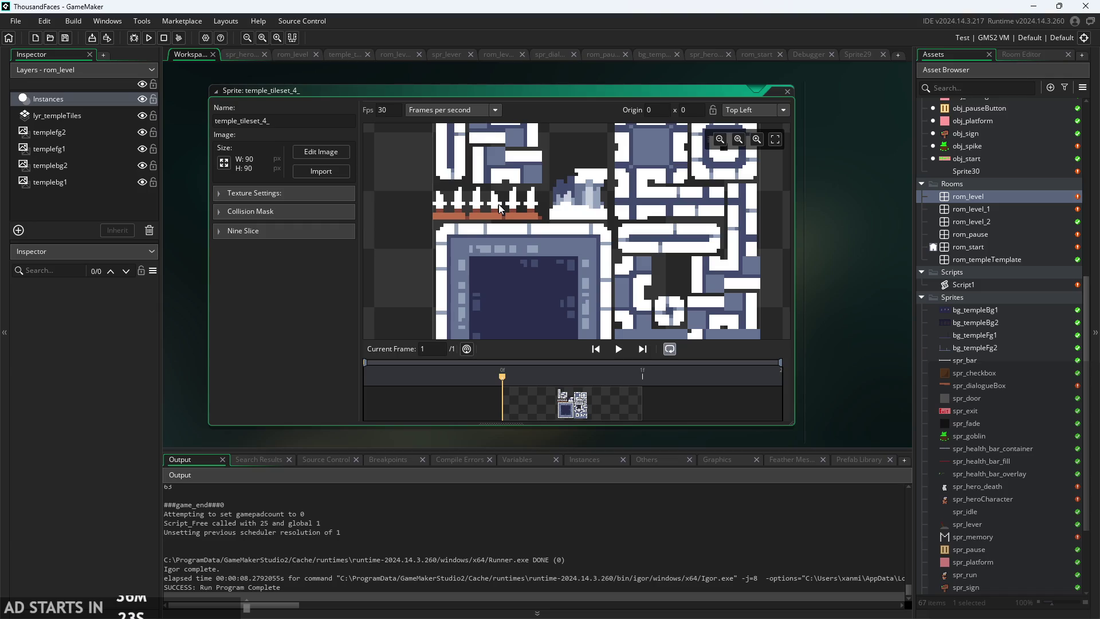
- Open Script1, scroll to the autotile bitmask code, and show the tilemap_get help popup
double_click(996, 285)
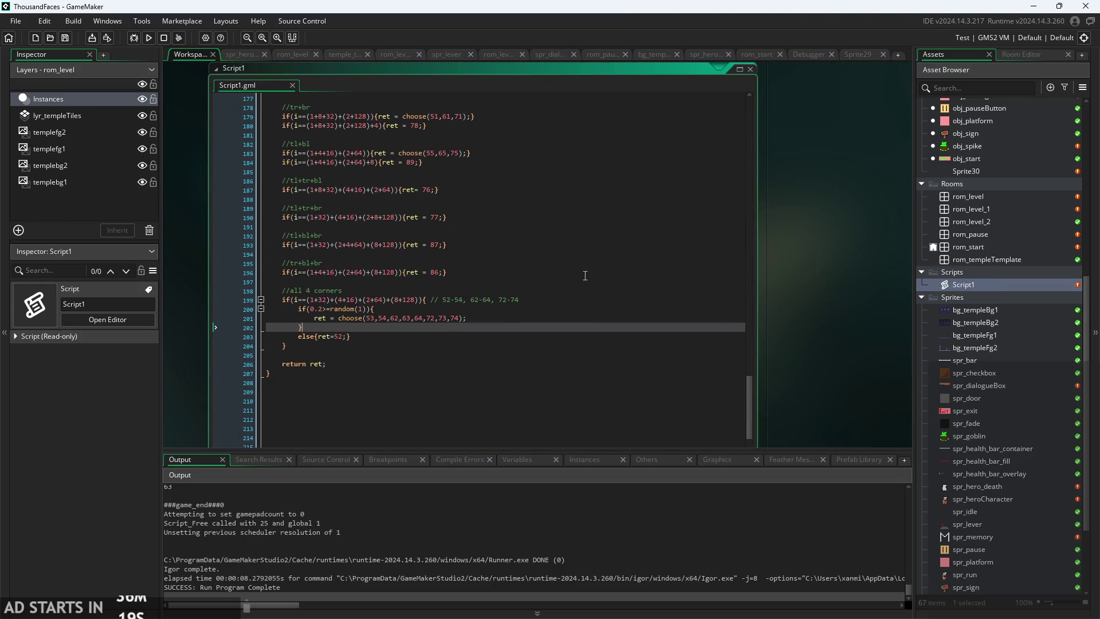
scroll(681, 324, up, 15)
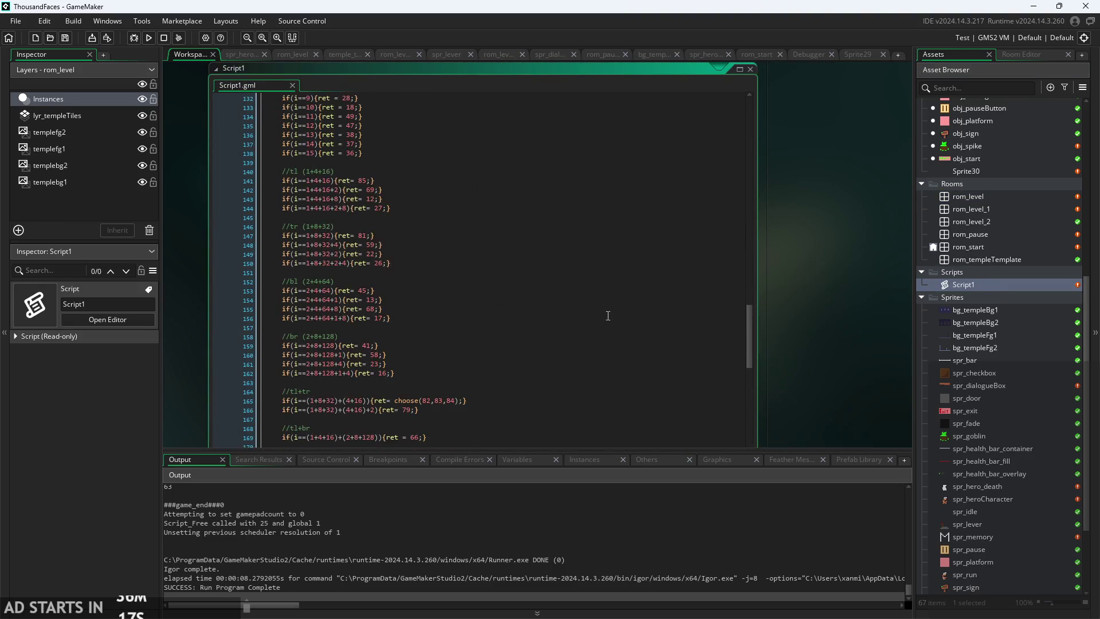
scroll(598, 311, up, 10)
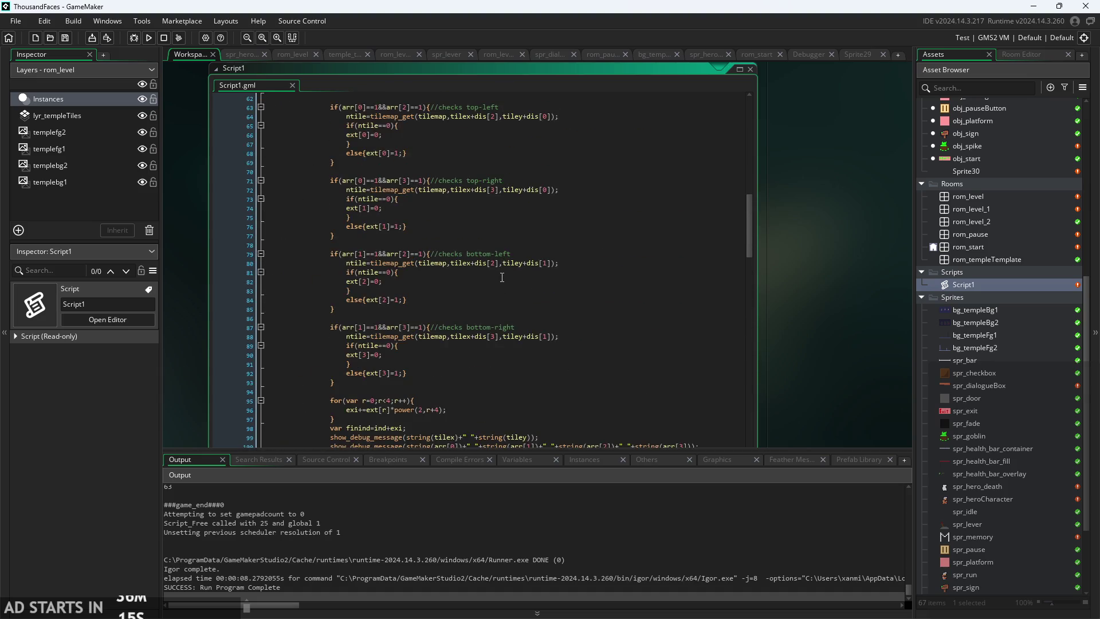
scroll(449, 269, up, 4)
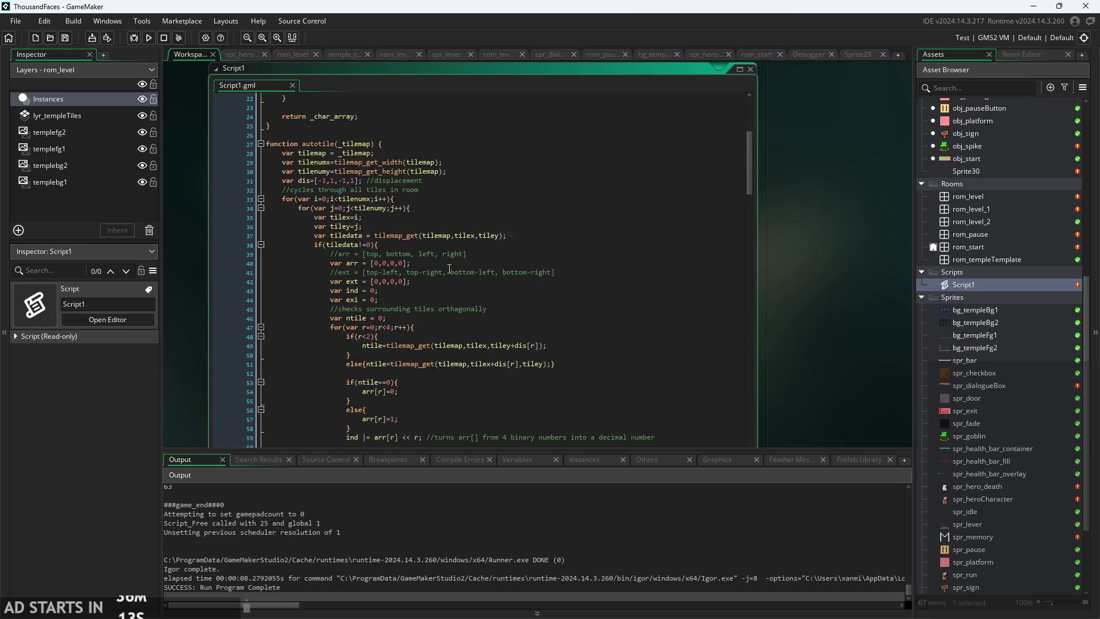
scroll(407, 295, up, 2)
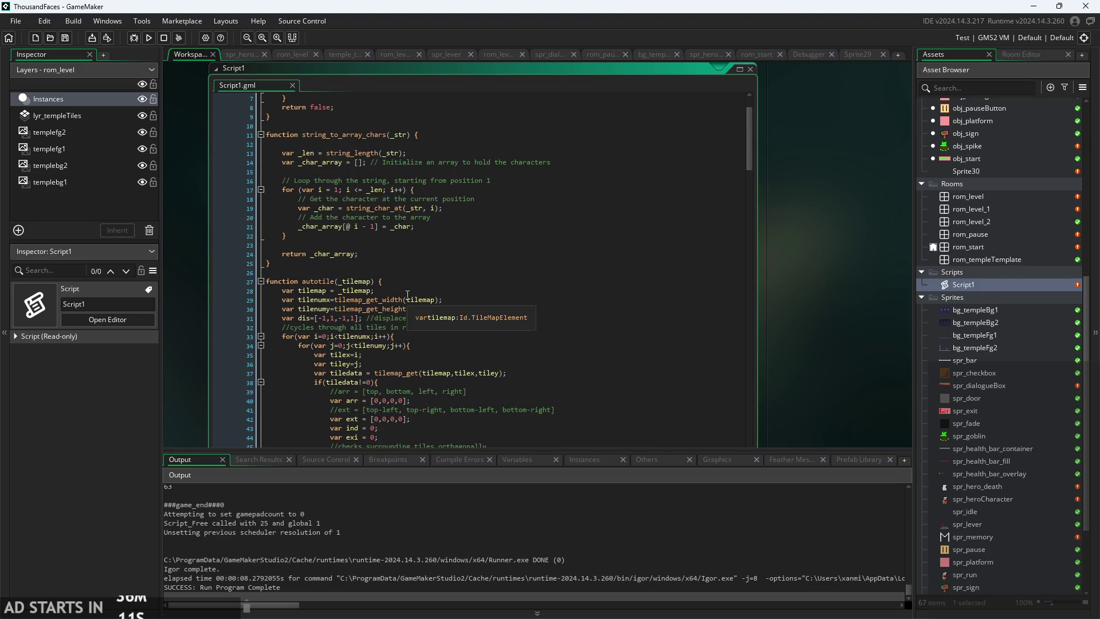
click(404, 290)
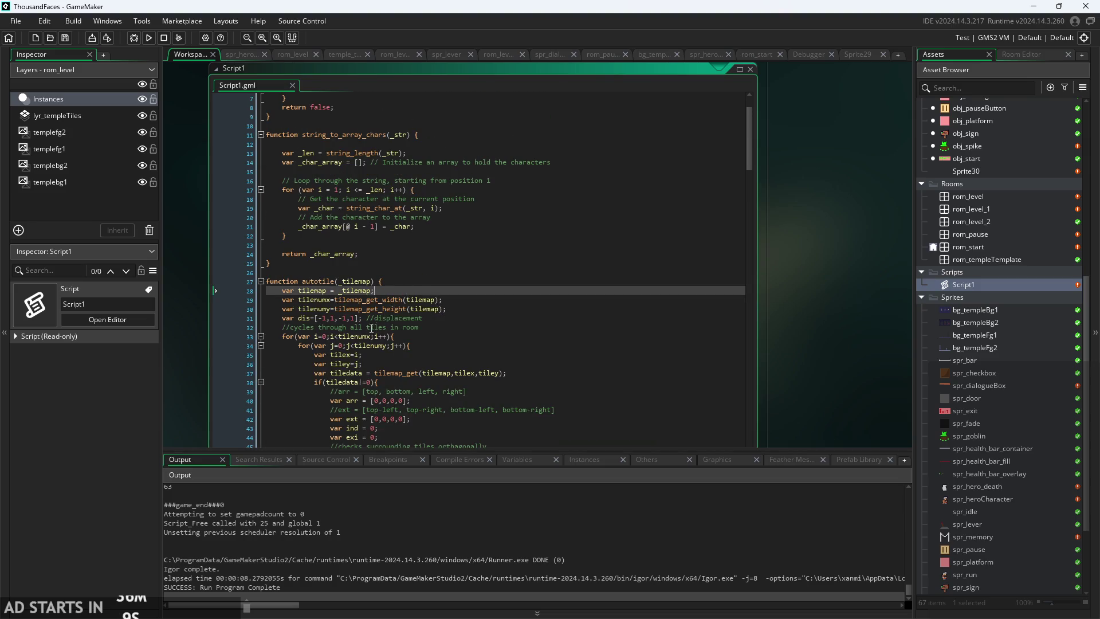
scroll(361, 337, up, 3)
scroll(442, 310, down, 9)
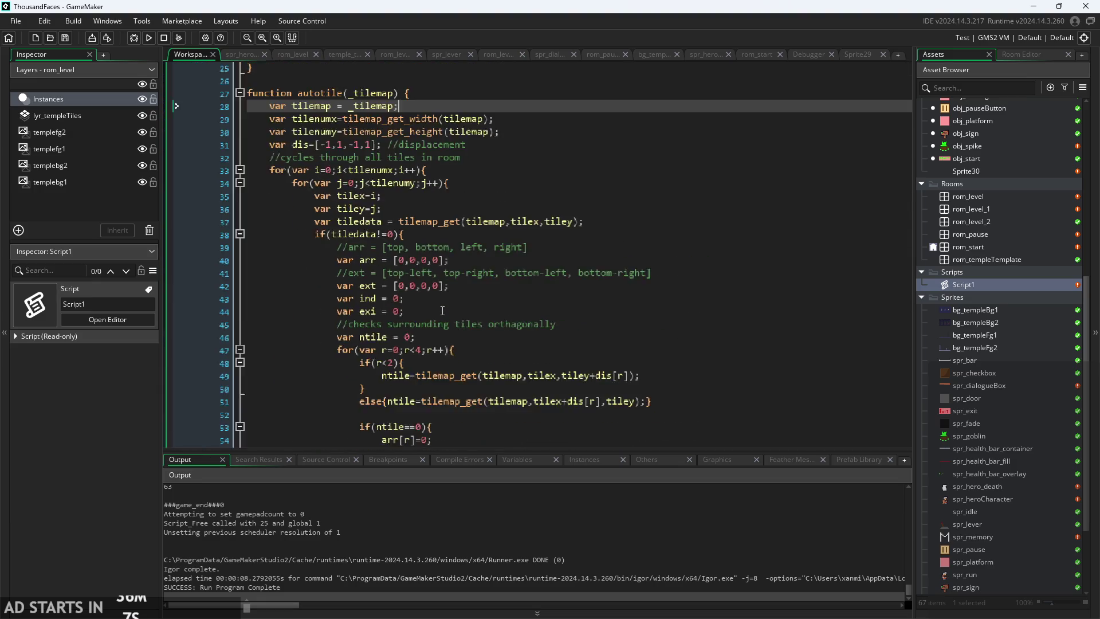
scroll(462, 435, up, 2)
scroll(375, 291, down, 4)
scroll(447, 331, up, 2)
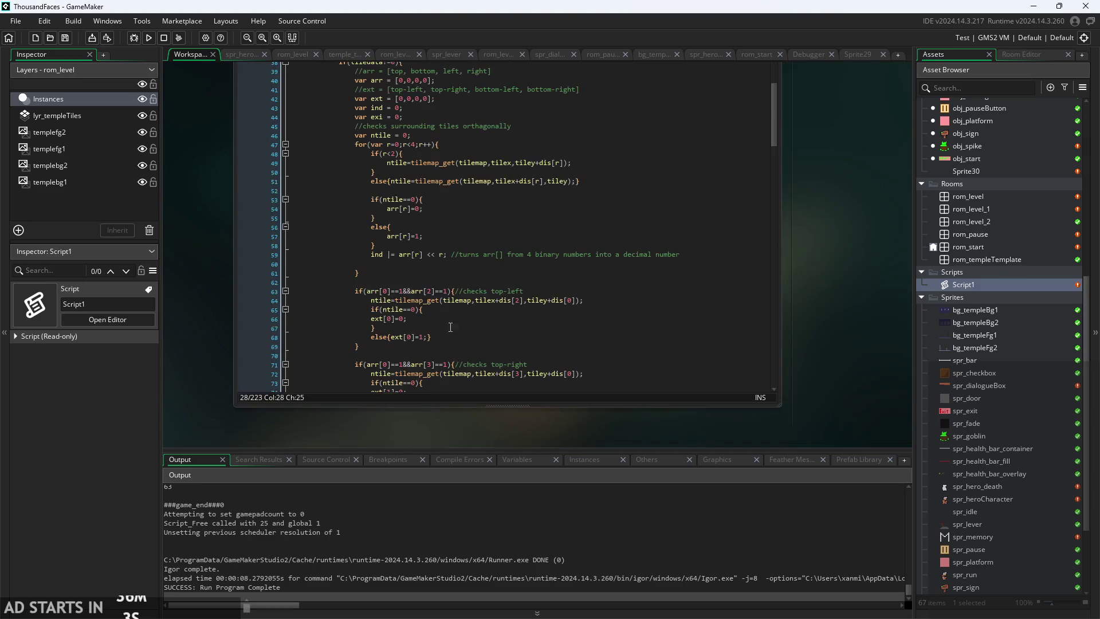
scroll(370, 255, up, 1)
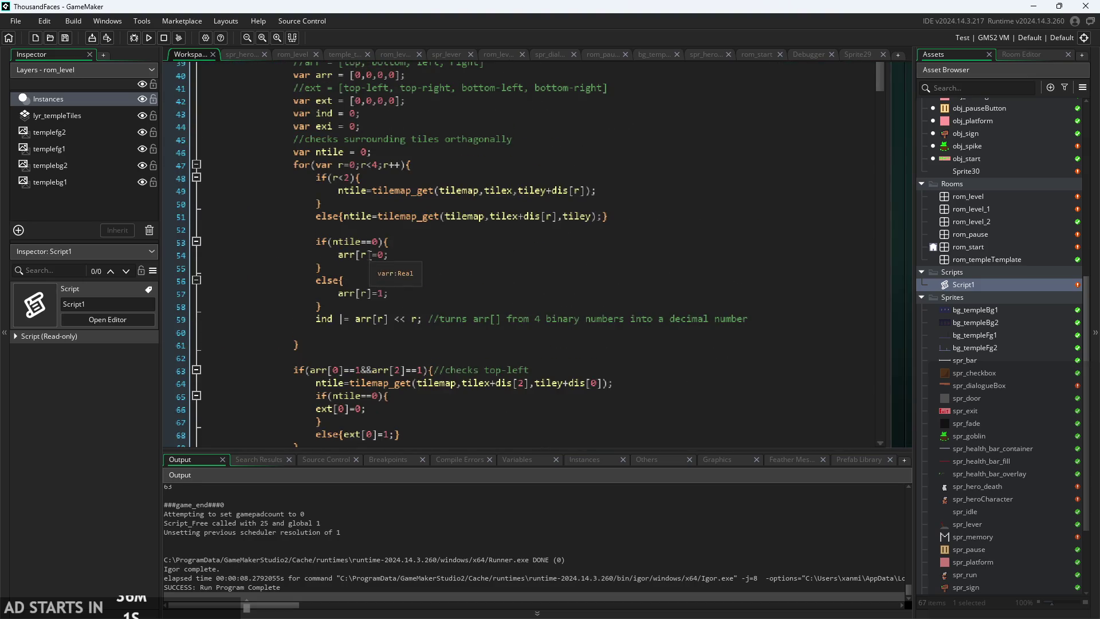
scroll(421, 275, up, 1)
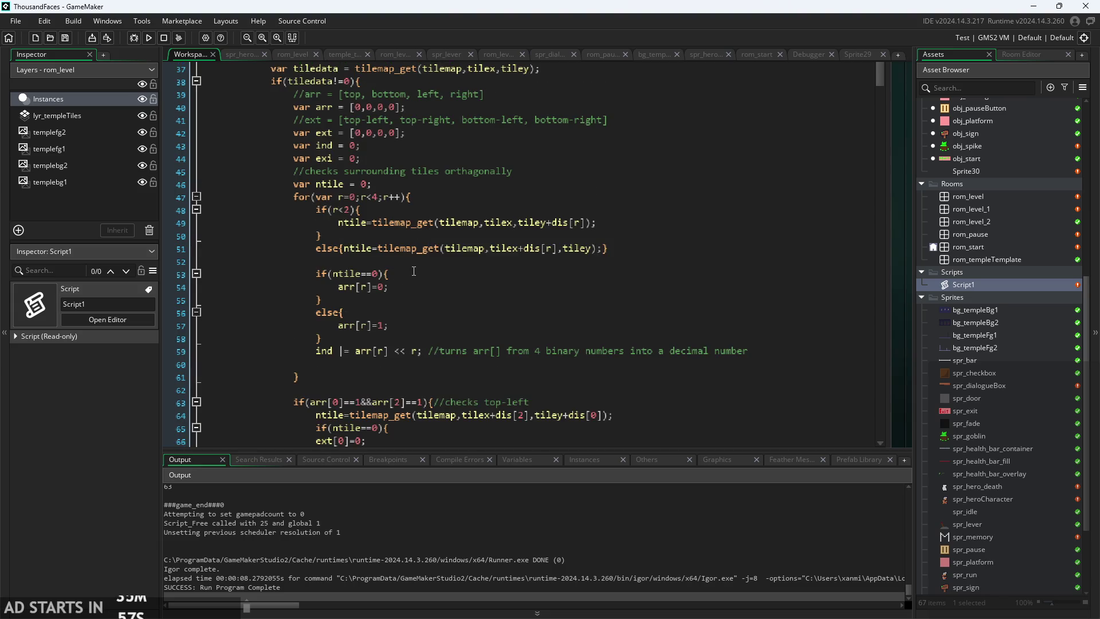
mouse_move(398, 244)
scroll(470, 254, up, 1)
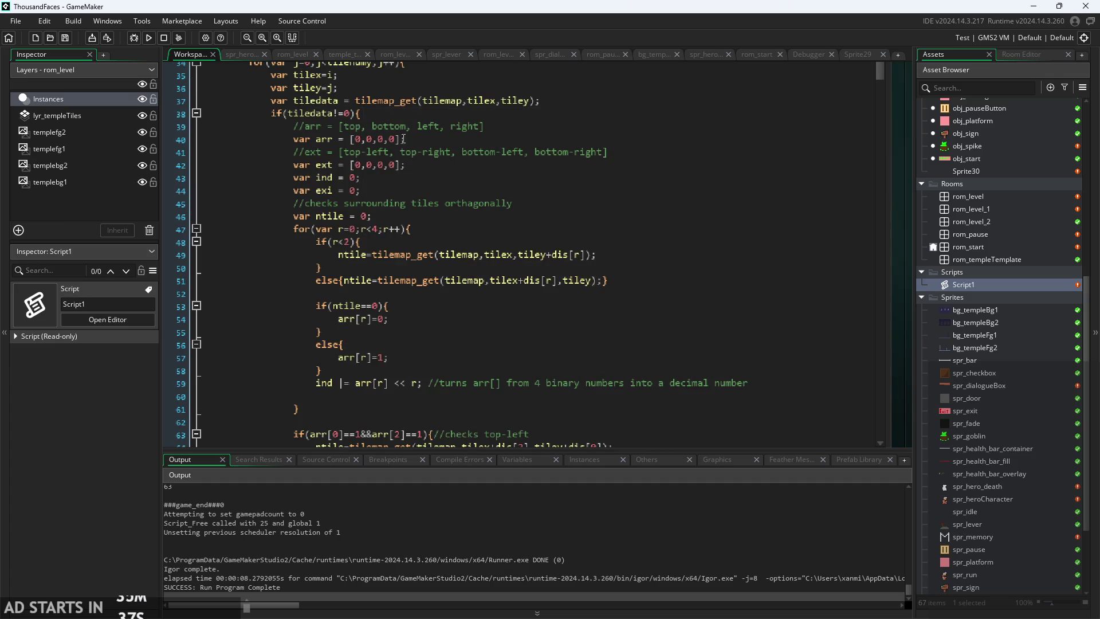
scroll(475, 275, up, 4)
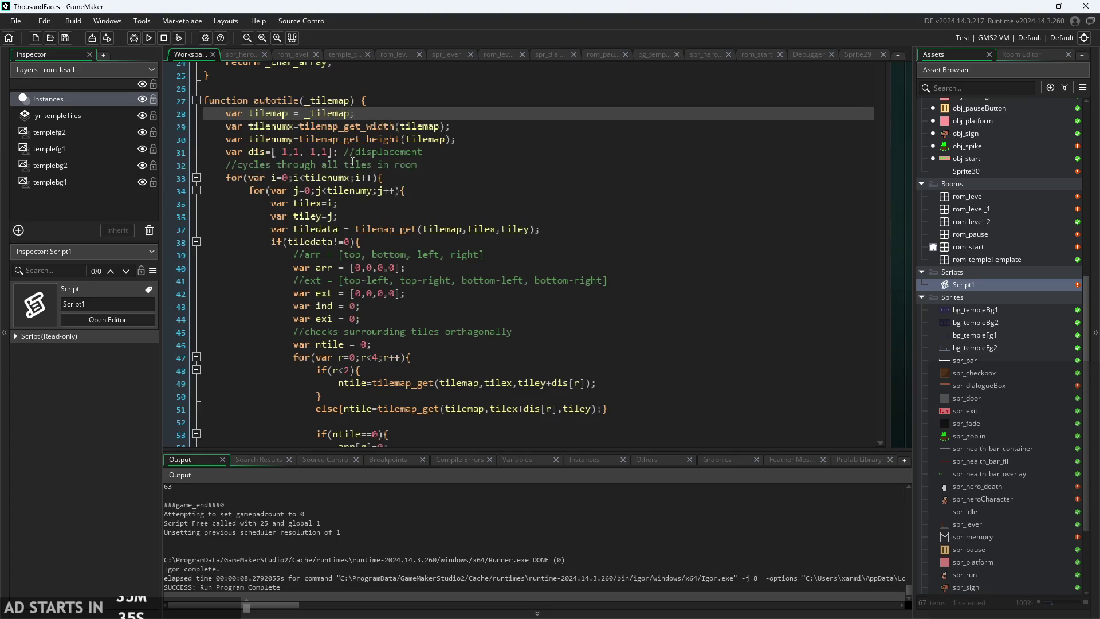
mouse_move(274, 114)
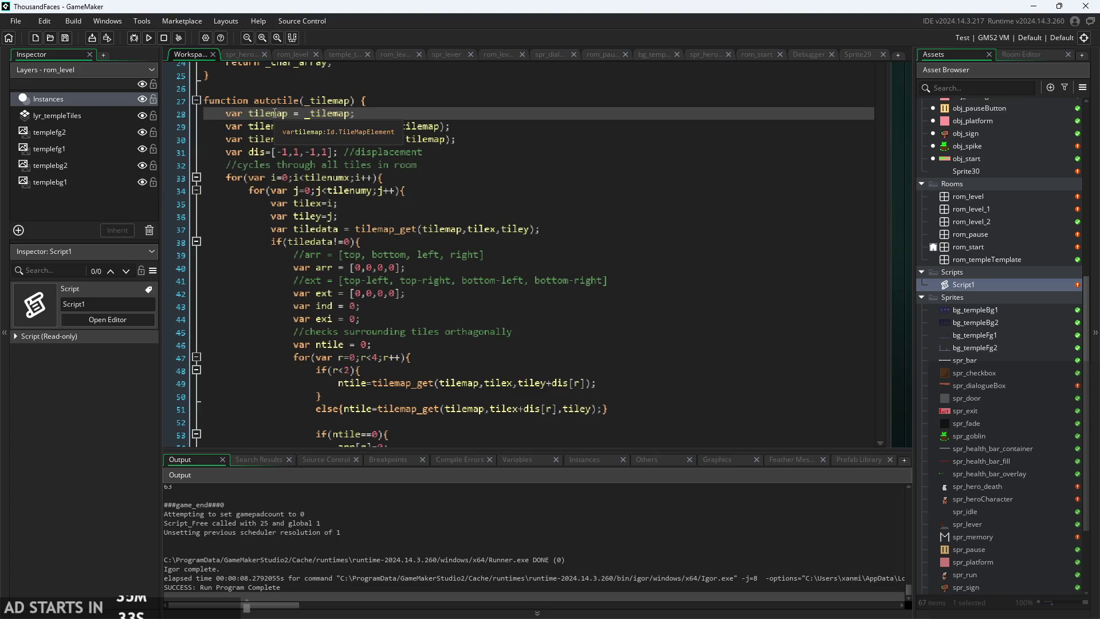
scroll(327, 164, down, 4)
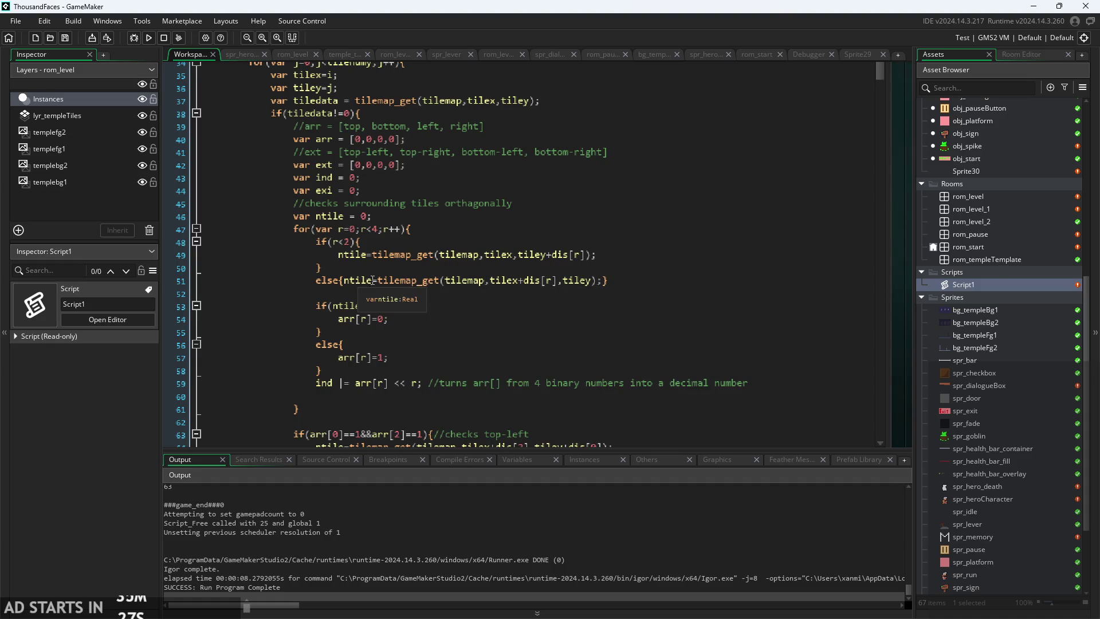
mouse_move(395, 278)
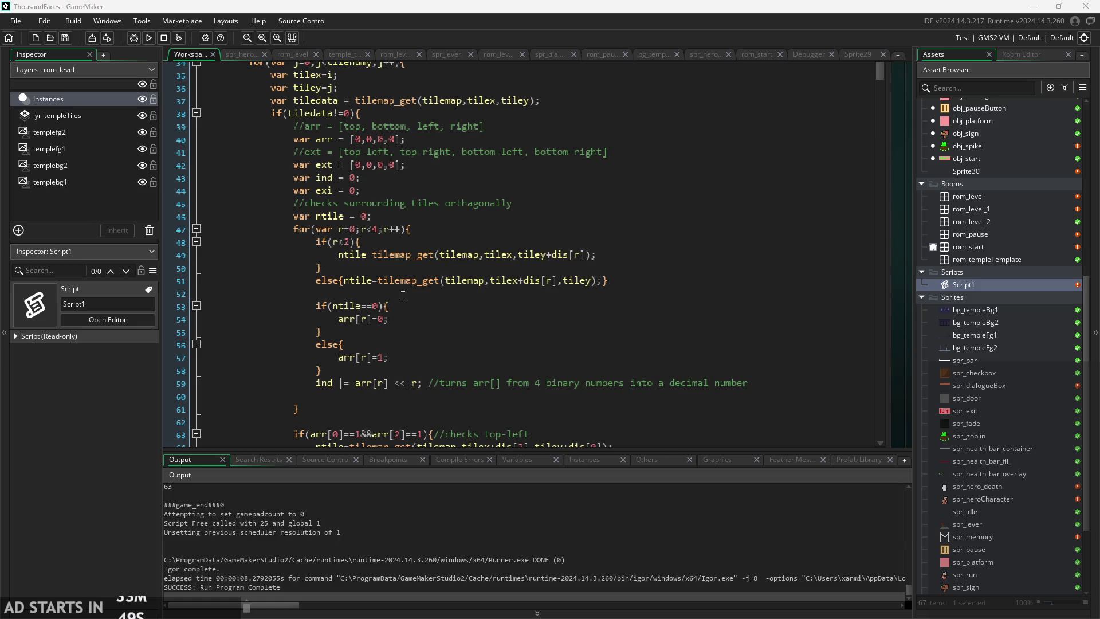
- Insert a new blank line after the ntile declaration on line 46
click(404, 294)
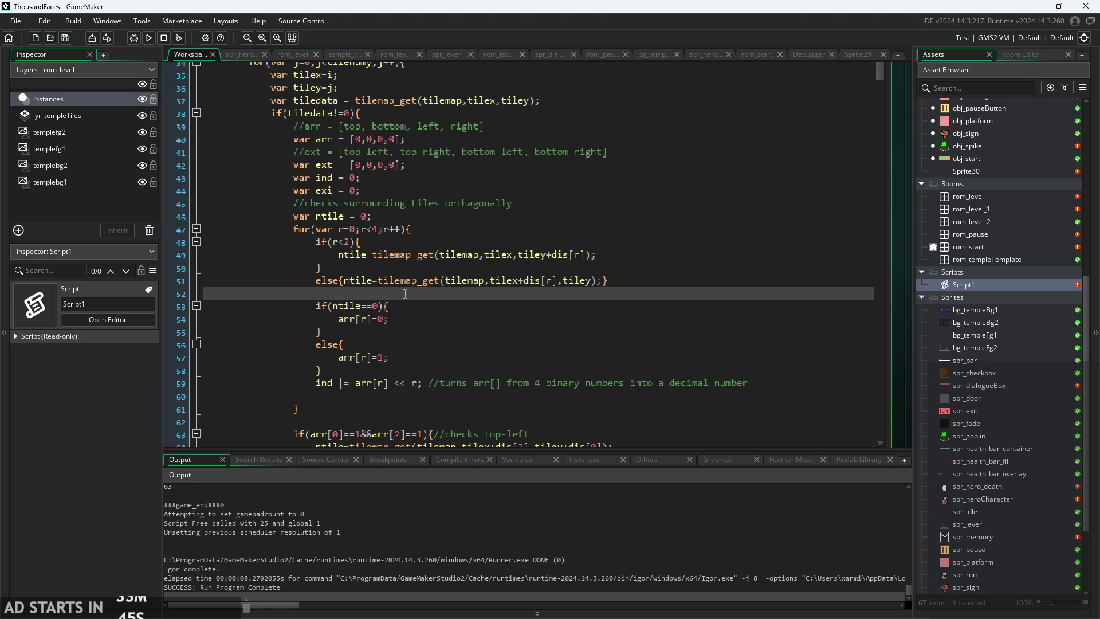
scroll(446, 294, down, 5)
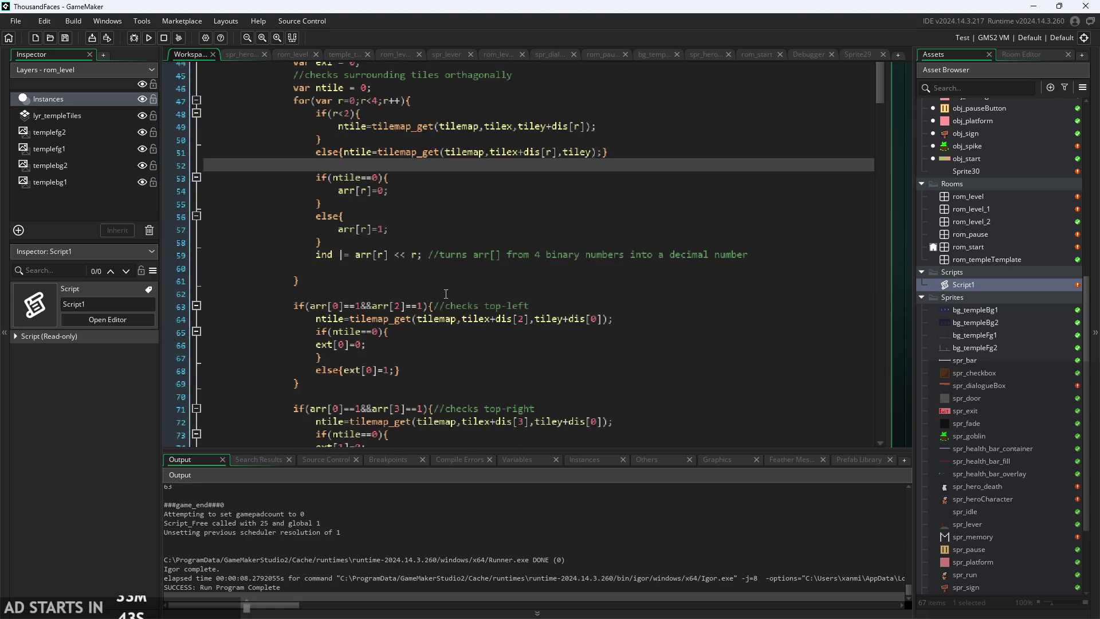
scroll(446, 294, up, 4)
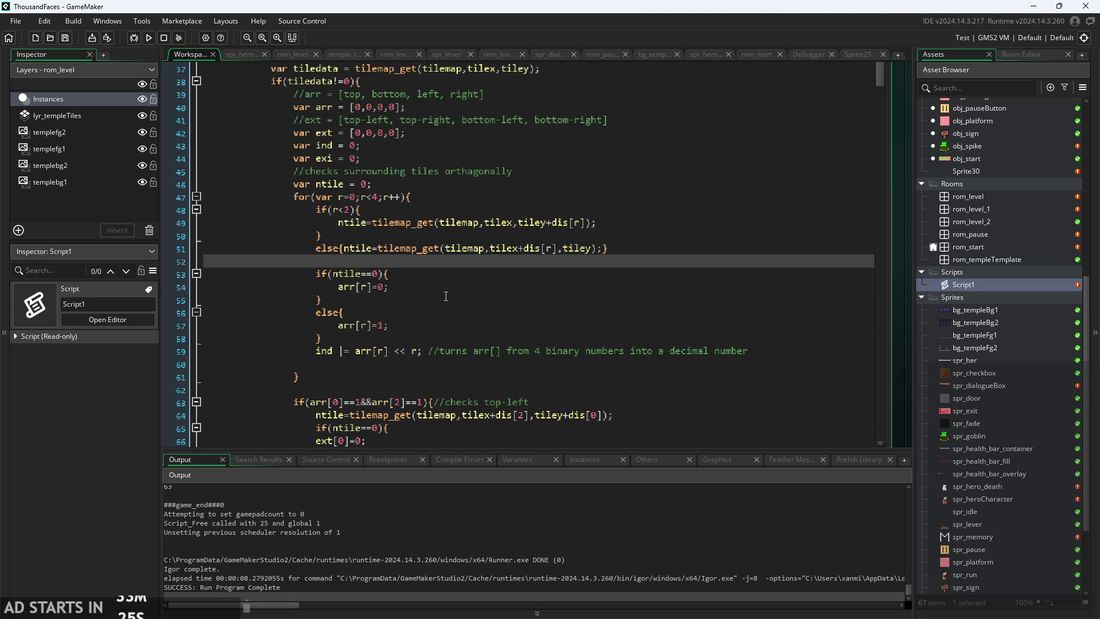
scroll(461, 237, up, 3)
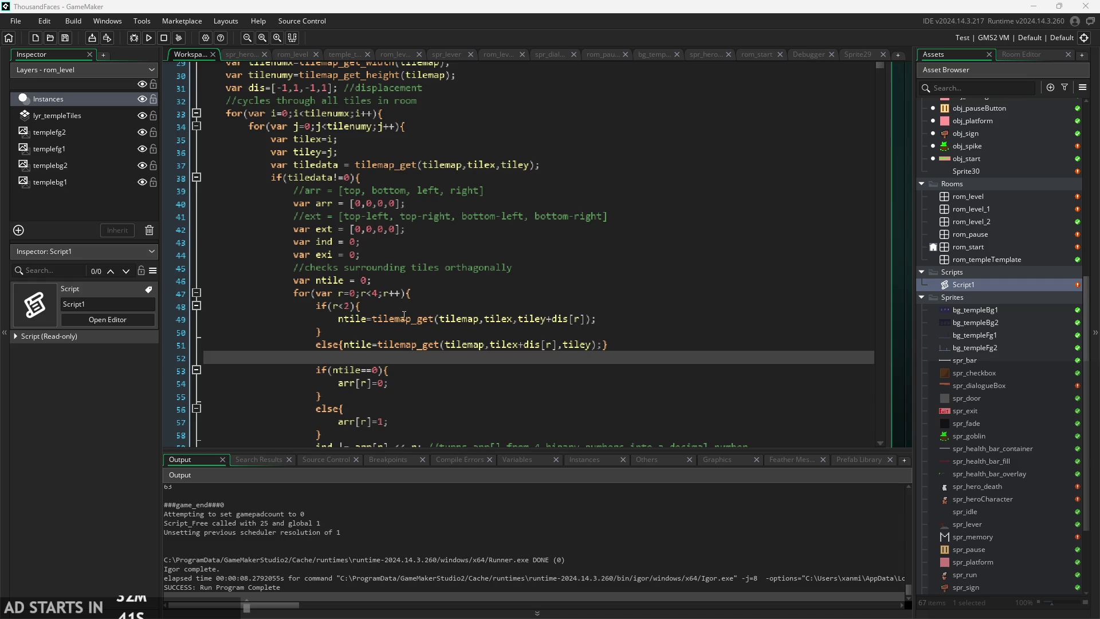
scroll(404, 316, up, 2)
ctrl+scroll(404, 316, up, 2)
click(422, 245)
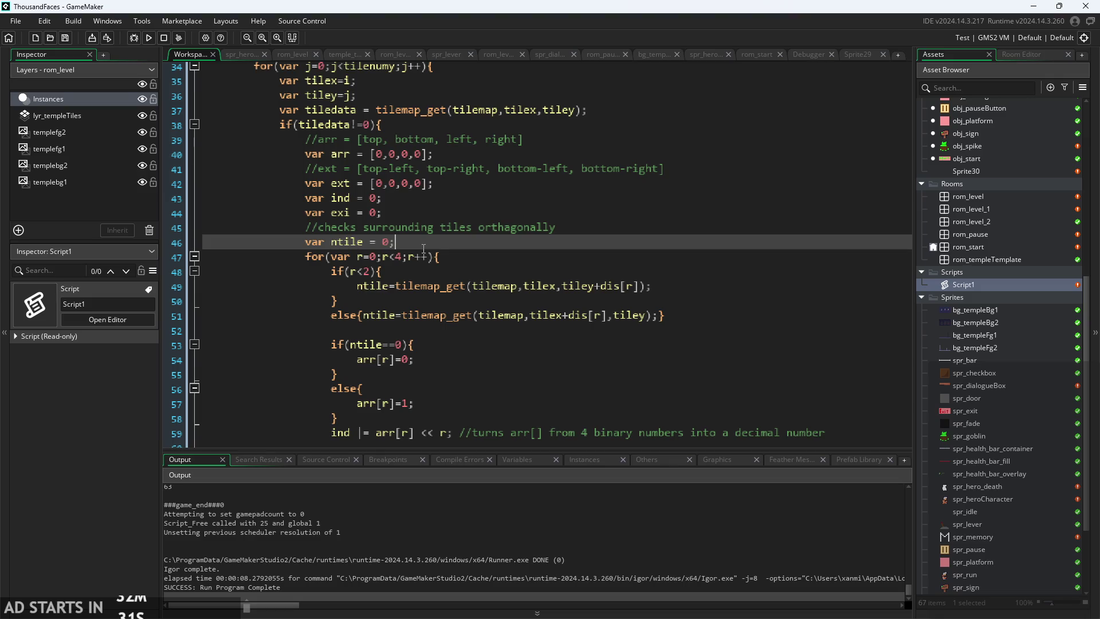
key(Return)
- Type the start of the condition if(tilemap_get_mask(tiledata)!=, taking tiledata from autocomplete
text(if()
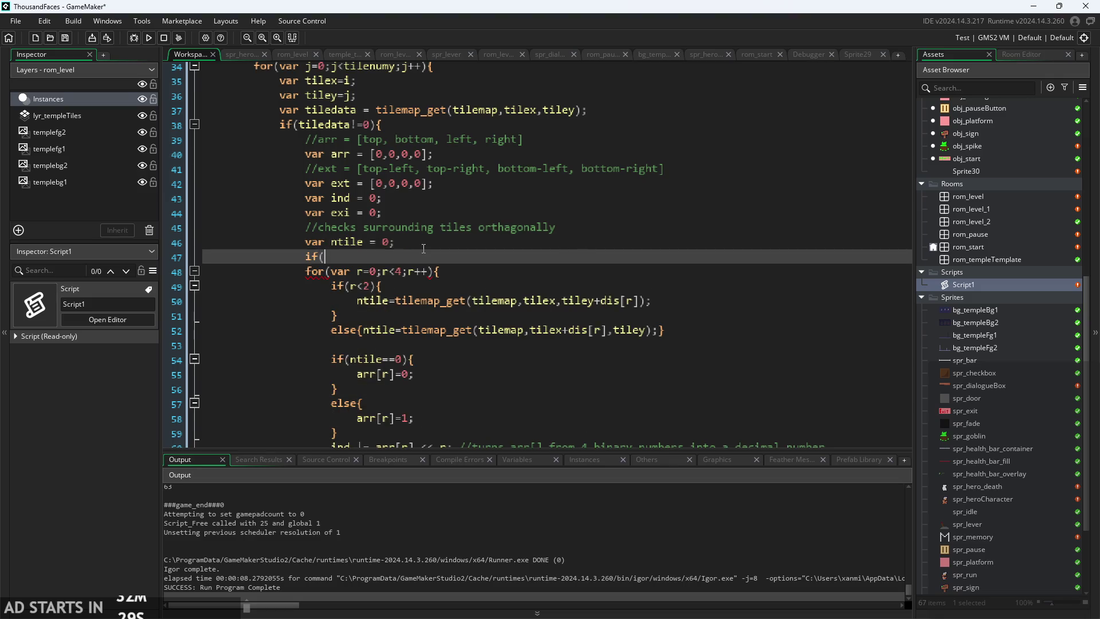
text(tilemap_get_mask()
key(Escape)
text(tileda)
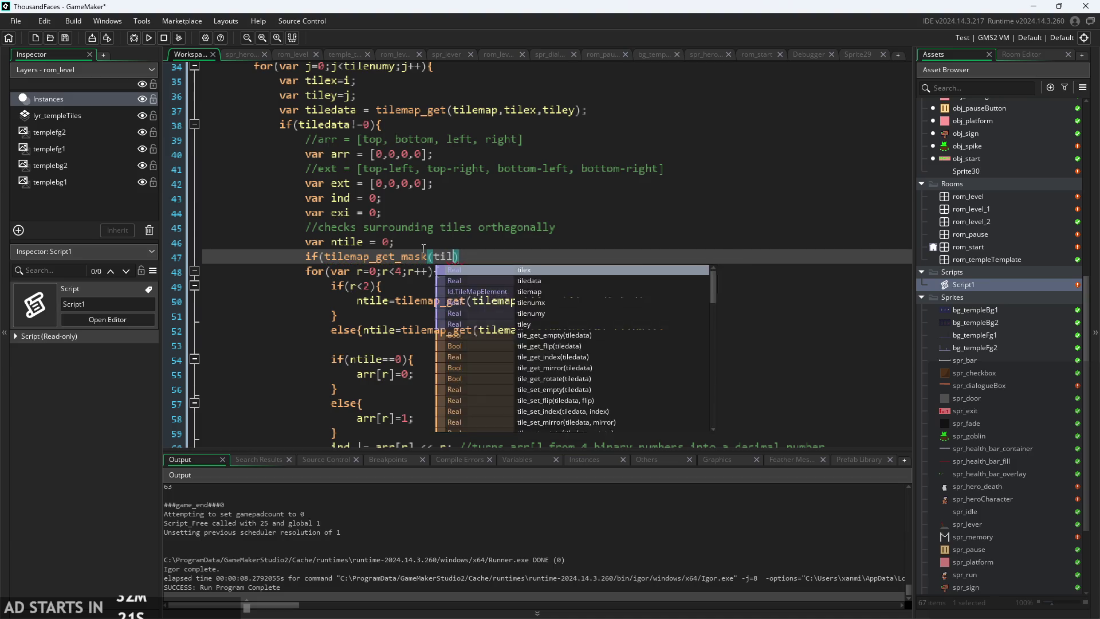
key(Escape)
text(eda)
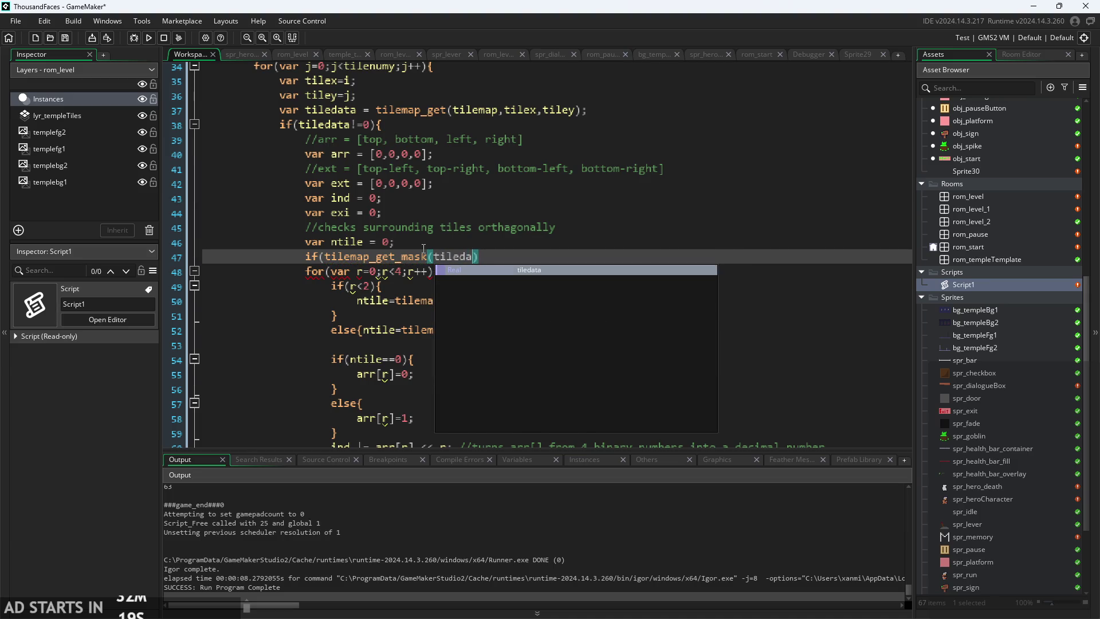
key(Return)
key(Right)
text(!=)
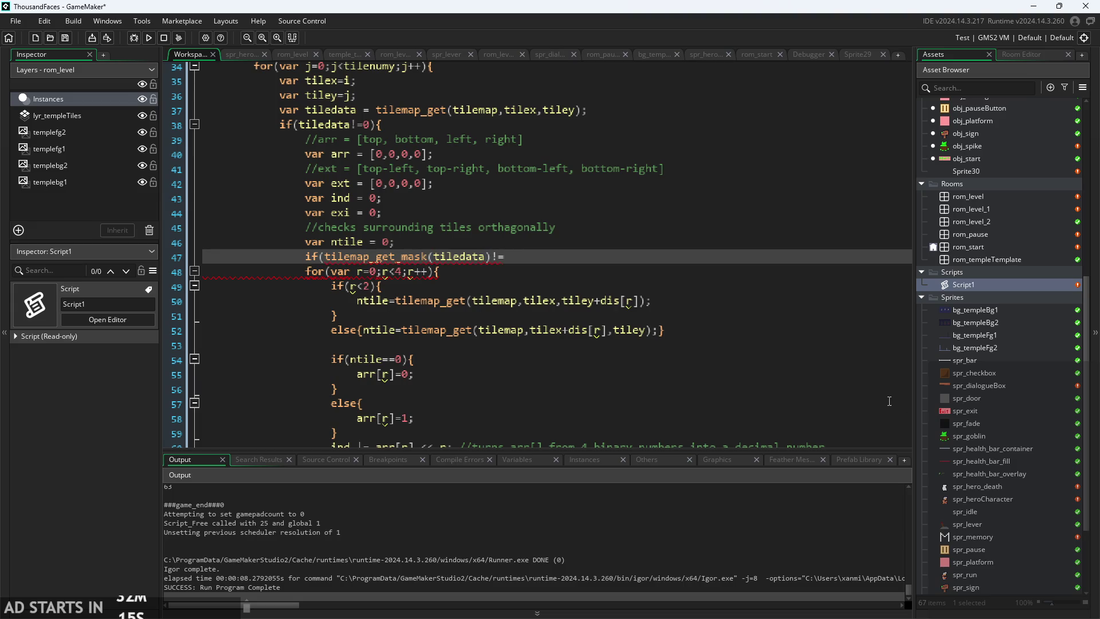
scroll(981, 418, down, 3)
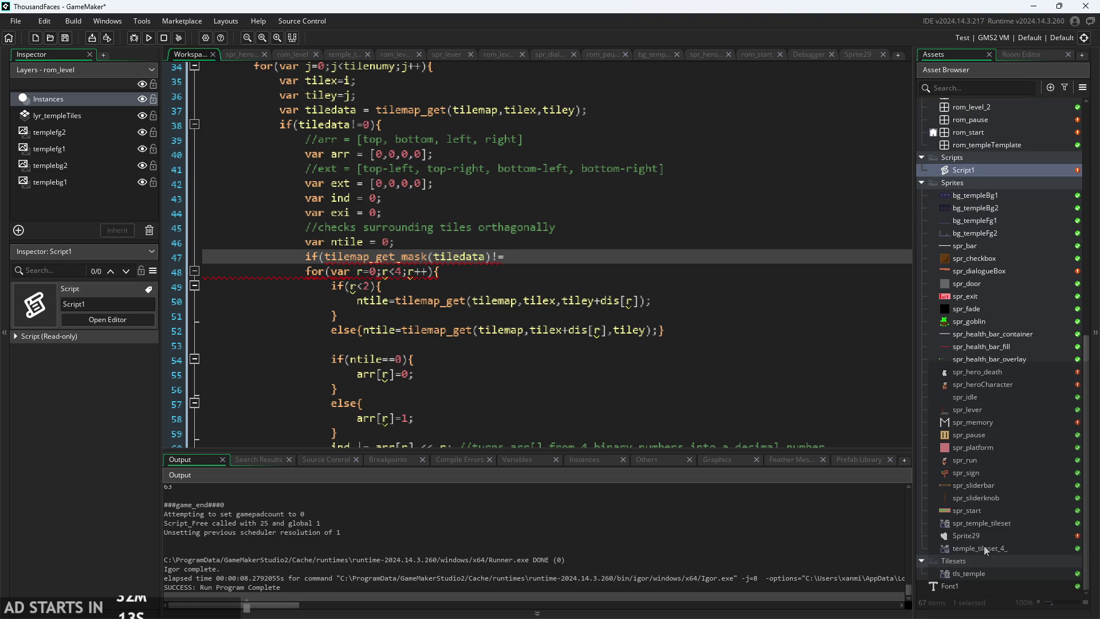
double_click(989, 527)
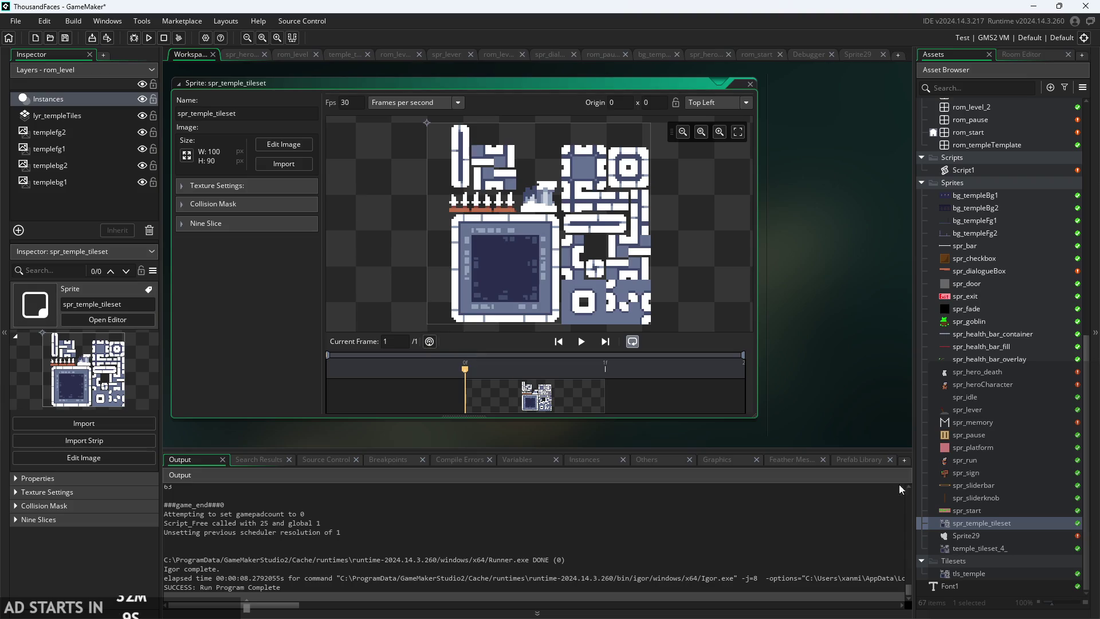
double_click(966, 574)
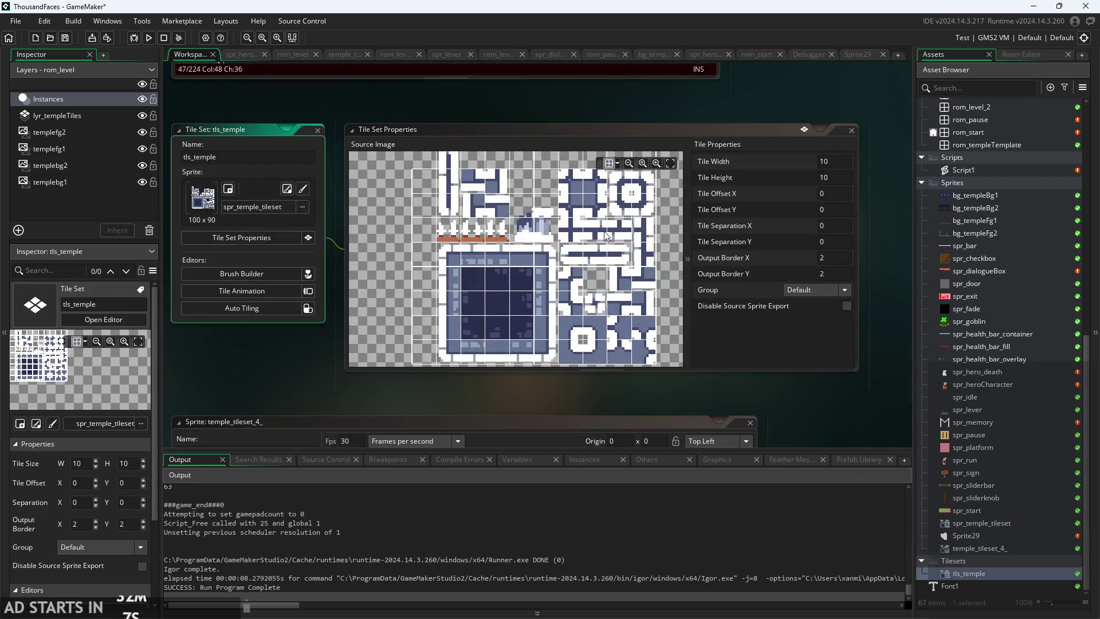
click(643, 233)
scroll(628, 198, up, 1)
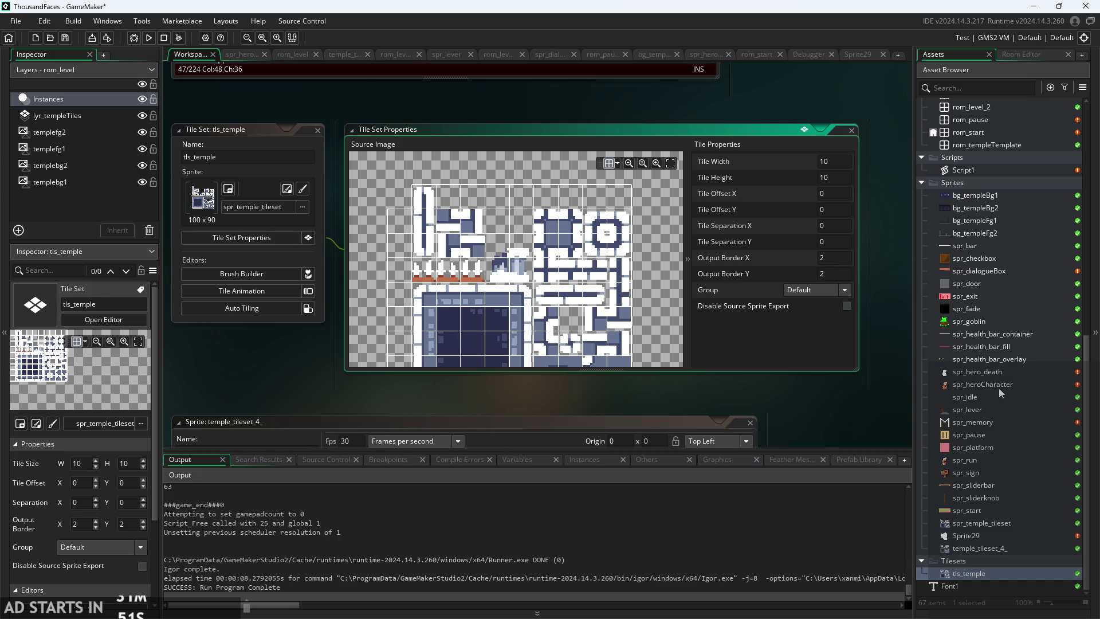
double_click(1001, 173)
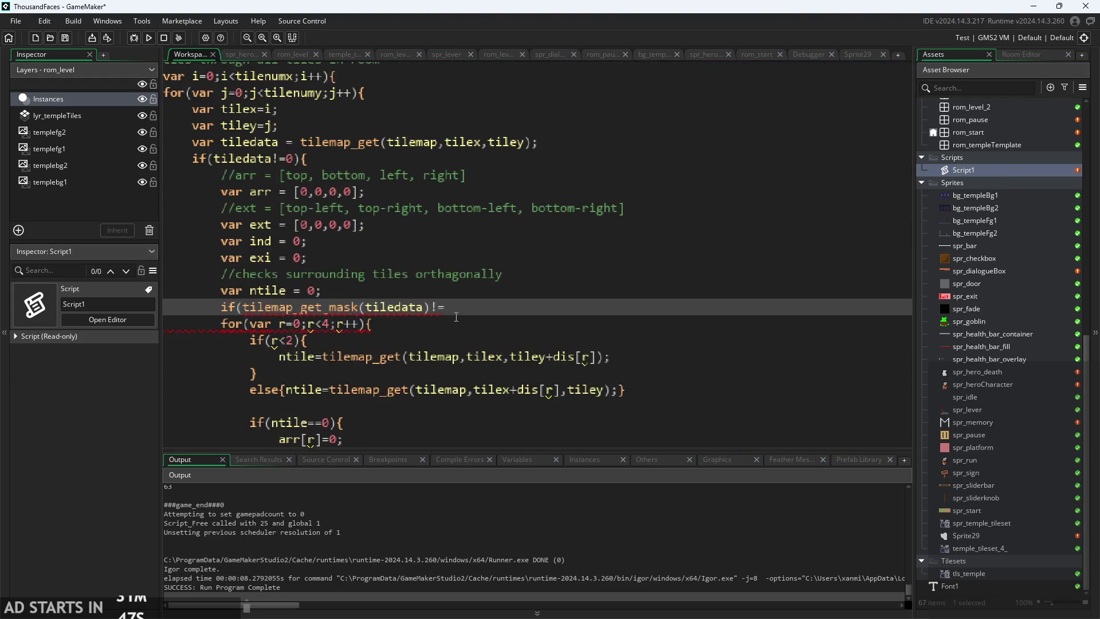
- Extend the condition to compare tilemap_get_mask(tiledata) against 31, 32 and 33
text(31)
text())
key(shift+Left)
key(shift+Left)
key(shift+Left)
key(shift+Left)
key(shift+Left)
key(shift+Left)
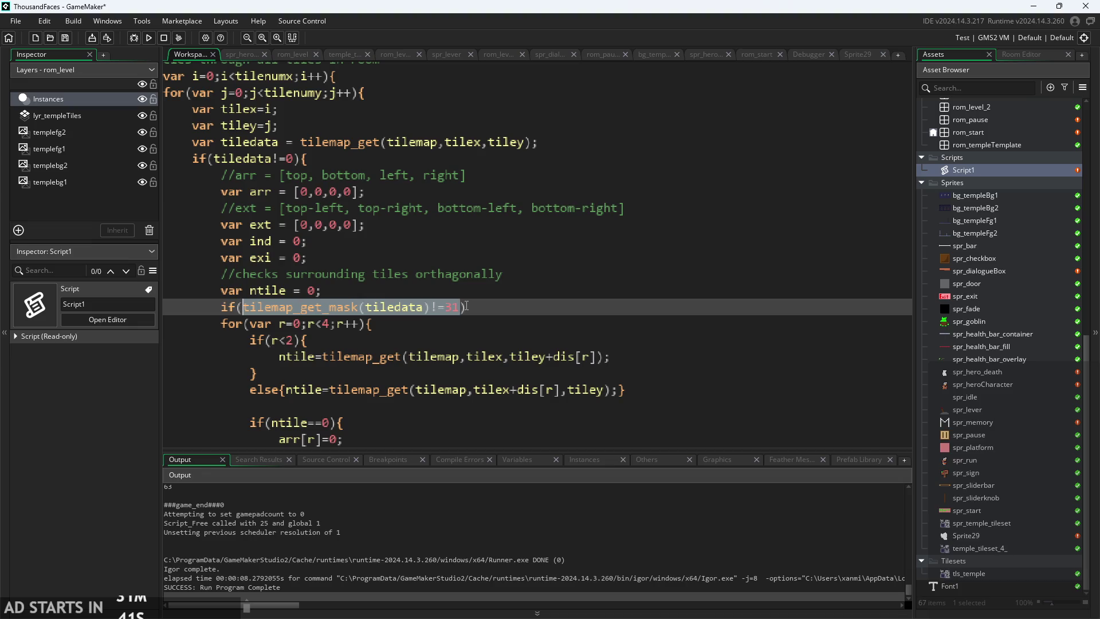
click(468, 307)
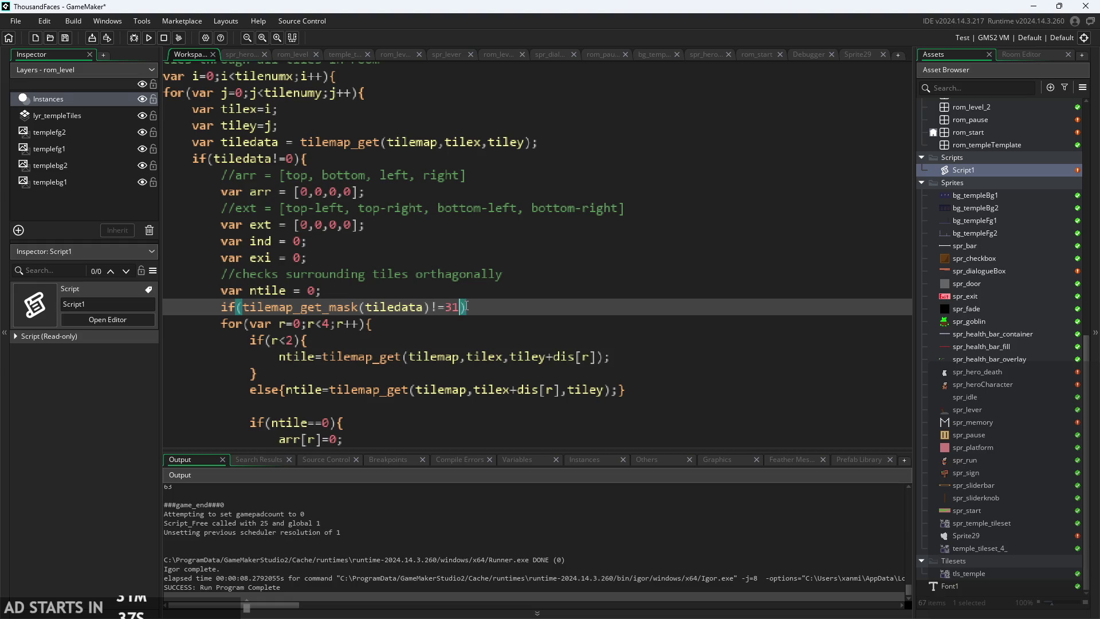
text(||)
text(tilemap_get_mask(tiledata)!=31)
key(BackSpace)
text(2 ||tilemap_get_mask(tiledata)!=33)
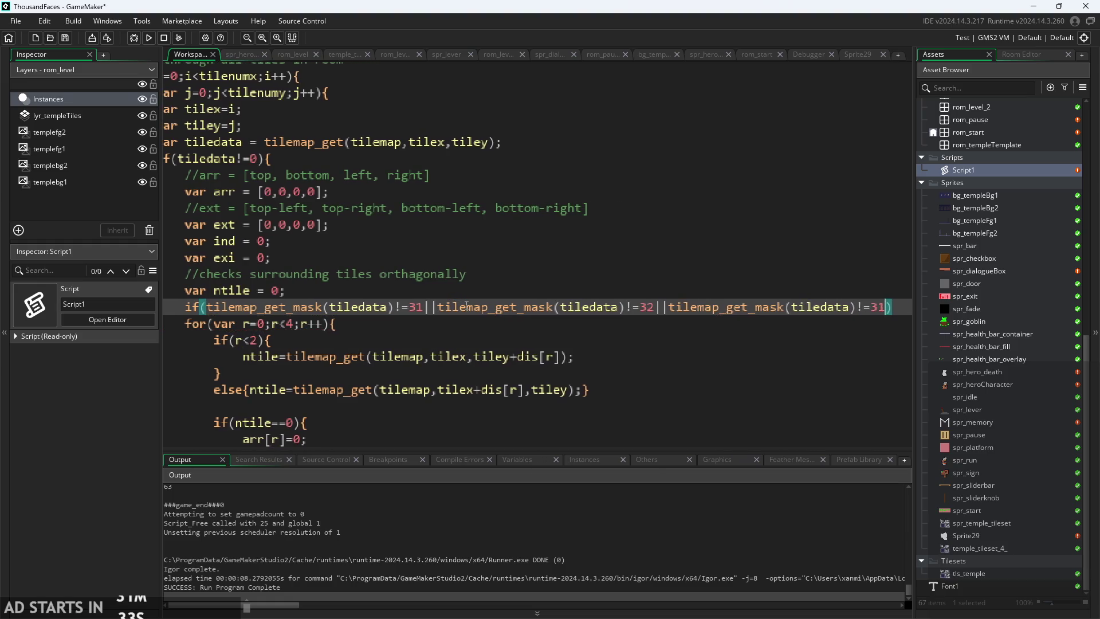
- Replace both || operators with && so all three mask checks must pass
click(440, 308)
key(BackSpace)
key(BackSpace)
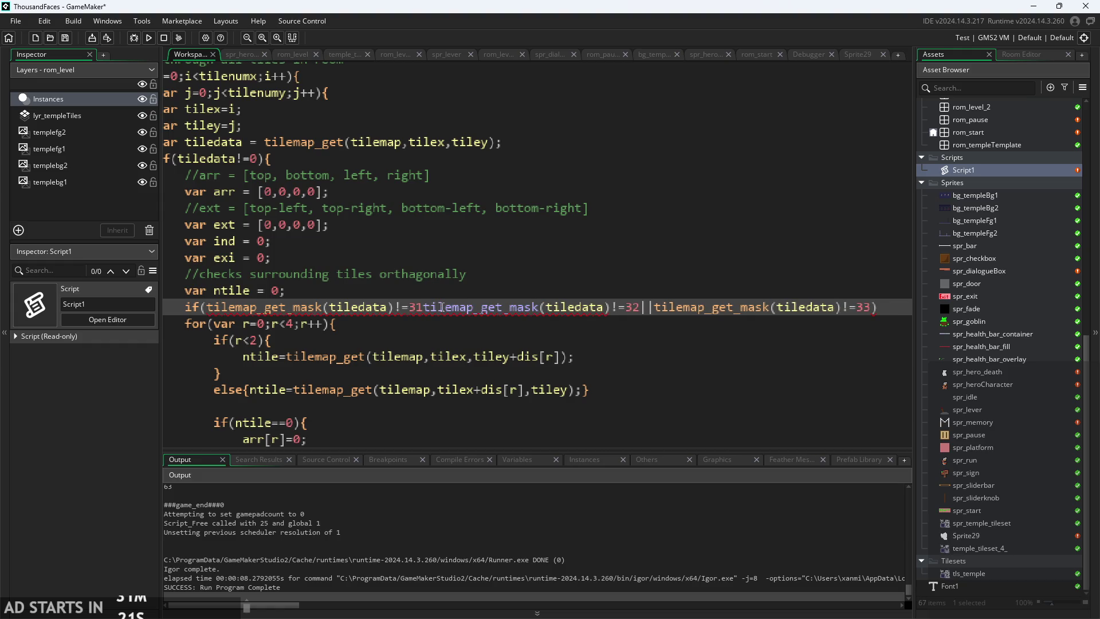
text(&&)
key(ctrl+Right)
key(ctrl+Right)
key(ctrl+Right)
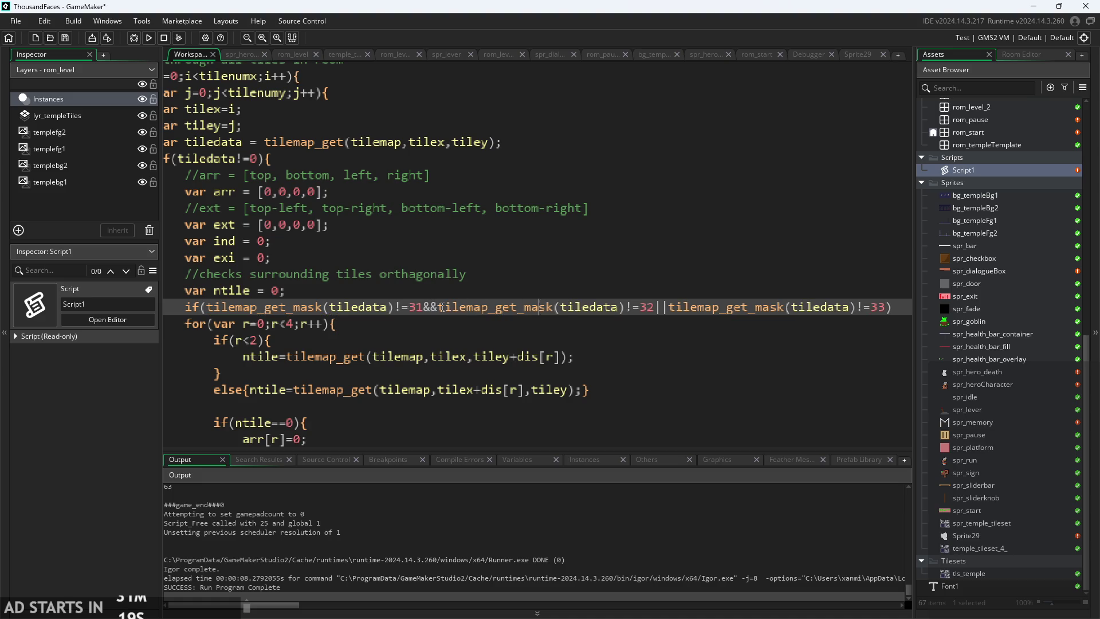
key(ctrl+Right)
key(ctrl+Right)
key(BackSpace)
key(BackSpace)
text(&&)
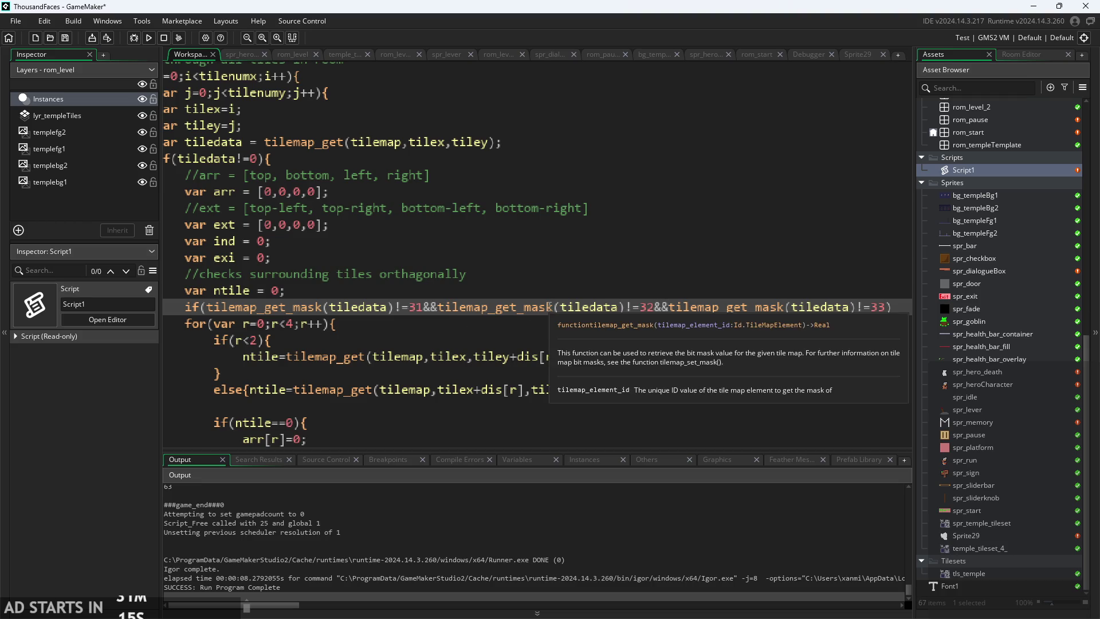
- Add a closing brace after the ind assignment and build, which reports errors at line 111
ctrl+scroll(549, 314, down, 2)
scroll(380, 333, down, 3)
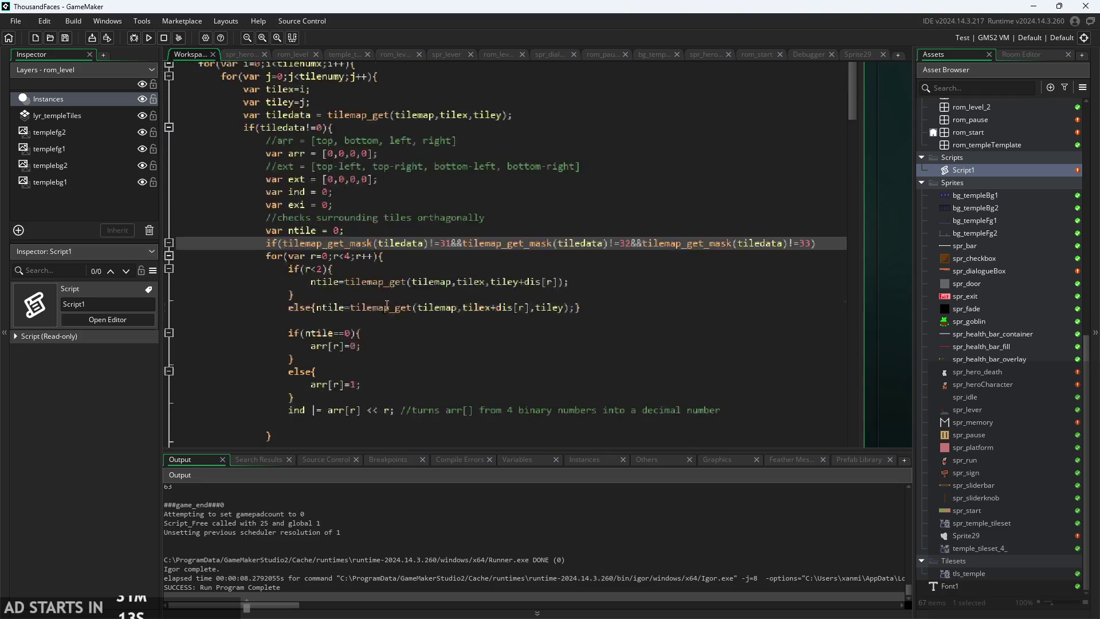
click(380, 356)
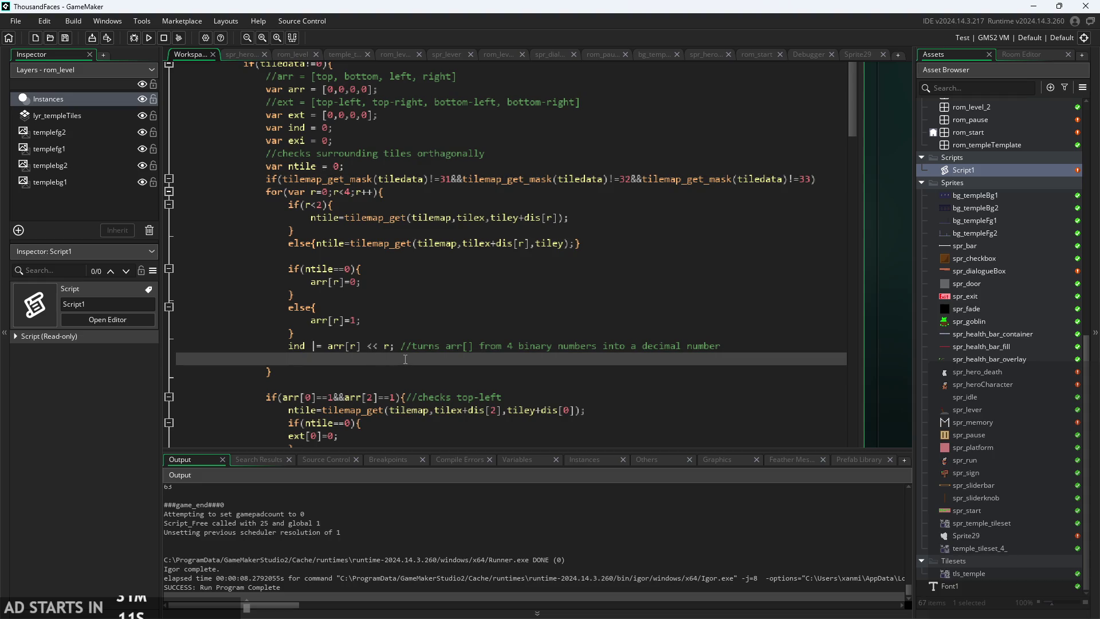
text(})
click(133, 40)
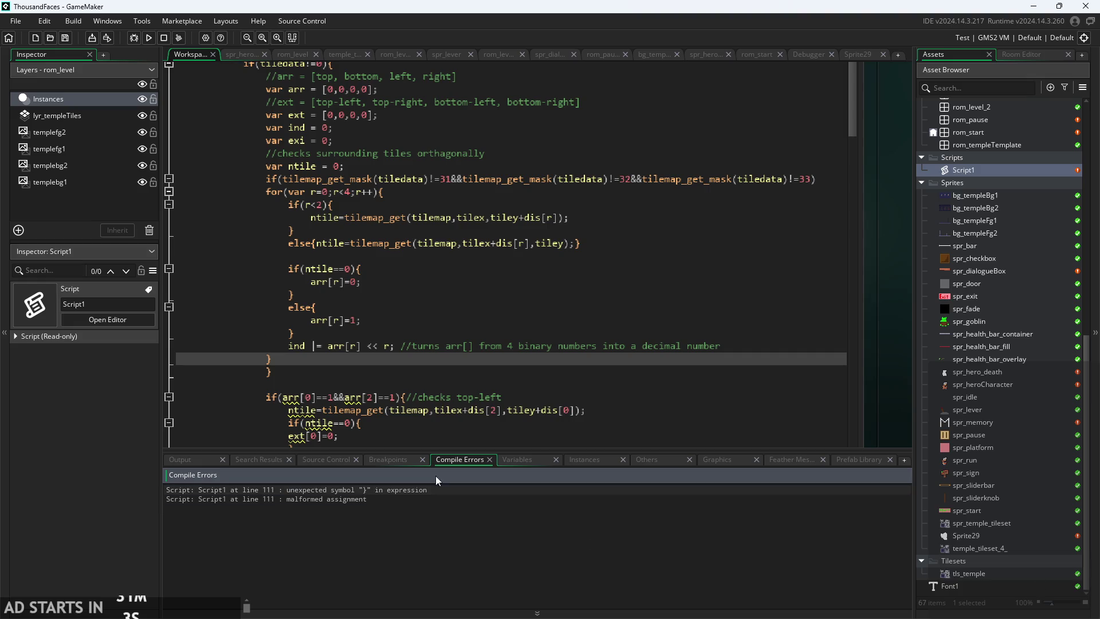
- Add the opening brace to the mask-check if line, then run and briefly play the game
click(835, 179)
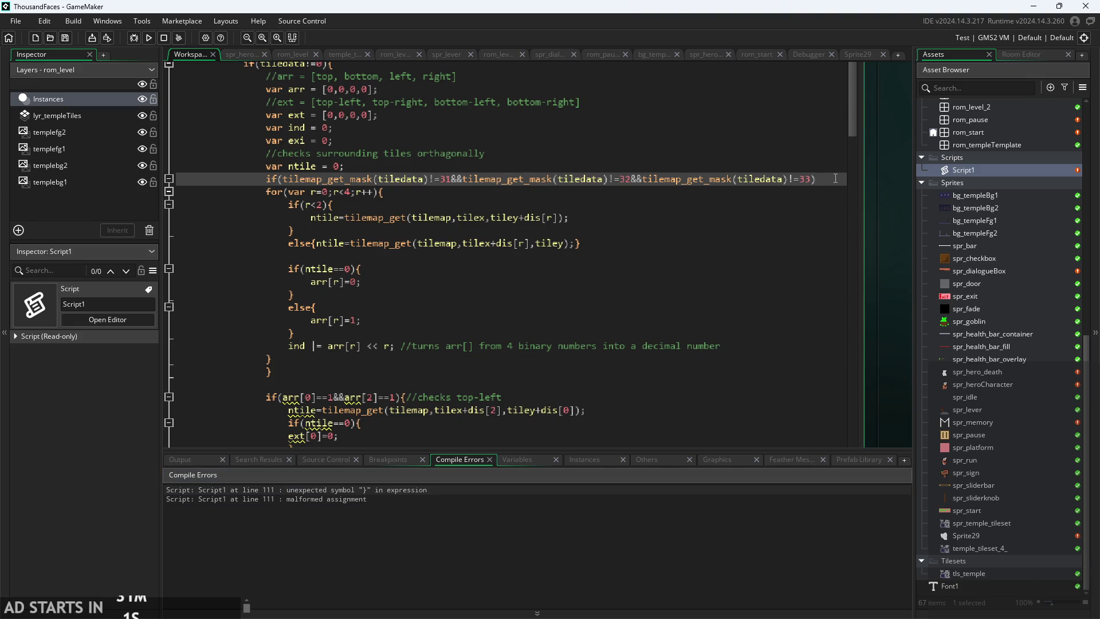
text({)
click(133, 38)
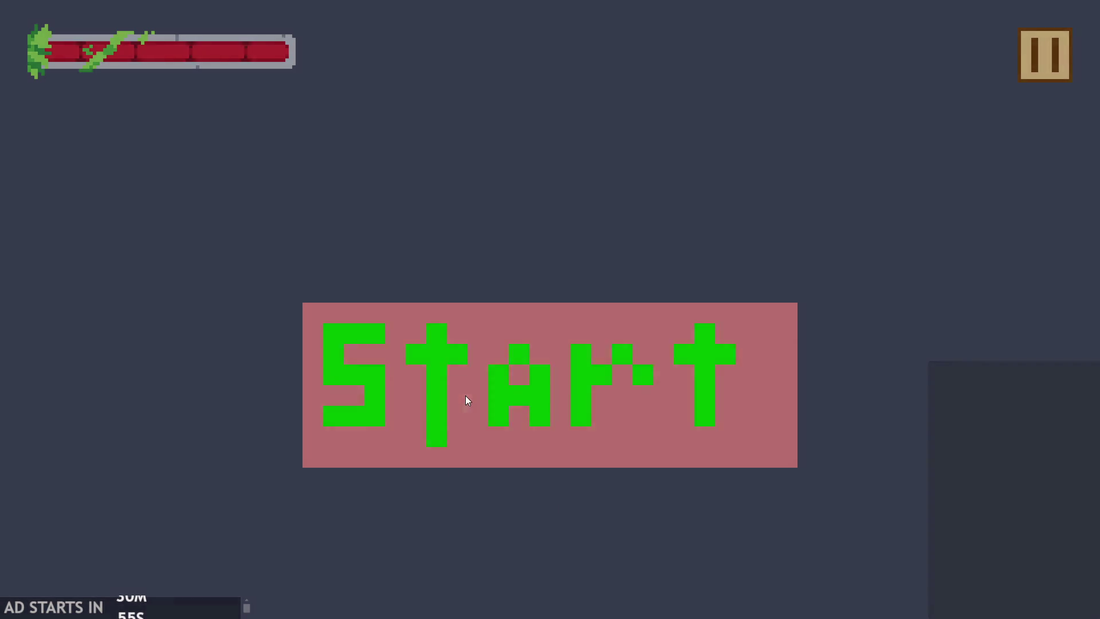
click(468, 399)
key(Right)
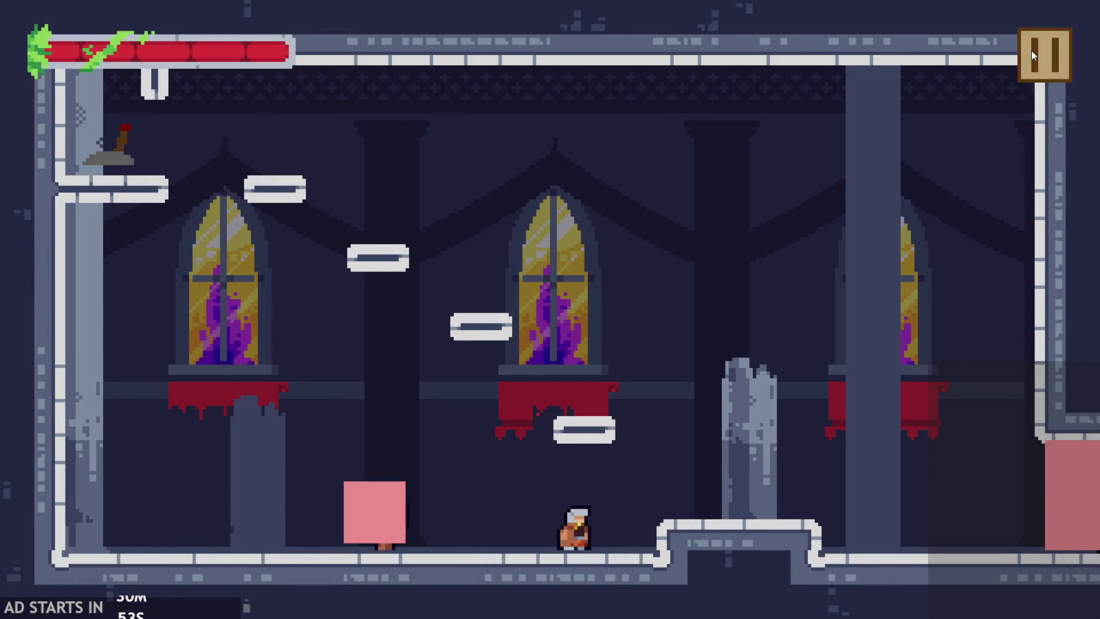
click(1033, 55)
click(912, 526)
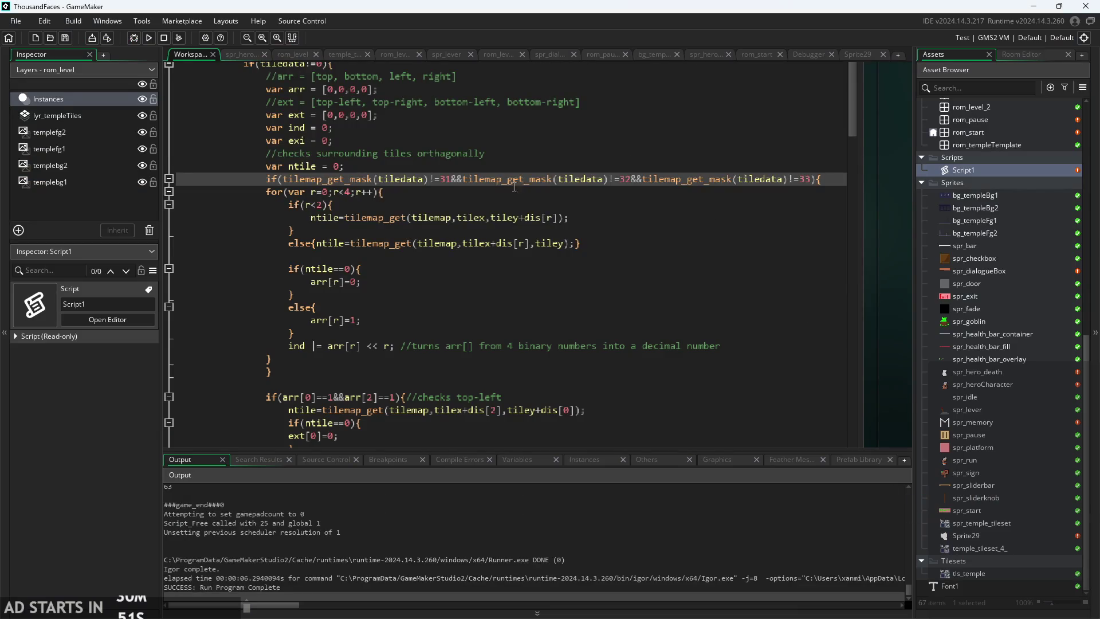
- Return to the if line and select 'mask' in the first tilemap_get_mask check
mouse_move(549, 179)
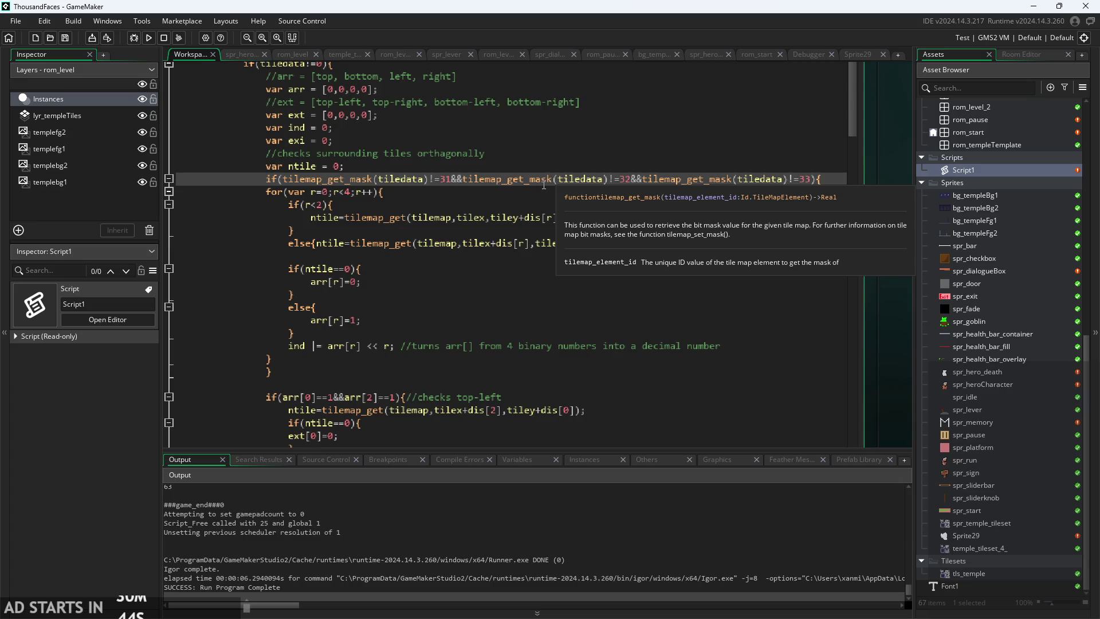
scroll(494, 344, down, 12)
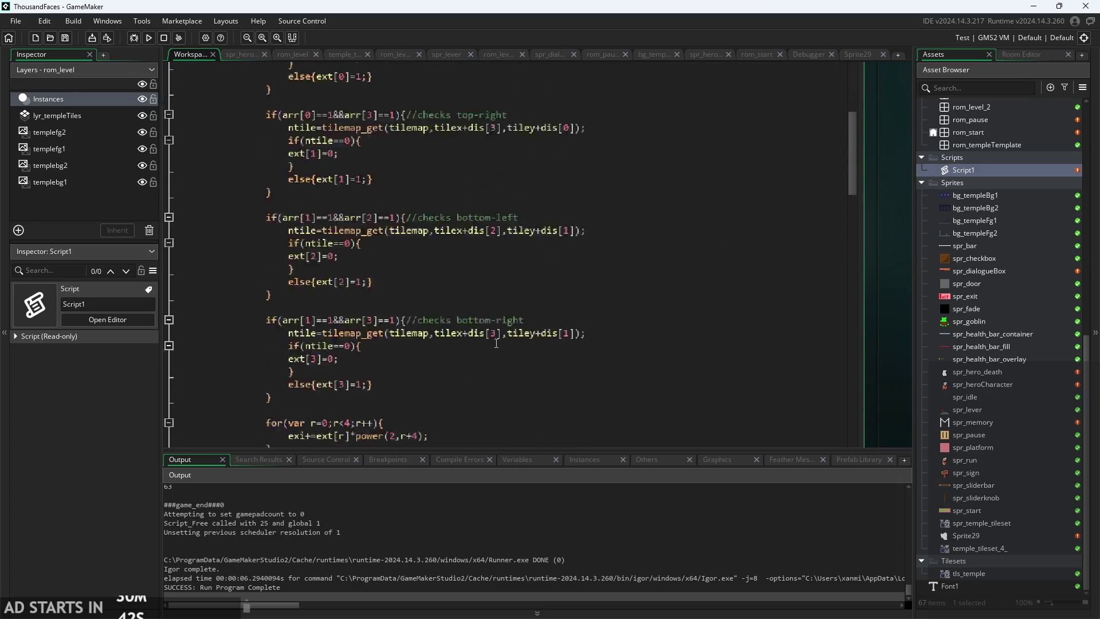
scroll(494, 344, down, 8)
scroll(494, 344, up, 3)
mouse_move(387, 256)
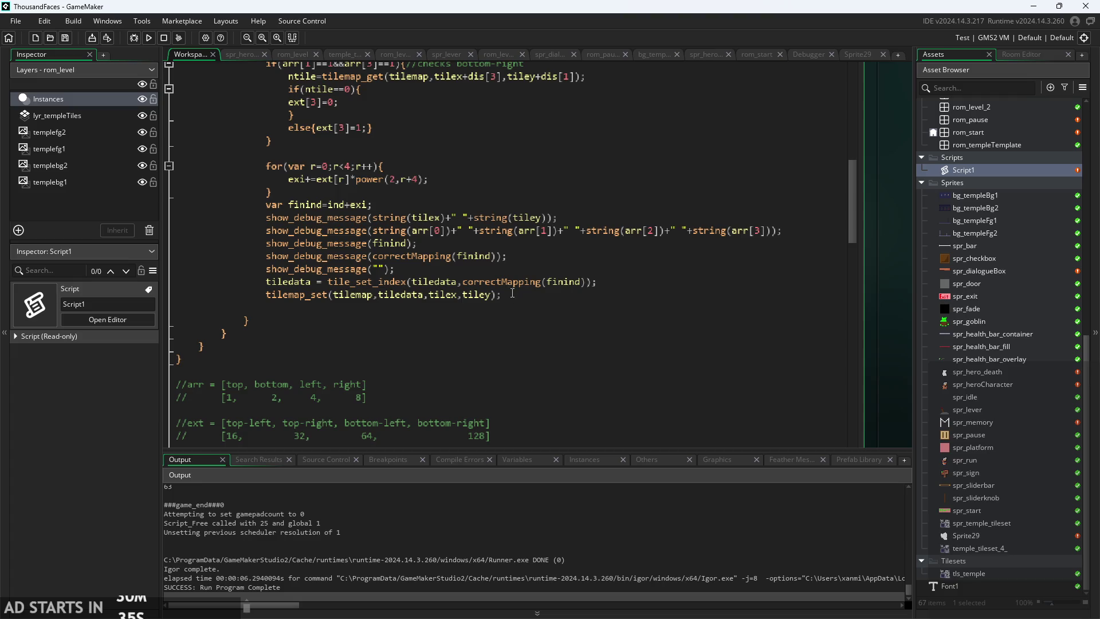
mouse_move(387, 282)
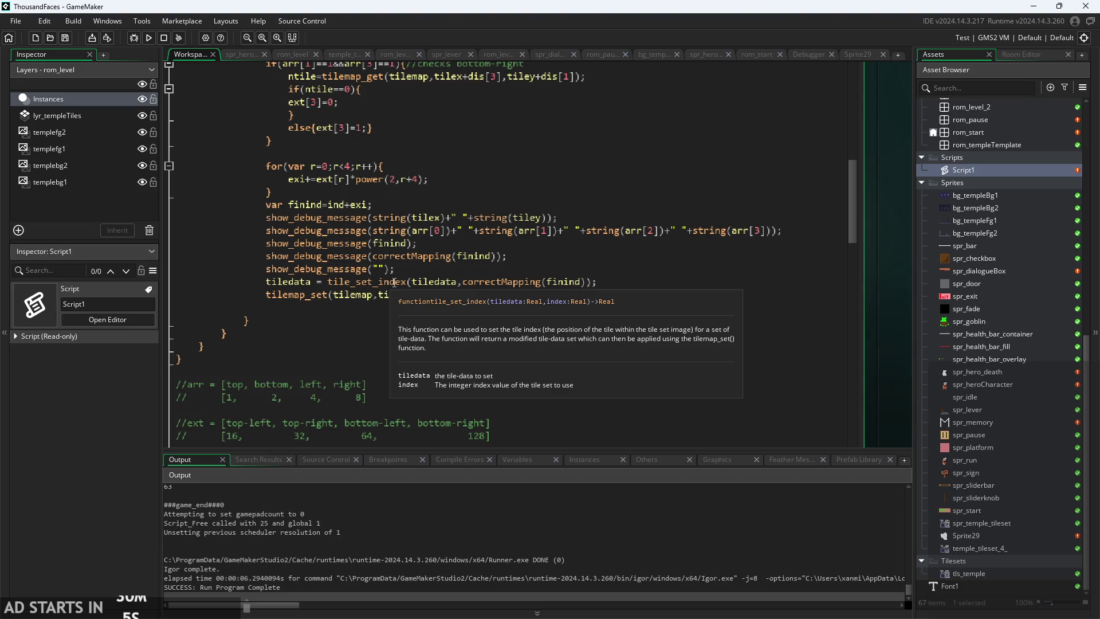
scroll(395, 282, up, 15)
scroll(371, 288, up, 4)
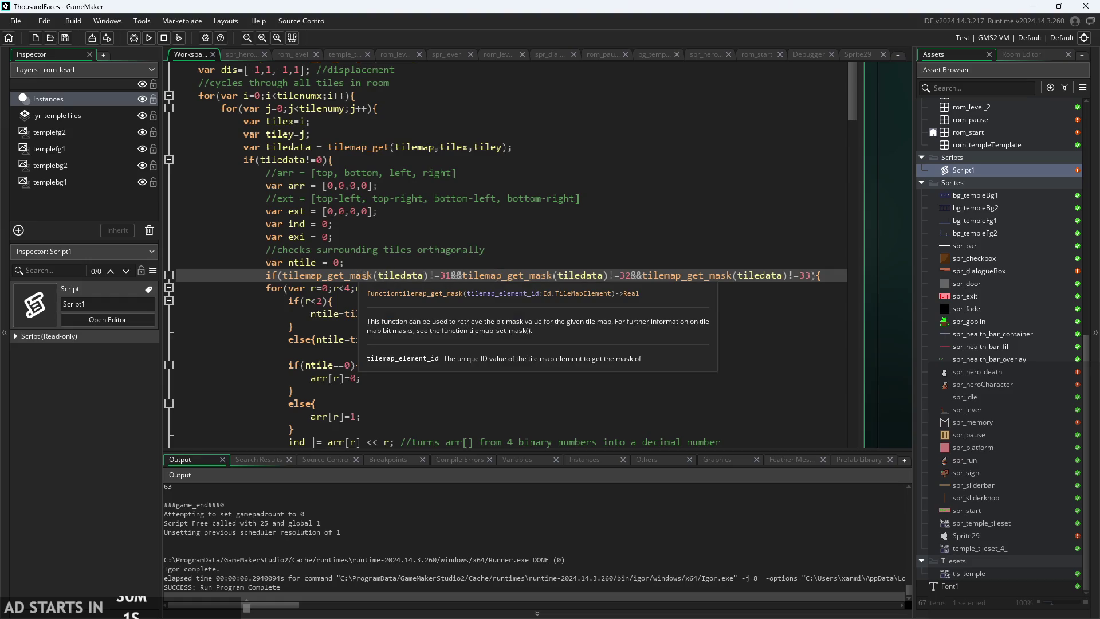
double_click(352, 281)
- Change the first check's function to tile_get_index
text(index)
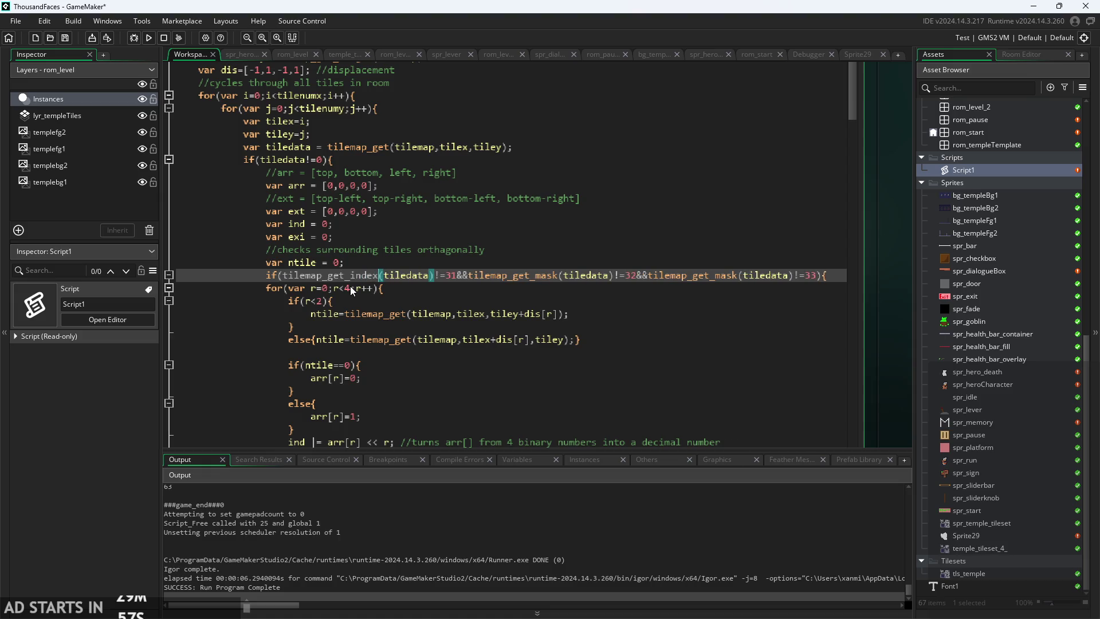
key(Right)
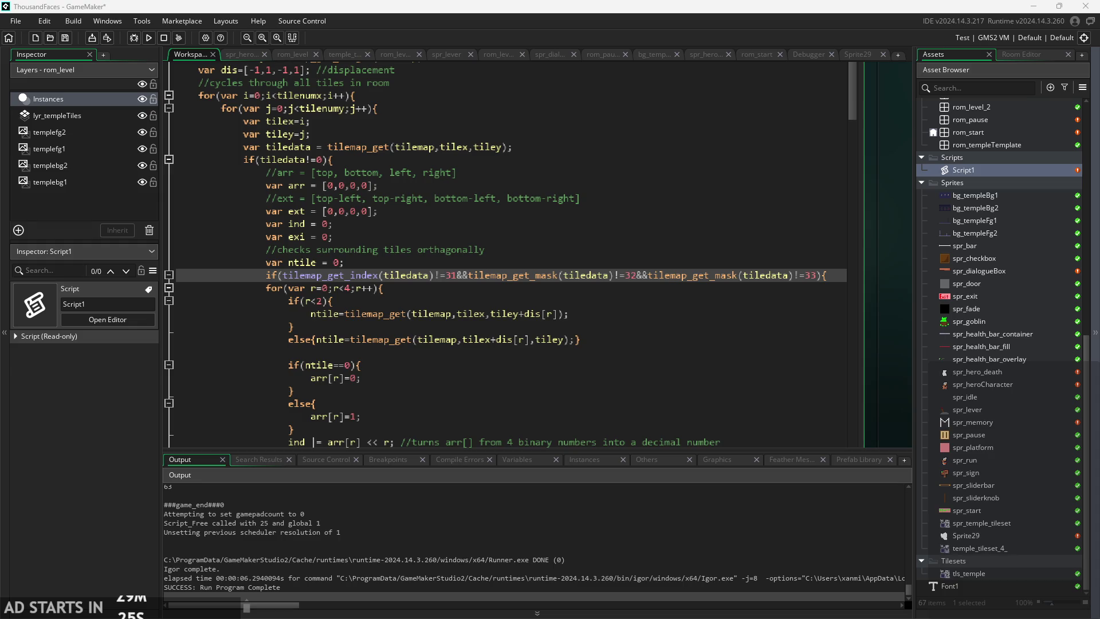
click(324, 276)
key(BackSpace)
key(BackSpace)
key(BackSpace)
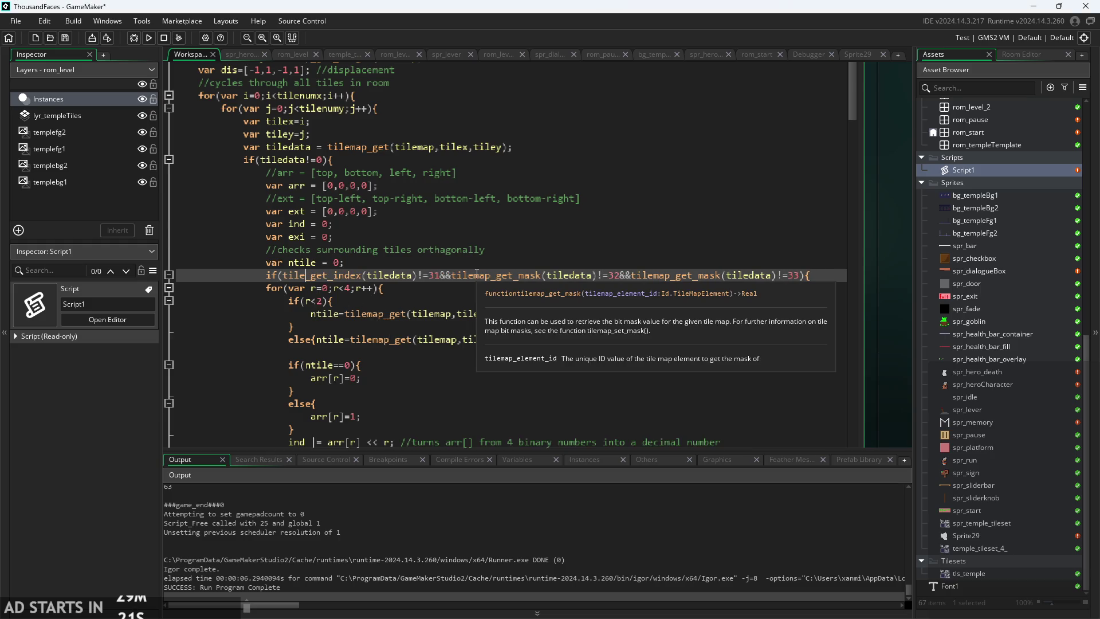
- Change the second check's tilemap_get_mask call to tile_get_index
click(485, 276)
key(BackSpace)
key(BackSpace)
key(BackSpace)
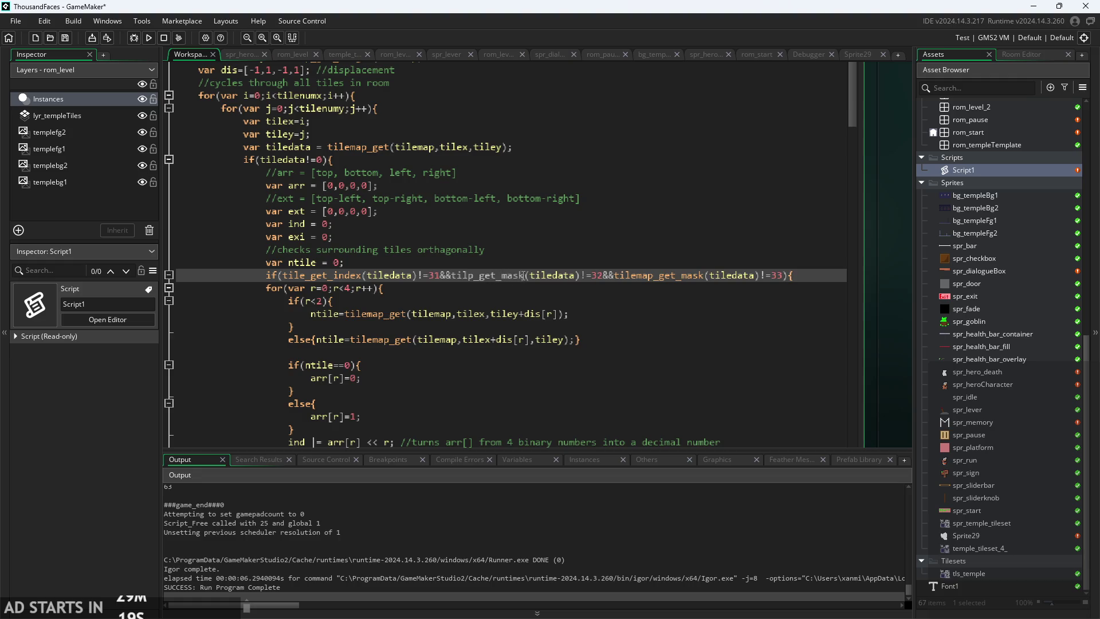
text(e)
key(Delete)
key(ctrl+Right)
key(ctrl+Right)
key(ctrl+Right)
key(shift+Right)
key(shift+Right)
key(shift+Right)
key(shift+Right)
text(index)
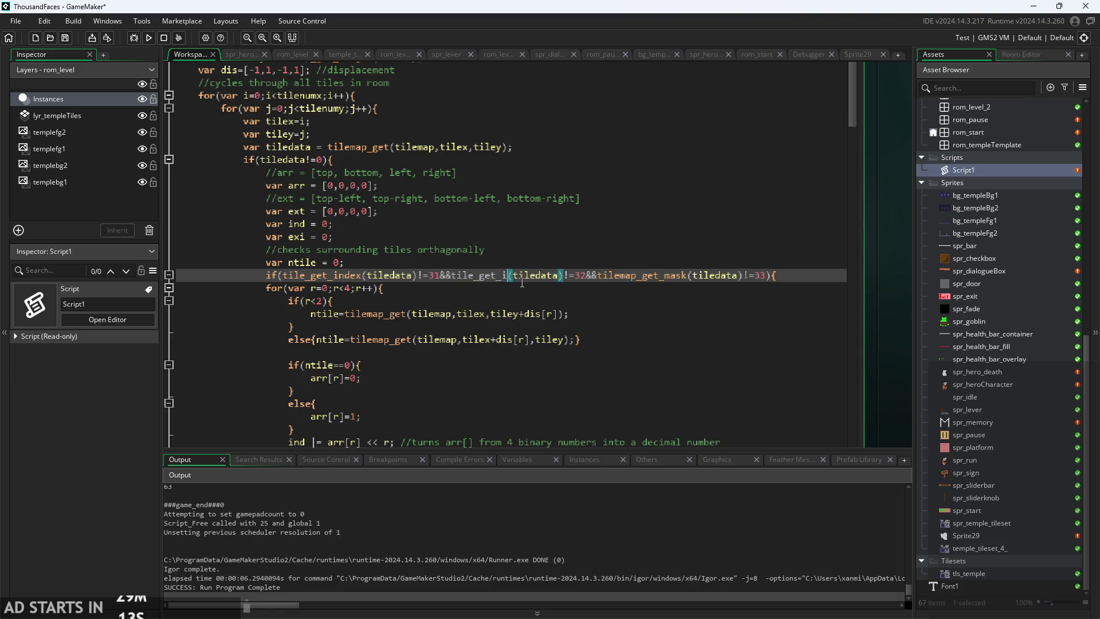
- Change the third check to tile_get_index and run the game
key(ctrl+Right)
key(ctrl+Right)
key(ctrl+Right)
key(BackSpace)
key(Delete)
key(Delete)
key(Right)
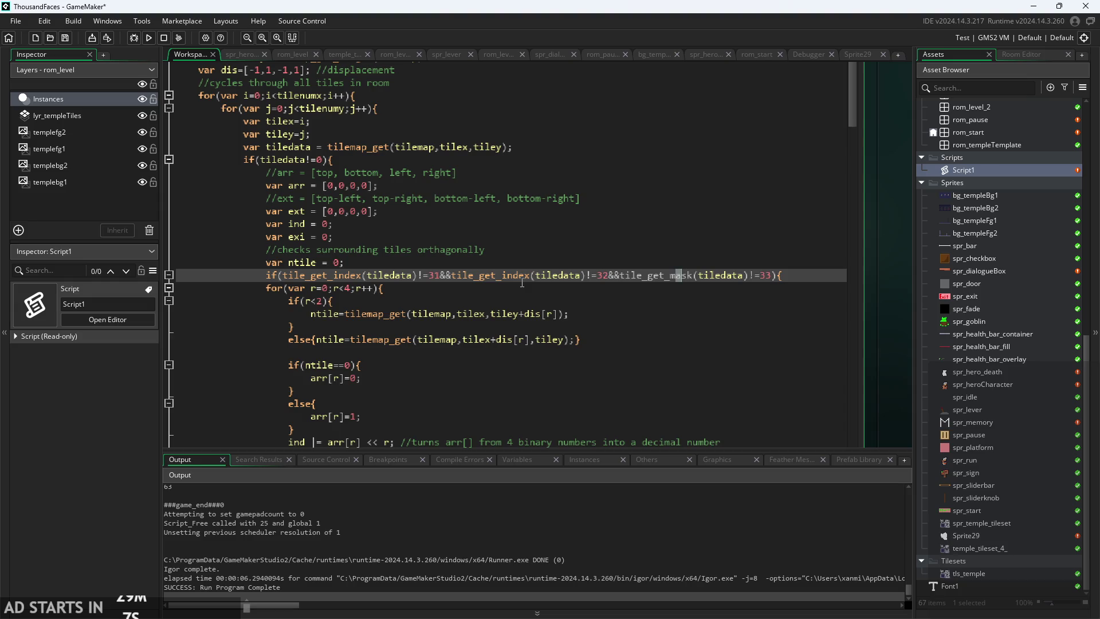
key(Left)
key(Left)
key(shift+Right)
key(shift+Right)
key(shift+Right)
text(index)
mouse_move(654, 275)
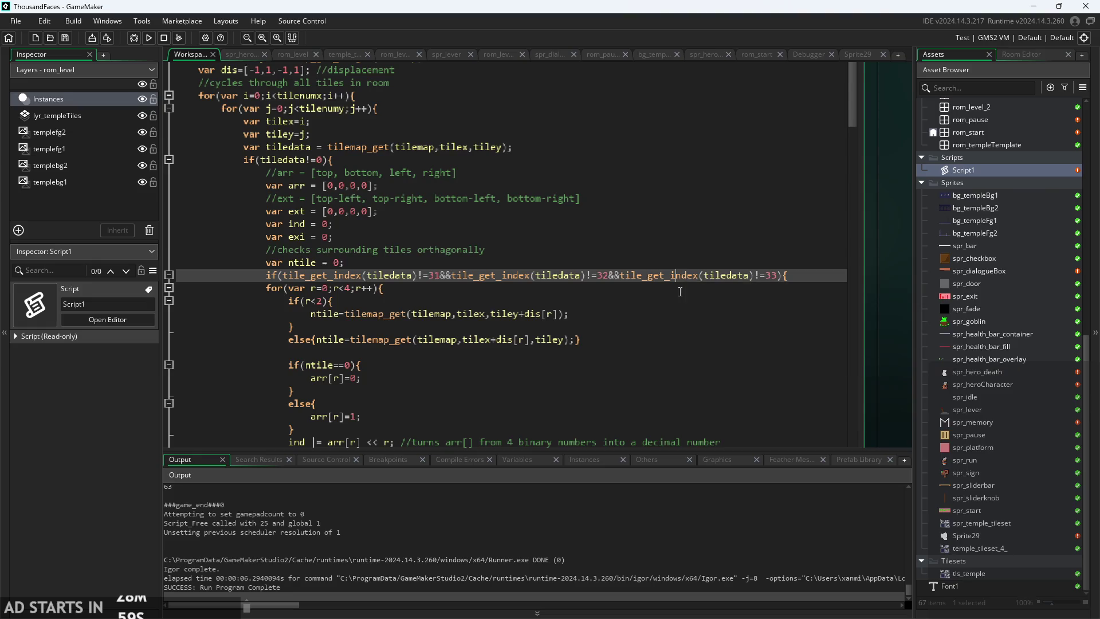
click(148, 38)
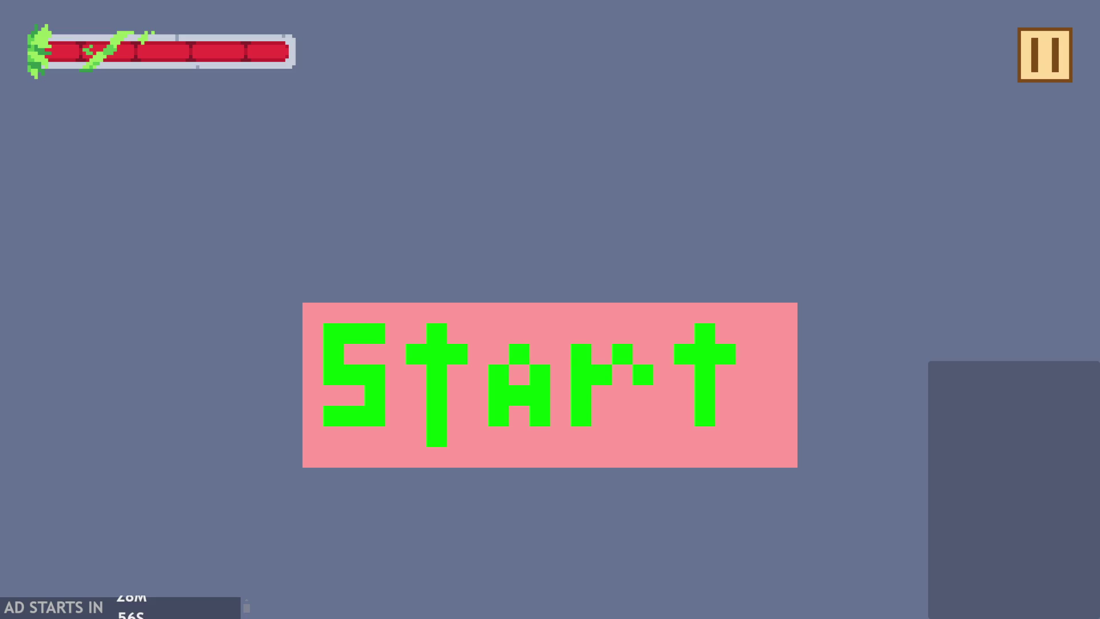
- Play-test the level, running and jumping around the pillar, then quit to the editor
click(507, 401)
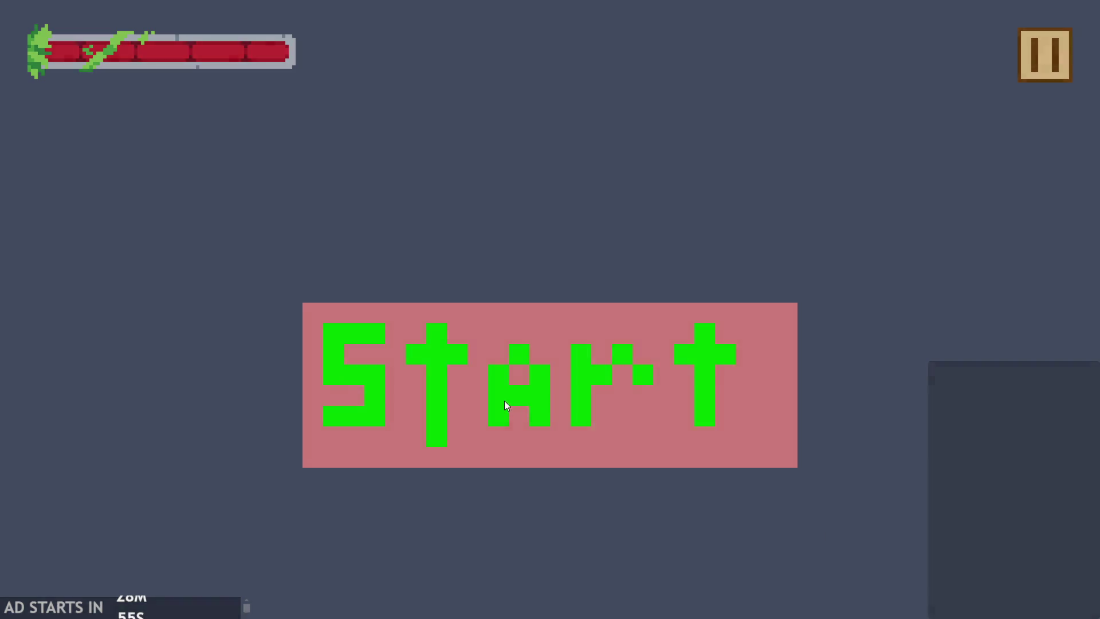
key(Right)
key(space)
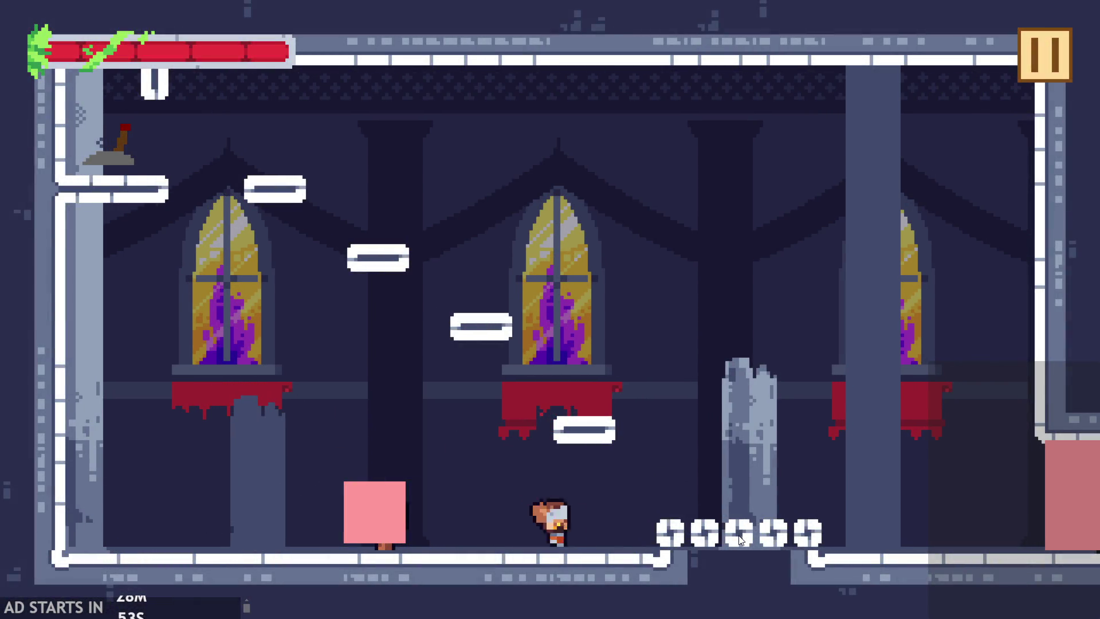
key(Left)
key(space)
key(Right)
key(Left)
key(space)
key(Right)
key(Left)
key(space)
click(1058, 64)
click(903, 522)
- Delete the if block's early closing brace after the for loop
scroll(379, 292, down, 1)
click(377, 292)
scroll(379, 293, down, 9)
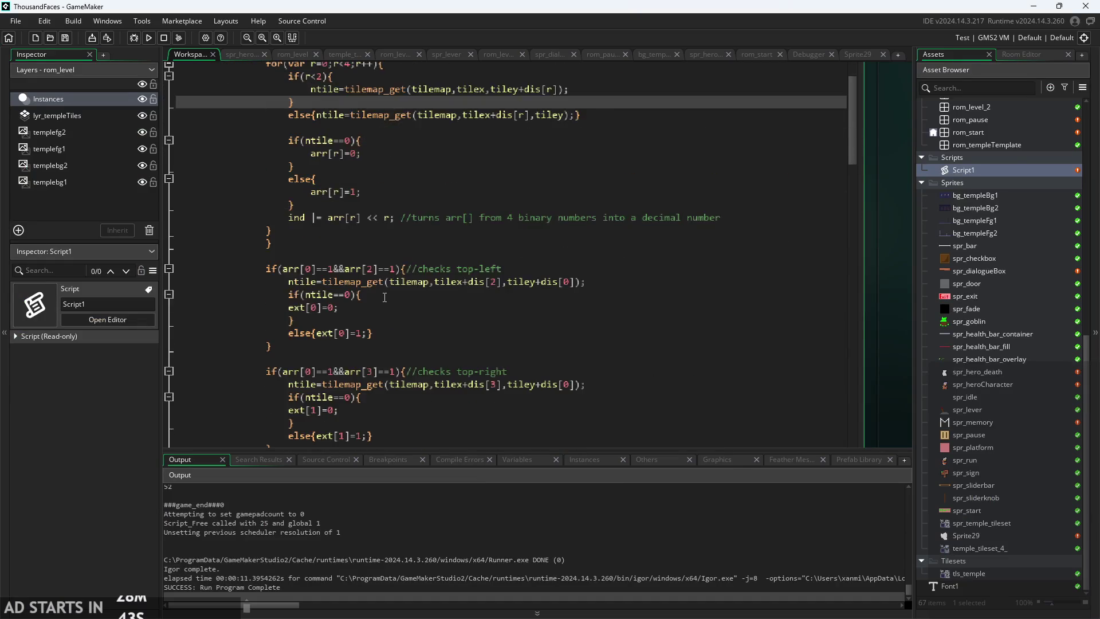
scroll(388, 295, down, 15)
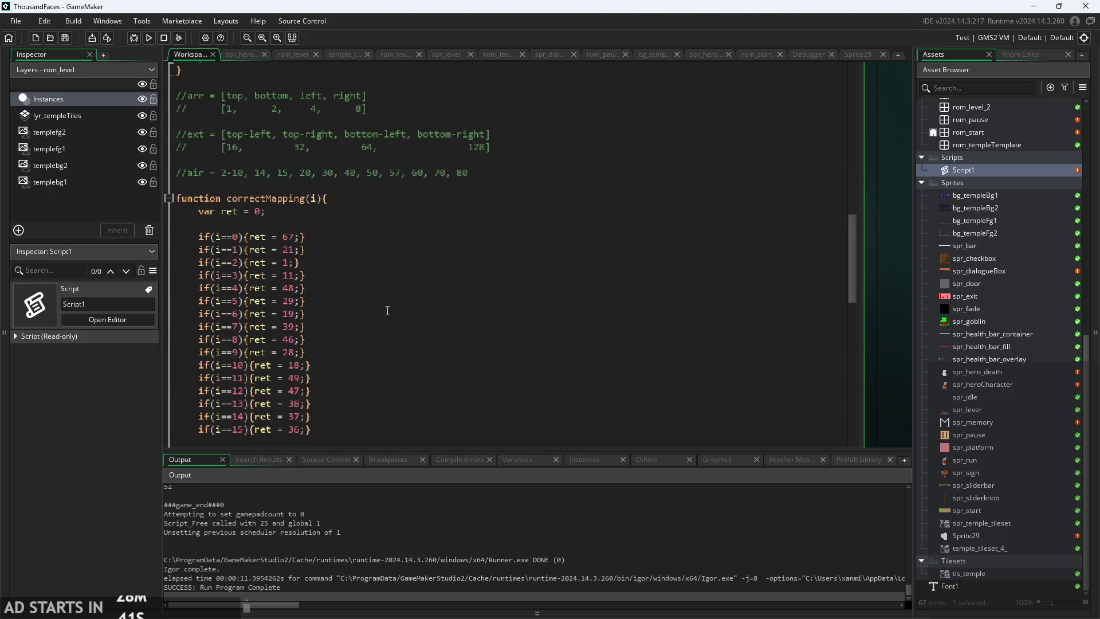
scroll(388, 321, up, 7)
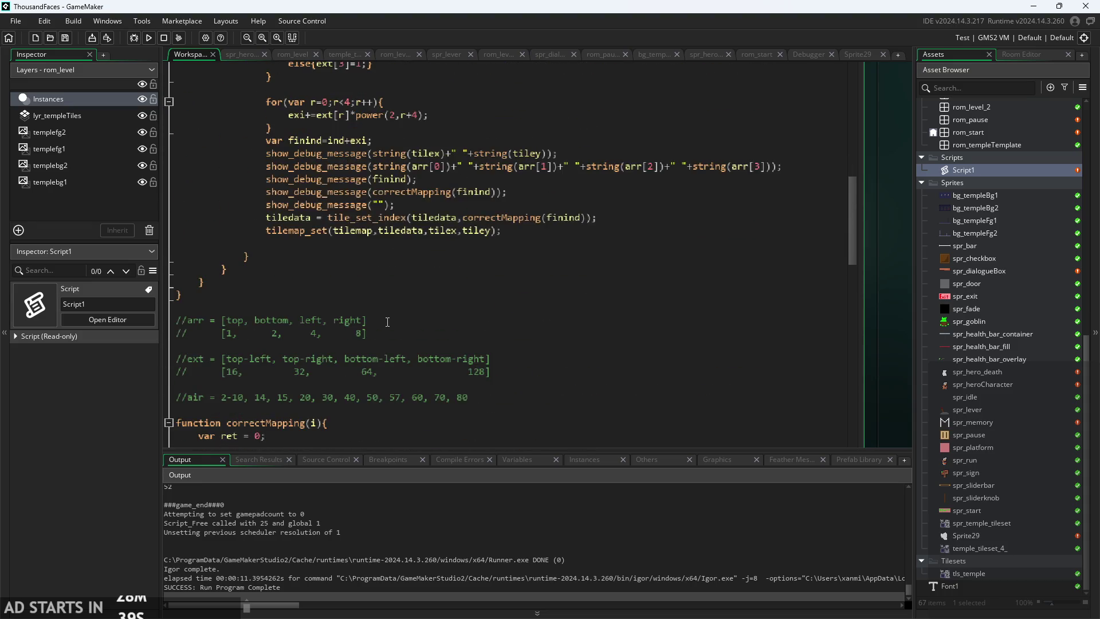
scroll(389, 350, up, 18)
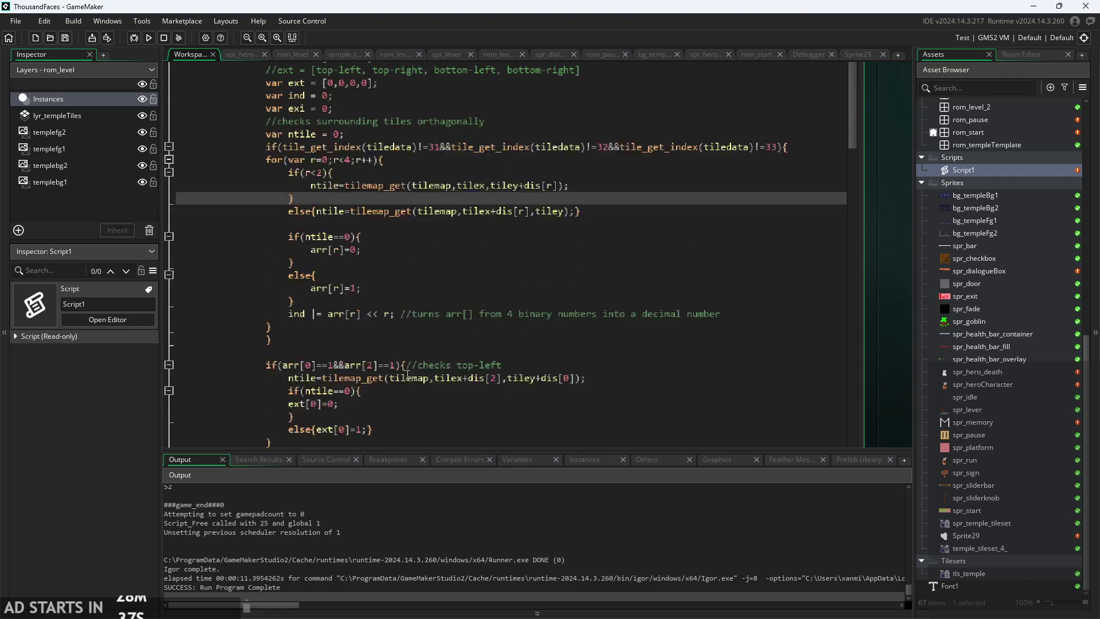
scroll(412, 382, down, 2)
click(480, 301)
click(477, 285)
click(532, 275)
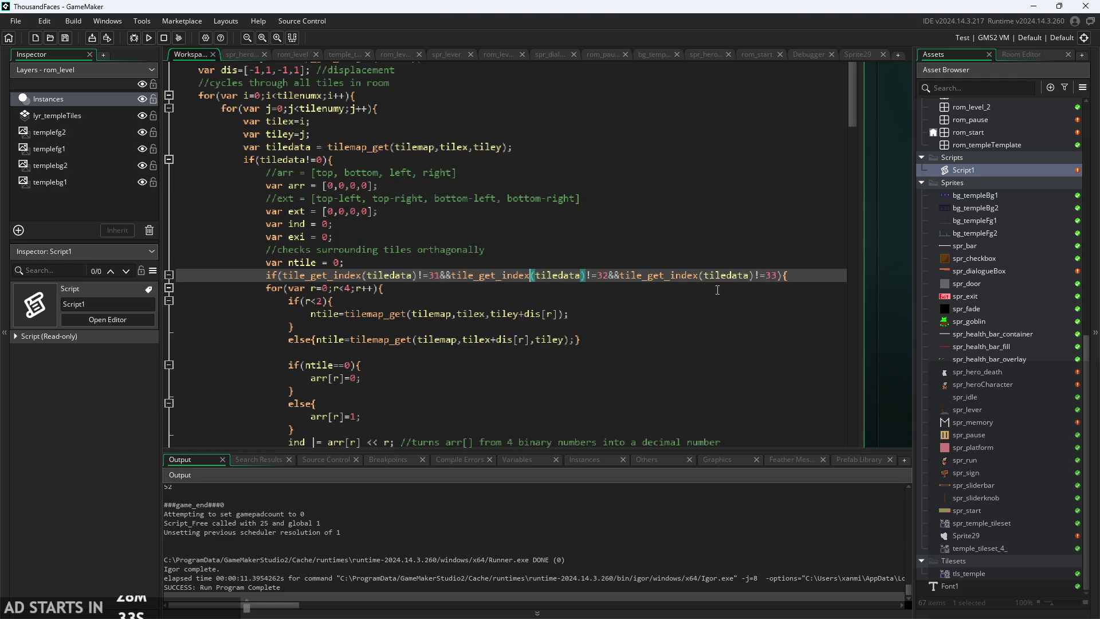
scroll(473, 283, down, 3)
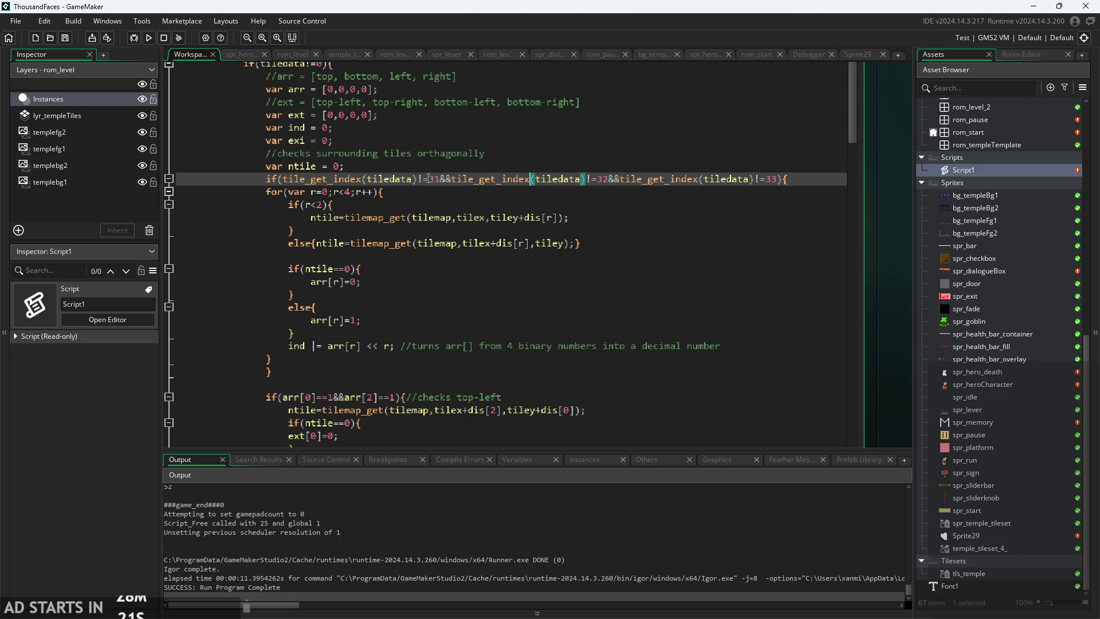
click(309, 372)
click(318, 360)
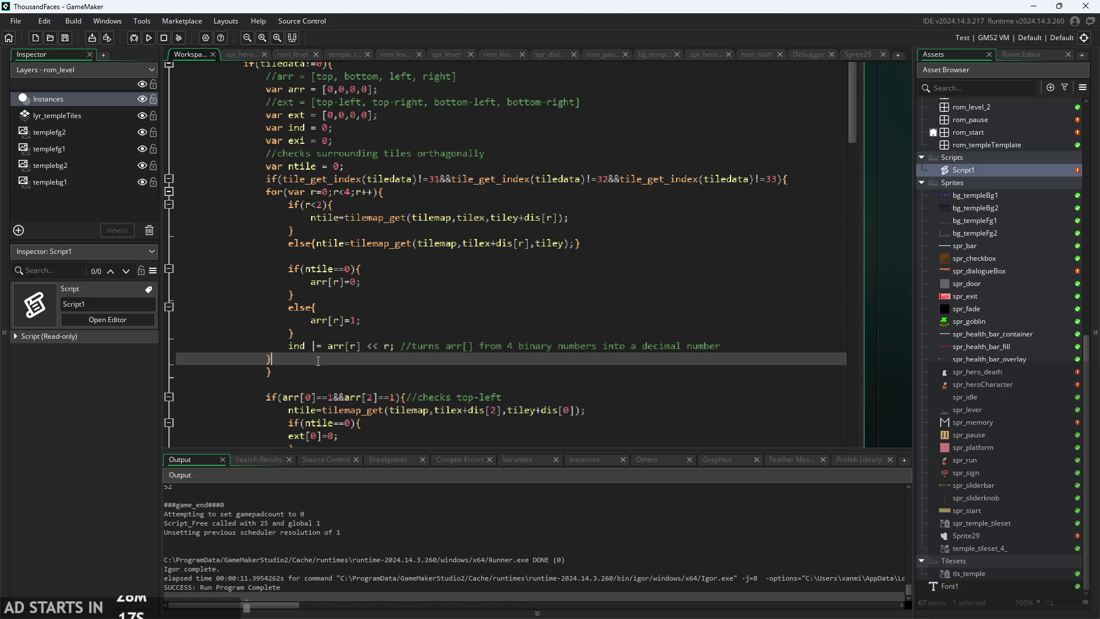
key(Down)
key(BackSpace)
- Close the block after the tilemap_set call, then rerun the game from its Start screen
scroll(401, 341, down, 15)
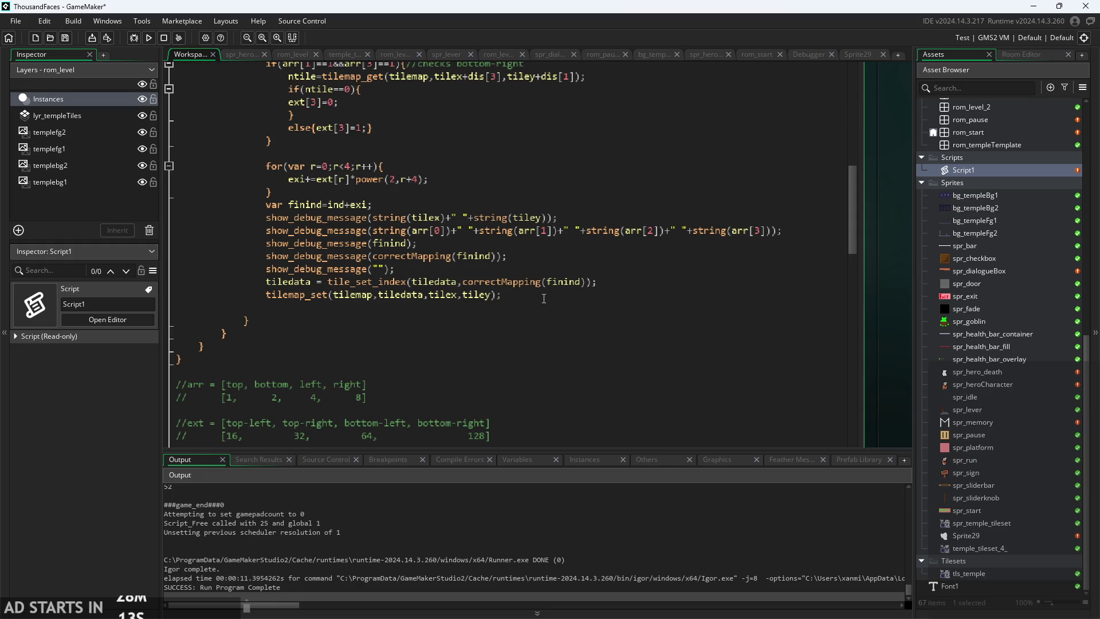
click(550, 297)
click(559, 305)
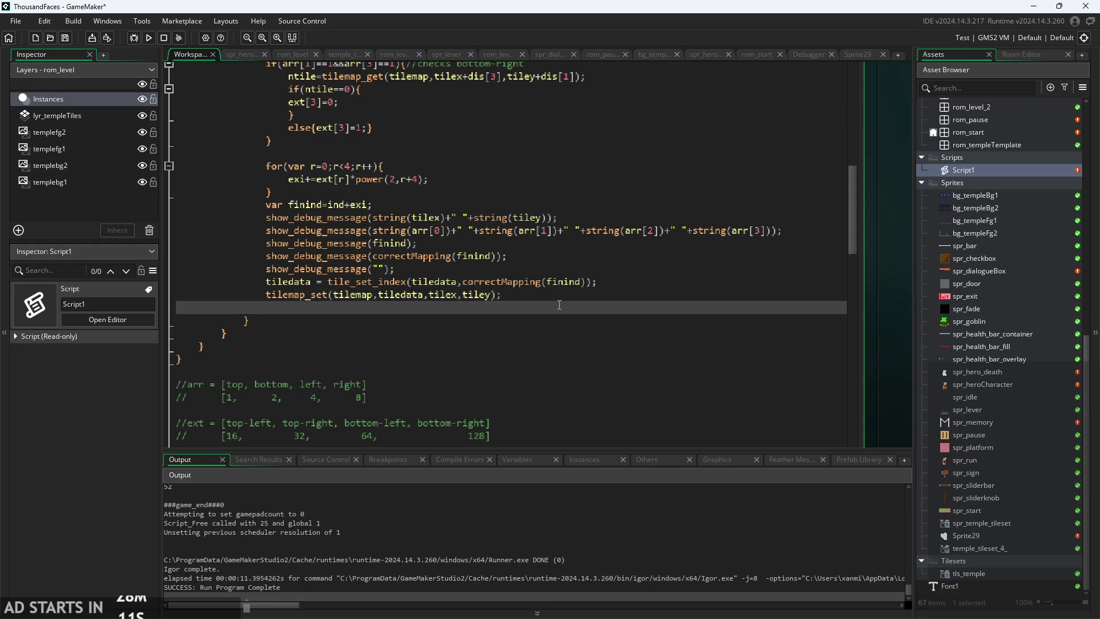
click(148, 38)
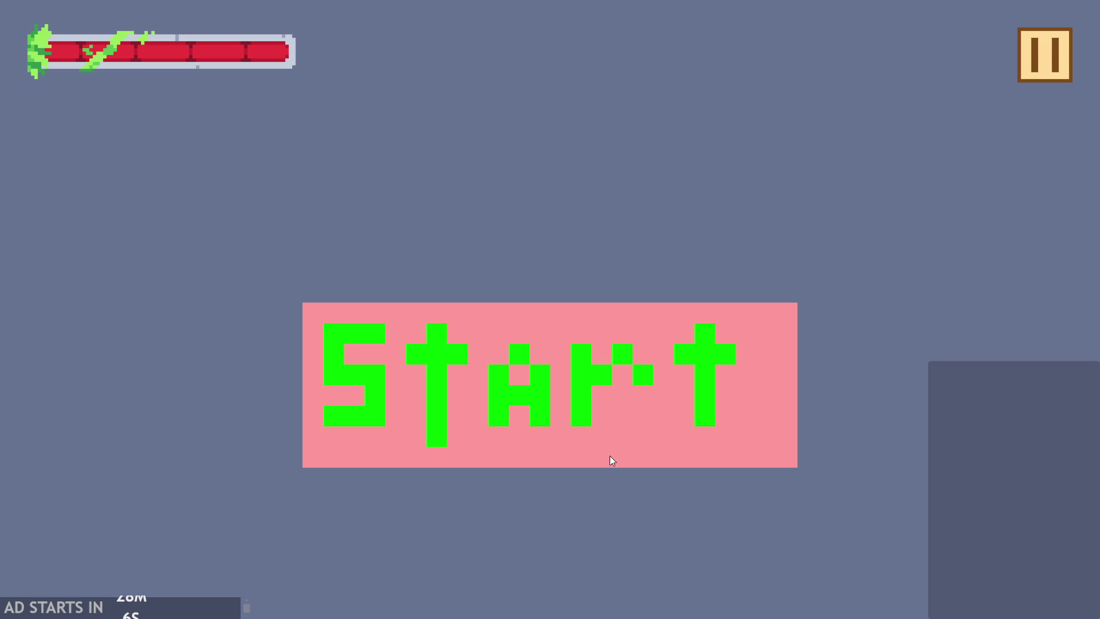
click(610, 457)
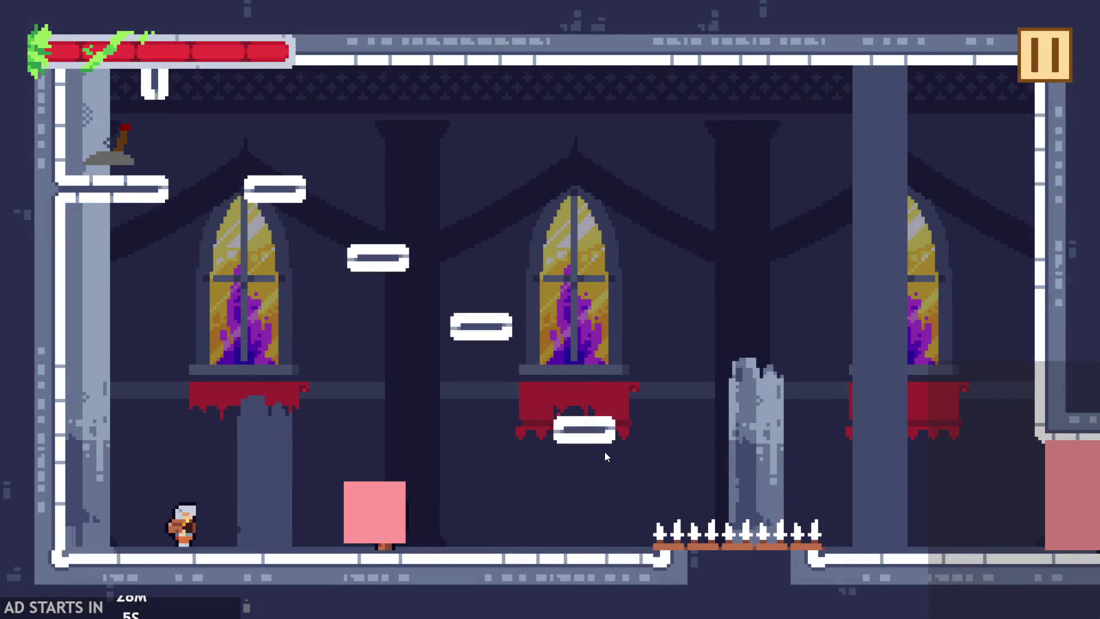
- Jump the player over the spikes onto the broken pillar, briefly pausing and resuming the game
key(space)
key(space)
key(Left)
key(space)
key(Right)
key(space)
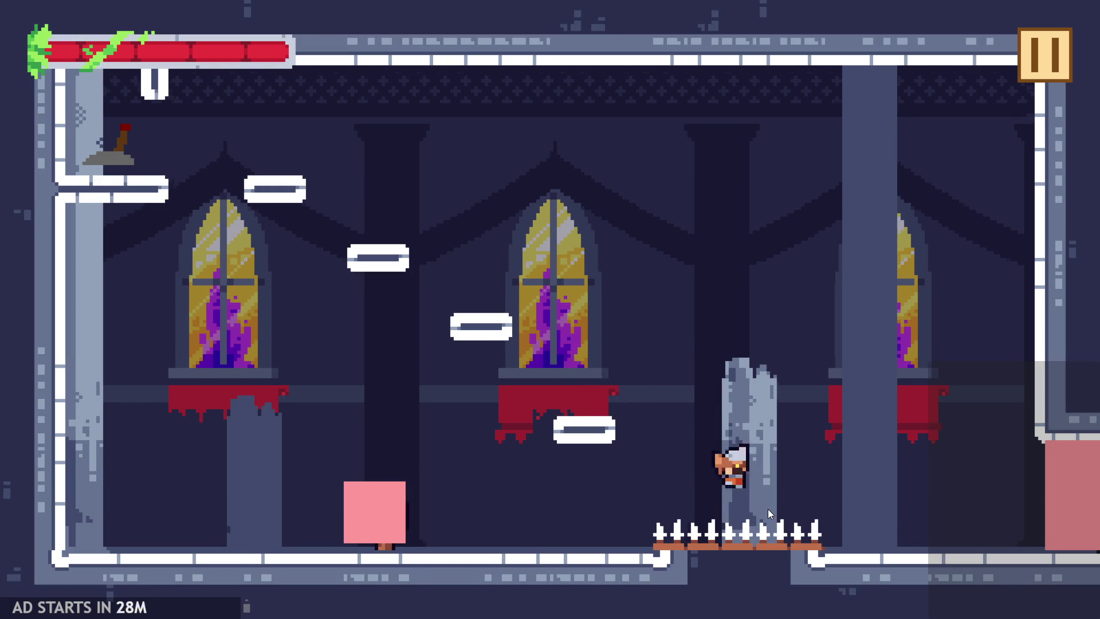
key(Left)
key(Left)
key(Right)
key(space)
key(Left)
key(space)
click(1044, 55)
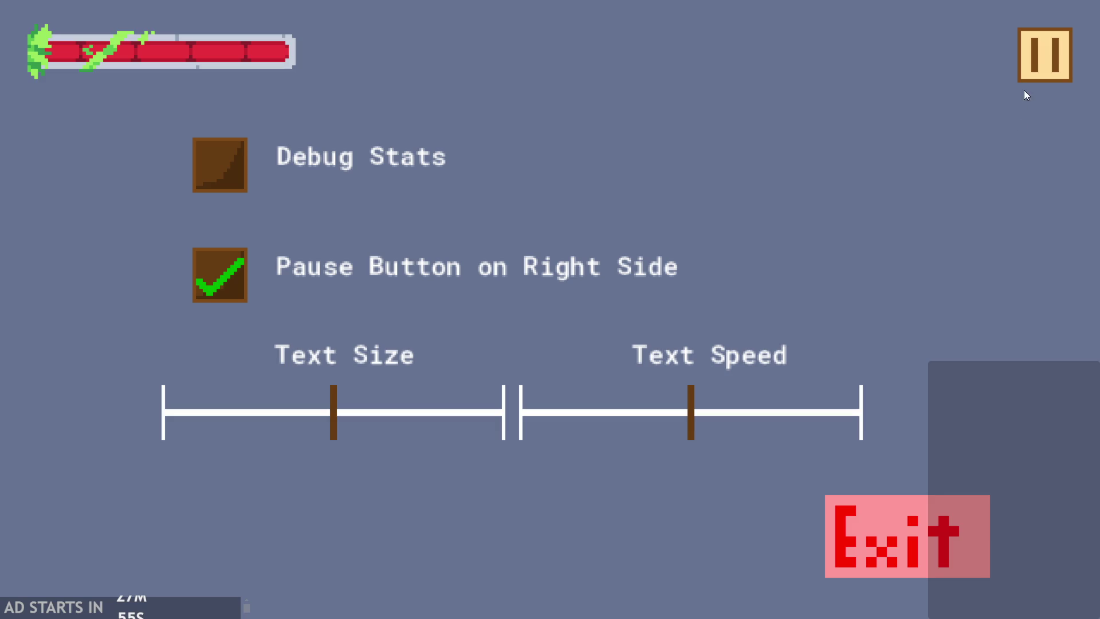
click(1031, 67)
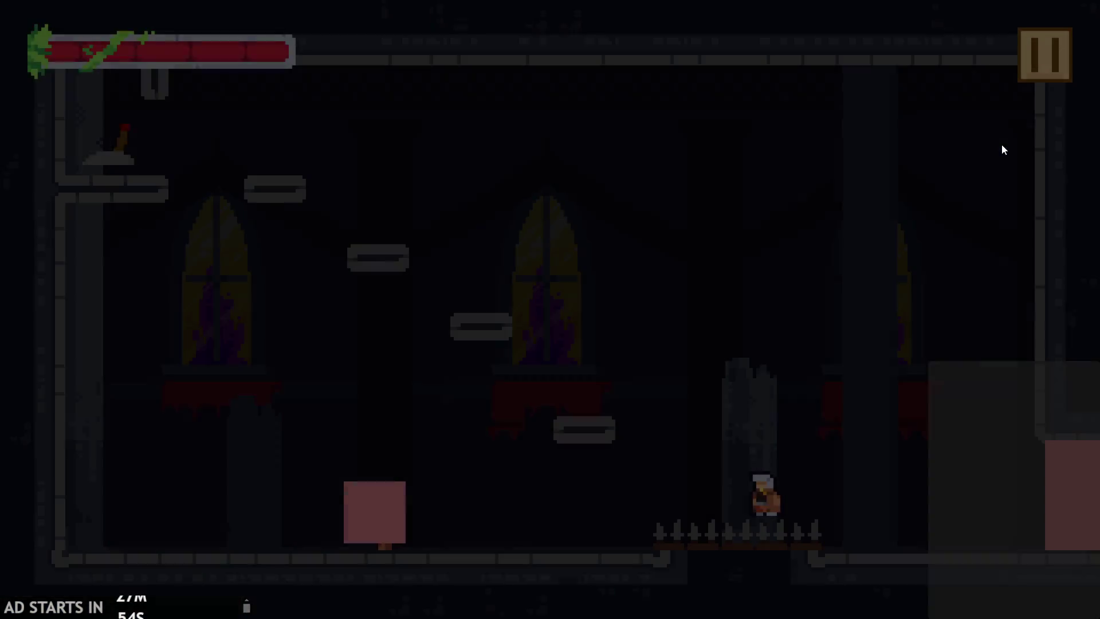
- Jump the player back and forth over the spikes beside the broken pillar
key(Left)
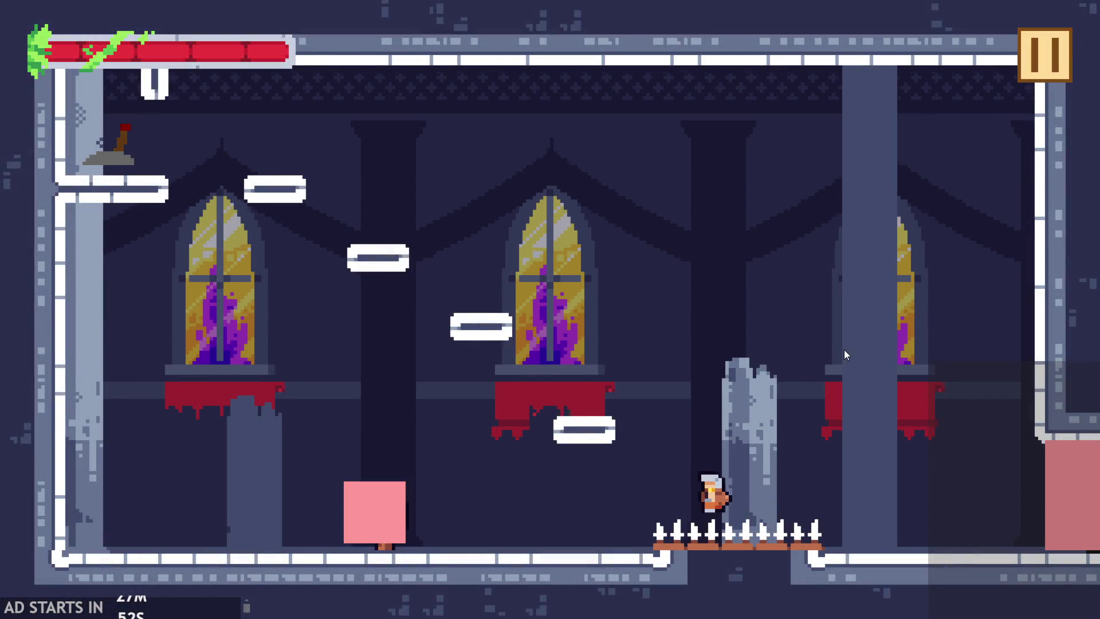
key(Right)
key(Right)
key(space)
key(Left)
key(space)
key(Right)
key(space)
key(Left)
key(space)
key(Right)
key(Left)
key(space)
- Climb the floating platforms to the upper-left ledge and flip the lever
key(Right)
key(space)
key(Left)
key(space)
key(Right)
key(space)
key(Left)
key(space)
key(space)
key(Left)
- Run right past the spikes once the pink block vanishes, then exit the game from the pause screen
key(Right)
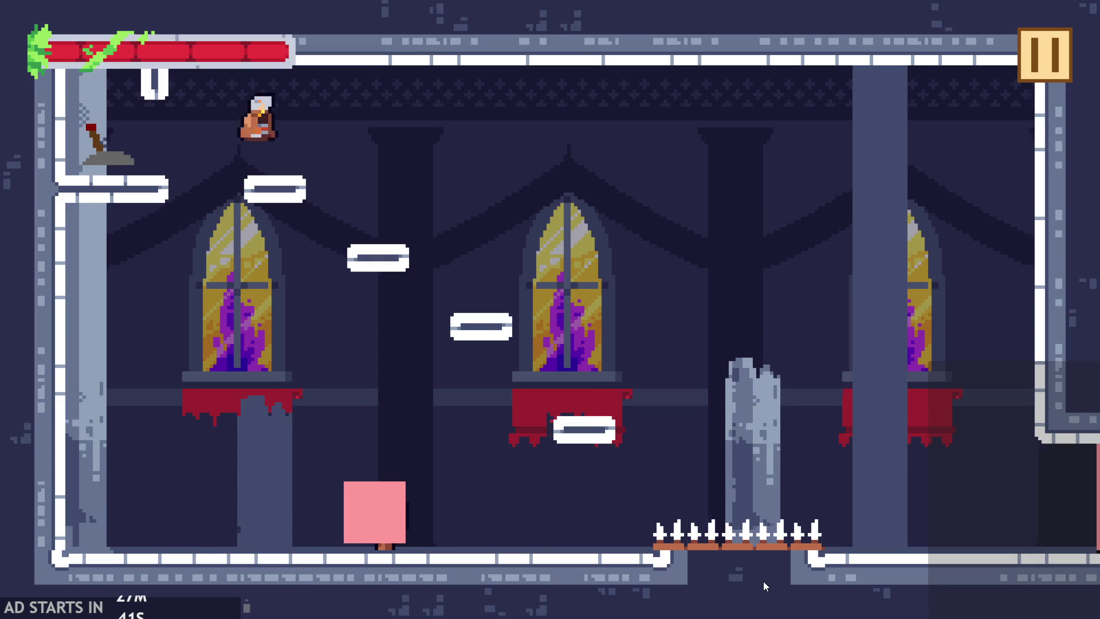
key(Left)
key(Right)
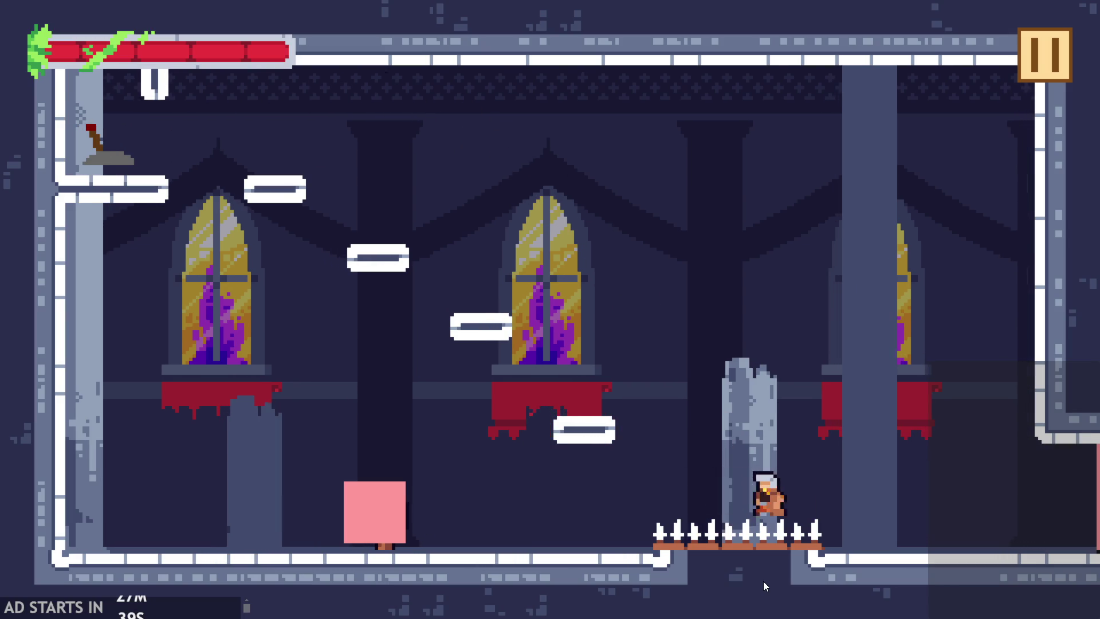
key(space)
key(Left)
key(Left)
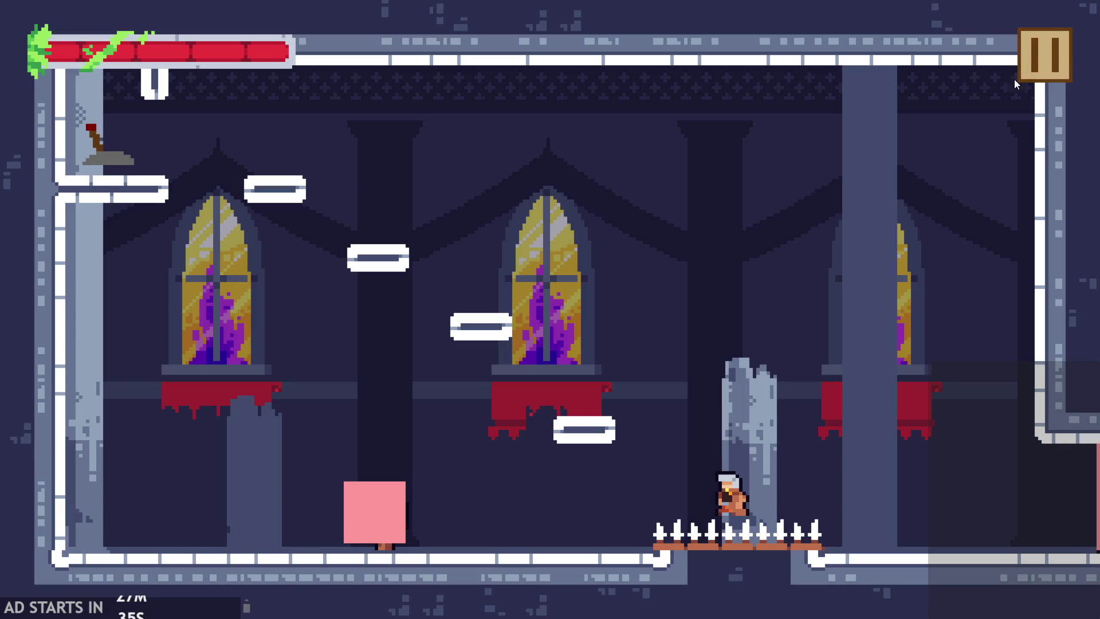
key(Left)
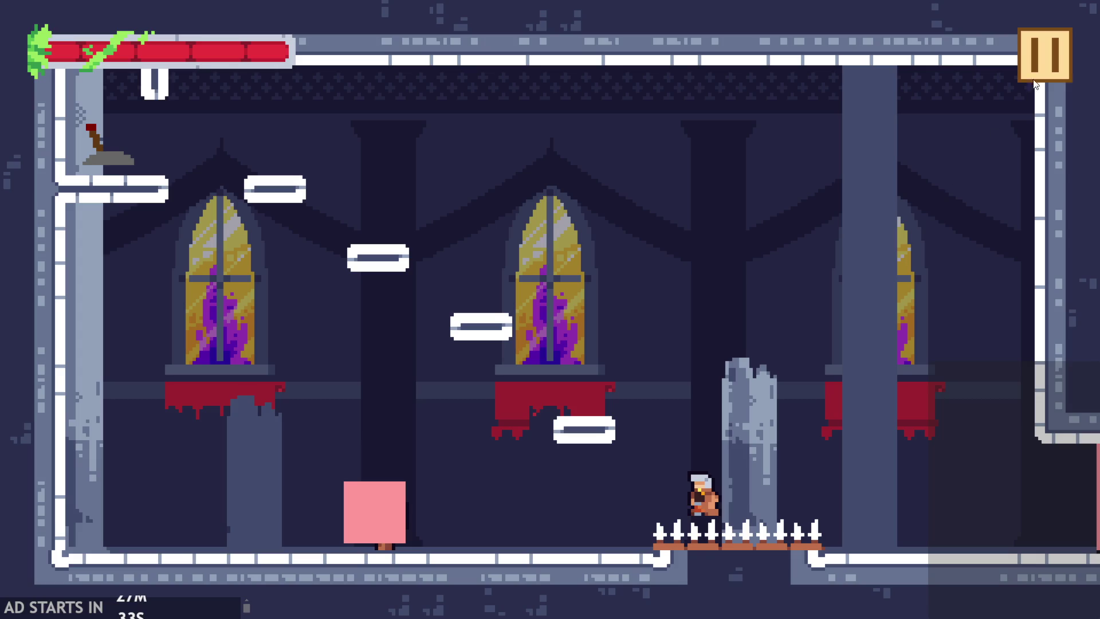
key(Escape)
click(955, 512)
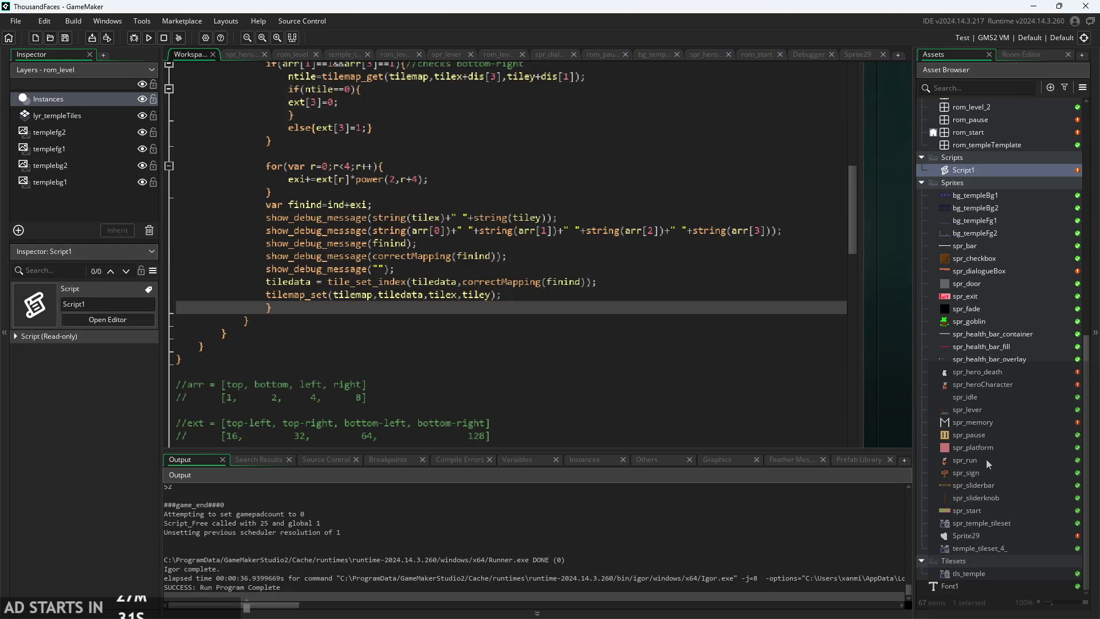
- Open the temple_tileset_4_ sprite and look over its image
double_click(977, 548)
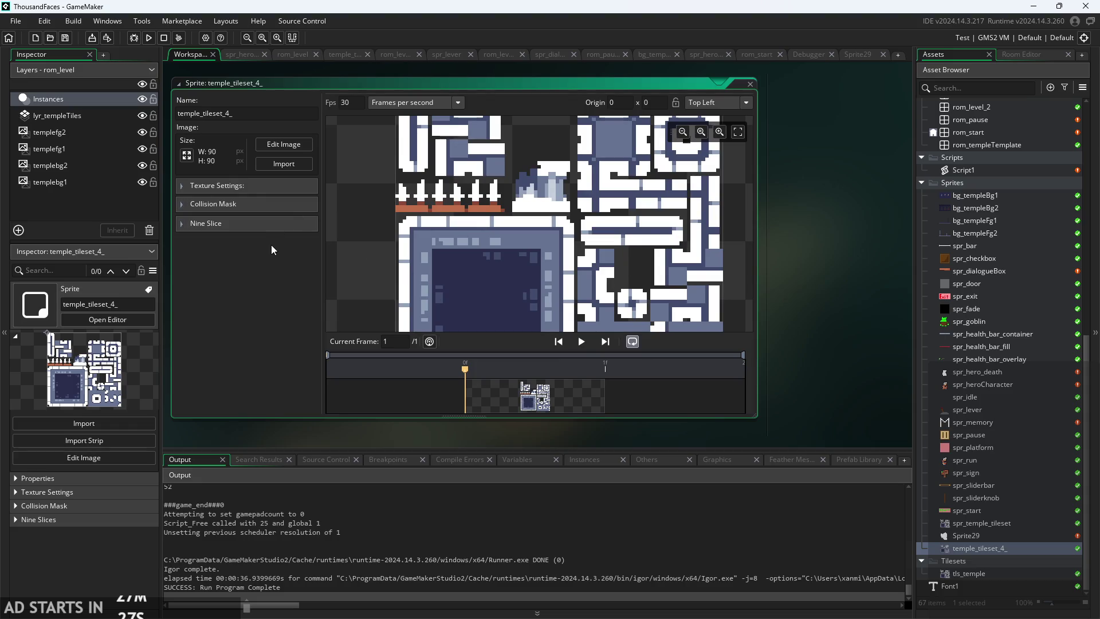
drag(594, 270, 631, 275)
scroll(632, 278, down, 1)
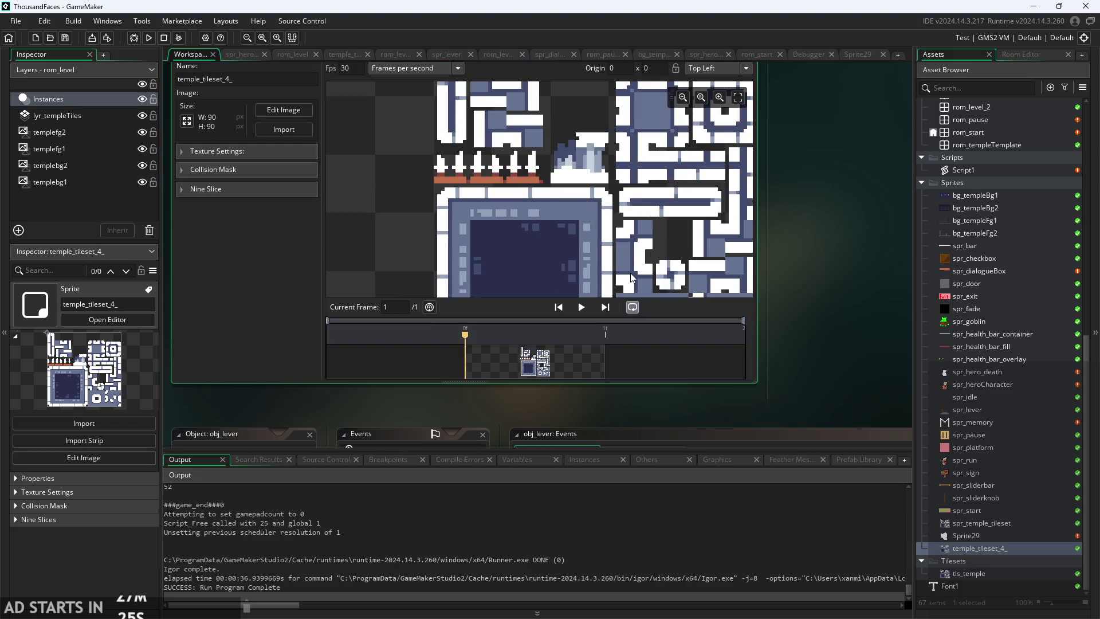
scroll(801, 265, up, 2)
scroll(528, 254, down, 2)
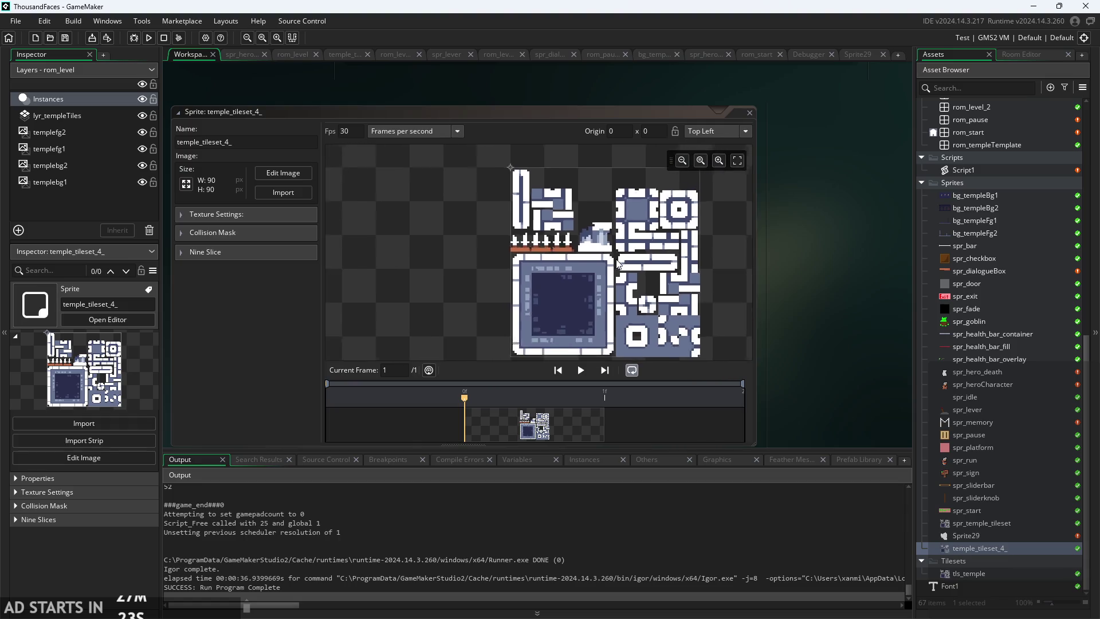
scroll(529, 254, up, 2)
scroll(529, 254, down, 2)
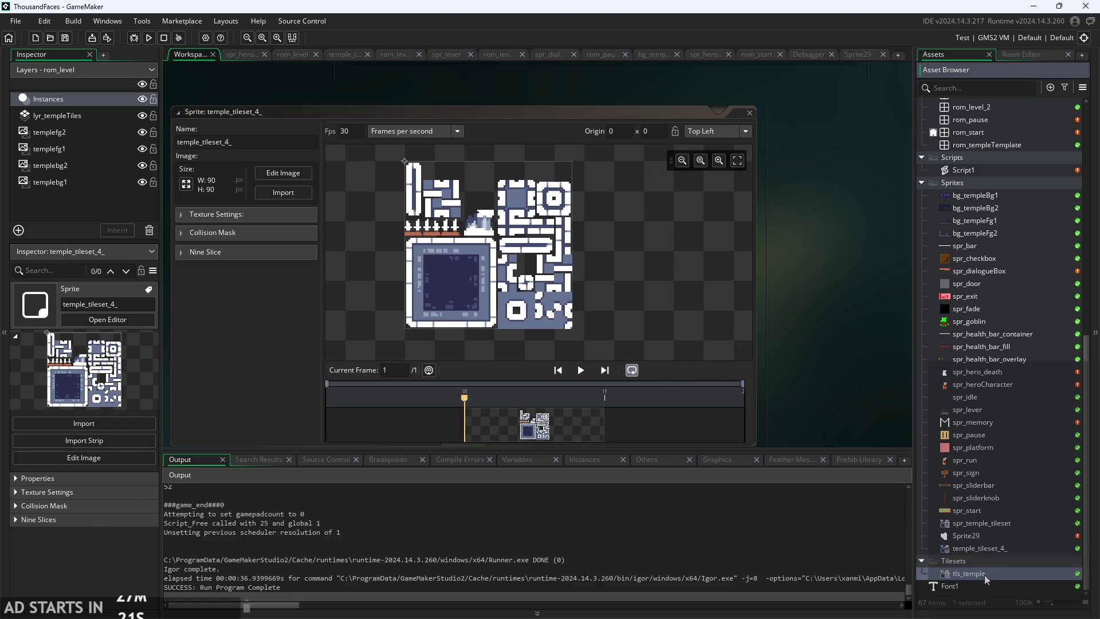
- Open the tls_temple tile set and check its group options without changing them
double_click(985, 574)
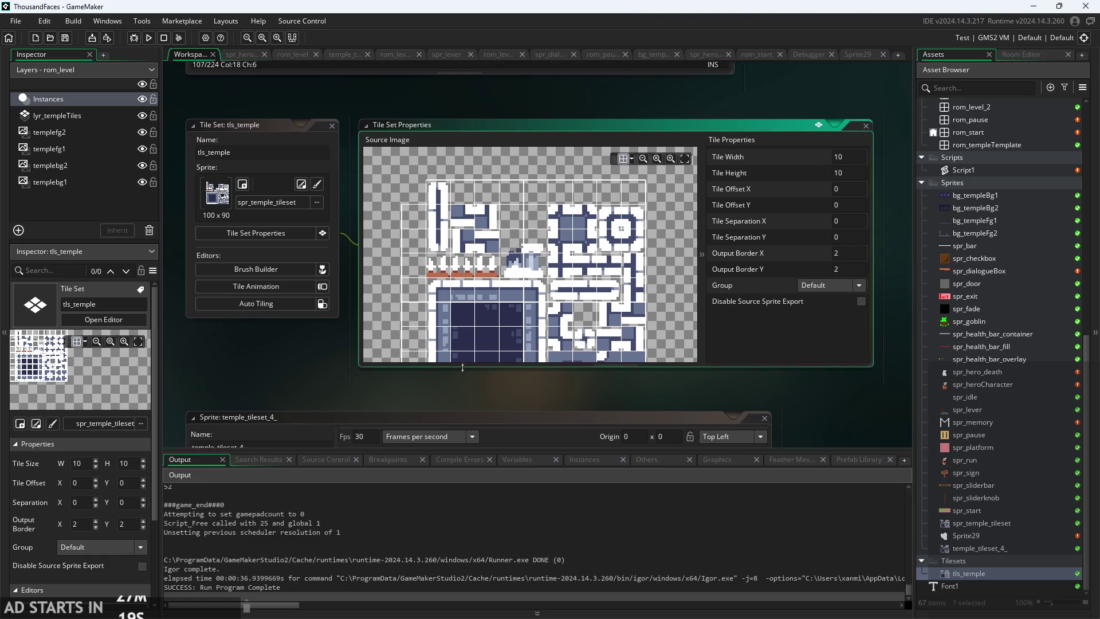
scroll(474, 286, down, 1)
scroll(459, 283, up, 2)
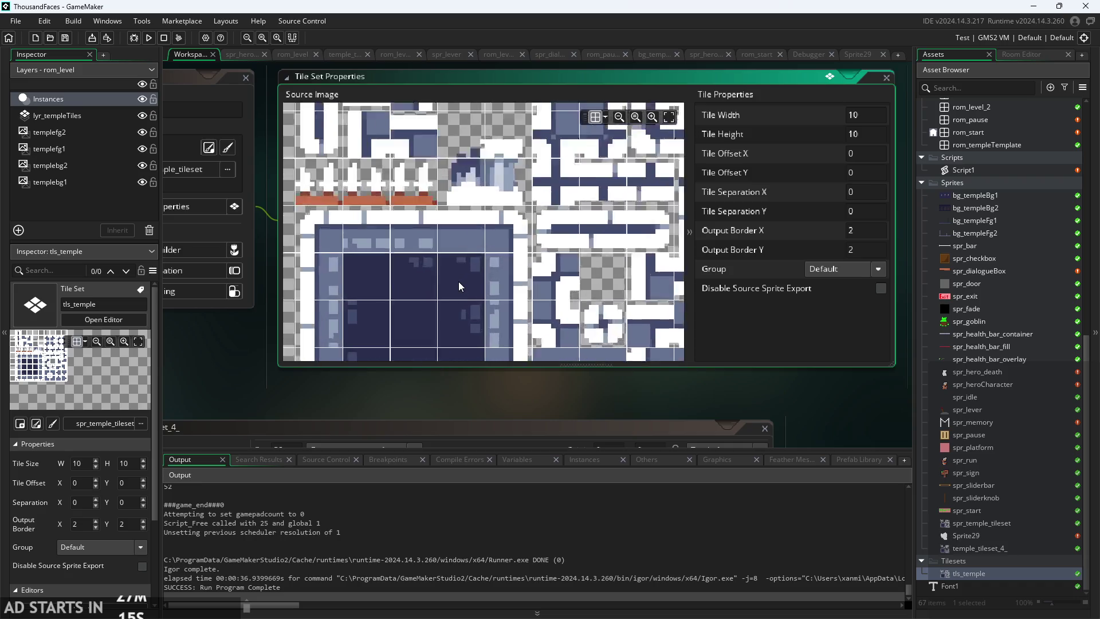
scroll(458, 280, down, 2)
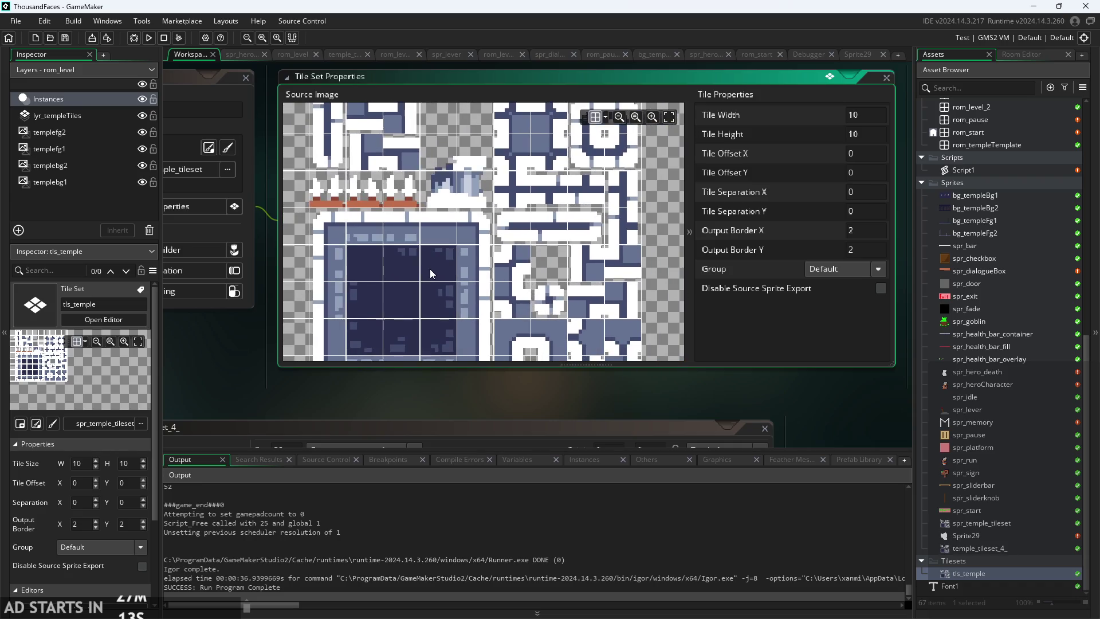
click(867, 270)
click(869, 269)
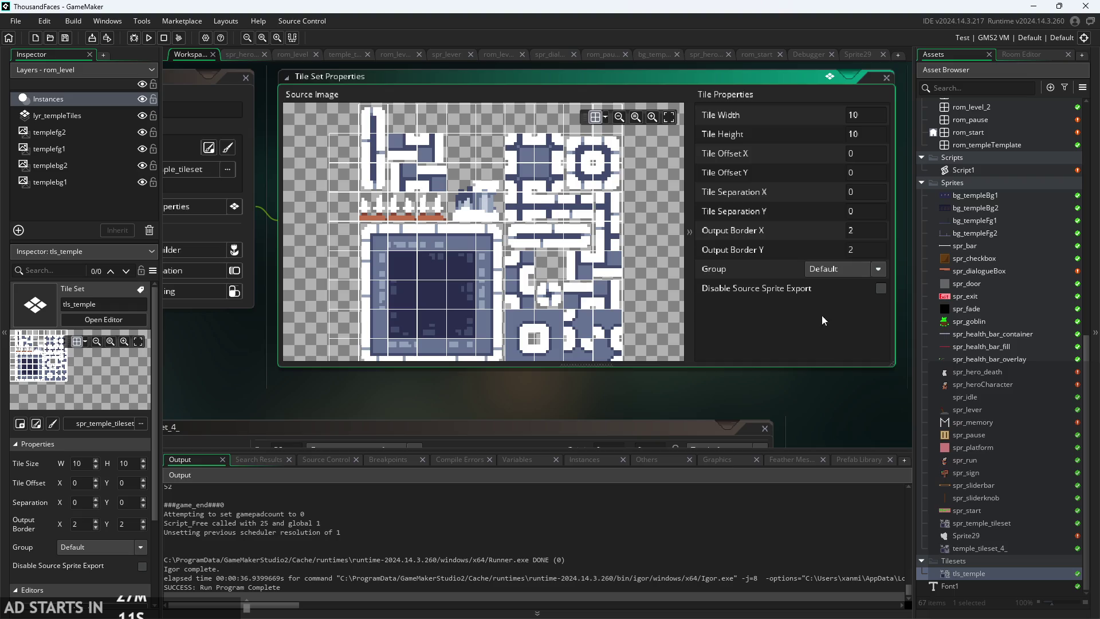
scroll(410, 194, down, 2)
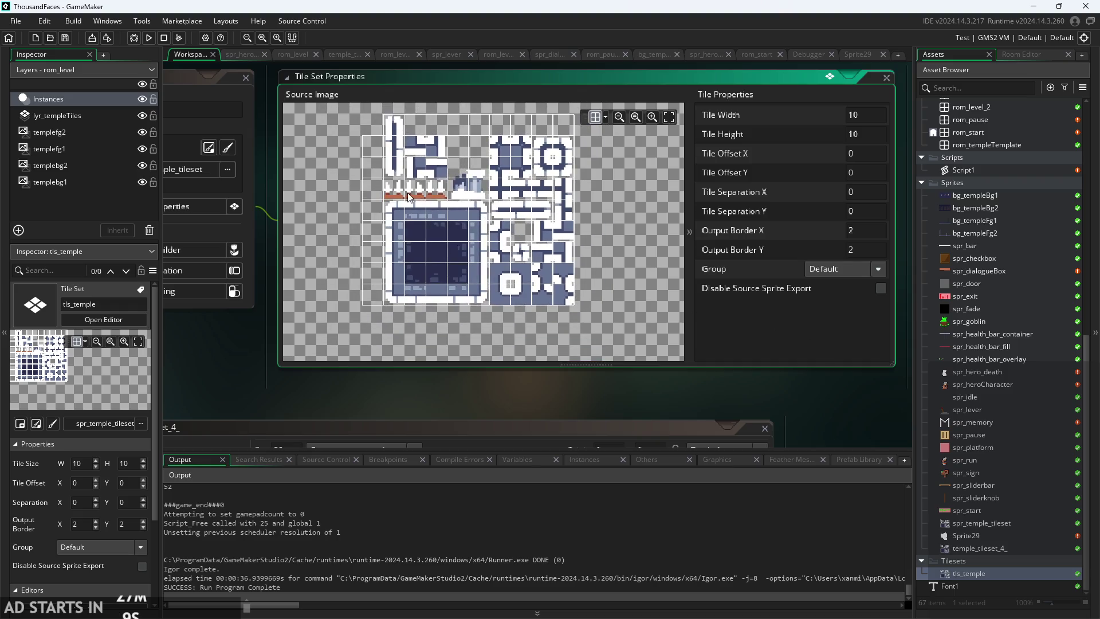
scroll(411, 194, up, 1)
- Rearrange the tile set windows and pan the source image to inspect tiles, then switch to Paint
mouse_move(288, 353)
mouse_down()
mouse_move(432, 340)
mouse_move(318, 345)
mouse_move(297, 210)
mouse_up()
scroll(297, 210, down, 1)
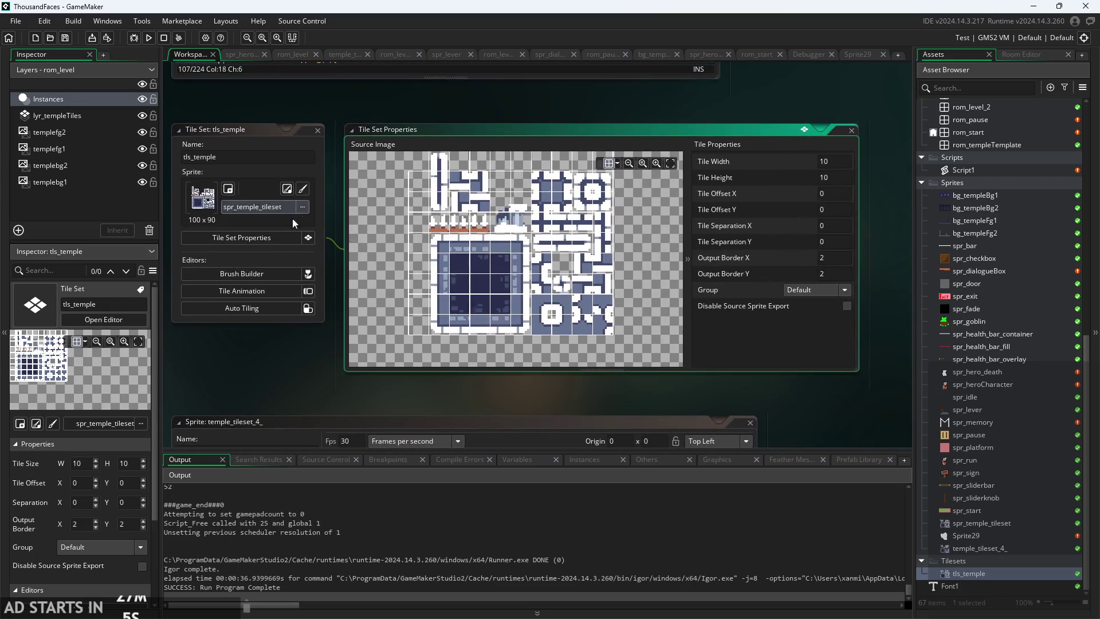
drag(256, 386, 309, 364)
scroll(327, 325, up, 2)
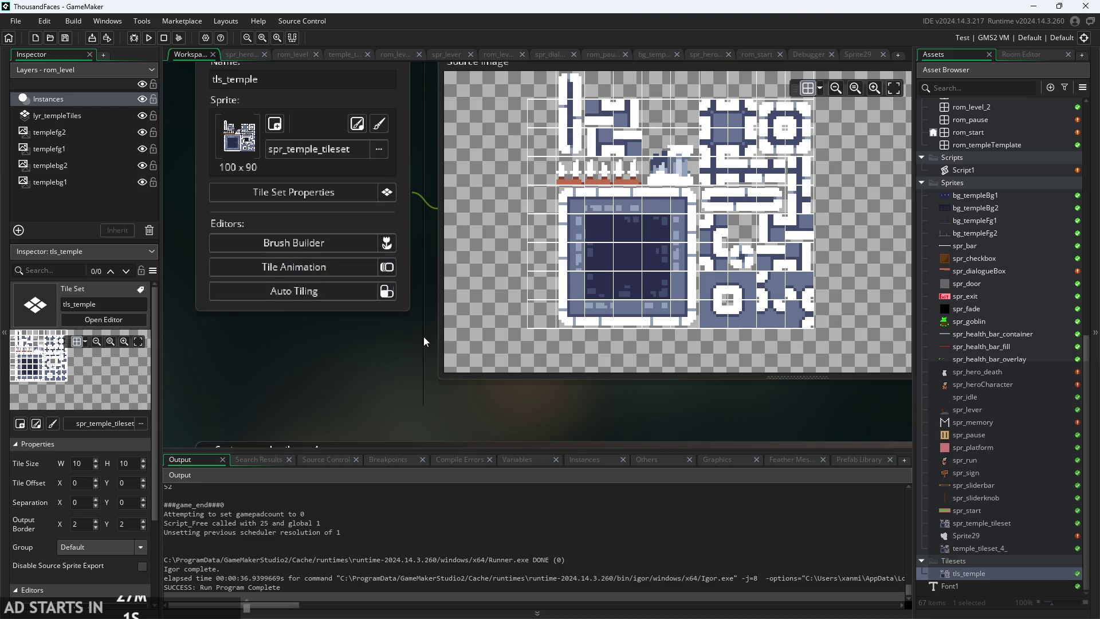
drag(424, 336, 328, 363)
drag(559, 305, 531, 329)
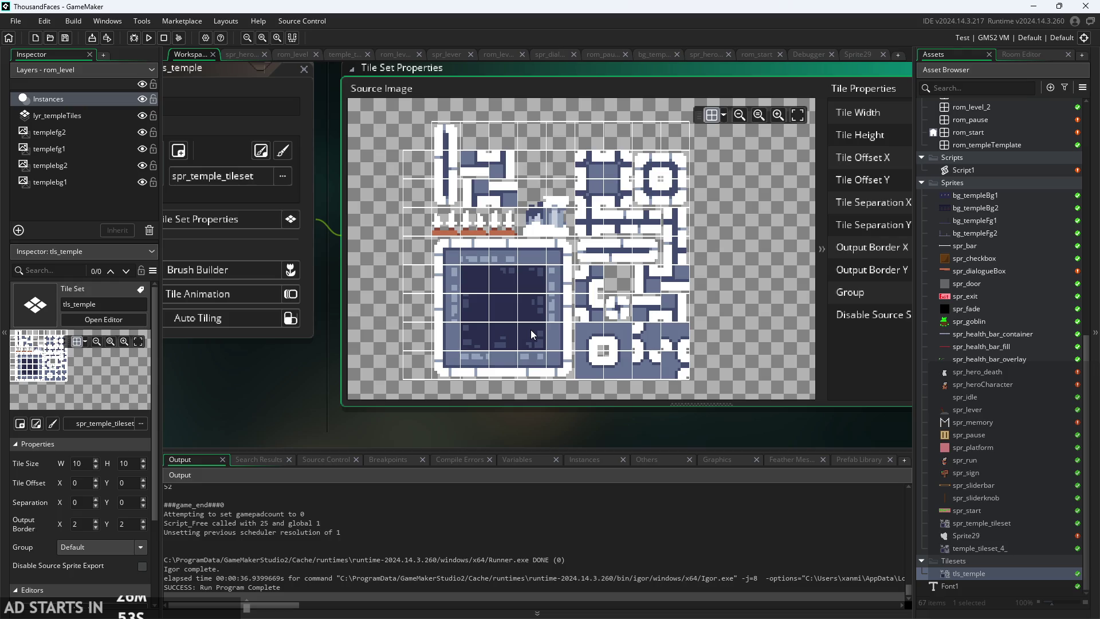
mouse_move(531, 328)
mouse_down()
mouse_move(489, 356)
mouse_move(545, 339)
mouse_up()
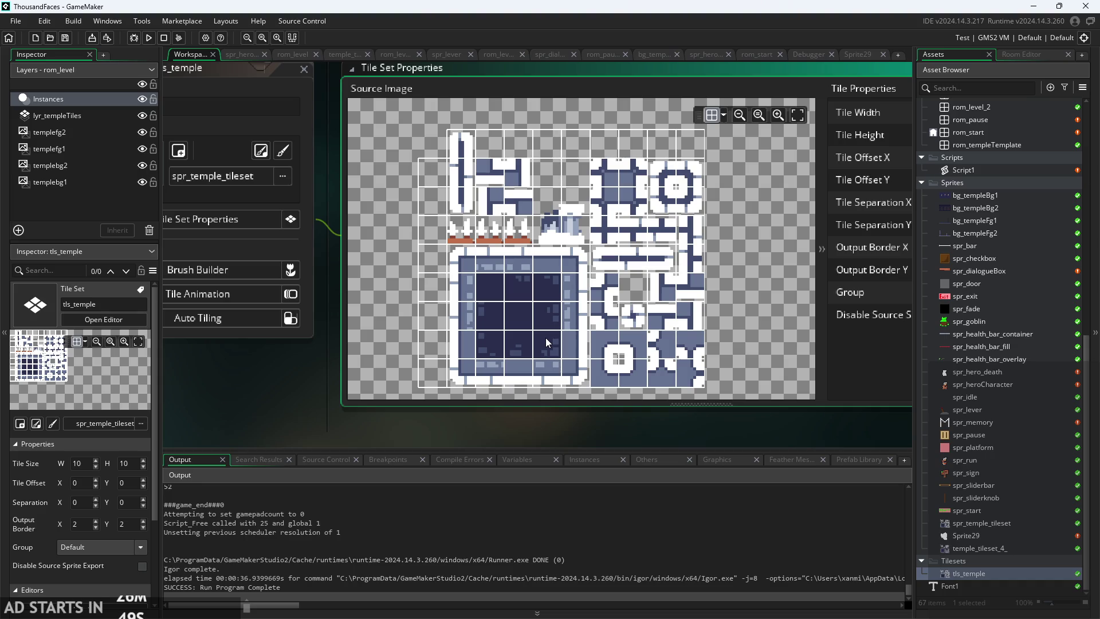
drag(546, 338, 530, 297)
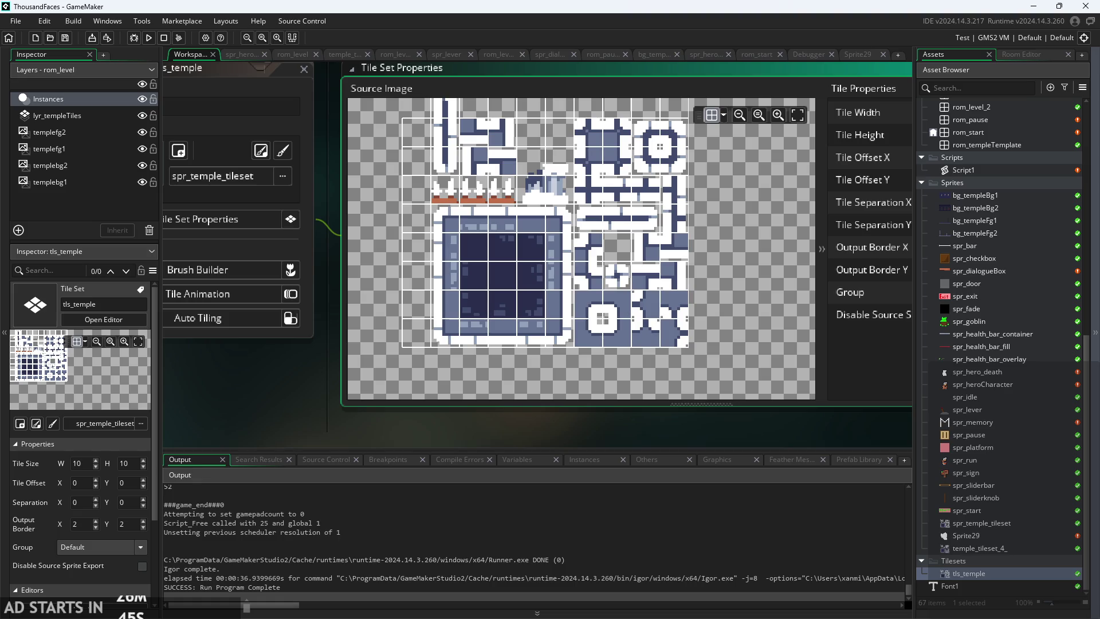
drag(530, 296, 537, 309)
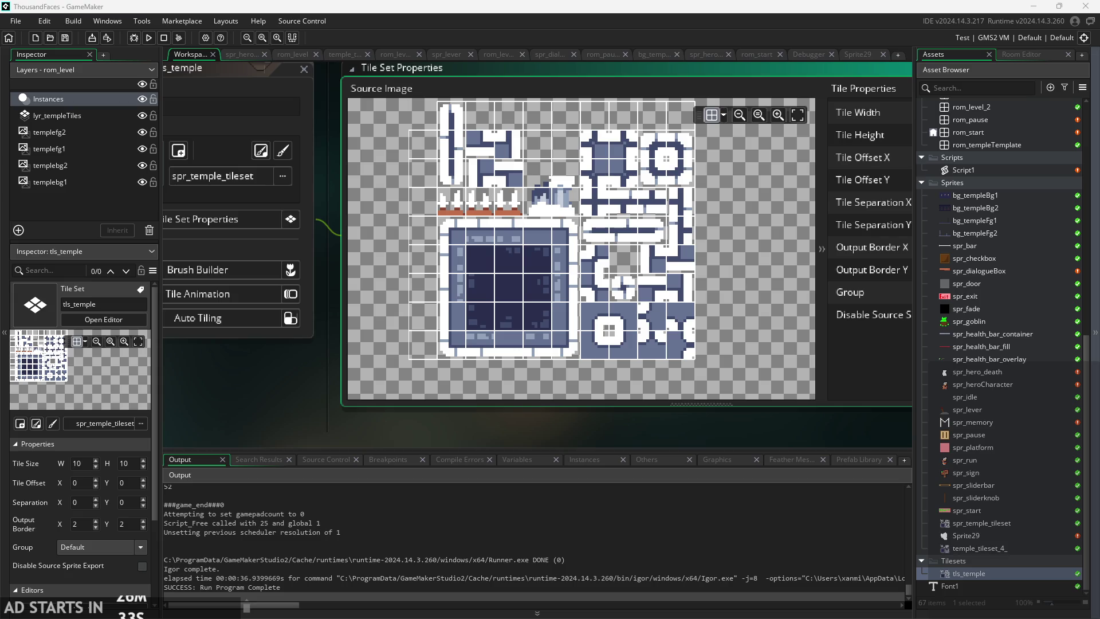
key(alt+Tab)
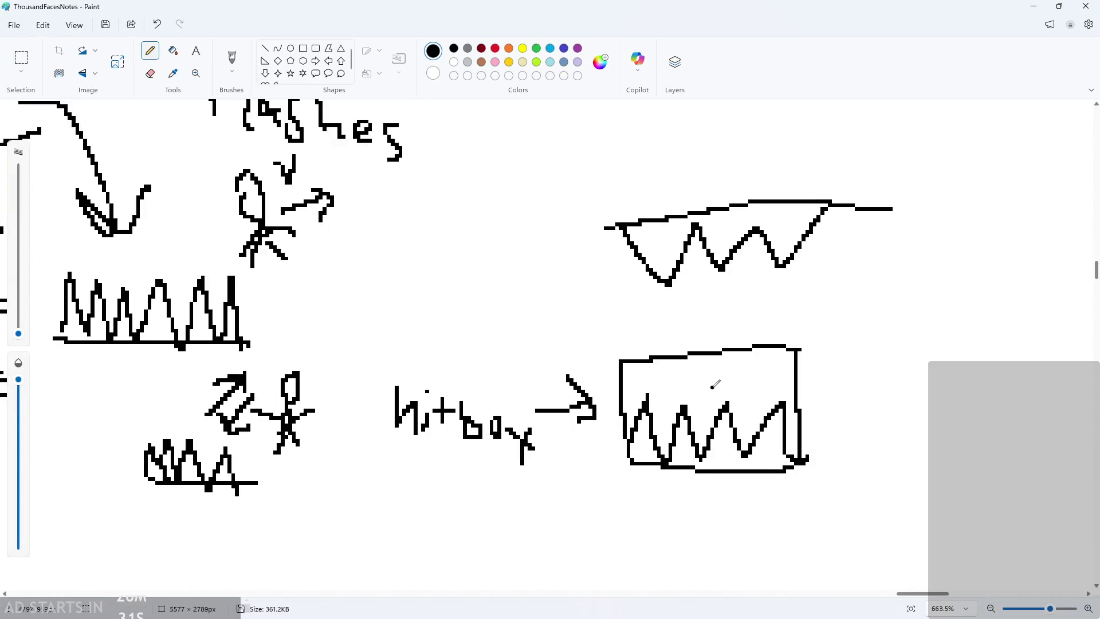
- Read through the to-do checklist in the Paint notes, then minimize Paint
ctrl+scroll(693, 364, down, 10)
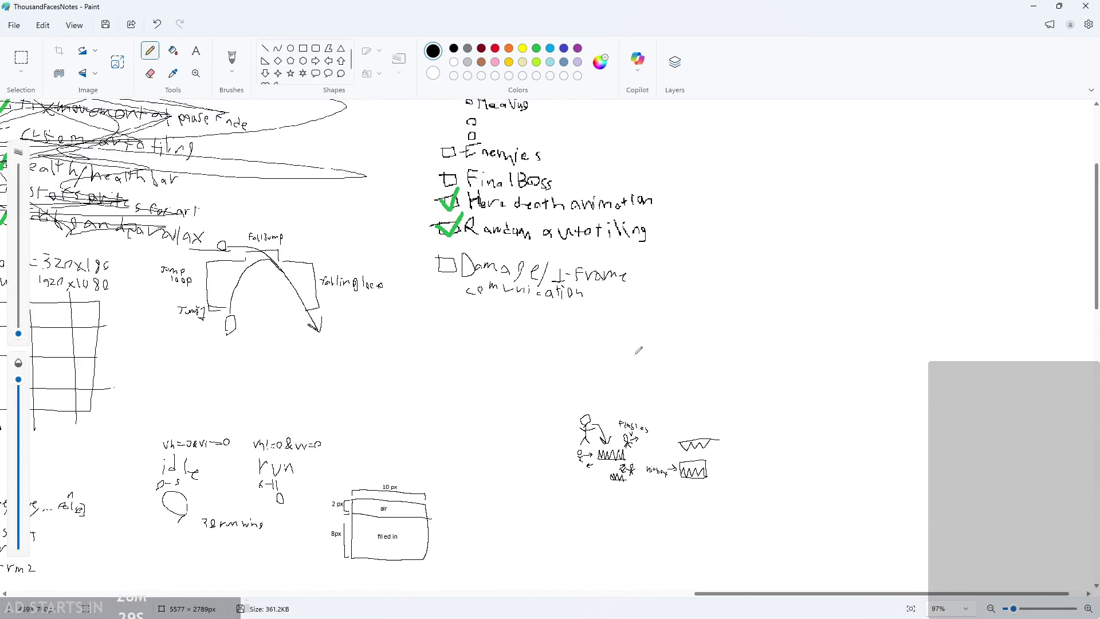
ctrl+scroll(565, 320, up, 3)
ctrl+scroll(565, 320, down, 2)
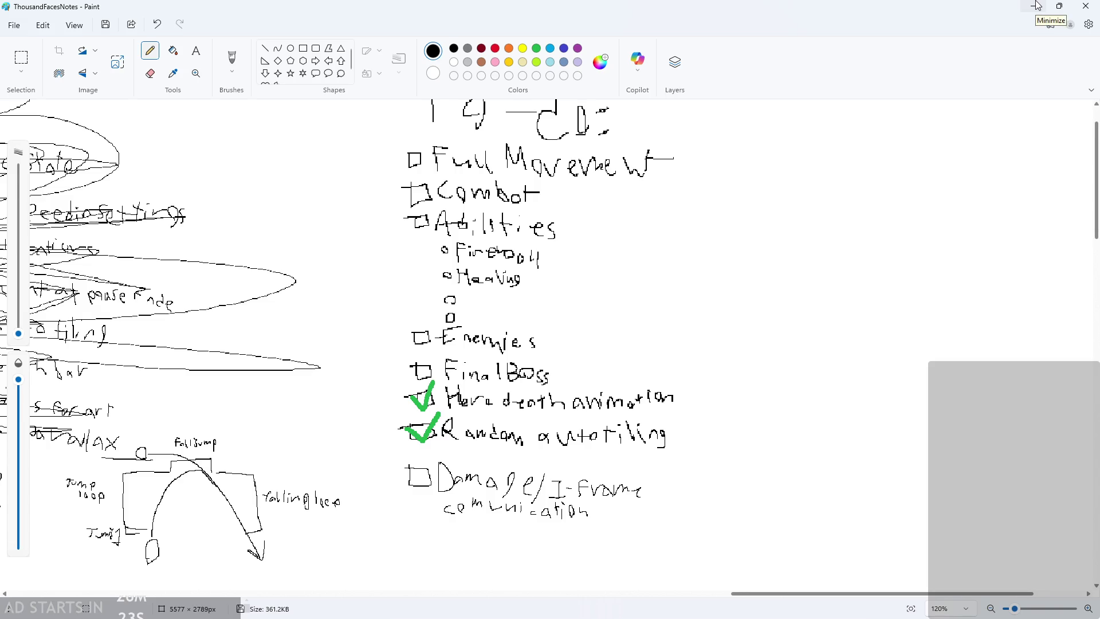
click(1038, 5)
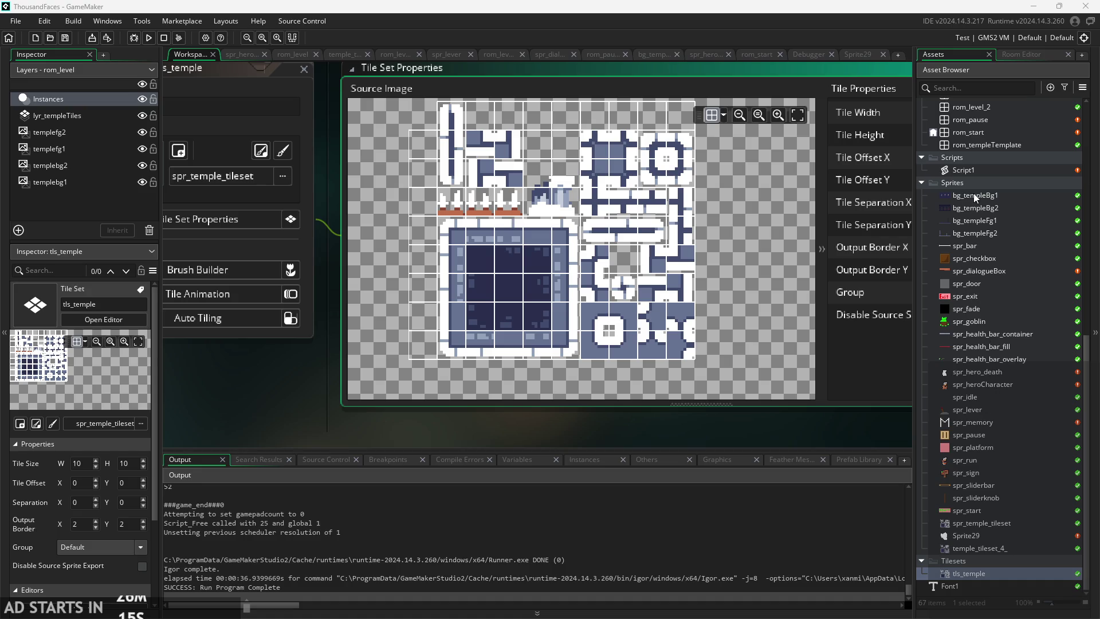
- Open rom_level_2 in the room editor from the Asset Browser
scroll(980, 172, up, 3)
double_click(984, 174)
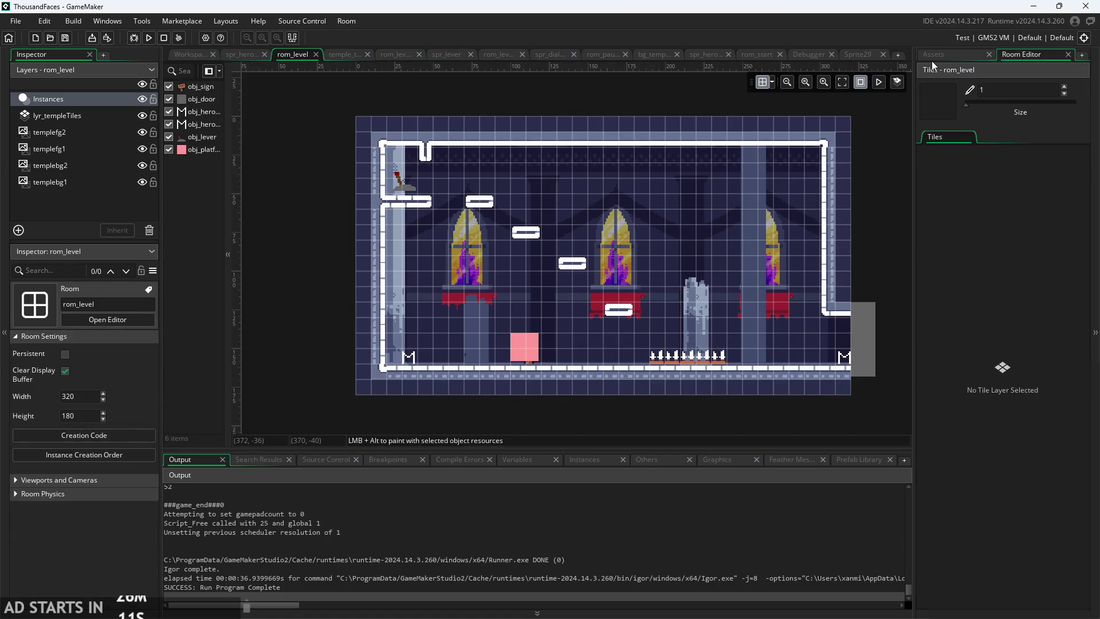
click(933, 55)
click(978, 198)
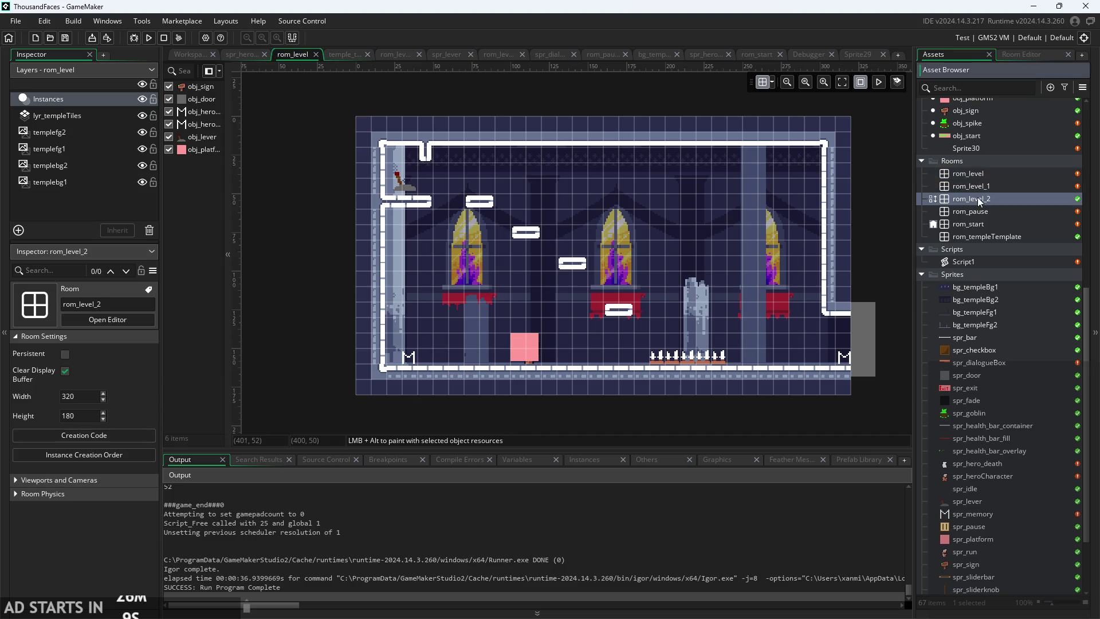
double_click(980, 200)
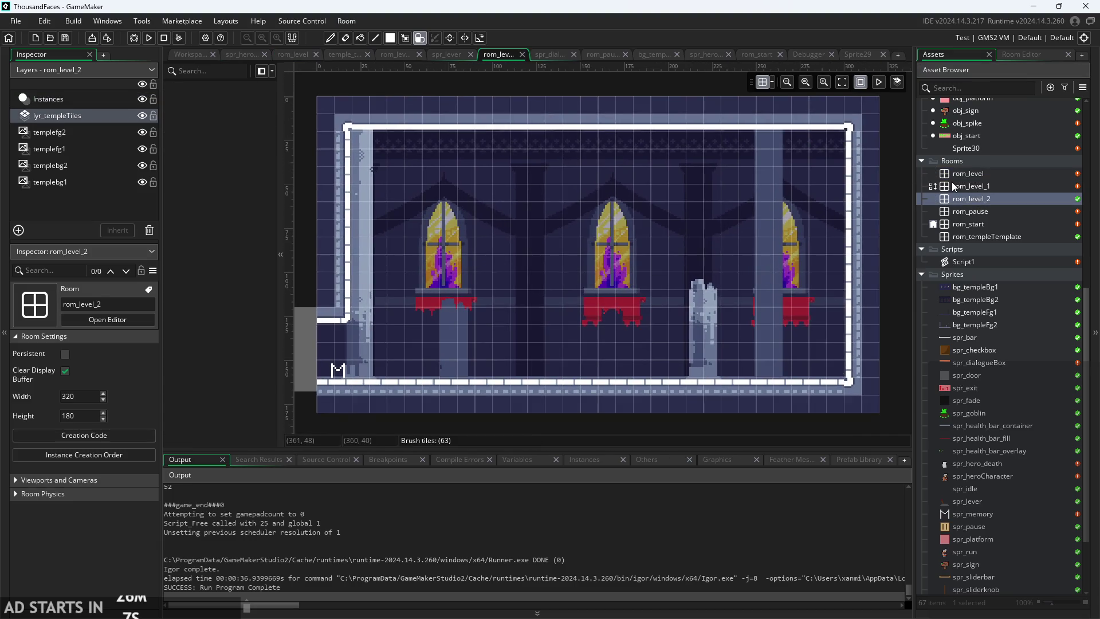
scroll(655, 249, down, 2)
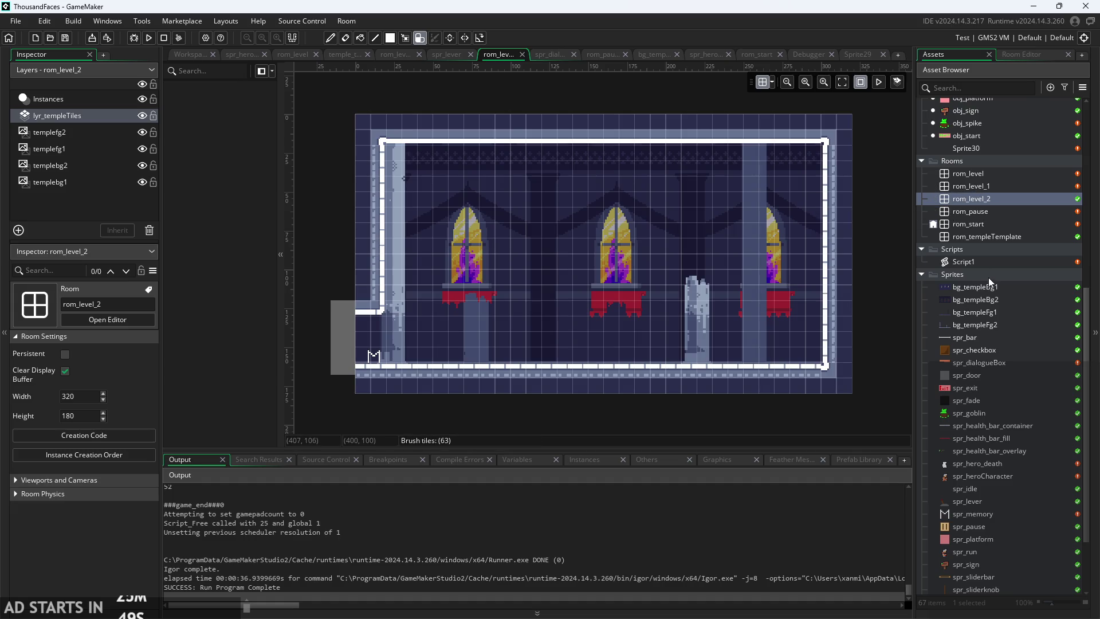
- Select the lyr_templeTiles layer, show the auto tile library and paint autotile_1 walls down the left side
click(82, 103)
click(82, 113)
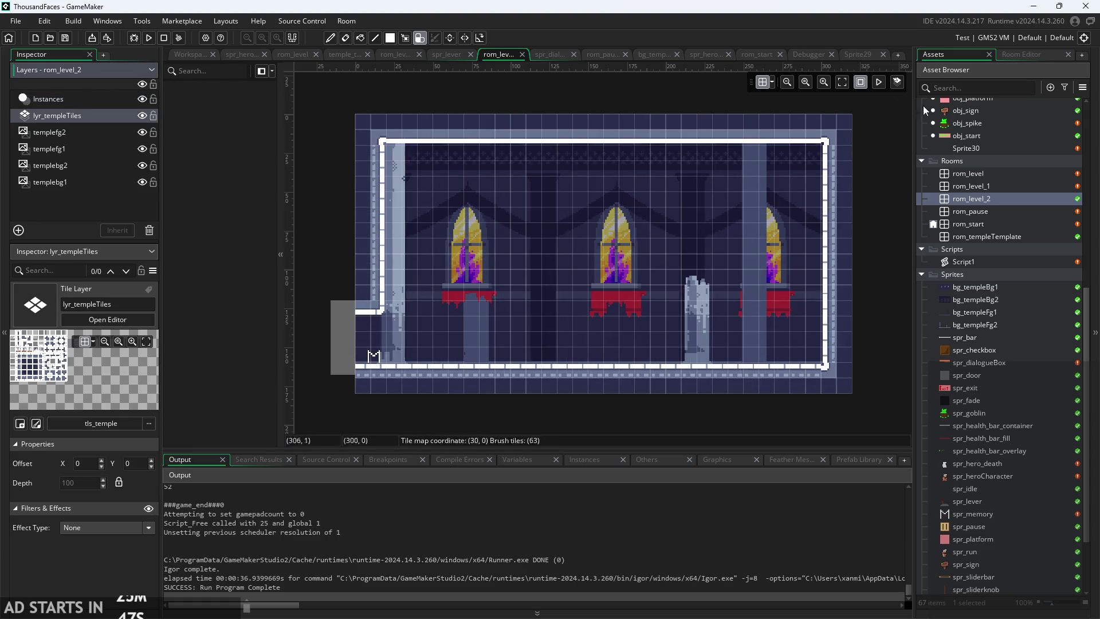
click(1018, 52)
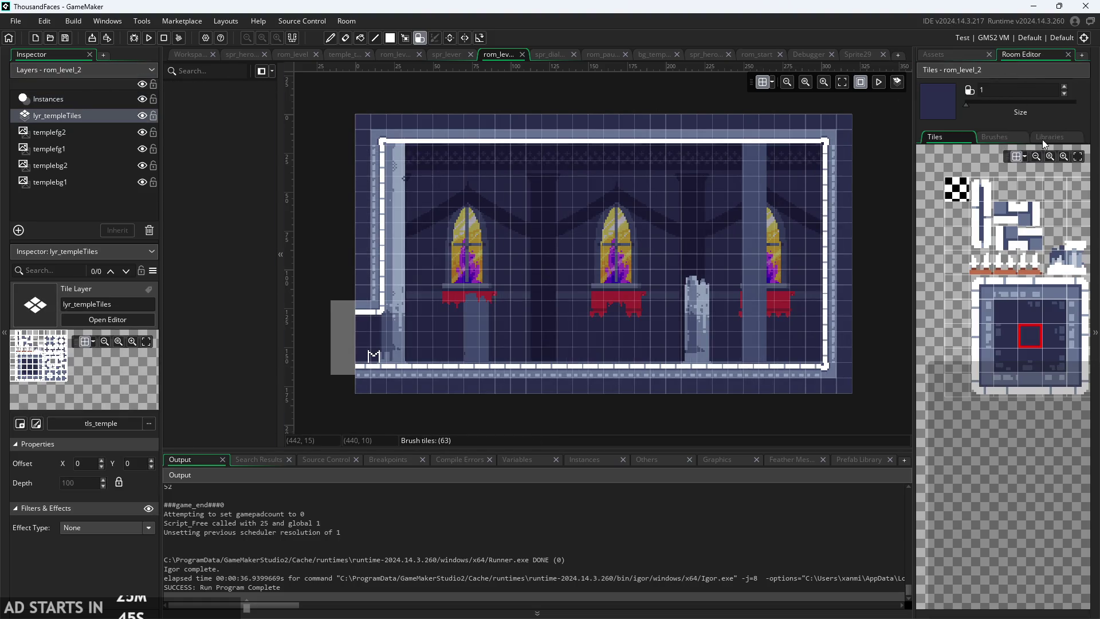
click(1044, 138)
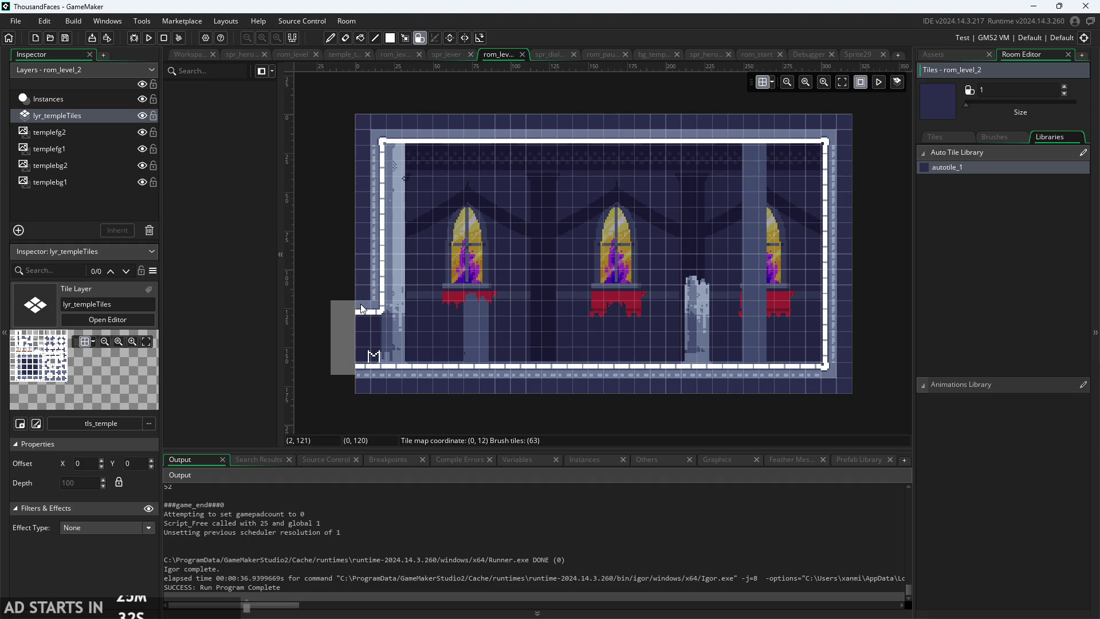
drag(367, 143, 374, 232)
- Paint a flat autotile floor wall along the bottom row from the bottom-left corner
click(367, 357)
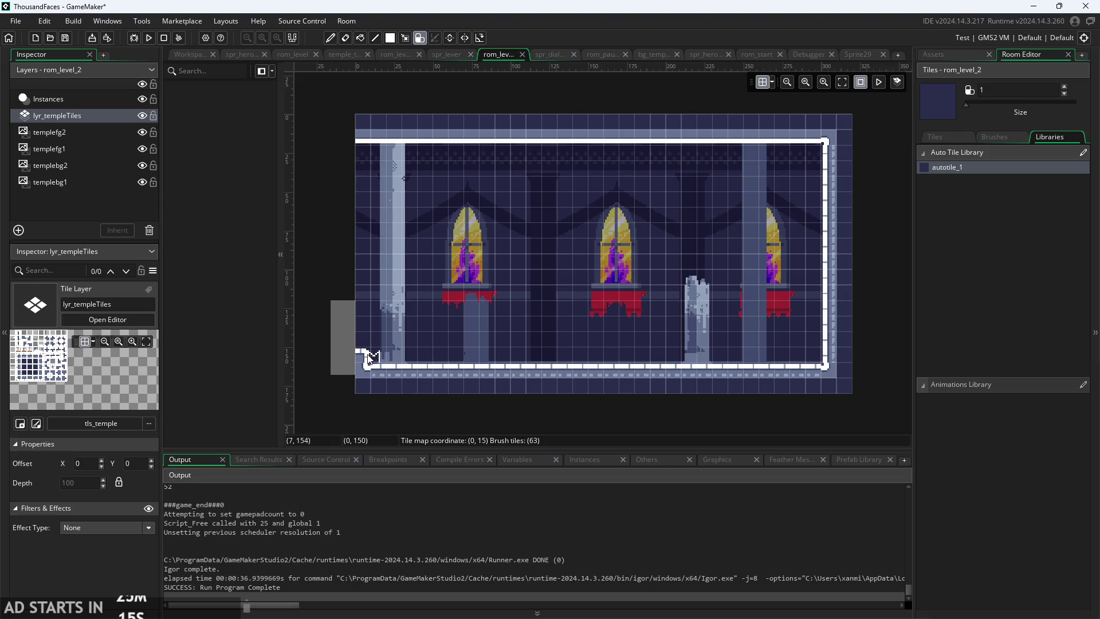
mouse_move(368, 358)
mouse_down()
mouse_move(825, 354)
mouse_move(695, 342)
mouse_move(372, 348)
mouse_move(825, 342)
mouse_up()
click(367, 342)
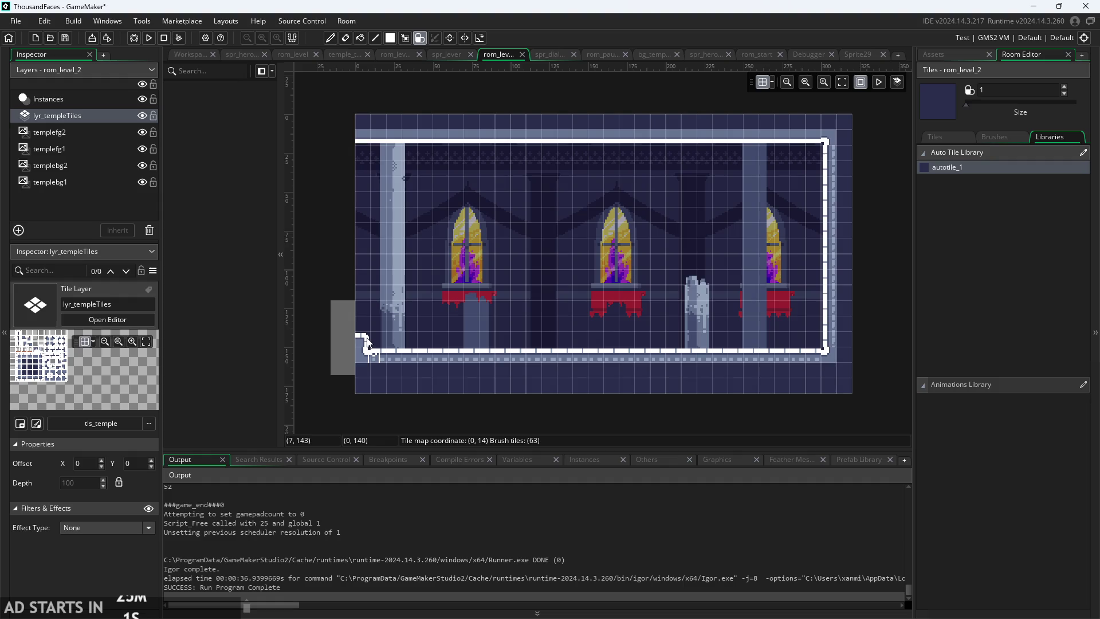
click(370, 335)
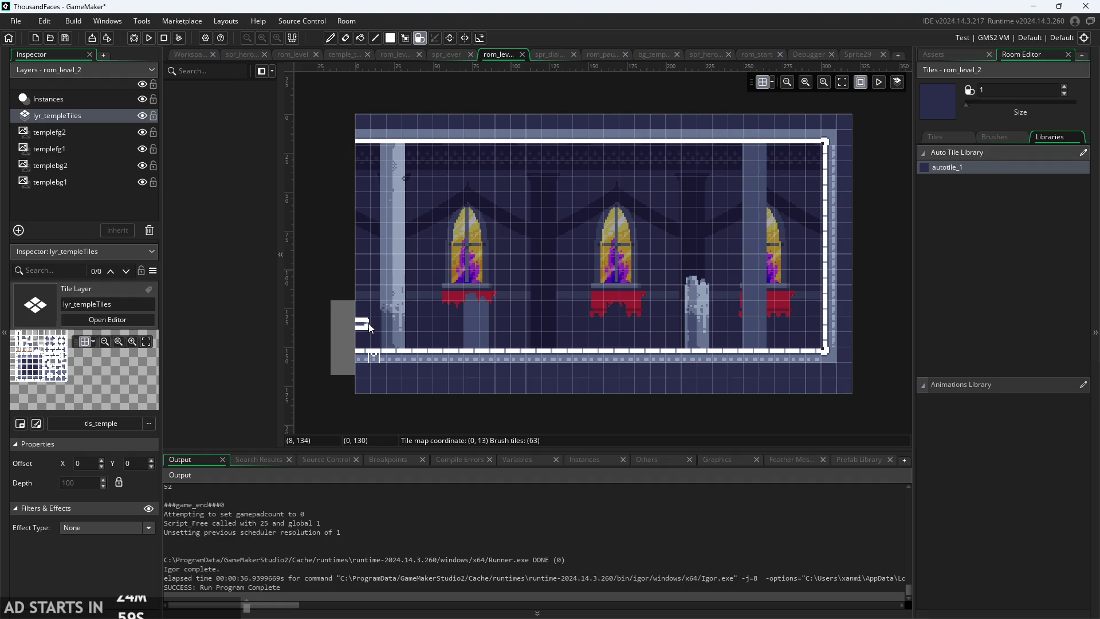
- Add a left ledge wall, run the wall up the left edge, and step the top wall down mid-room
click(364, 278)
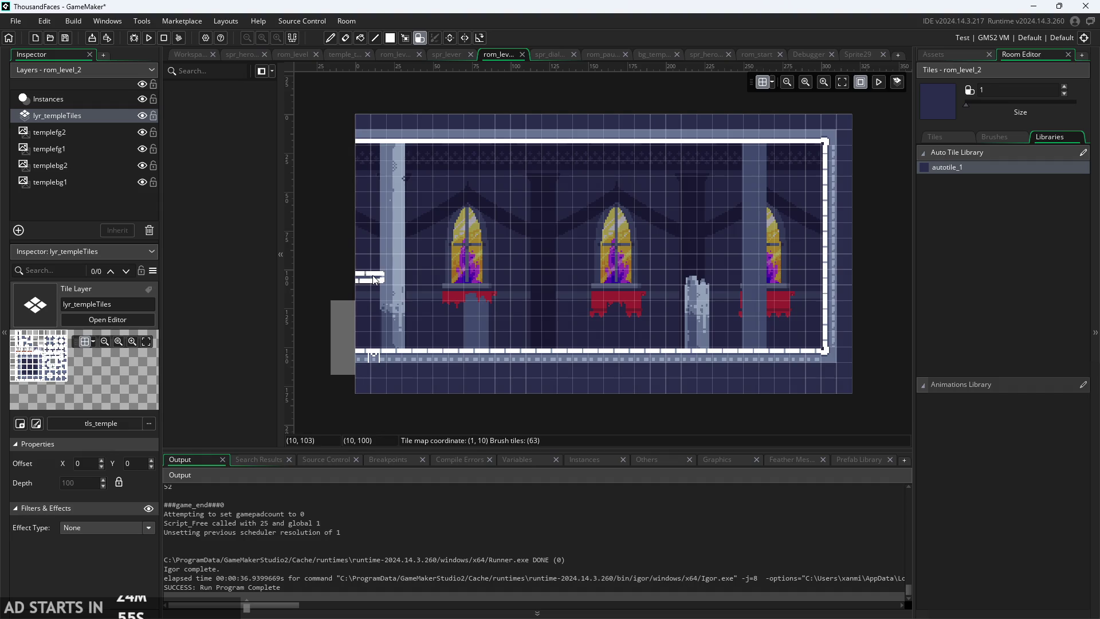
drag(391, 277, 456, 277)
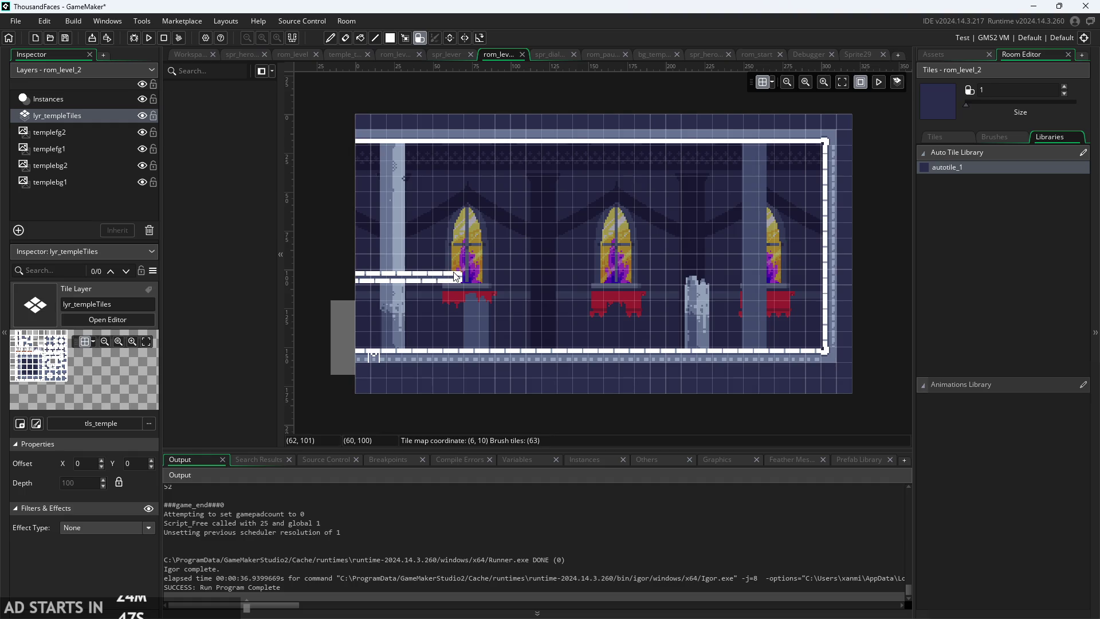
click(363, 263)
mouse_move(363, 262)
mouse_down()
mouse_move(365, 211)
mouse_move(382, 202)
mouse_up()
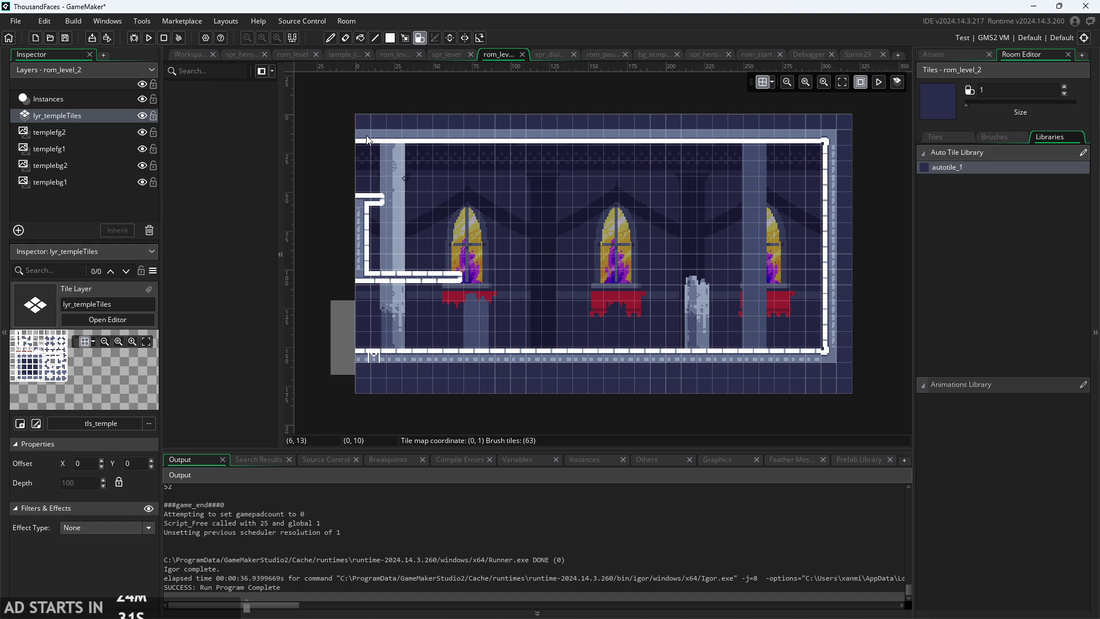
mouse_move(508, 158)
mouse_down()
mouse_move(638, 173)
mouse_move(565, 169)
mouse_move(629, 160)
mouse_up()
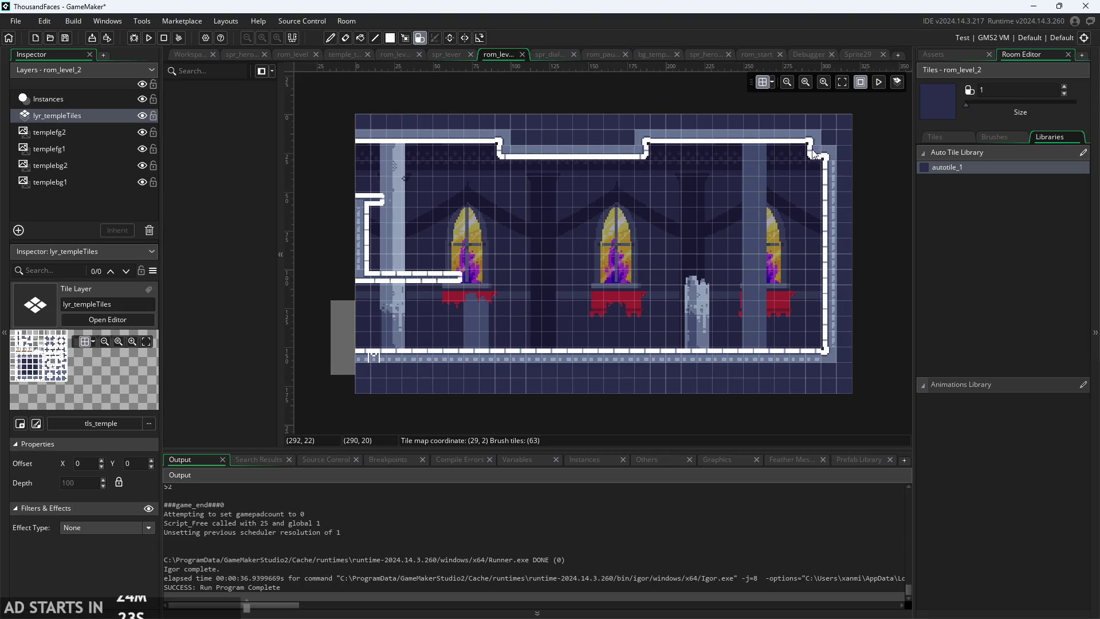
- Step the top-right wall down and raise the floor one tile to the right wall
mouse_move(814, 150)
mouse_down()
mouse_move(784, 167)
mouse_move(825, 171)
mouse_move(810, 205)
mouse_move(821, 222)
mouse_move(800, 221)
mouse_move(784, 237)
mouse_move(786, 312)
mouse_move(820, 340)
mouse_move(793, 321)
mouse_move(797, 234)
mouse_move(817, 345)
mouse_up()
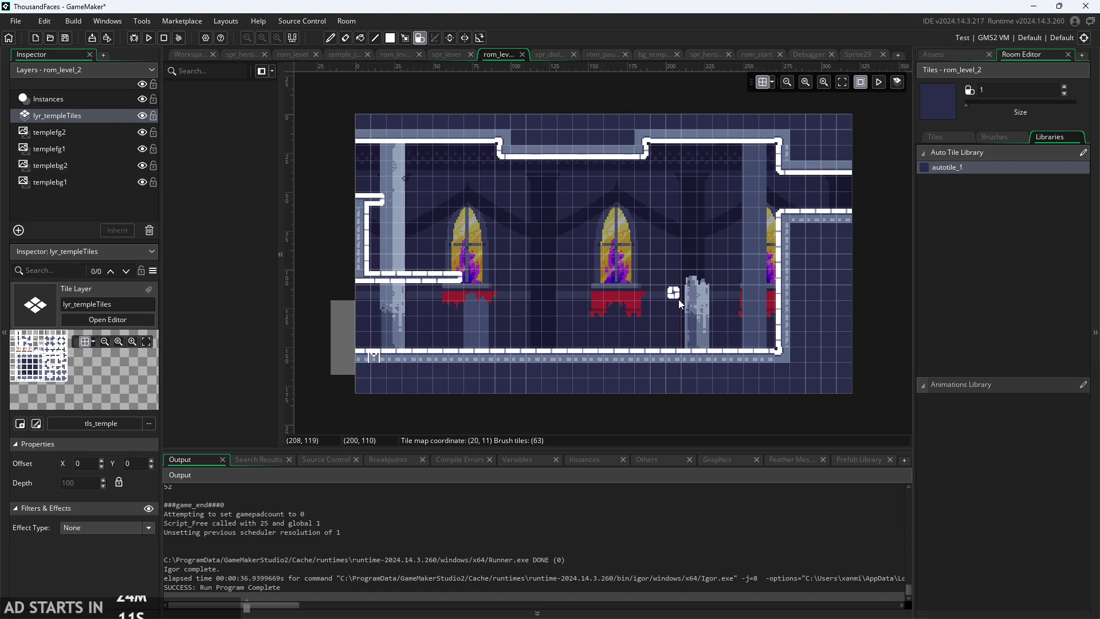
click(549, 339)
drag(768, 339, 515, 338)
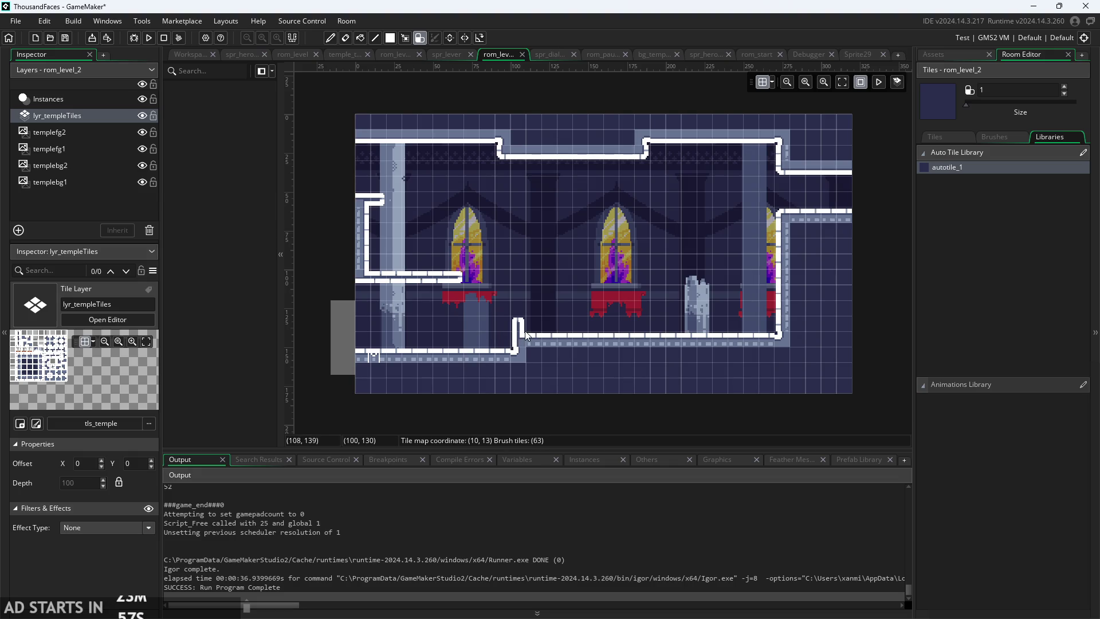
- Paint a wall up from the ledge end and a three-tile-wide column from the floor, reshaping the floor step
click(456, 267)
mouse_move(455, 267)
mouse_down()
mouse_move(456, 179)
mouse_move(432, 183)
mouse_move(440, 257)
mouse_move(361, 258)
mouse_move(428, 258)
mouse_move(385, 234)
mouse_move(439, 216)
mouse_move(364, 204)
mouse_move(383, 213)
mouse_move(444, 172)
mouse_move(458, 183)
mouse_up()
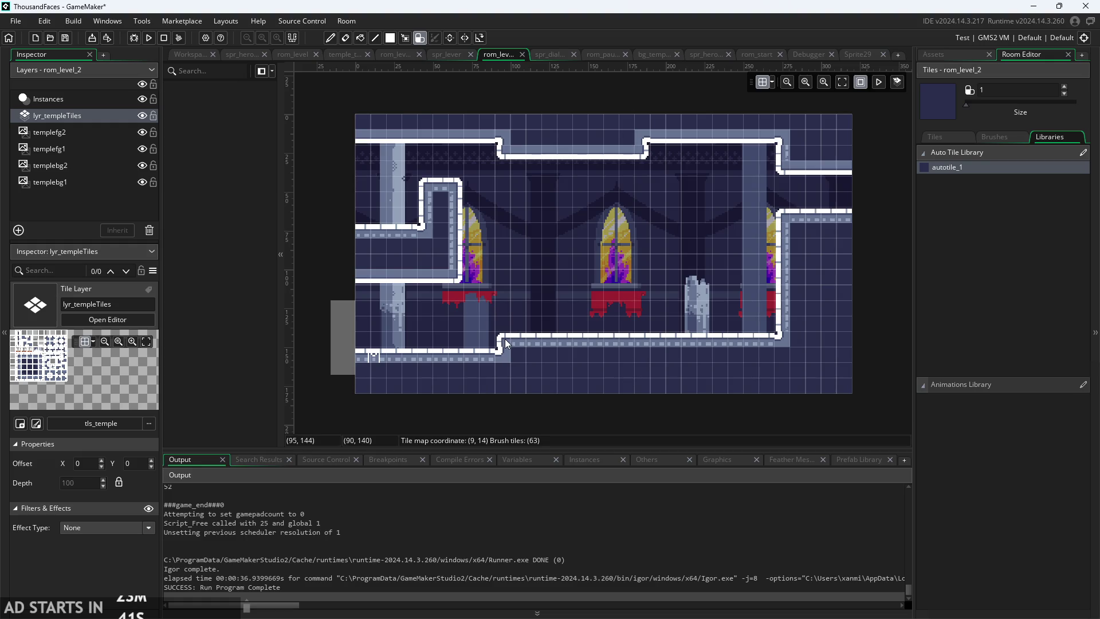
drag(517, 339, 528, 221)
drag(536, 262, 538, 325)
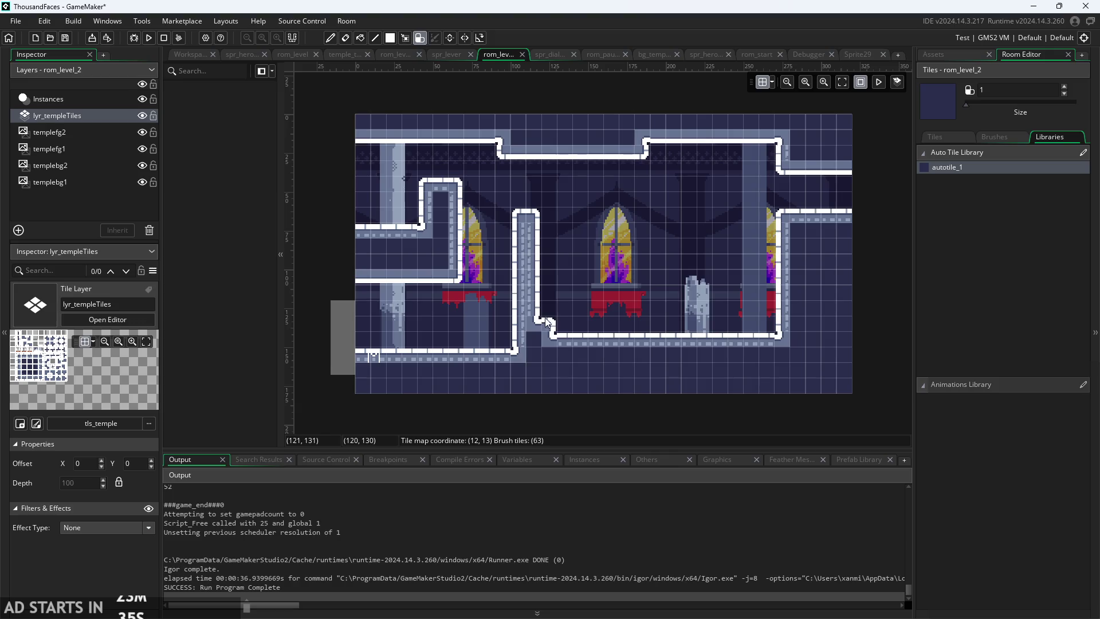
drag(541, 215, 567, 324)
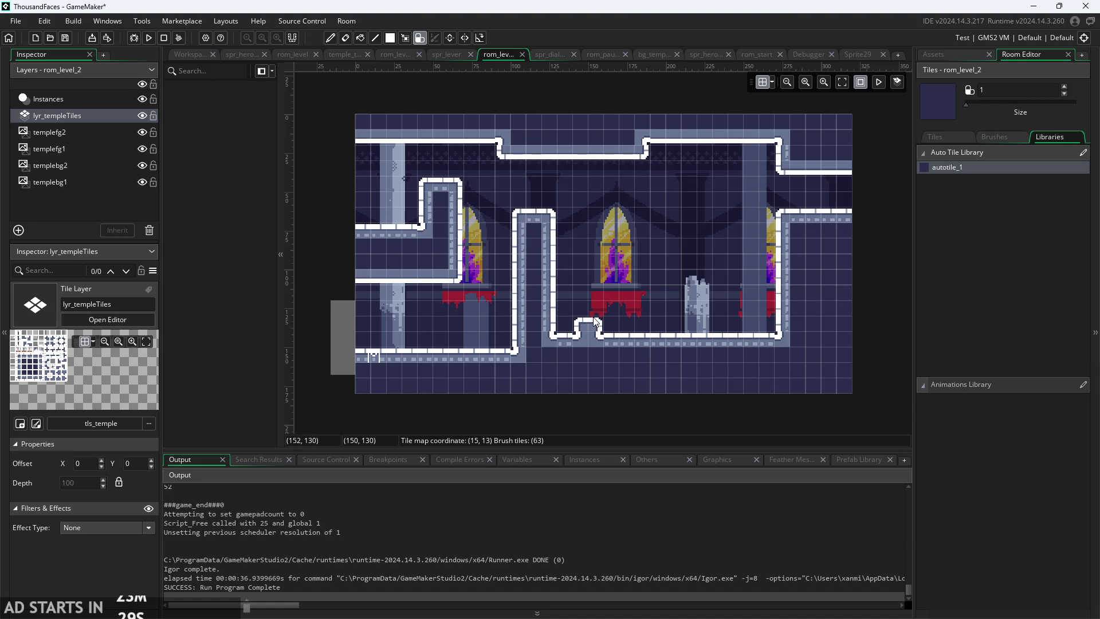
mouse_move(568, 327)
mouse_down()
mouse_move(587, 326)
mouse_move(557, 330)
mouse_move(539, 238)
mouse_move(580, 284)
mouse_move(582, 322)
mouse_up()
click(583, 322)
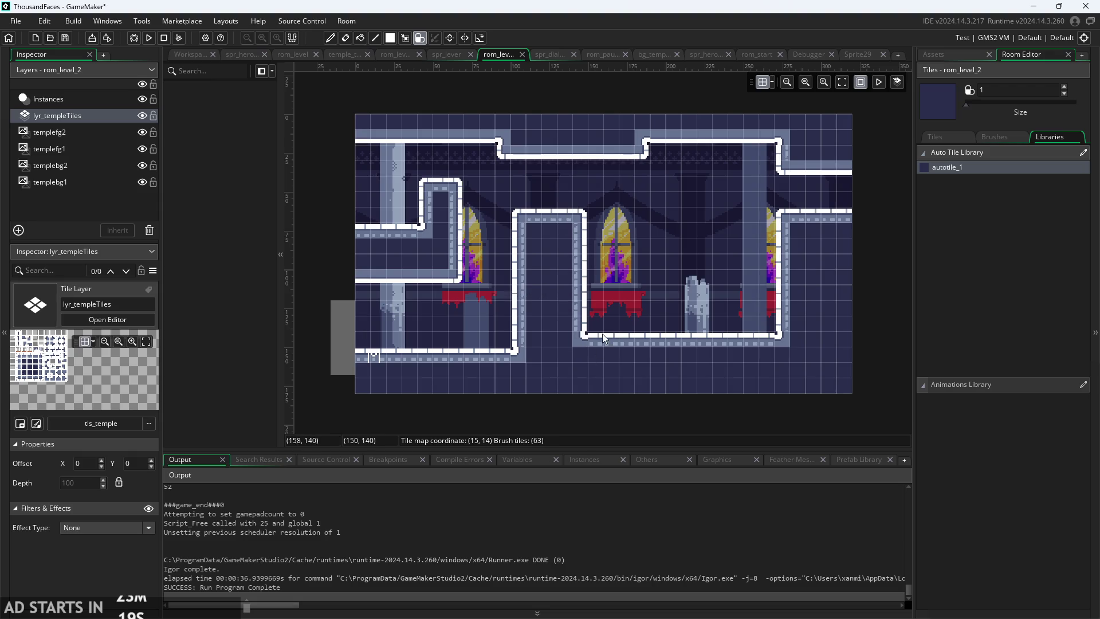
click(599, 328)
click(615, 327)
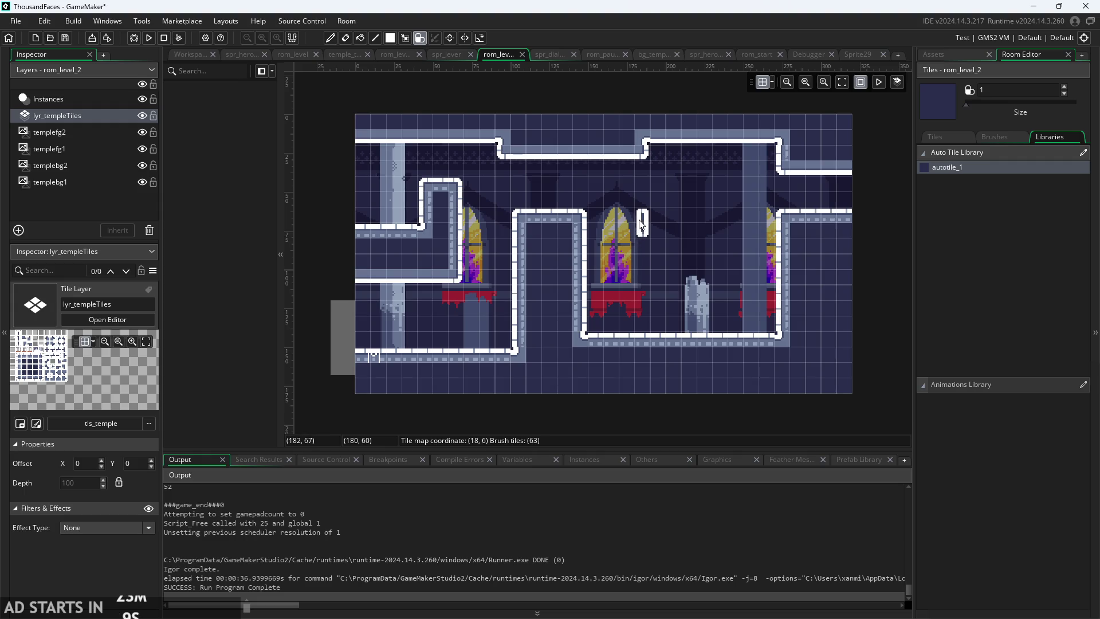
- Build a wall block with an inner column beside the window, erasing stray and excess tiles
click(642, 224)
mouse_move(664, 220)
mouse_down()
mouse_move(673, 219)
mouse_move(674, 280)
mouse_up()
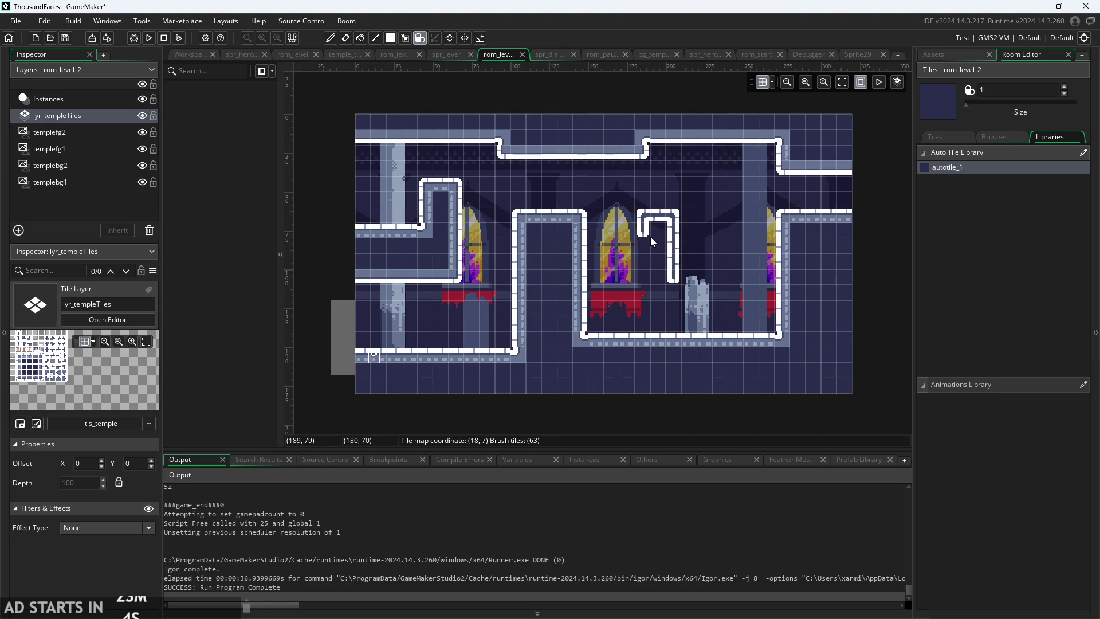
drag(659, 239, 666, 293)
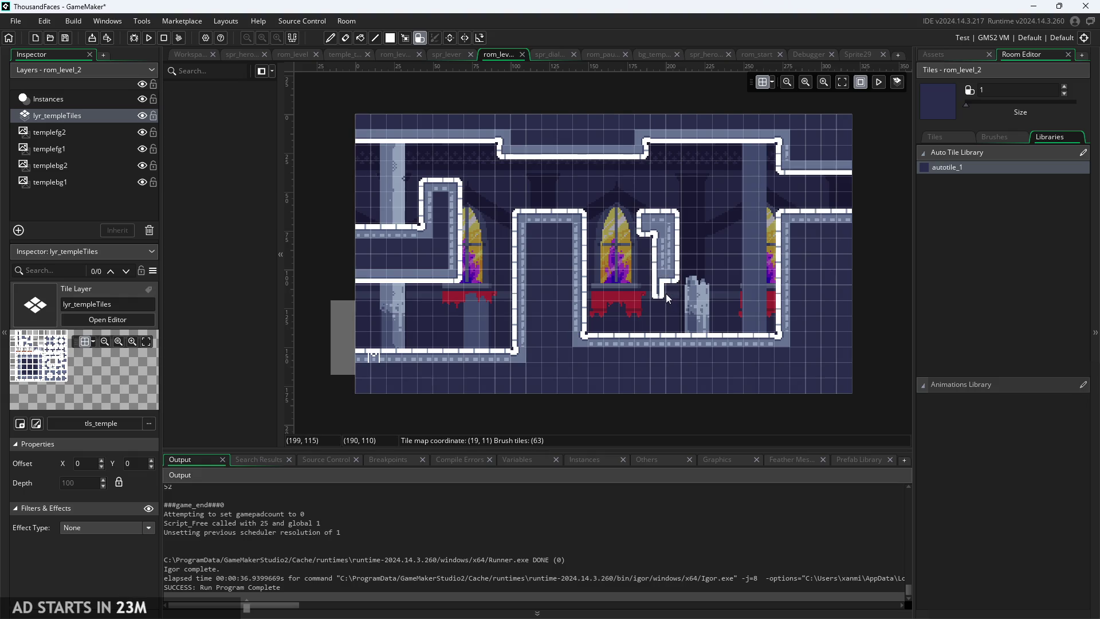
right_click(665, 293)
click(597, 298)
right_click(598, 299)
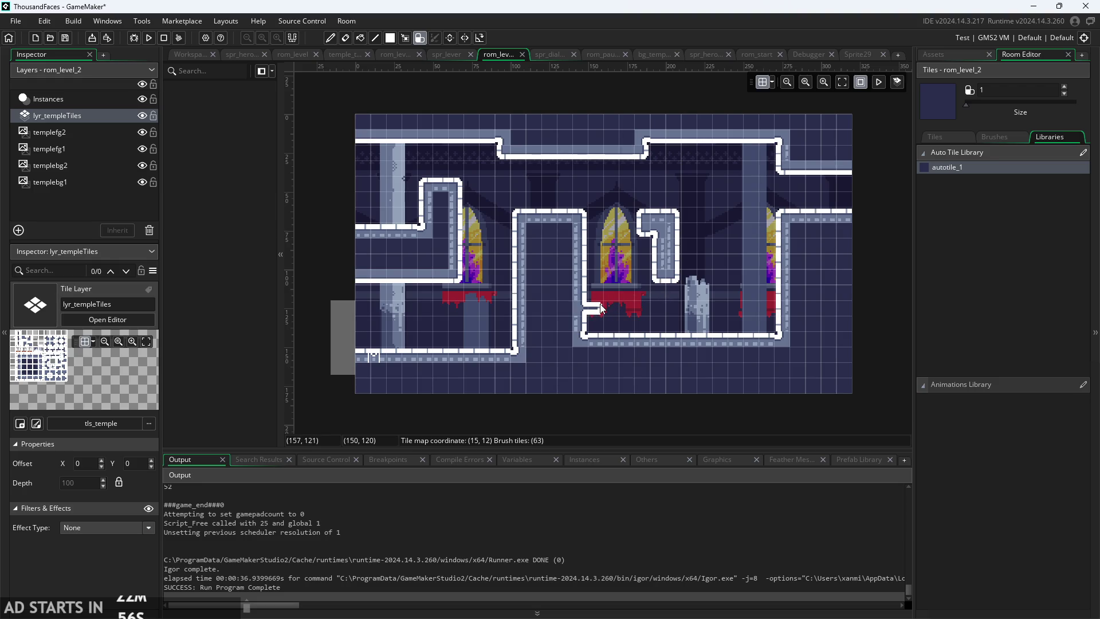
right_click(665, 280)
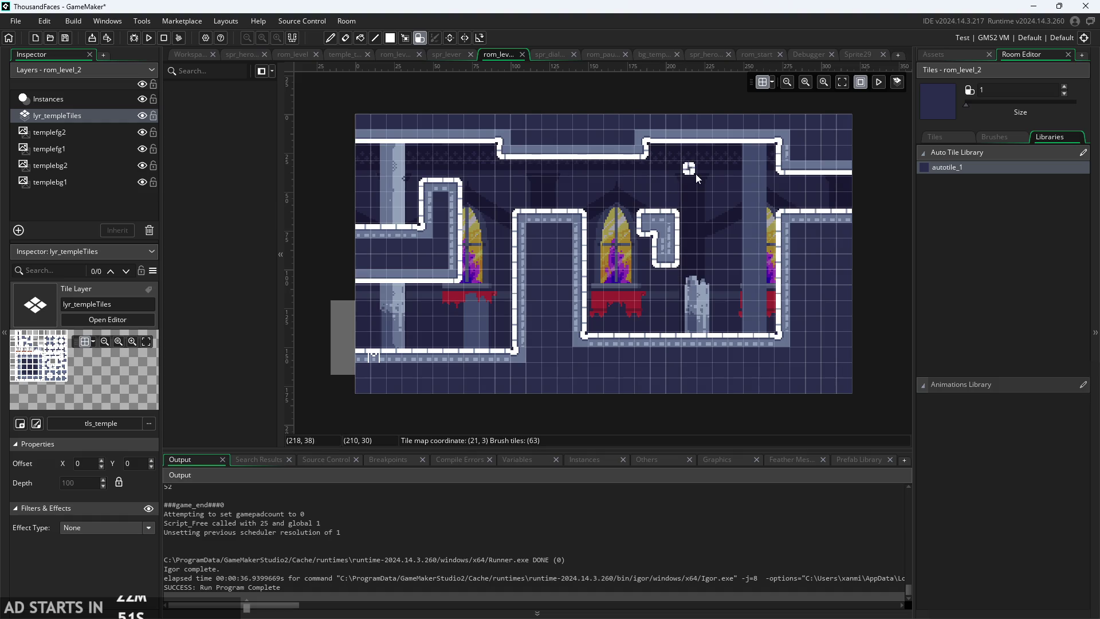
- Paint a hollow wall block in the upper right and a reshaped block below it near the window
mouse_move(713, 203)
mouse_down()
mouse_move(745, 195)
mouse_move(730, 179)
mouse_up()
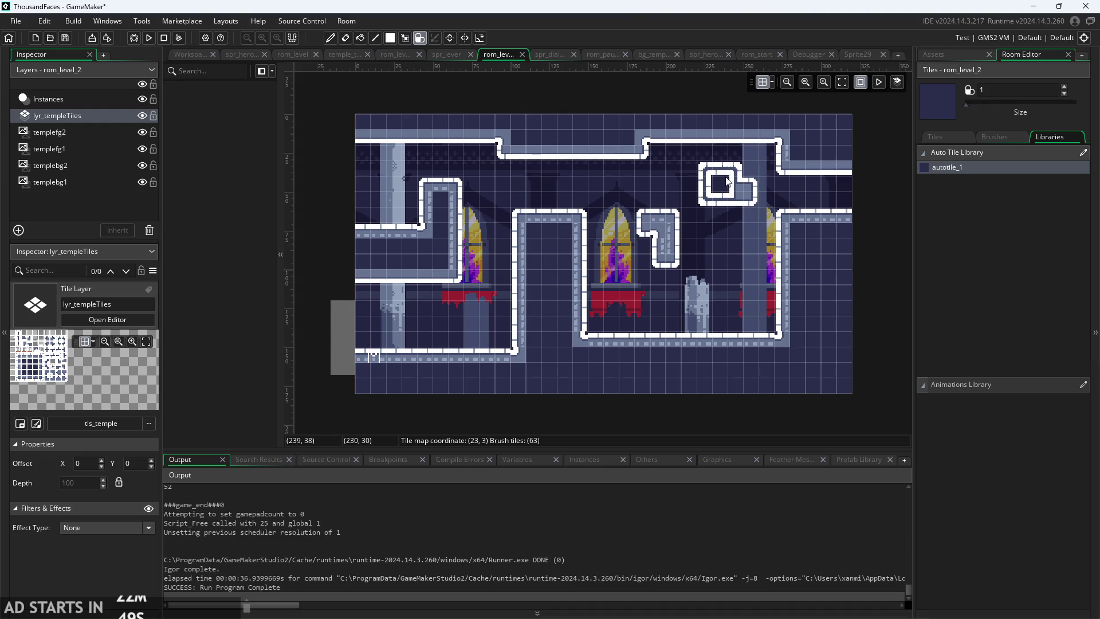
click(744, 173)
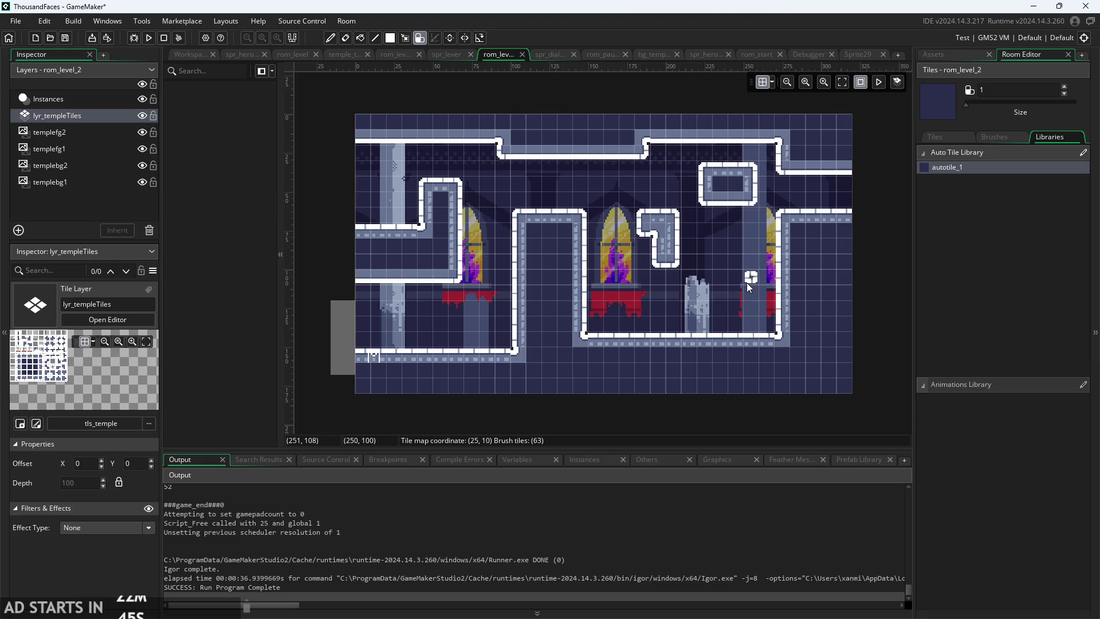
mouse_move(722, 288)
mouse_down()
mouse_move(738, 299)
mouse_move(748, 280)
mouse_move(745, 265)
mouse_move(712, 278)
mouse_move(716, 252)
mouse_up()
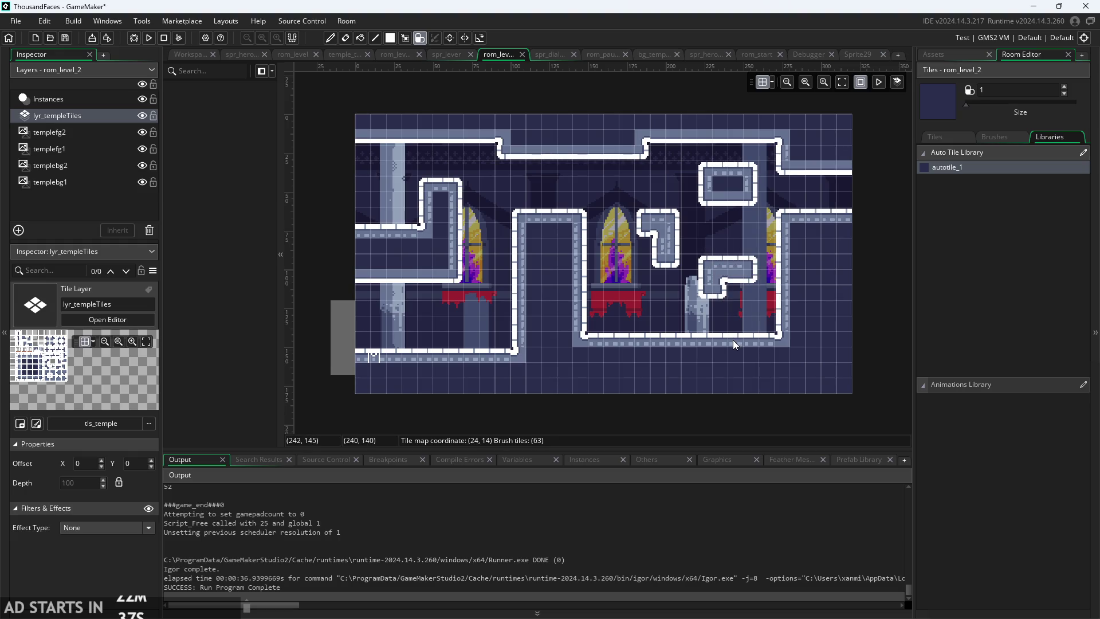
mouse_move(684, 282)
mouse_down()
mouse_move(630, 230)
mouse_move(670, 252)
mouse_up()
click(674, 323)
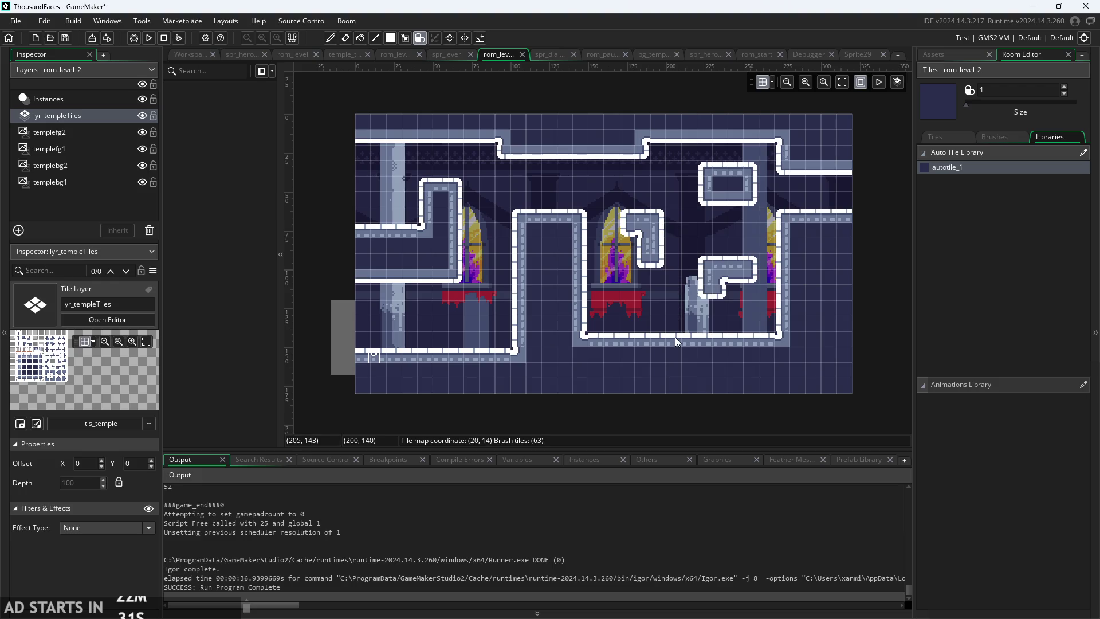
click(644, 277)
click(670, 325)
right_click(670, 325)
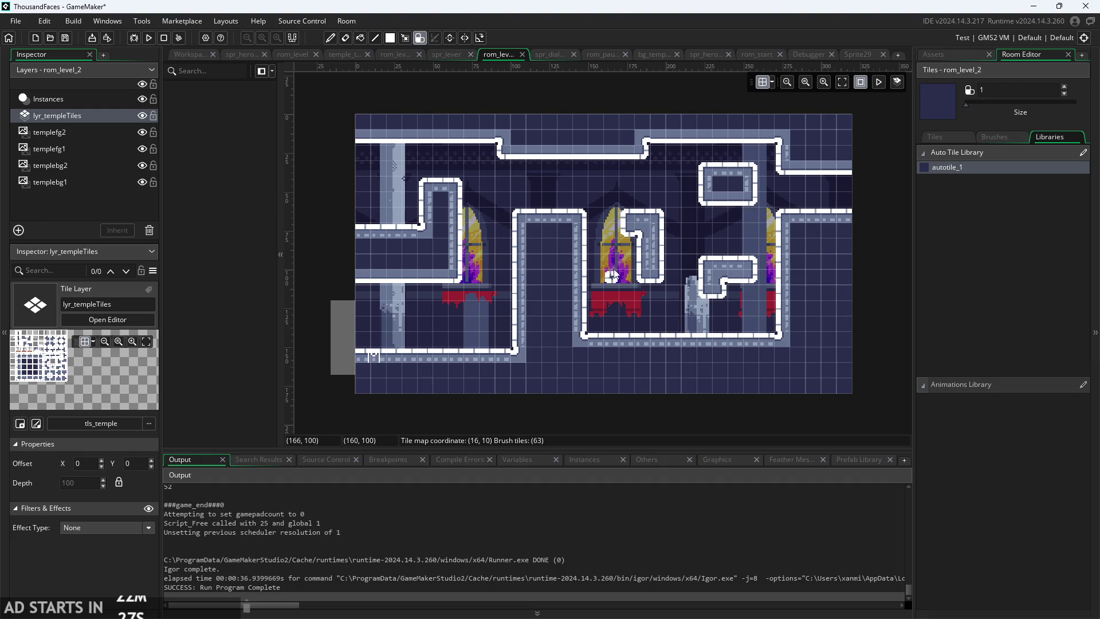
- Notch the top wall at tiles 16–17, erase trial pieces, and show the project's asset list
click(614, 175)
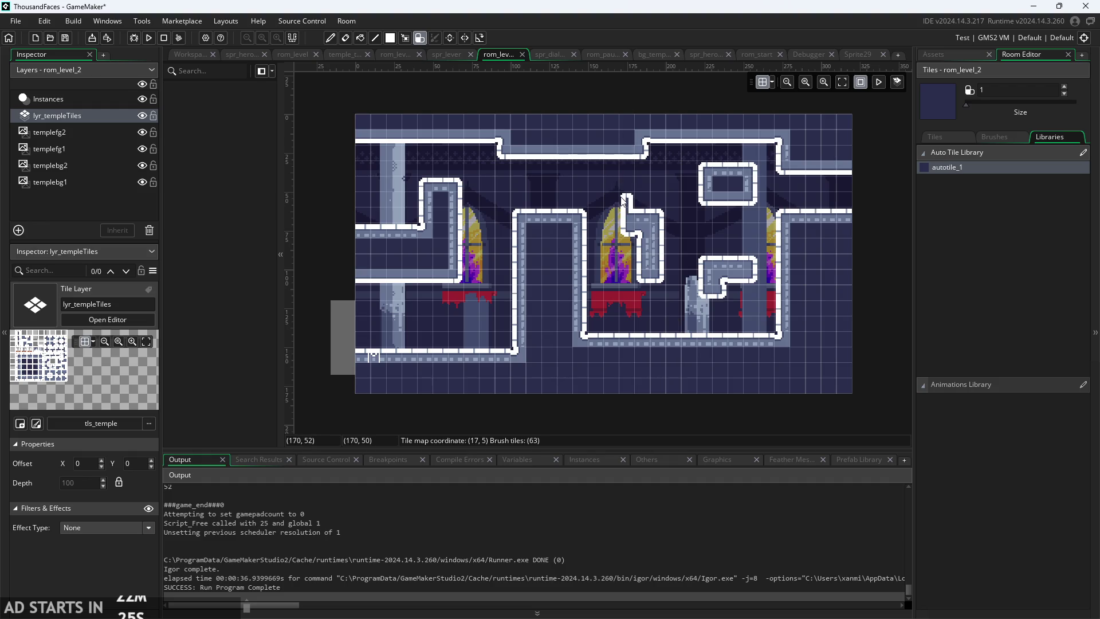
click(661, 159)
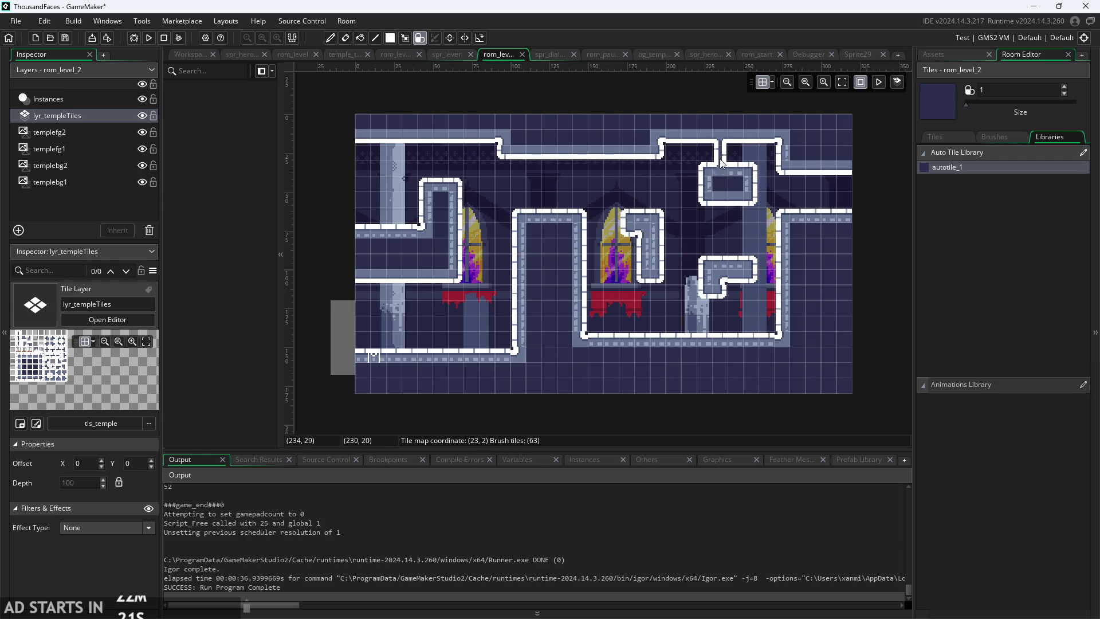
click(742, 155)
right_click(742, 155)
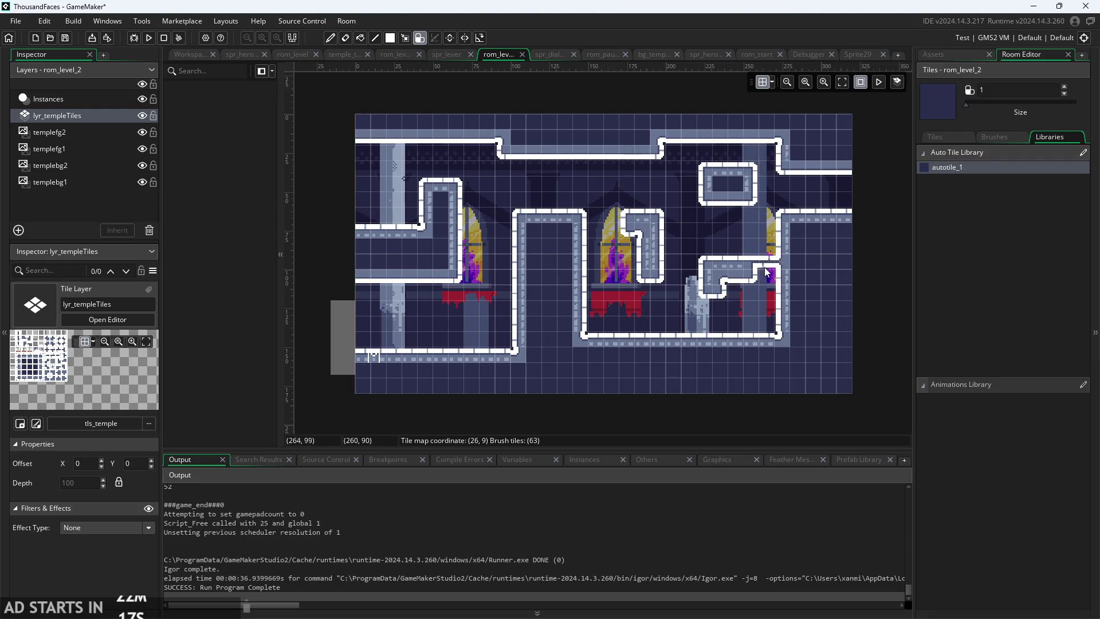
click(736, 218)
right_click(736, 217)
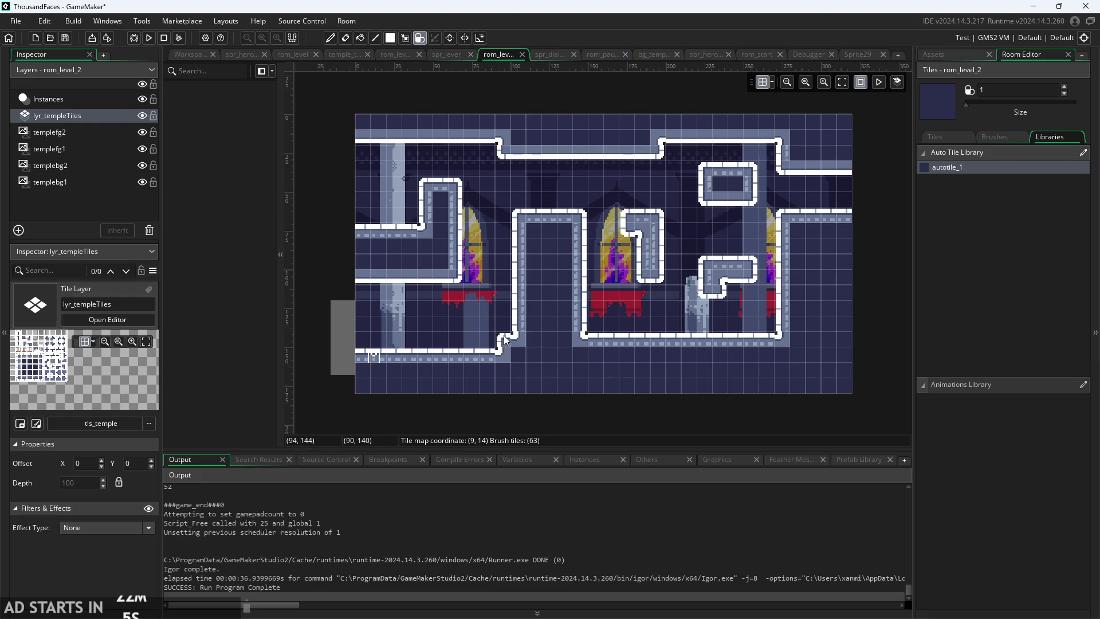
click(937, 54)
scroll(984, 342, down, 3)
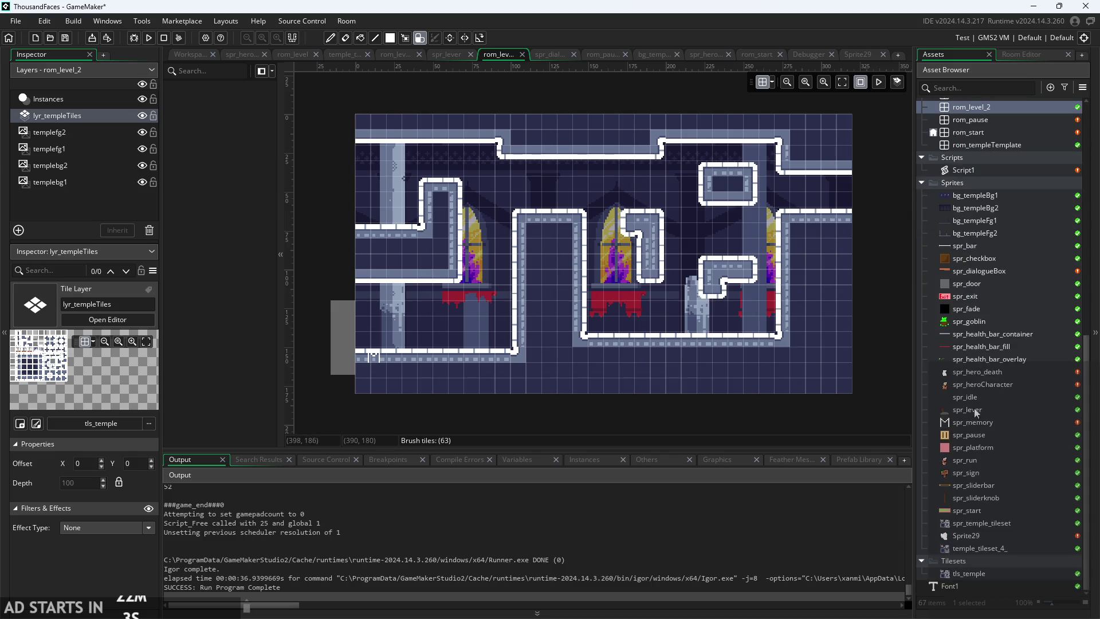
- Bring obj_platform into the room and place blocks on the lower-left floor and step
click(980, 446)
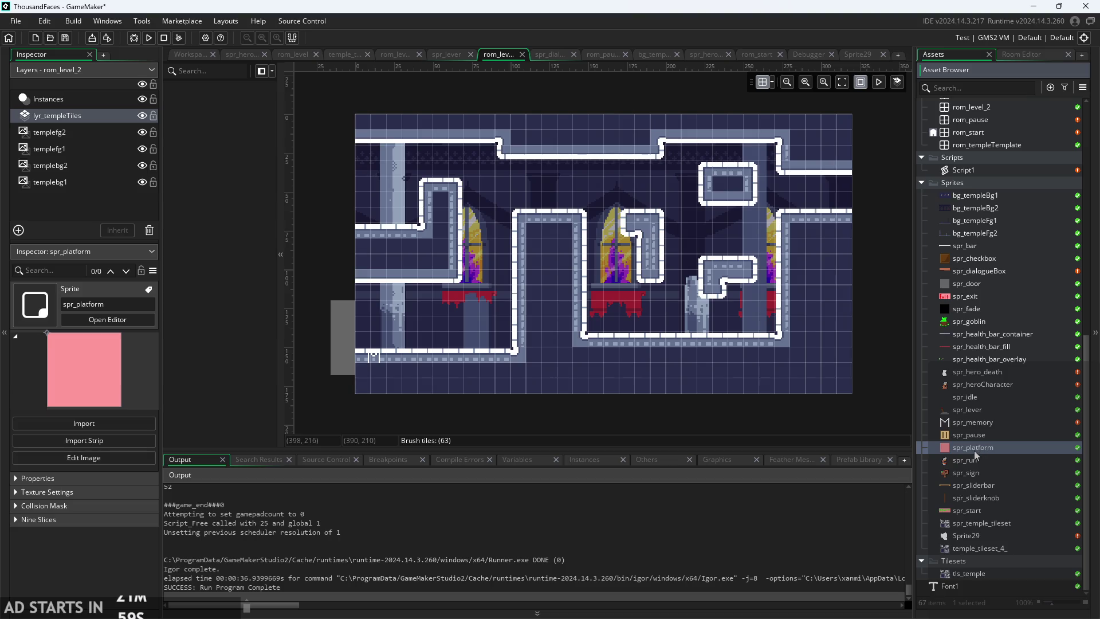
scroll(977, 397, up, 8)
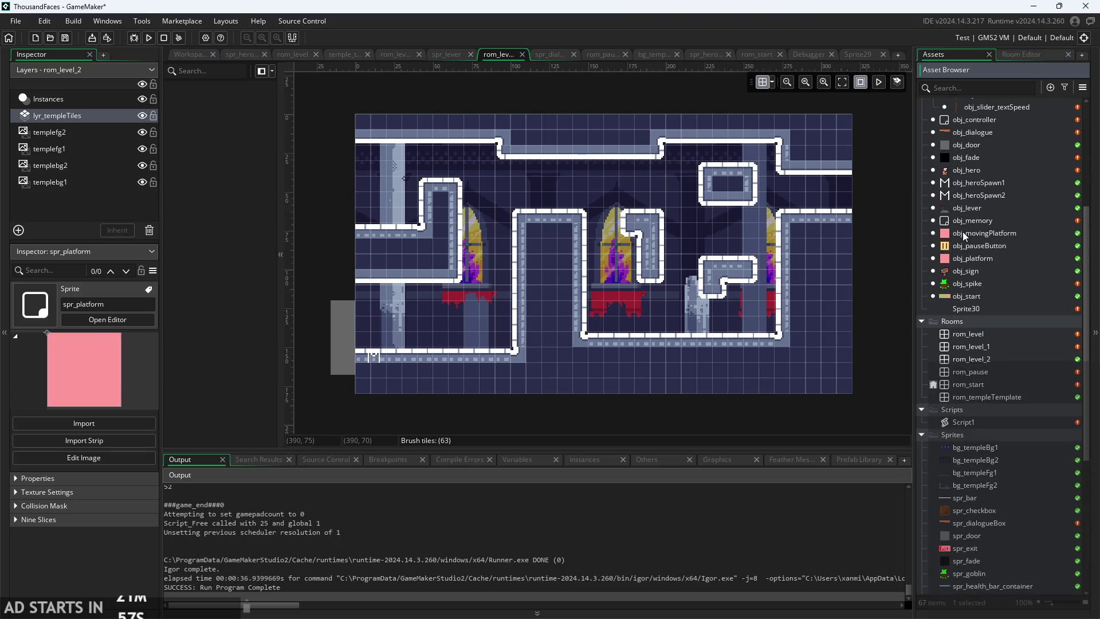
mouse_move(972, 258)
mouse_down()
mouse_move(484, 341)
mouse_move(917, 284)
mouse_move(954, 261)
mouse_move(719, 287)
mouse_move(486, 331)
mouse_move(503, 348)
mouse_move(506, 338)
mouse_up()
click(63, 106)
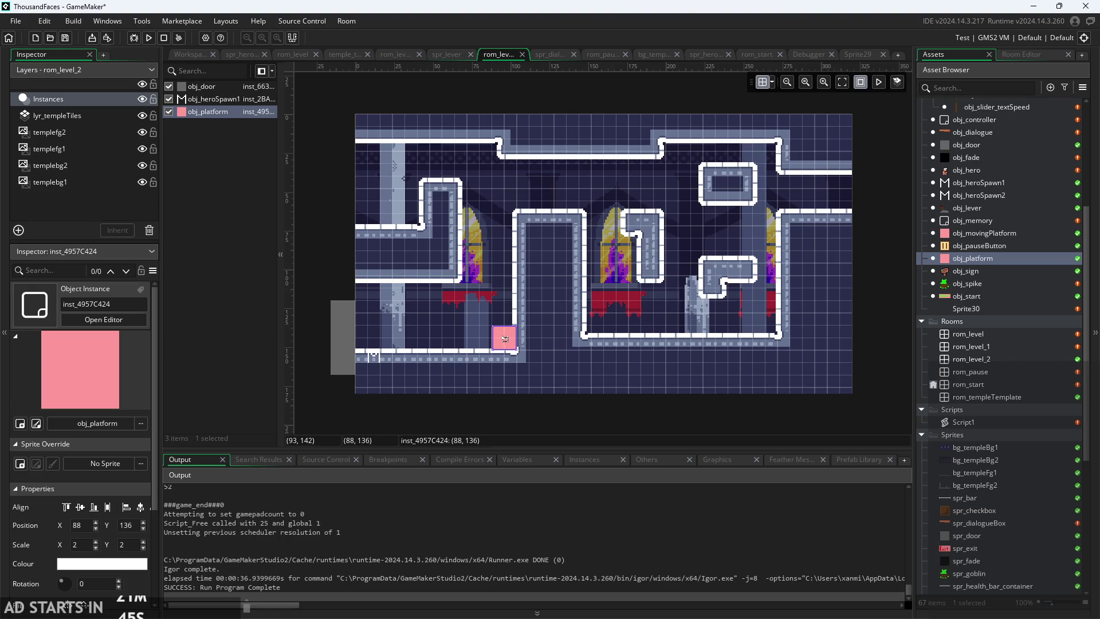
alt+click(510, 320)
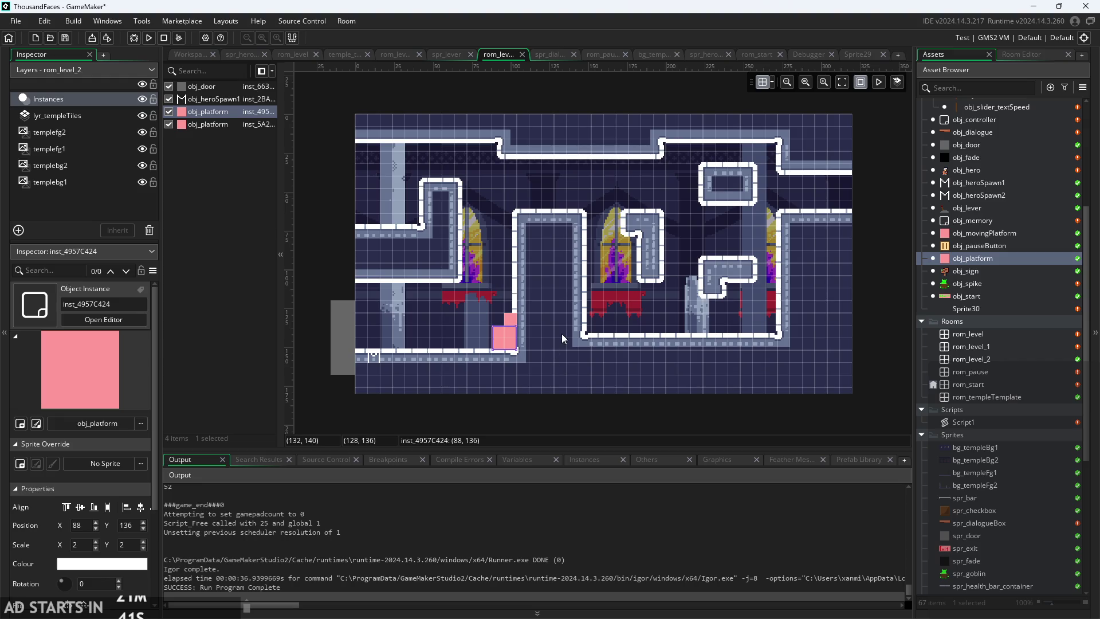
alt+click(524, 354)
mouse_move(524, 353)
mouse_down()
mouse_move(619, 329)
mouse_move(606, 331)
mouse_up()
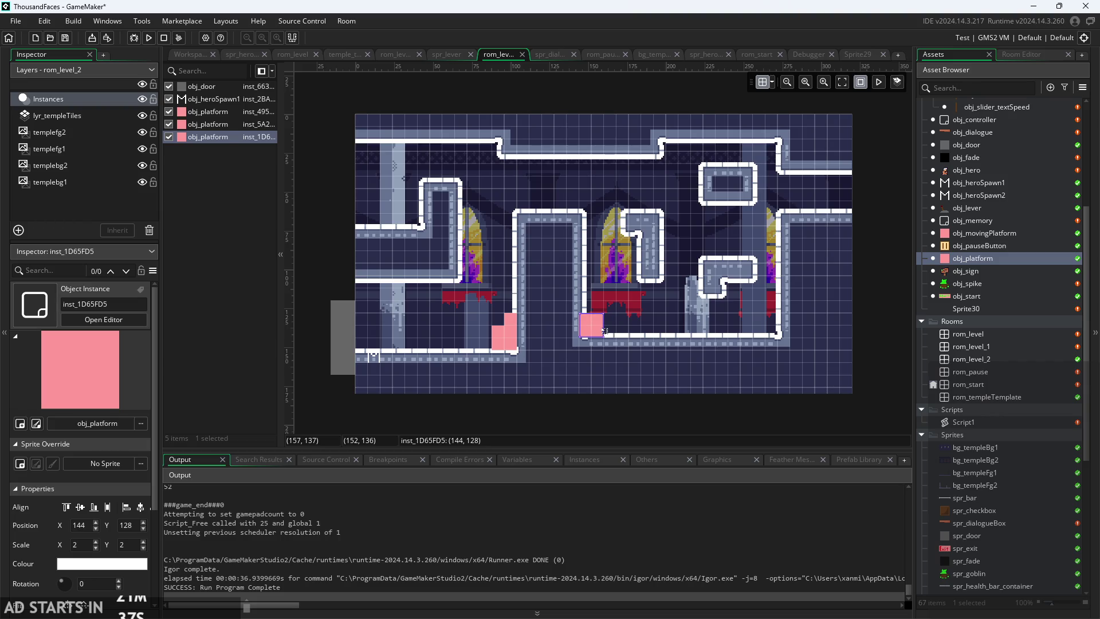
- Add platform blocks along the middle ledge and against the right wall
alt+click(606, 331)
drag(598, 319, 592, 306)
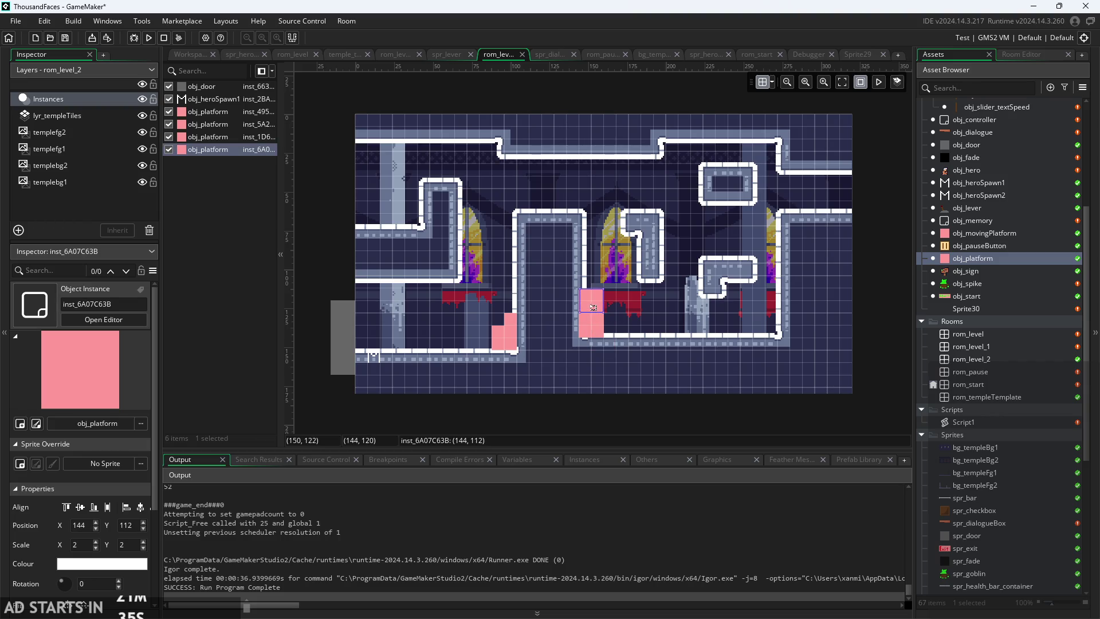
alt+click(616, 349)
mouse_move(625, 356)
mouse_down()
mouse_move(621, 332)
mouse_move(748, 261)
mouse_move(734, 249)
mouse_move(734, 262)
mouse_up()
alt+click(625, 358)
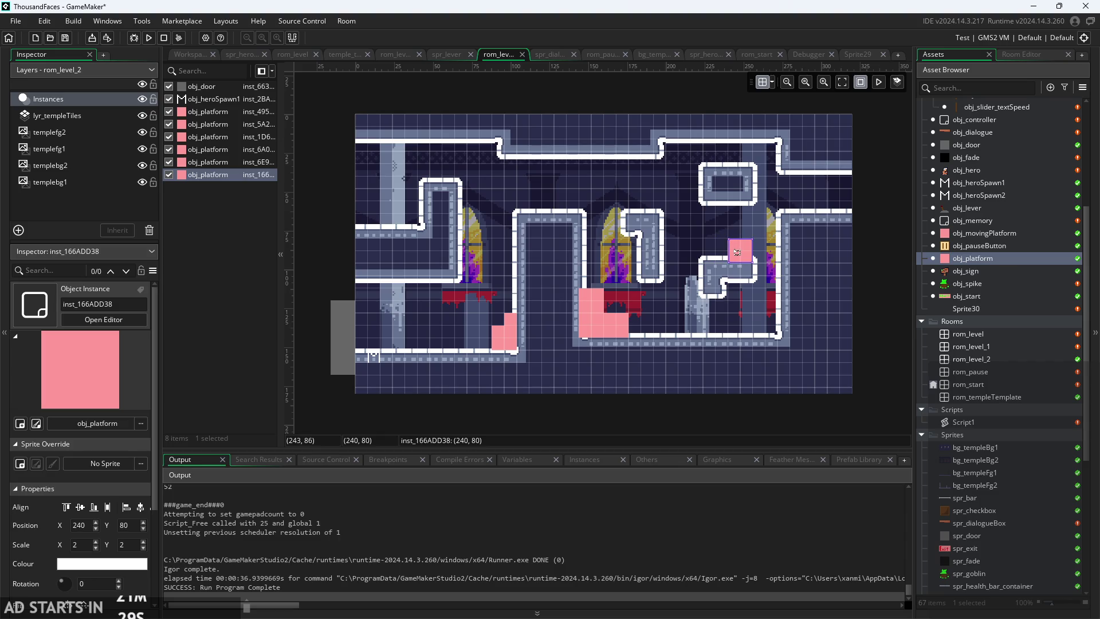
click(511, 318)
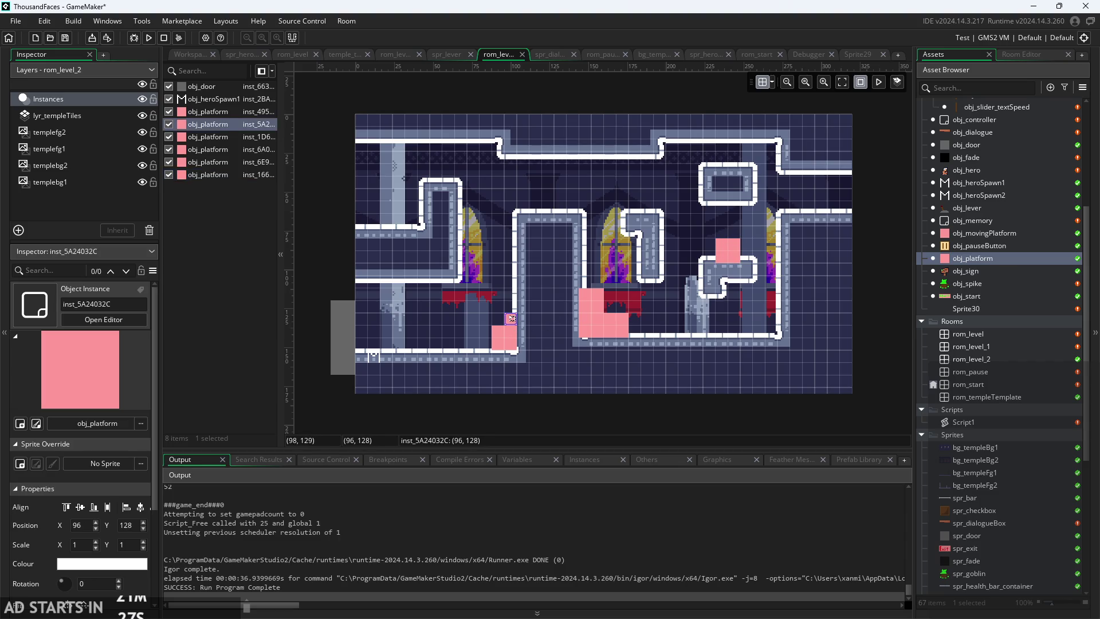
mouse_move(516, 321)
mouse_down()
mouse_move(560, 368)
mouse_move(530, 332)
mouse_move(727, 232)
mouse_up()
- Move small platform blocks up into the top-right gap and the opening near the ceiling
mouse_move(549, 357)
mouse_down()
mouse_move(685, 294)
mouse_move(734, 232)
mouse_up()
click(565, 370)
drag(565, 370, 735, 225)
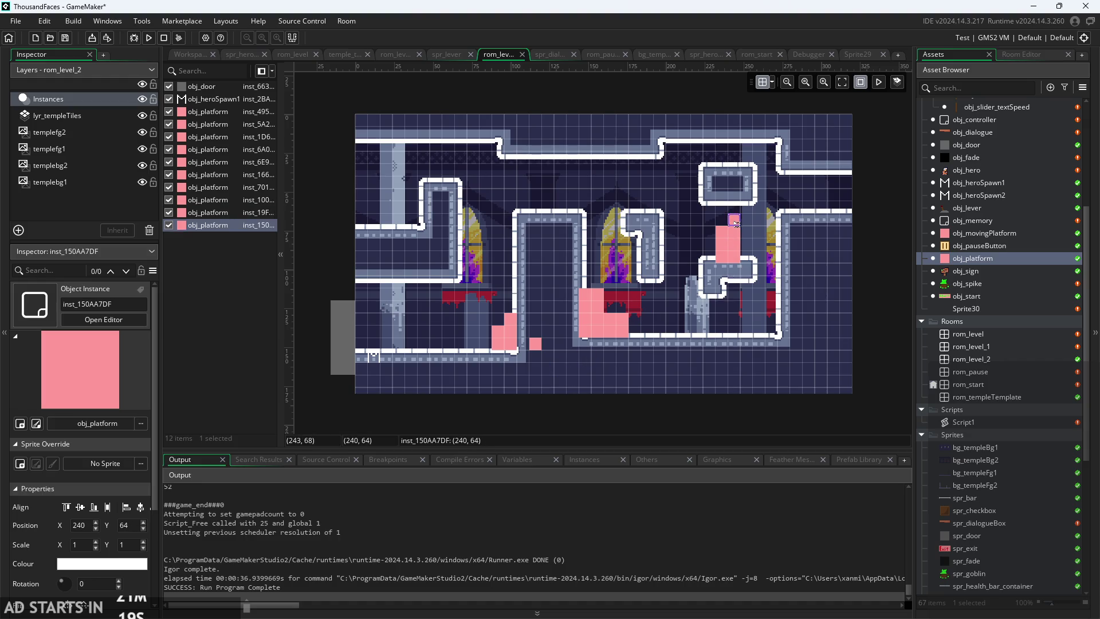
drag(737, 224, 723, 222)
mouse_move(536, 343)
mouse_down()
mouse_move(697, 160)
mouse_move(725, 160)
mouse_up()
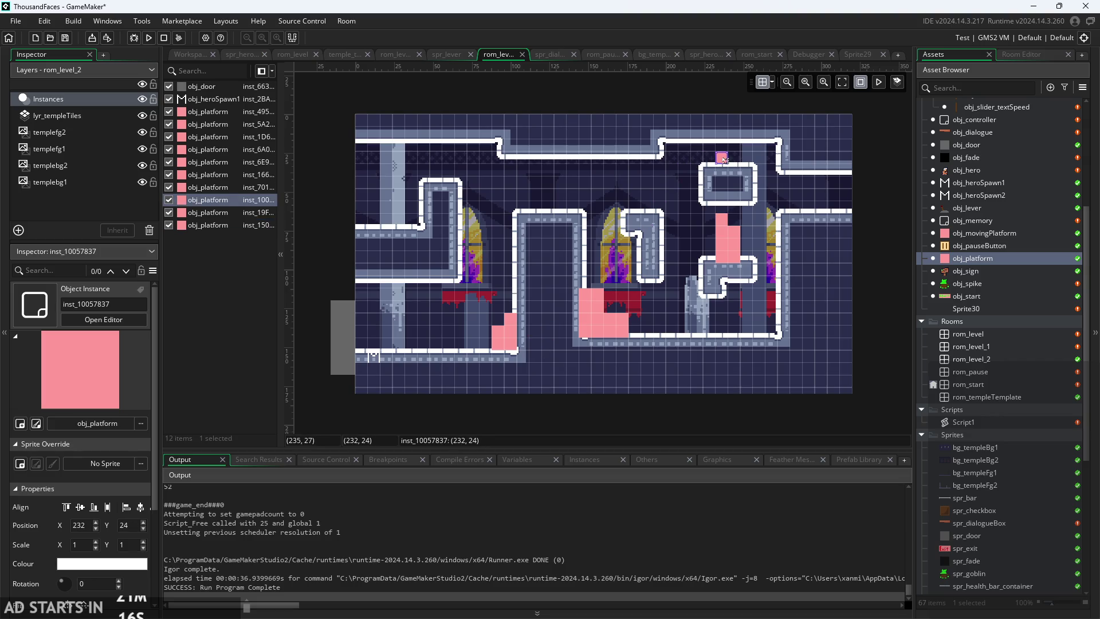
click(731, 262)
alt+drag(730, 262, 745, 160)
click(785, 204)
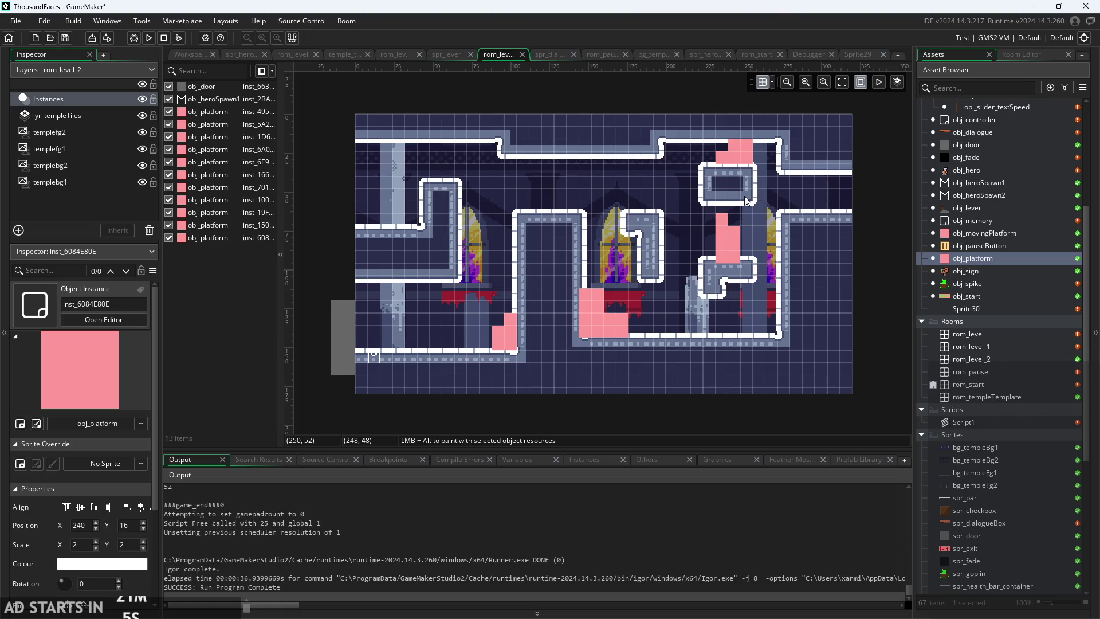
- Place two platform block copies on the top-left ledge, then select the lyr_templeTiles layer
click(510, 343)
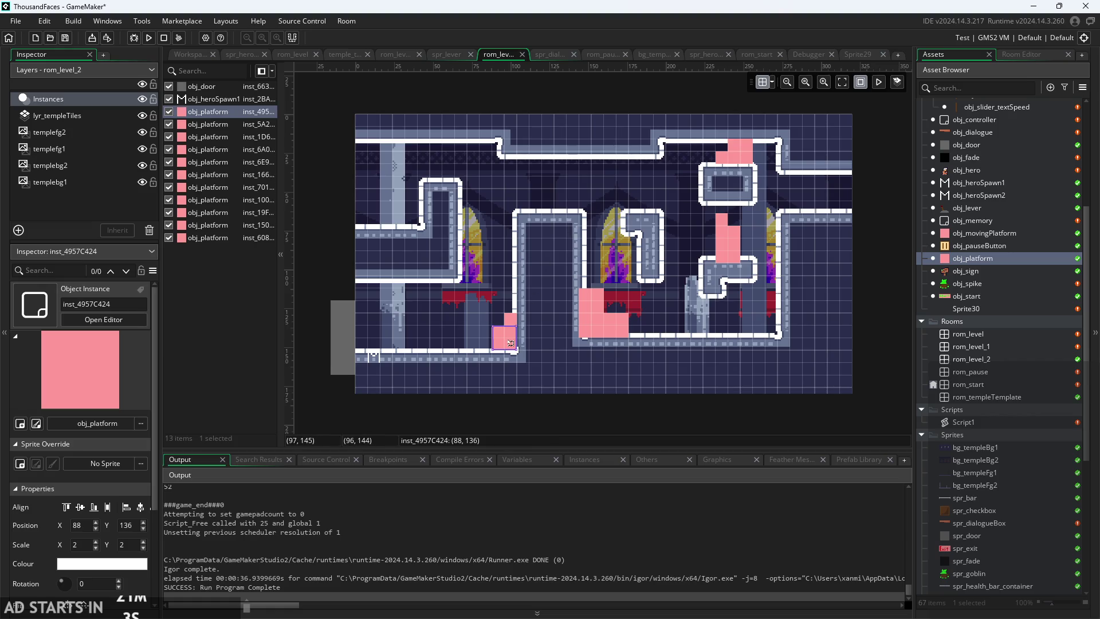
alt+click(511, 343)
drag(513, 349, 370, 215)
drag(513, 349, 389, 213)
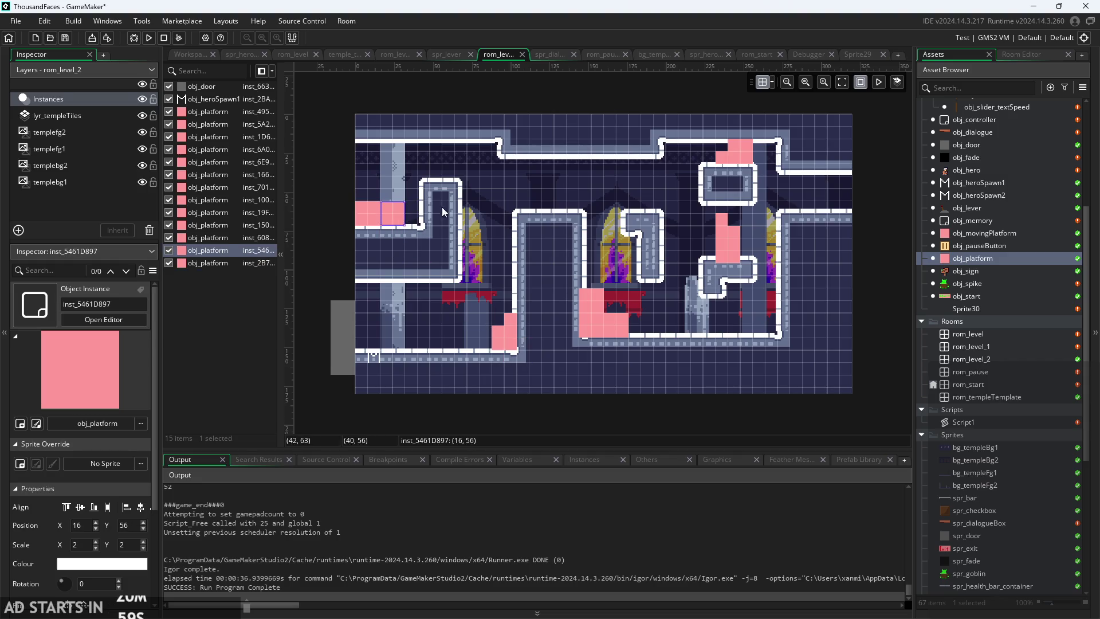
click(465, 203)
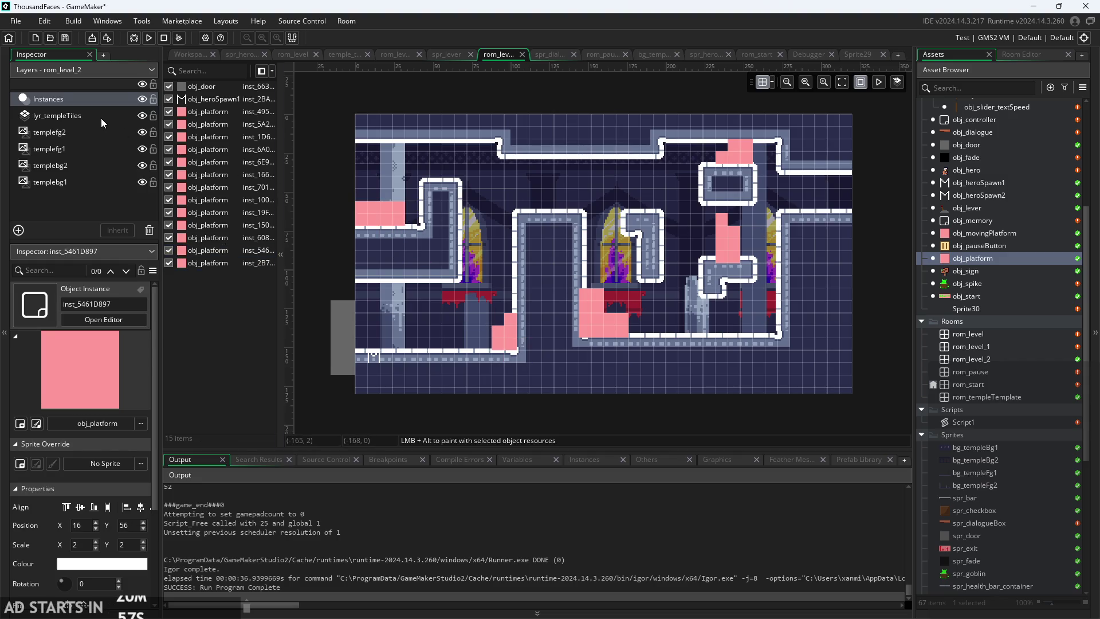
click(101, 118)
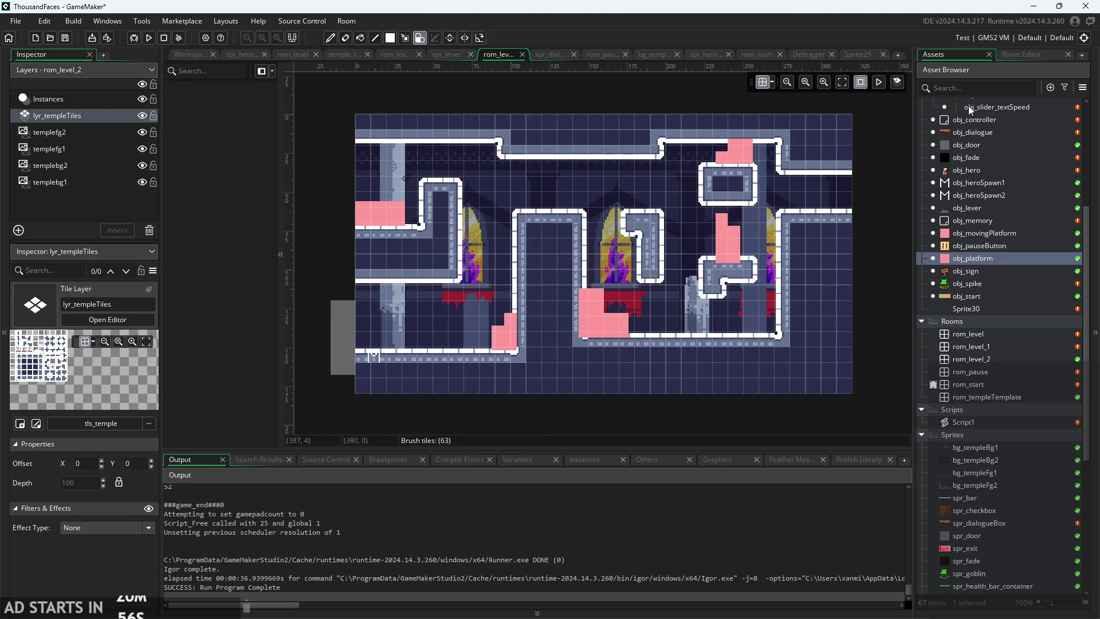
click(1016, 55)
- Repaint the autotile walls around the left loop and shift the top wall's step right
mouse_move(456, 182)
mouse_down()
mouse_move(452, 275)
mouse_move(412, 230)
mouse_move(415, 193)
mouse_up()
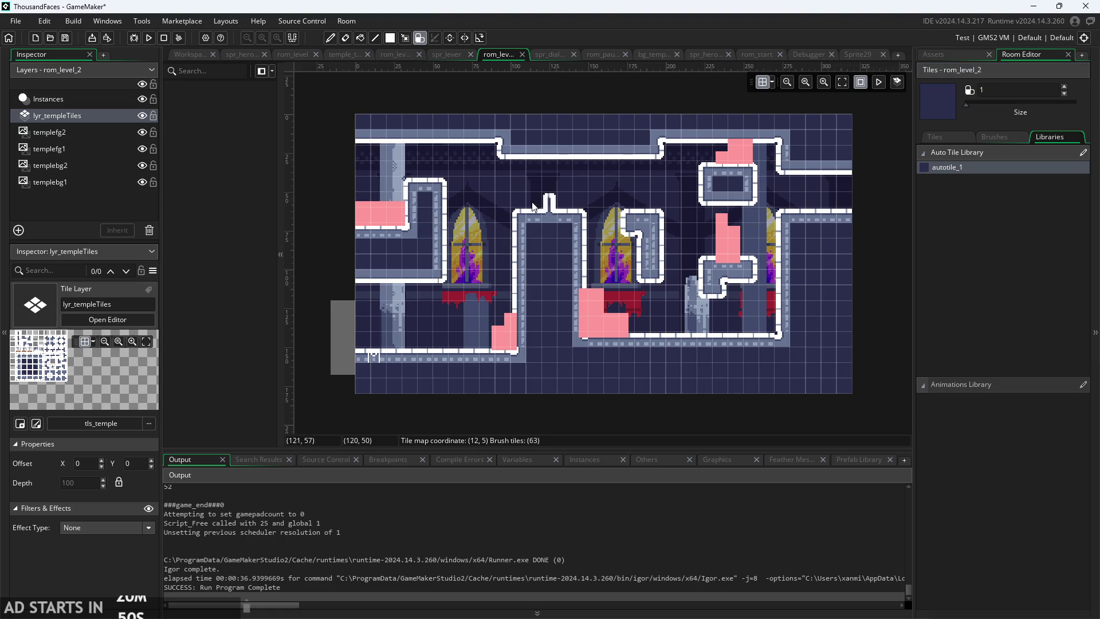
mouse_move(416, 183)
mouse_down()
mouse_move(458, 187)
mouse_move(418, 197)
mouse_move(420, 189)
mouse_up()
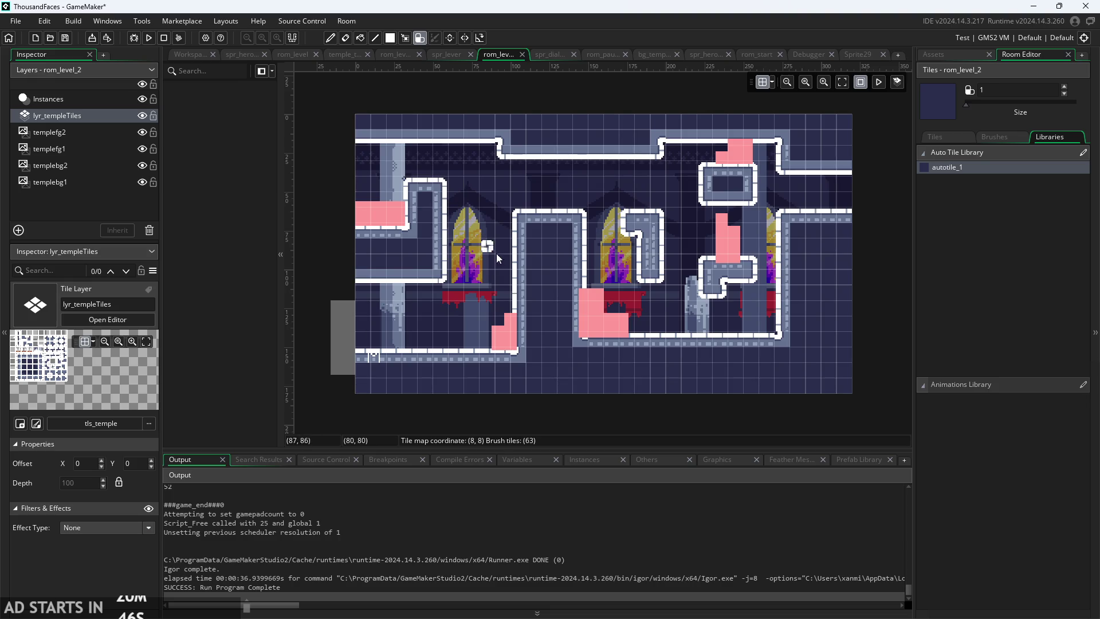
click(509, 147)
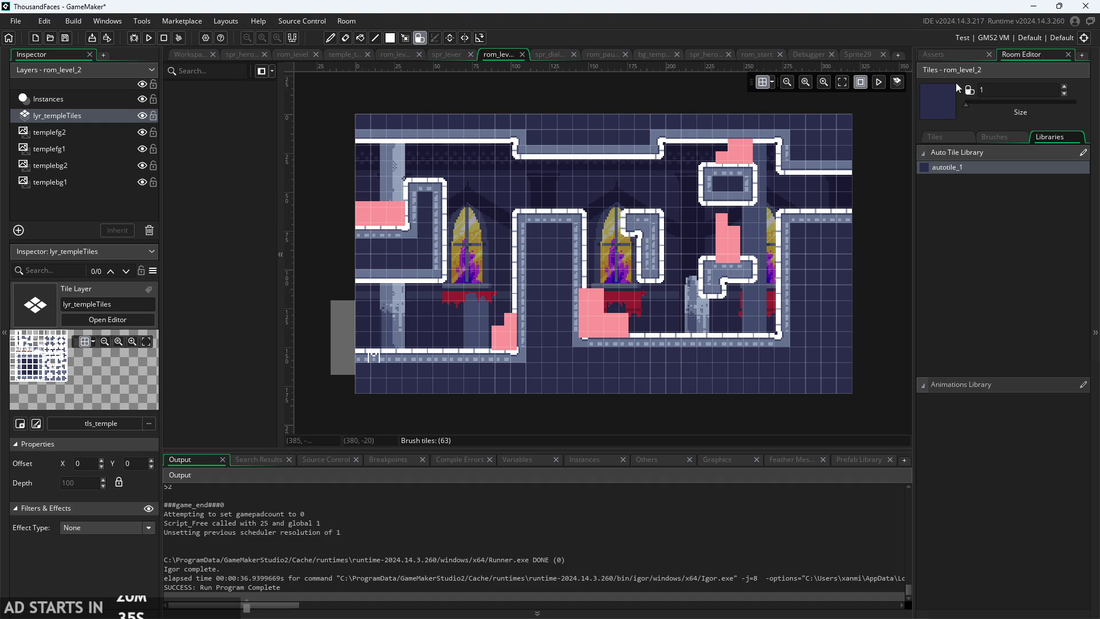
- Place an obj_lever instance near the top-left wall of the room
click(954, 54)
mouse_move(966, 208)
mouse_down()
mouse_move(557, 196)
mouse_move(430, 170)
mouse_up()
mouse_move(851, 204)
mouse_down()
mouse_move(911, 210)
mouse_move(539, 182)
mouse_move(903, 224)
mouse_move(959, 211)
mouse_move(448, 161)
mouse_move(435, 177)
mouse_up()
click(48, 98)
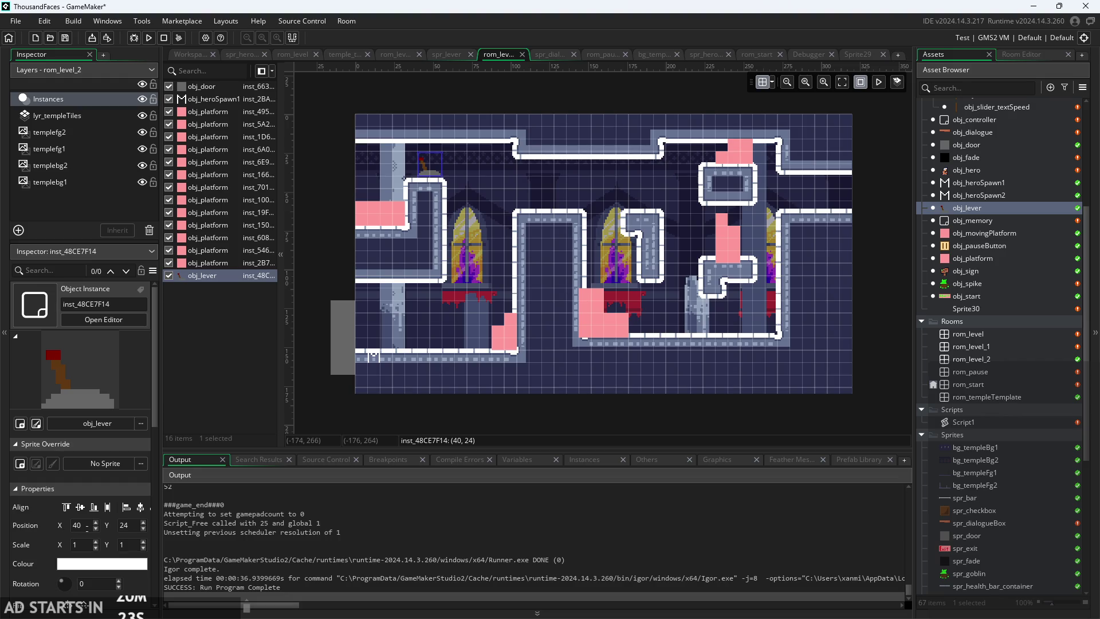
- Place an obj_platform block in the upper-right opening of the room
scroll(103, 567, down, 5)
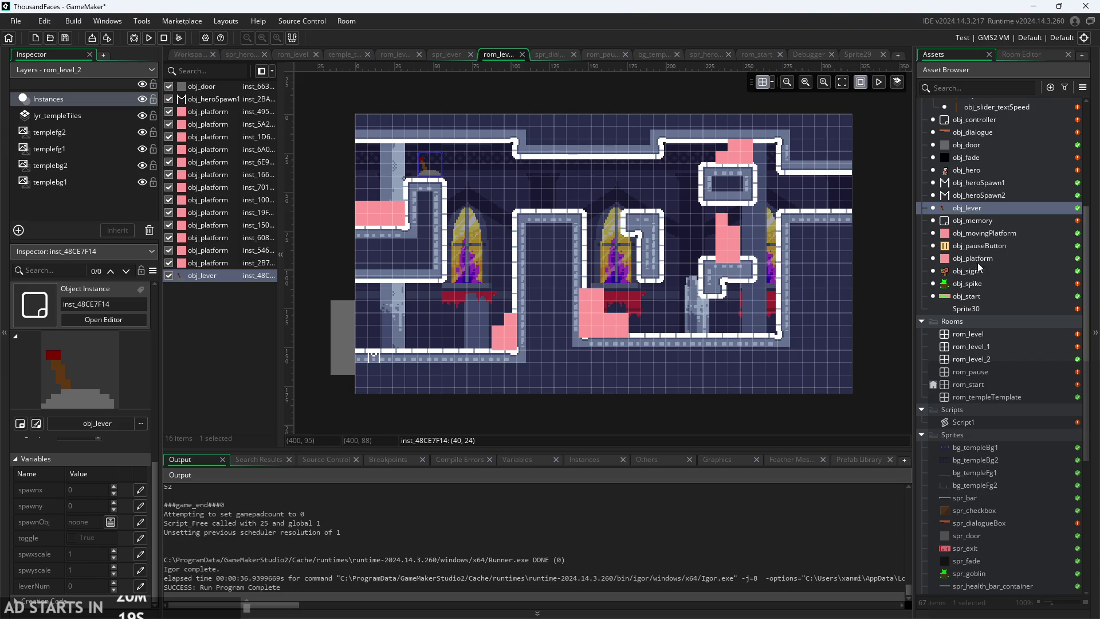
click(974, 233)
click(974, 259)
mouse_move(974, 260)
mouse_down()
mouse_move(838, 206)
mouse_move(824, 176)
mouse_move(808, 214)
mouse_up()
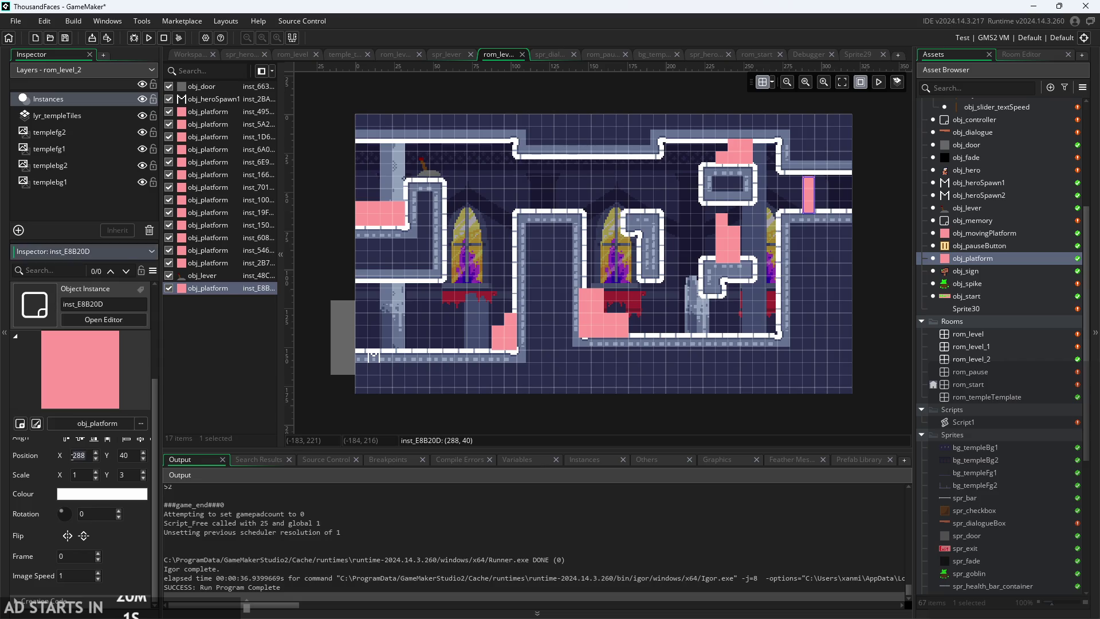
click(73, 456)
click(427, 175)
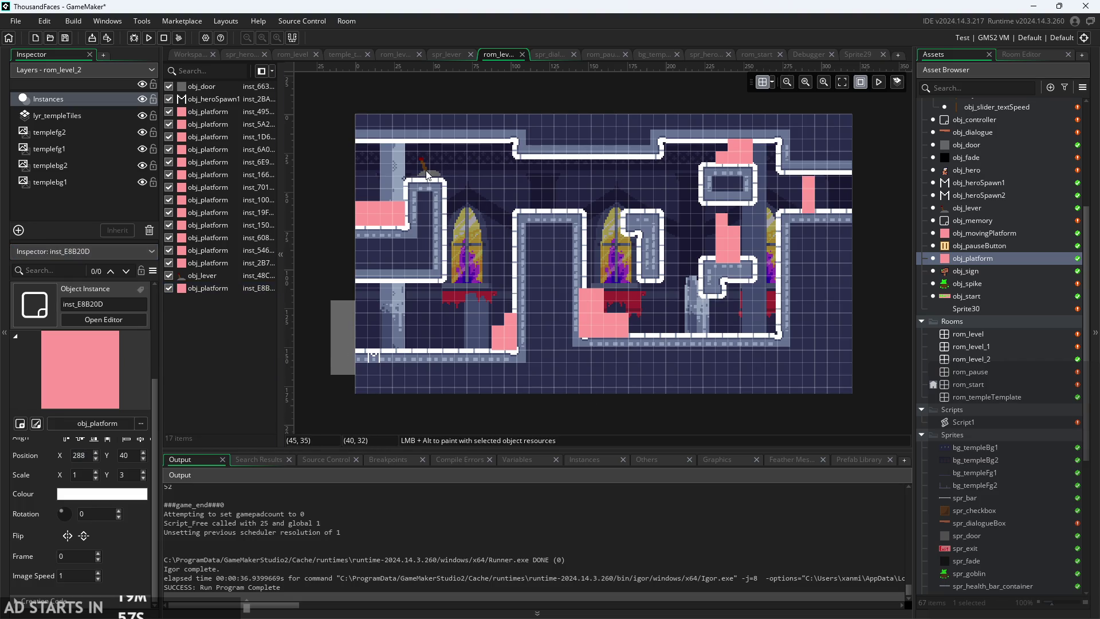
- Override the lever's variables to spawnx 288, spawny 40 and spwyscale 3
click(427, 174)
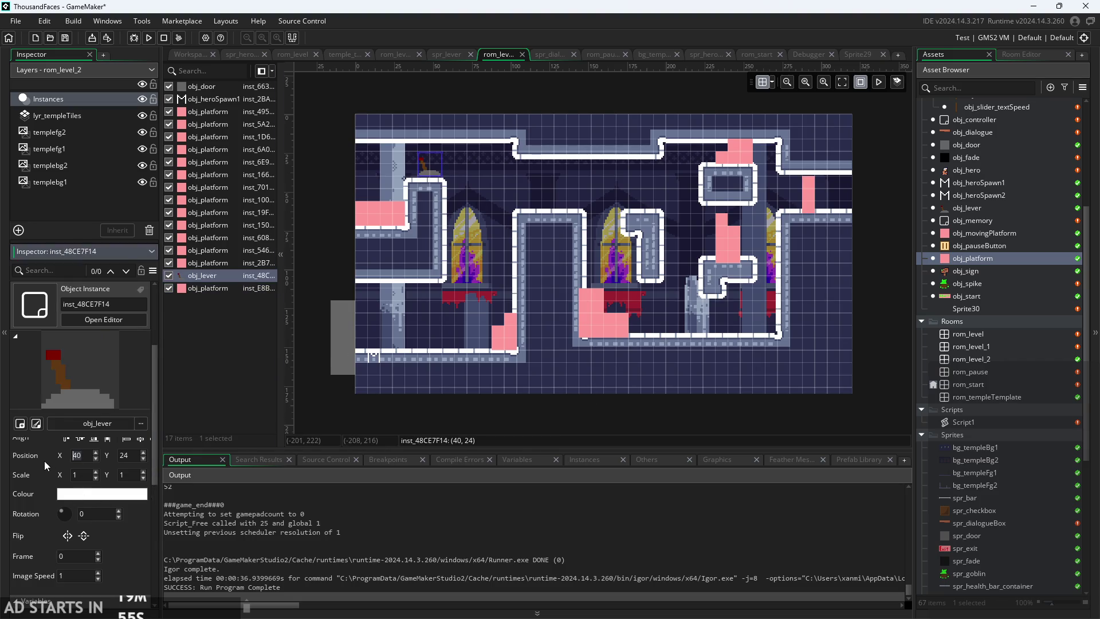
scroll(123, 547, down, 3)
click(141, 512)
text(288)
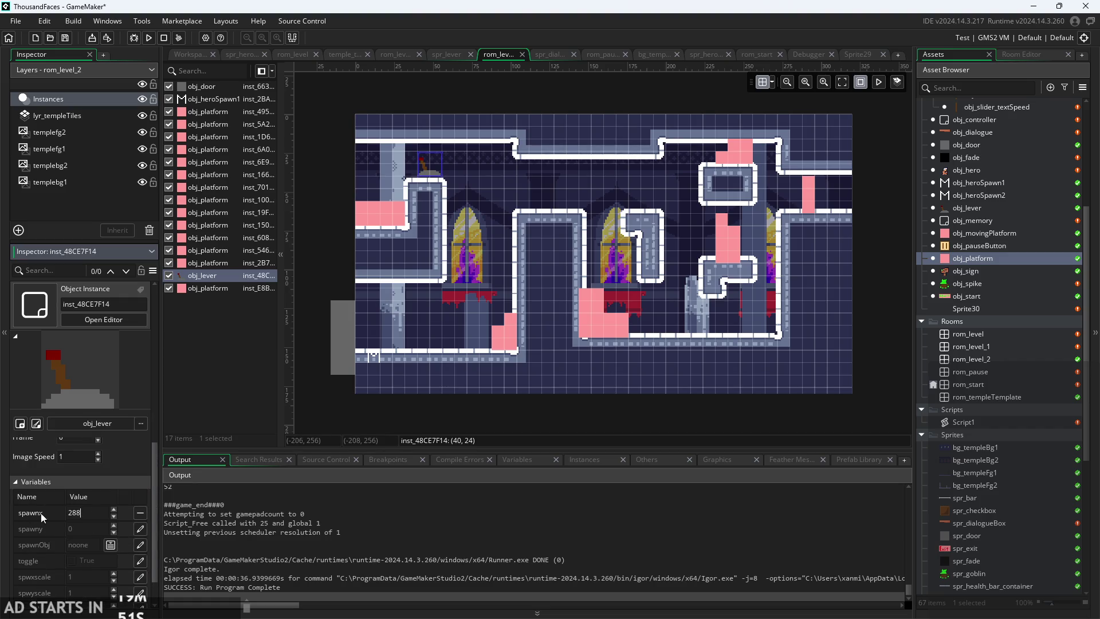
click(140, 528)
text(40)
scroll(78, 550, down, 1)
click(140, 570)
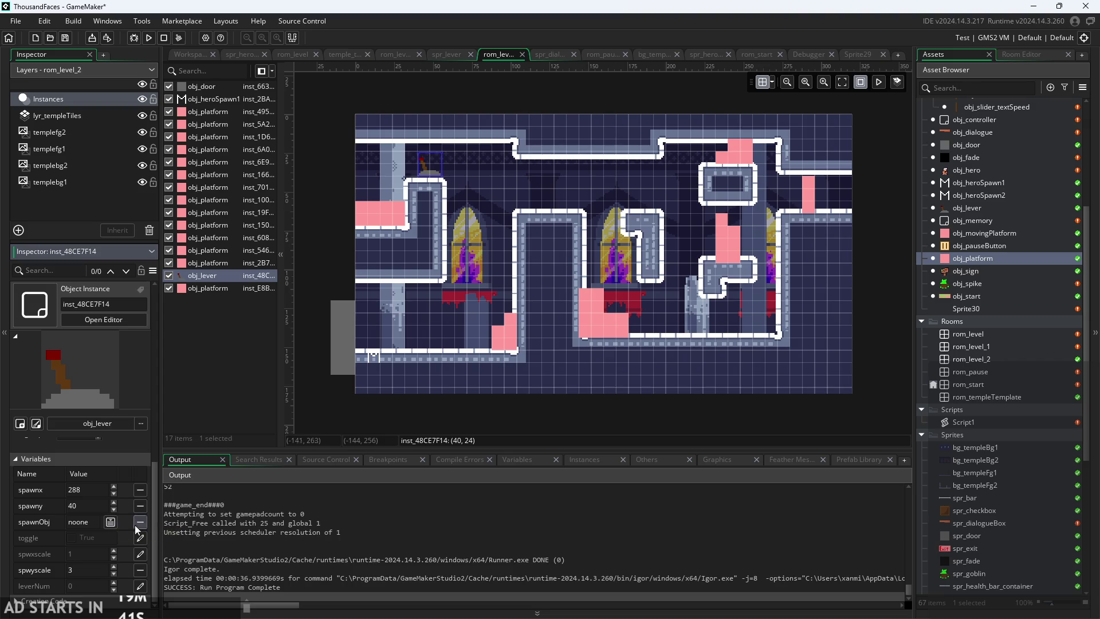
- Set the lever's spawnObj variable to obj_platform
click(111, 522)
click(89, 390)
scroll(123, 459, down, 5)
click(124, 468)
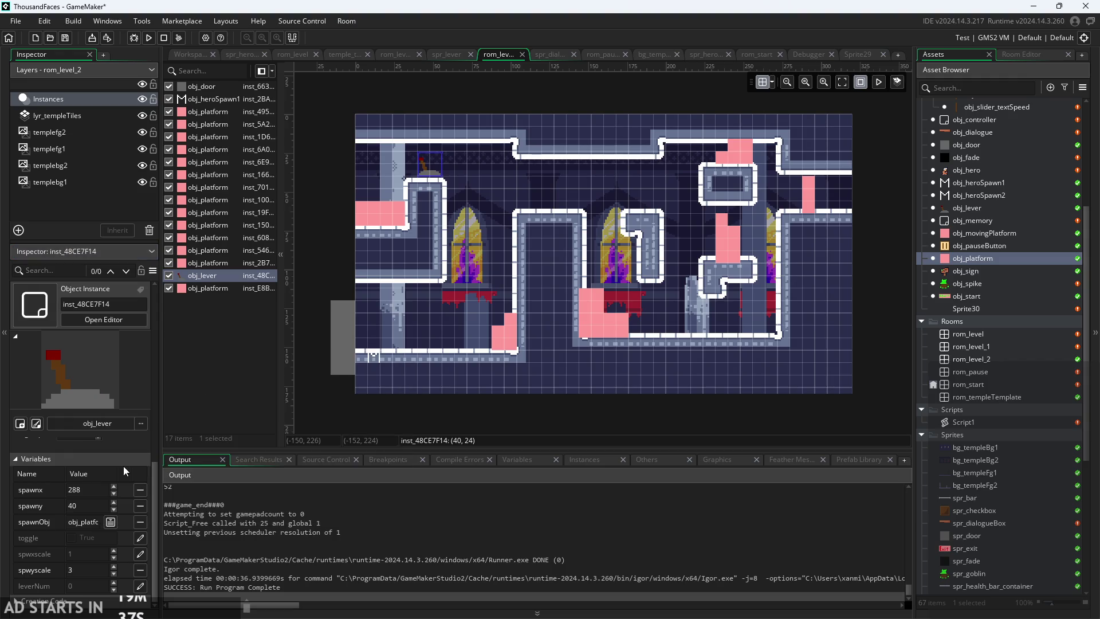